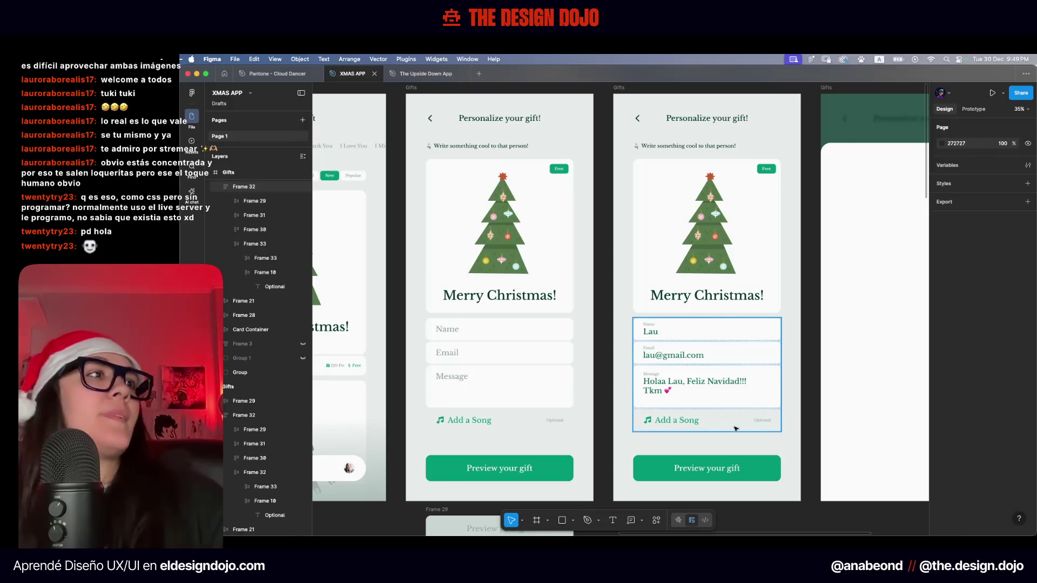
Delete the selected white sheet rectangle in the right frame
{"action": "scroll", "coordinate": [783, 449], "scroll_direction": "down", "scroll_amount": 3}
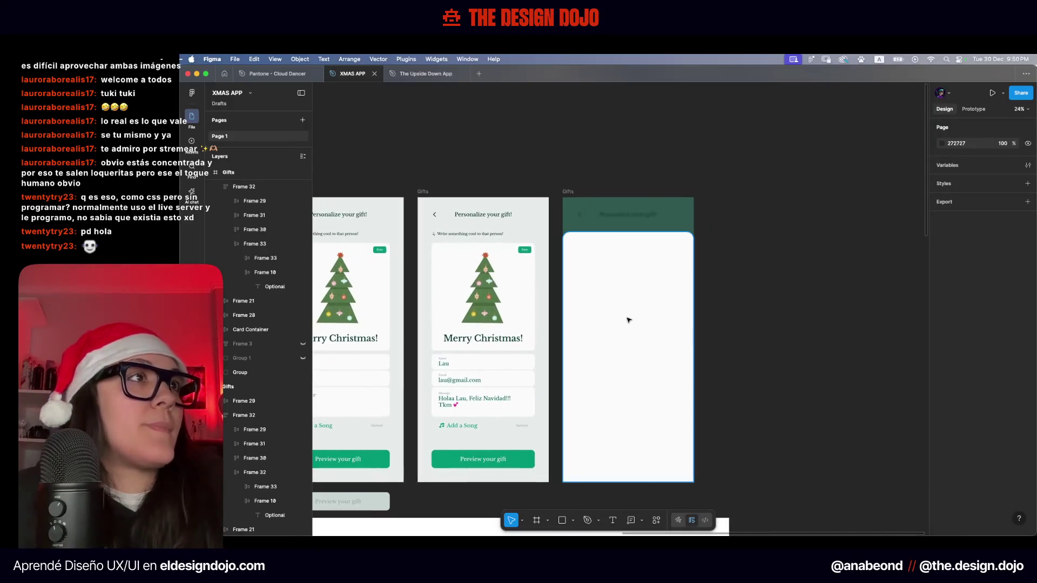
{"action": "left_click", "coordinate": [634, 337]}
{"action": "scroll", "coordinate": [591, 285], "scroll_direction": "up", "scroll_amount": 3}
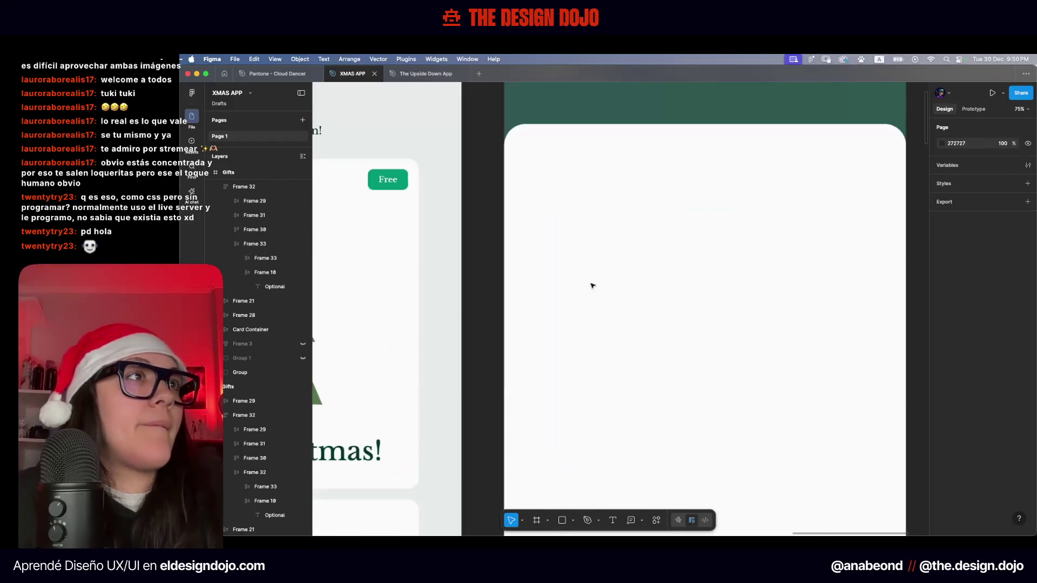
{"action": "scroll", "coordinate": [590, 285], "scroll_direction": "up", "scroll_amount": 2}
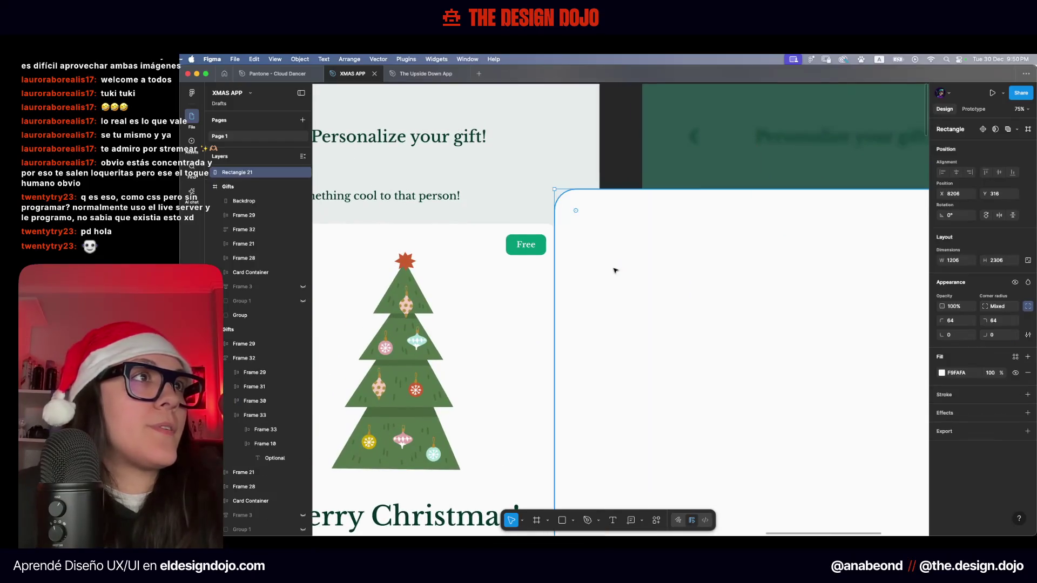
{"action": "left_click", "coordinate": [613, 163]}
{"action": "left_click", "coordinate": [567, 281]}
{"action": "key", "text": "Delete"}
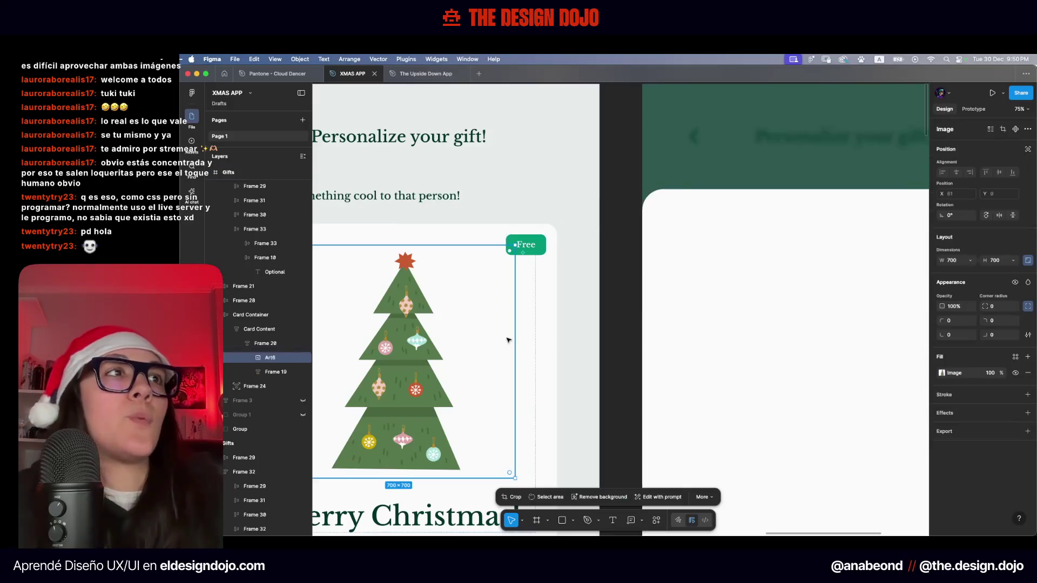
Inspect the gift card container's fill colour value
{"action": "left_click", "coordinate": [554, 331]}
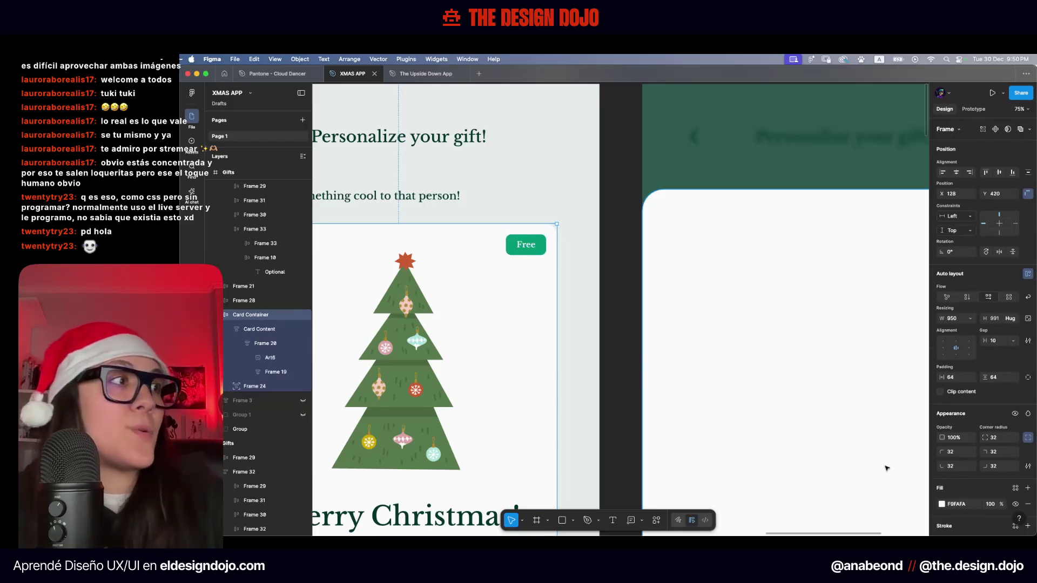
{"action": "left_click", "coordinate": [942, 505]}
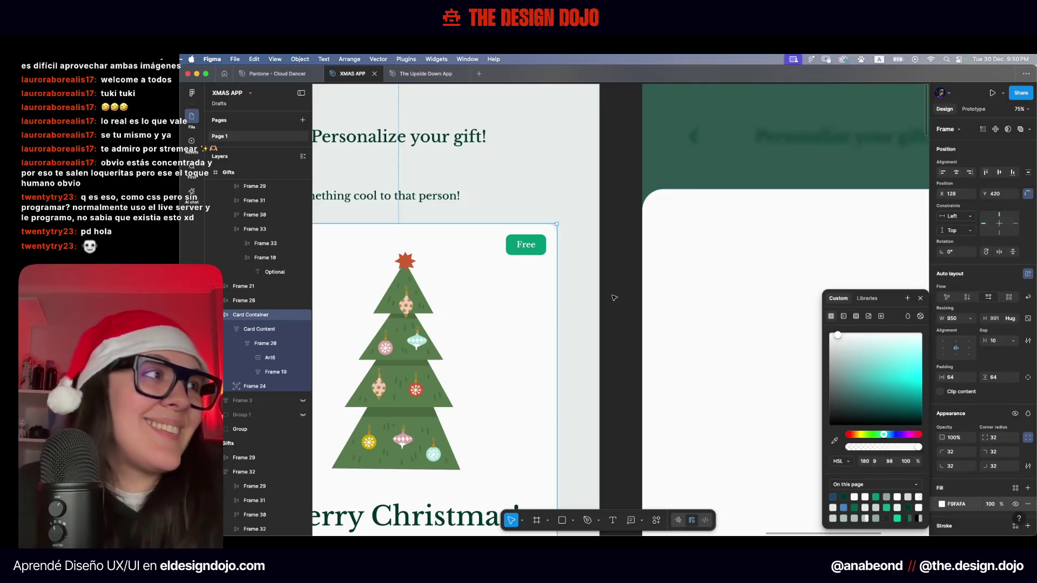
{"action": "key", "text": "Escape"}
{"action": "key", "text": "Escape"}
{"action": "scroll", "coordinate": [638, 301], "scroll_direction": "down", "scroll_amount": 5}
{"action": "scroll", "coordinate": [613, 298], "scroll_direction": "down", "scroll_amount": 1}
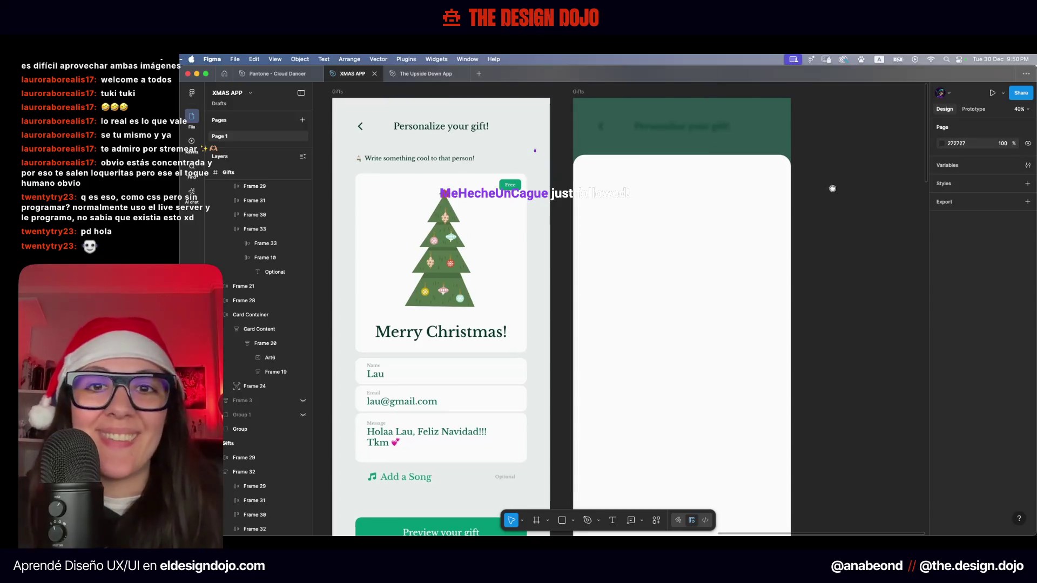
{"action": "scroll", "coordinate": [829, 242], "scroll_direction": "up", "scroll_amount": 5}
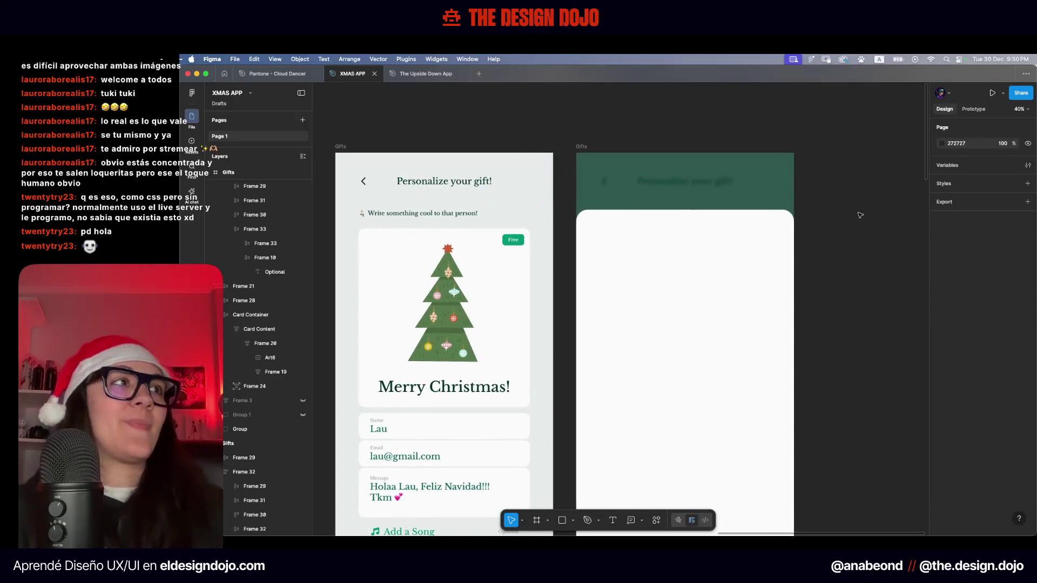
Draw a thin bar across the top of the white sheet and duplicate it
{"action": "key", "text": "r"}
{"action": "left_click_drag", "start_coordinate": [631, 222], "coordinate": [734, 228]}
{"action": "left_click", "coordinate": [702, 324], "text": "shift"}
{"action": "key", "text": "super+d"}
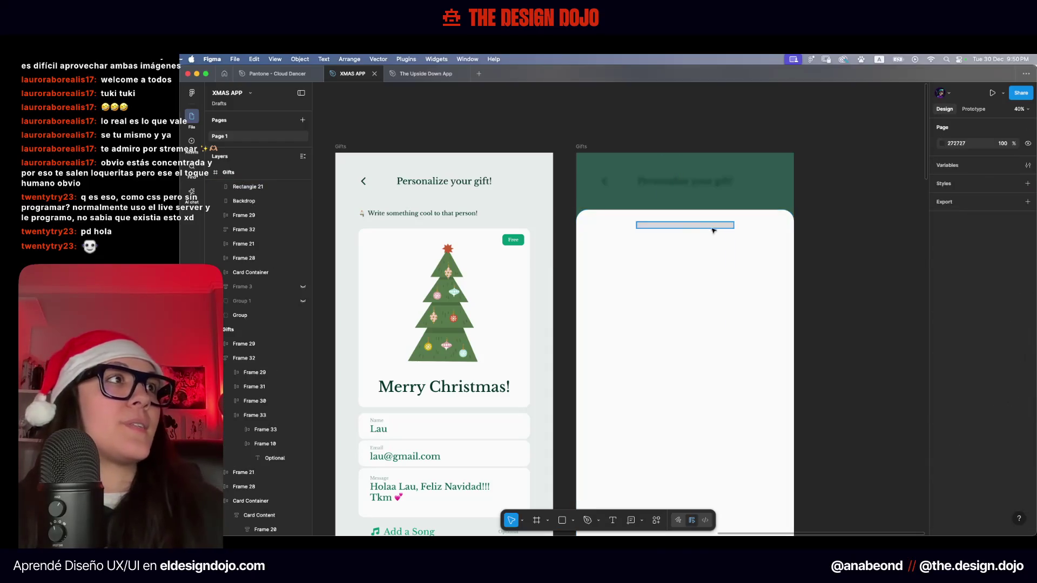
{"action": "scroll", "coordinate": [848, 208], "scroll_direction": "down", "scroll_amount": 4}
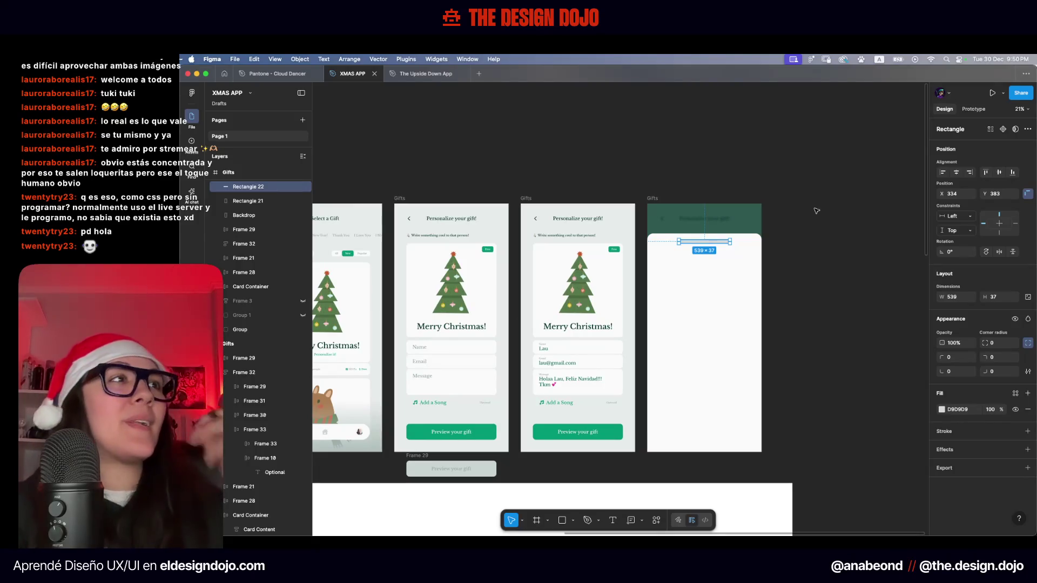
{"action": "scroll", "coordinate": [732, 233], "scroll_direction": "up", "scroll_amount": 5}
{"action": "scroll", "coordinate": [701, 273], "scroll_direction": "up", "scroll_amount": 6}
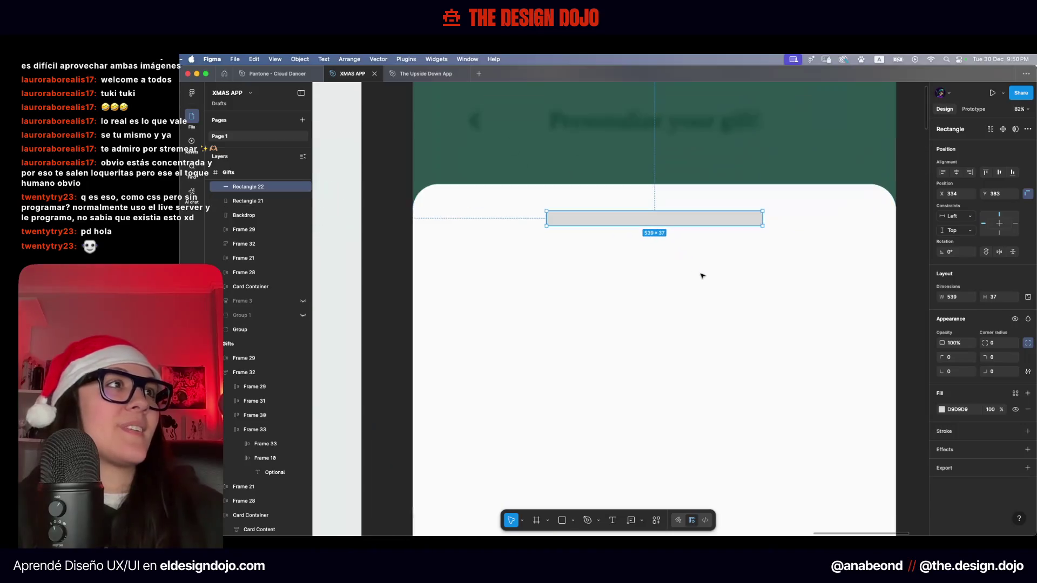
Nudge the bar up 3 px and set its height to 16
{"action": "key", "text": "Up"}
{"action": "key", "text": "Up"}
{"action": "key", "text": "Up"}
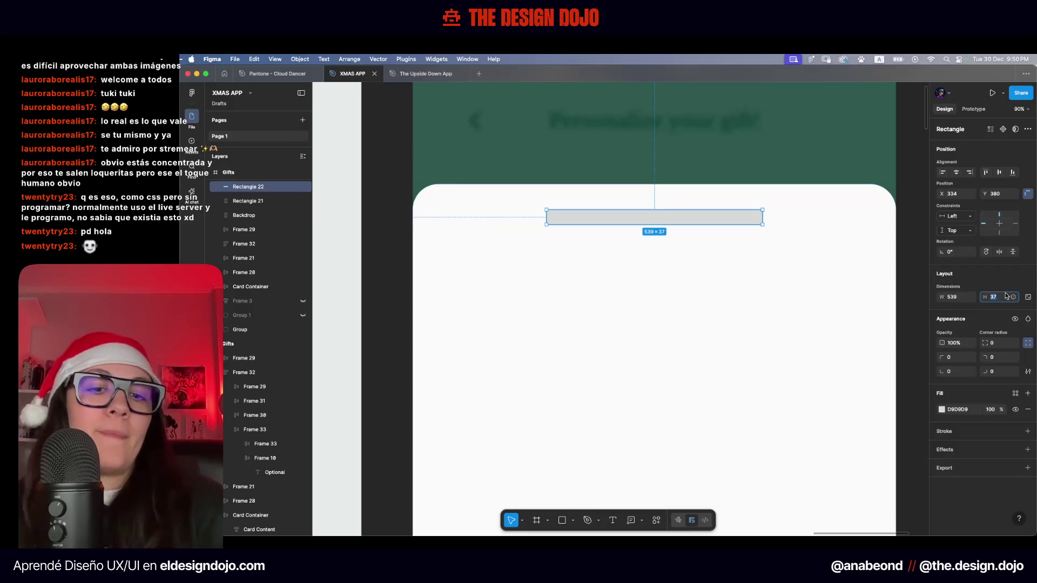
{"action": "type", "text": "24"}
{"action": "key", "text": "Return"}
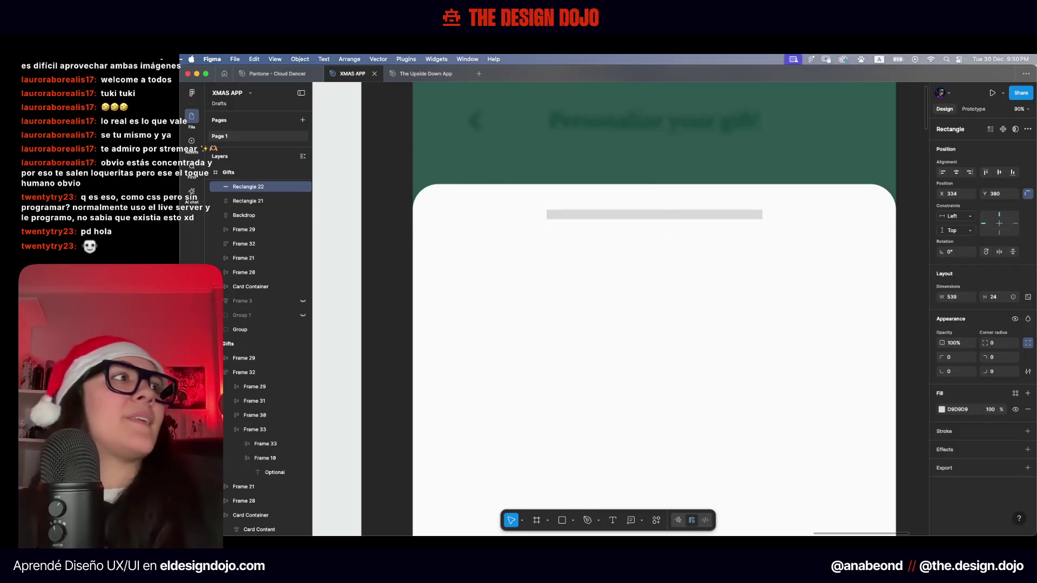
{"action": "type", "text": "16"}
{"action": "key", "text": "Return"}
Fill the bar with a pale grey-green sampled from another screen
{"action": "left_click", "coordinate": [942, 410]}
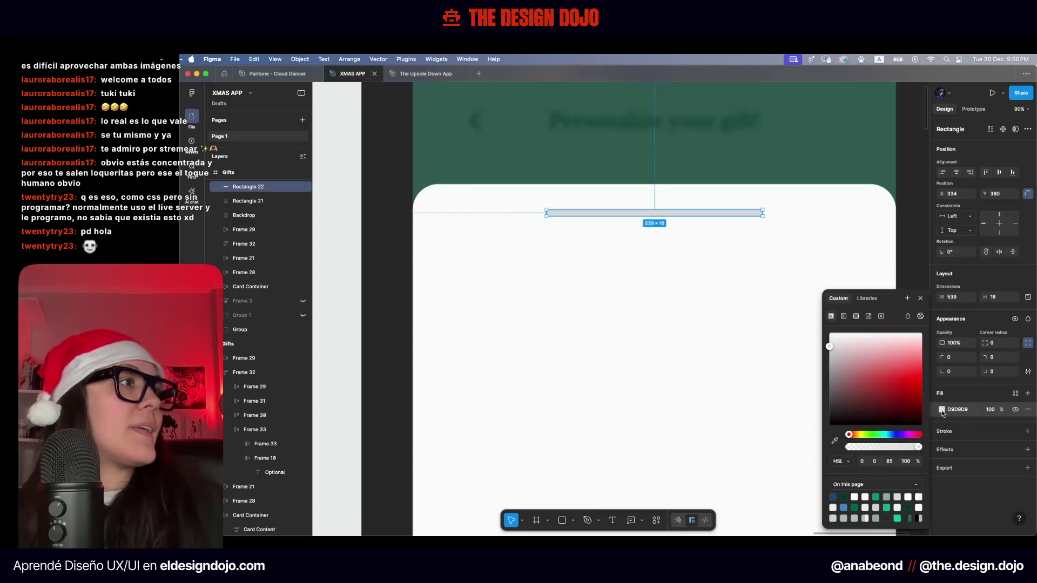
{"action": "scroll", "coordinate": [651, 401], "scroll_direction": "down", "scroll_amount": 5}
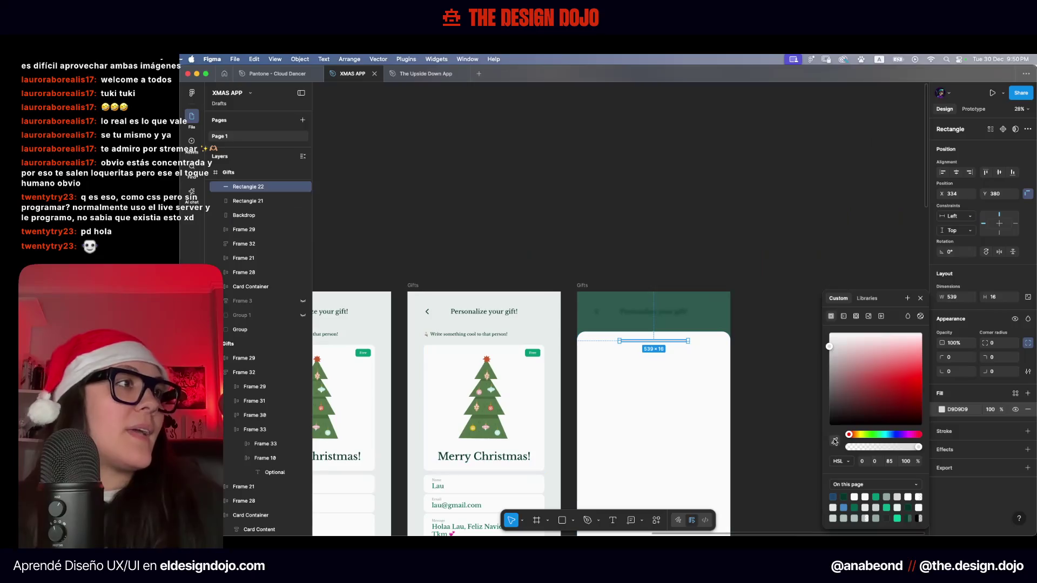
{"action": "left_click", "coordinate": [834, 442]}
{"action": "scroll", "coordinate": [548, 422], "scroll_direction": "down", "scroll_amount": 10}
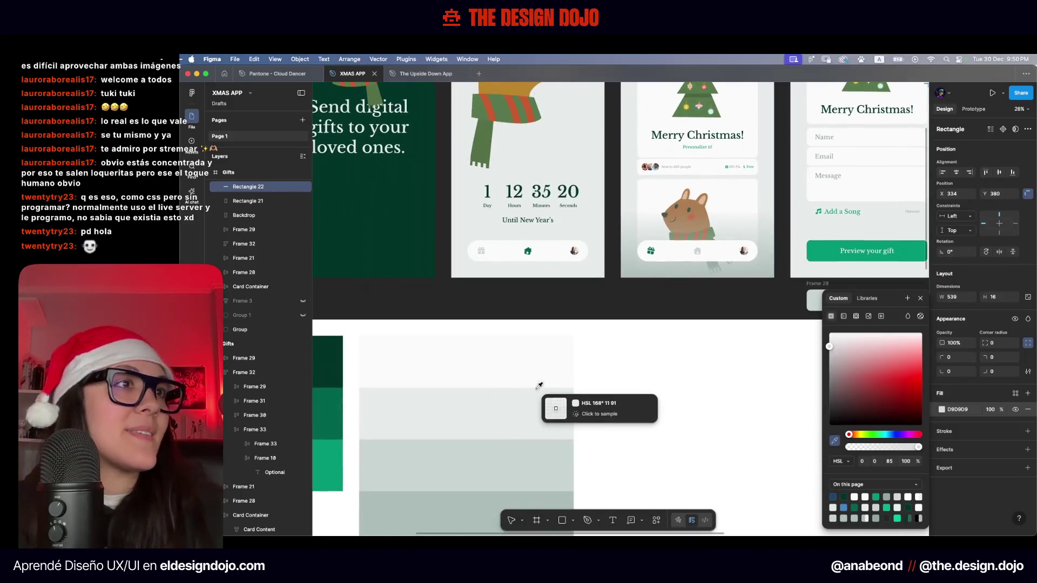
{"action": "left_click", "coordinate": [538, 386]}
{"action": "scroll", "coordinate": [572, 400], "scroll_direction": "down", "scroll_amount": 10}
{"action": "key", "text": "Escape"}
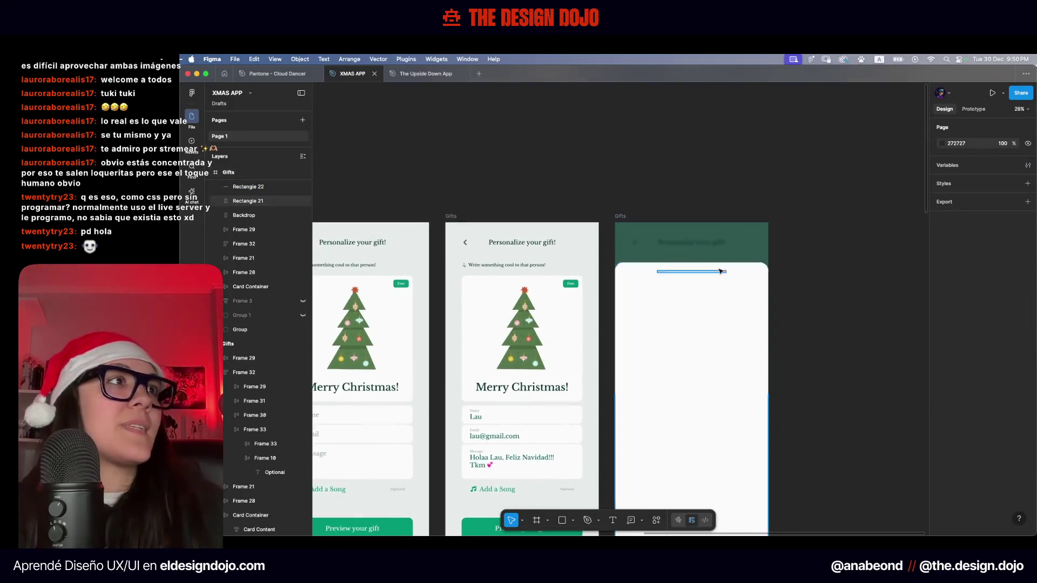
Give the top bar fully rounded corners with radius 100
{"action": "left_click", "coordinate": [718, 272]}
{"action": "scroll", "coordinate": [713, 275], "scroll_direction": "up", "scroll_amount": 10}
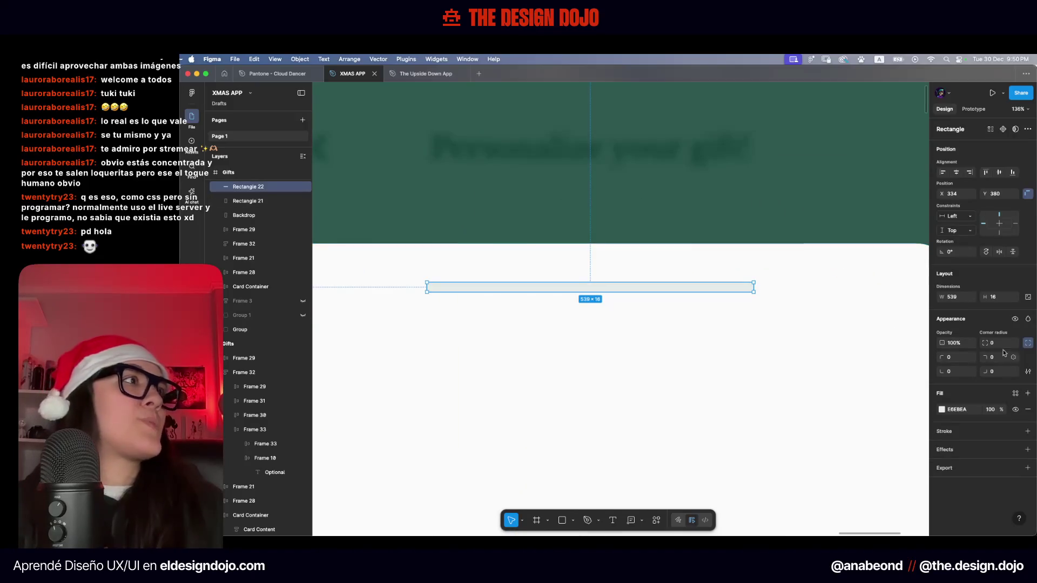
{"action": "type", "text": "10"}
{"action": "key", "text": "Return"}
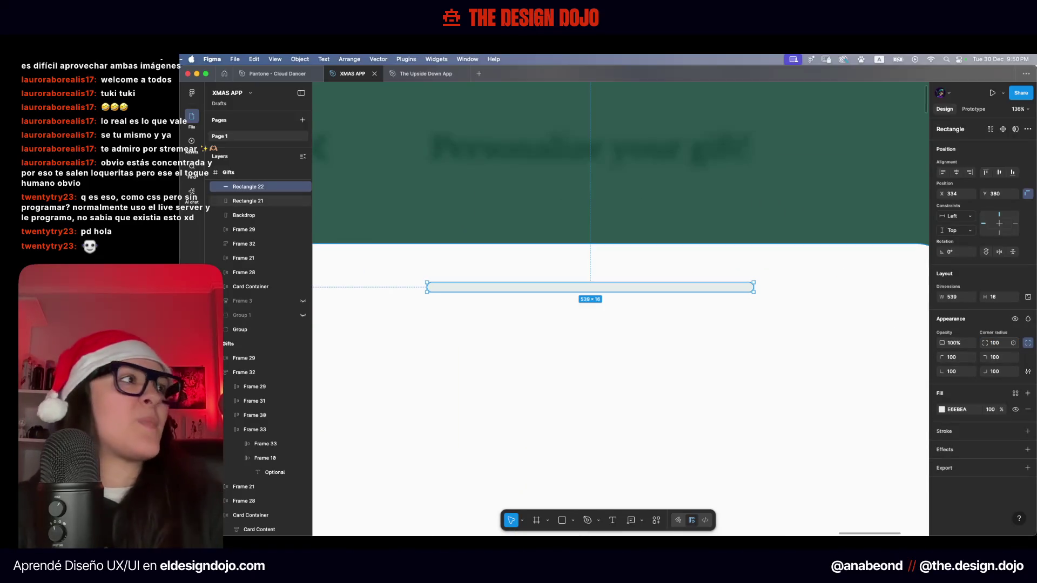
{"action": "scroll", "coordinate": [612, 240], "scroll_direction": "down", "scroll_amount": 5}
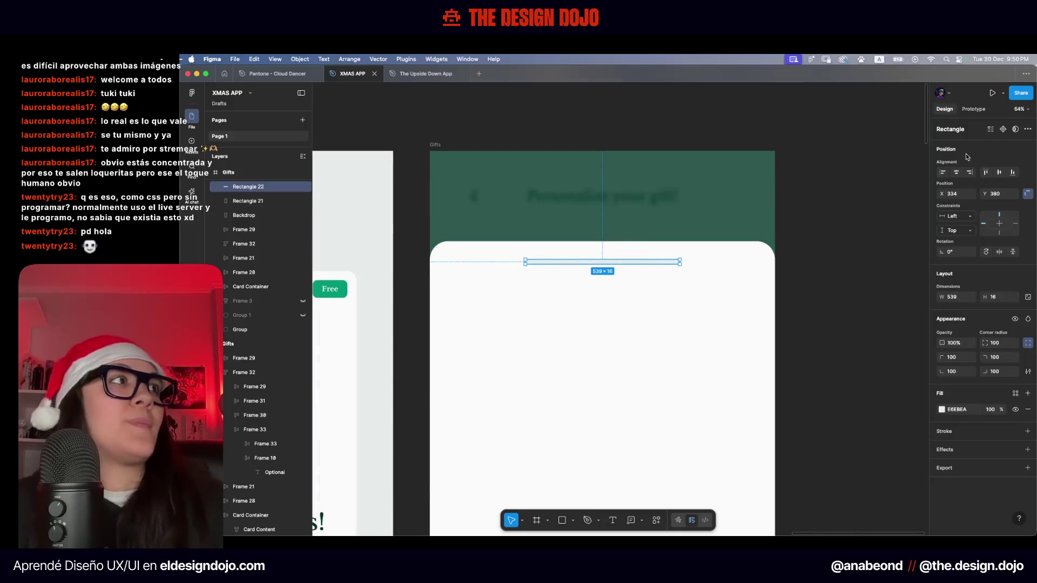
Pin the bar to the centre of its frame and shorten it to 320 wide
{"action": "left_click", "coordinate": [1000, 222]}
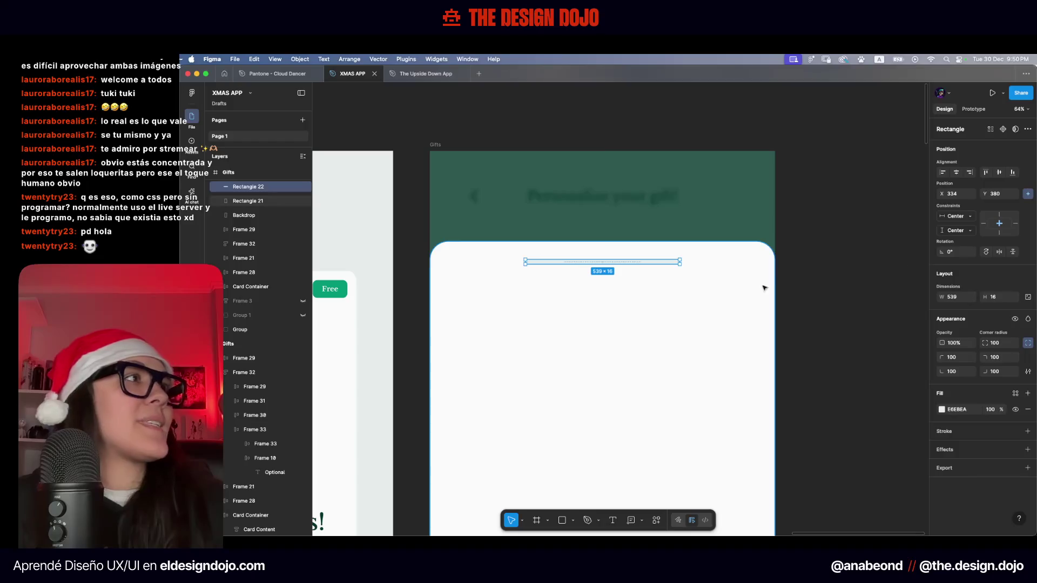
{"action": "left_click", "coordinate": [961, 298]}
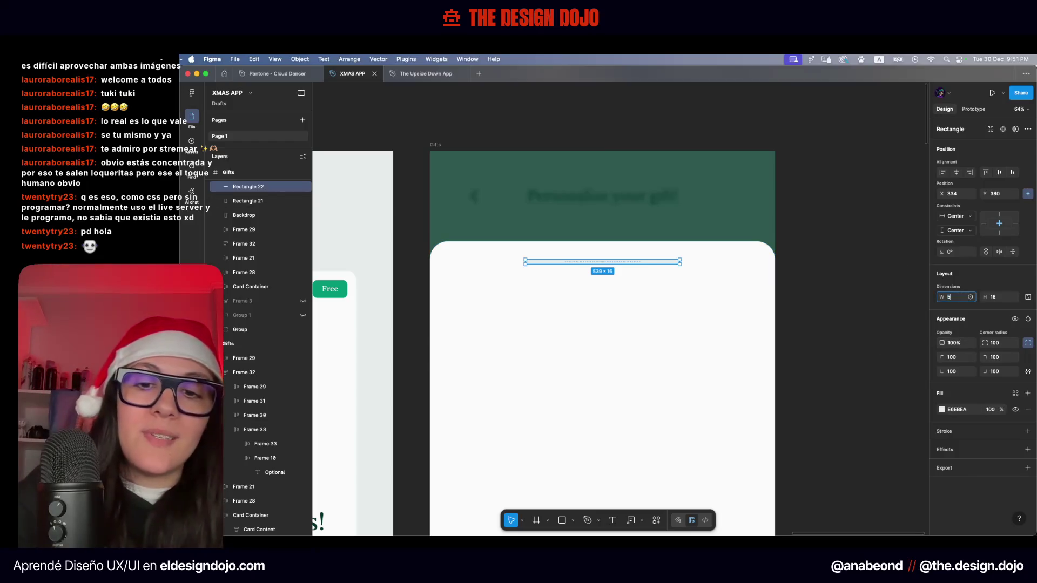
{"action": "type", "text": "512"}
{"action": "key", "text": "Return"}
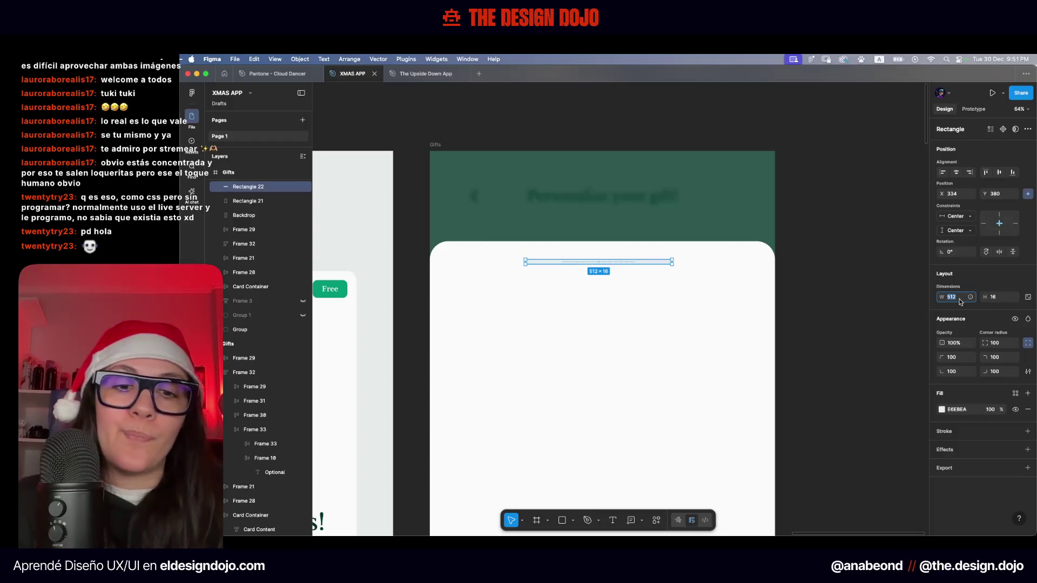
Align the bar to the horizontal centre of the sheet
{"action": "left_click", "coordinate": [957, 174]}
{"action": "left_click", "coordinate": [852, 239]}
{"action": "scroll", "coordinate": [842, 226], "scroll_direction": "down", "scroll_amount": 5, "text": "ctrl"}
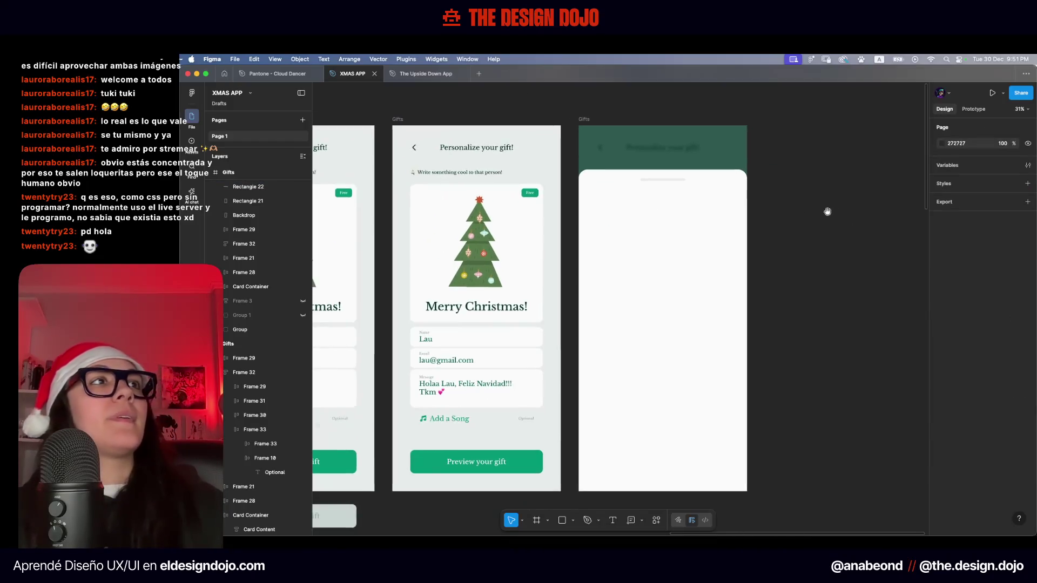
{"action": "scroll", "coordinate": [823, 211], "scroll_direction": "right", "scroll_amount": 2}
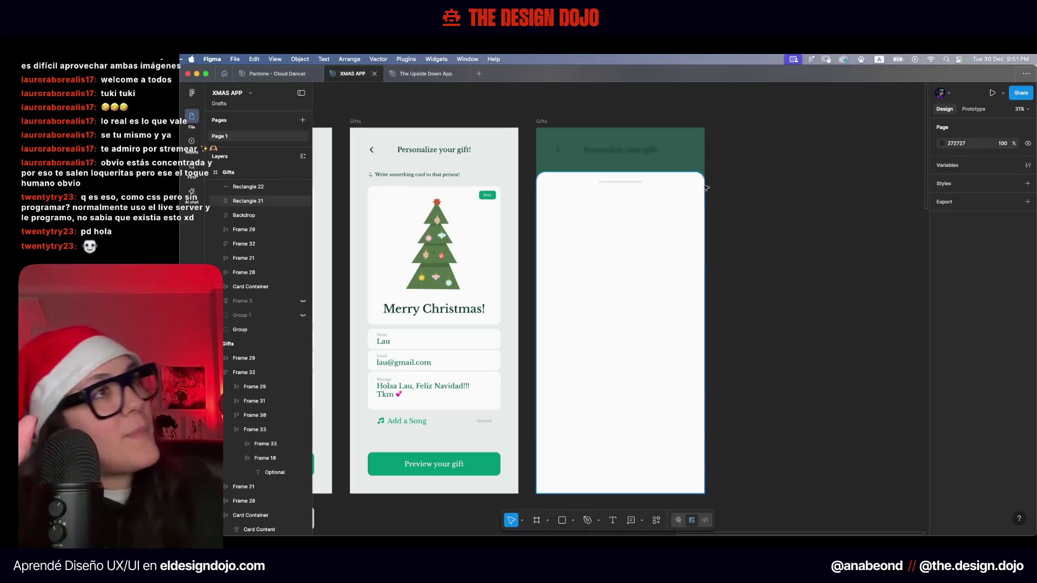
{"action": "scroll", "coordinate": [708, 216], "scroll_direction": "left", "scroll_amount": 2}
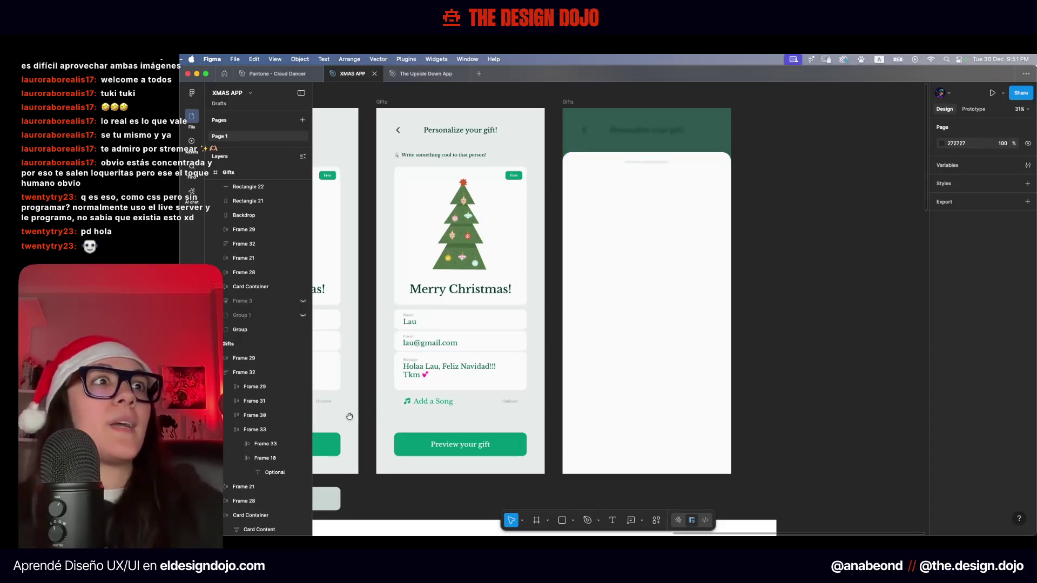
{"action": "scroll", "coordinate": [513, 381], "scroll_direction": "left", "scroll_amount": 3}
{"action": "scroll", "coordinate": [747, 345], "scroll_direction": "right", "scroll_amount": 3}
{"action": "scroll", "coordinate": [747, 345], "scroll_direction": "up", "scroll_amount": 1}
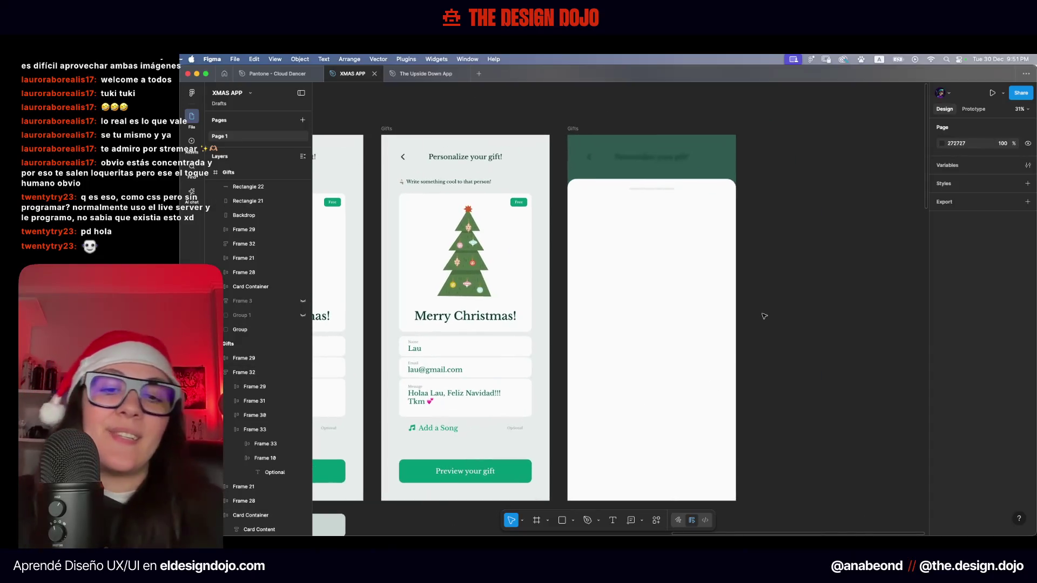
Draw a small grey square thumbnail at the sheet's left side
{"action": "key", "text": "r"}
{"action": "left_click_drag", "start_coordinate": [581, 216], "coordinate": [605, 244]}
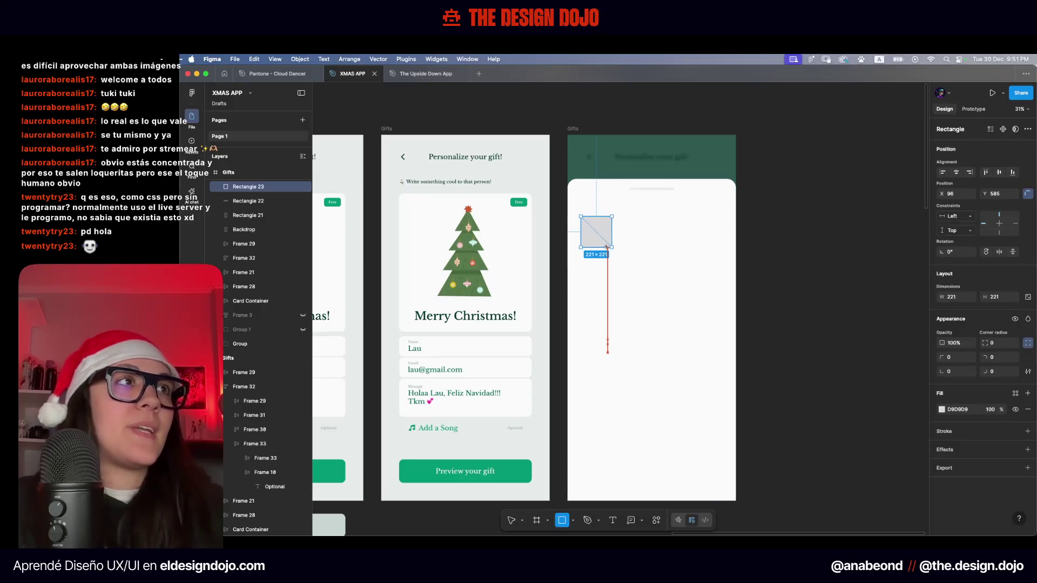
{"action": "key", "text": "Escape"}
{"action": "scroll", "coordinate": [772, 272], "scroll_direction": "right", "scroll_amount": 2}
{"action": "scroll", "coordinate": [772, 271], "scroll_direction": "down", "scroll_amount": 1}
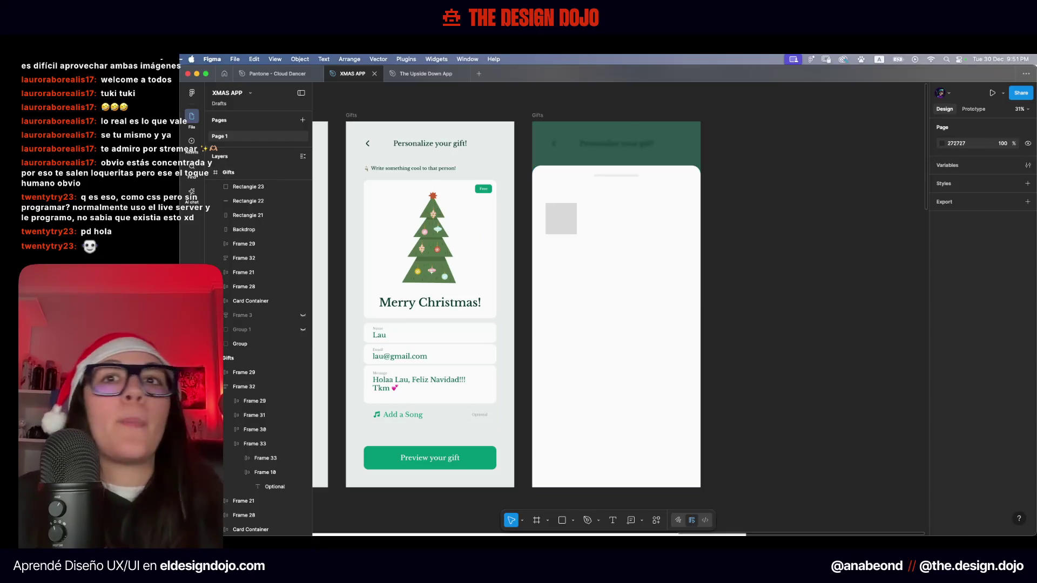
Import plus-solid-full.svg from Finder onto the canvas beside the Gifts frame
{"action": "key", "text": "ctrl+Up"}
{"action": "key", "text": "Escape"}
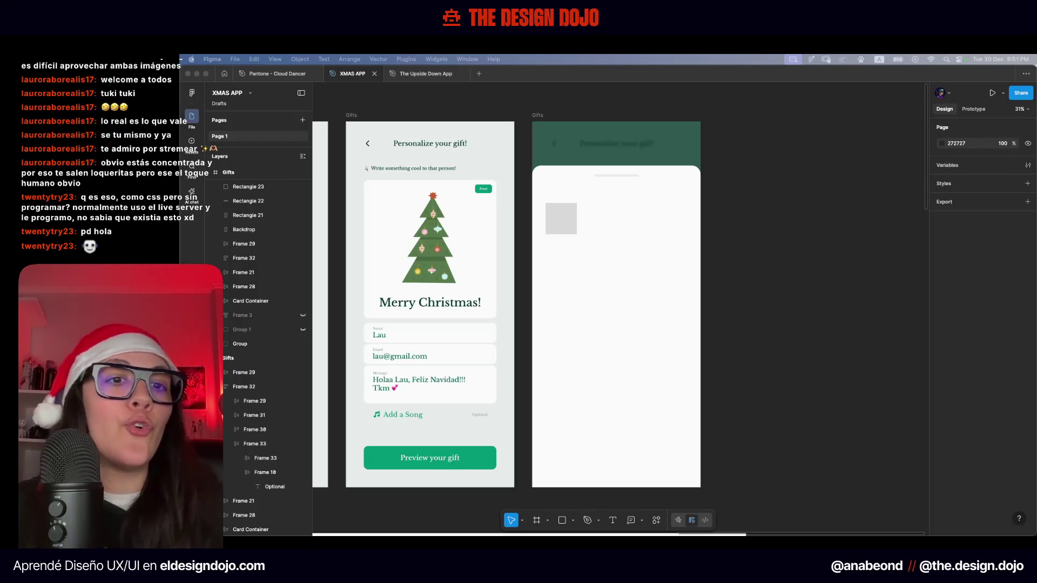
{"action": "left_click_drag", "start_coordinate": [944, 409], "coordinate": [769, 347]}
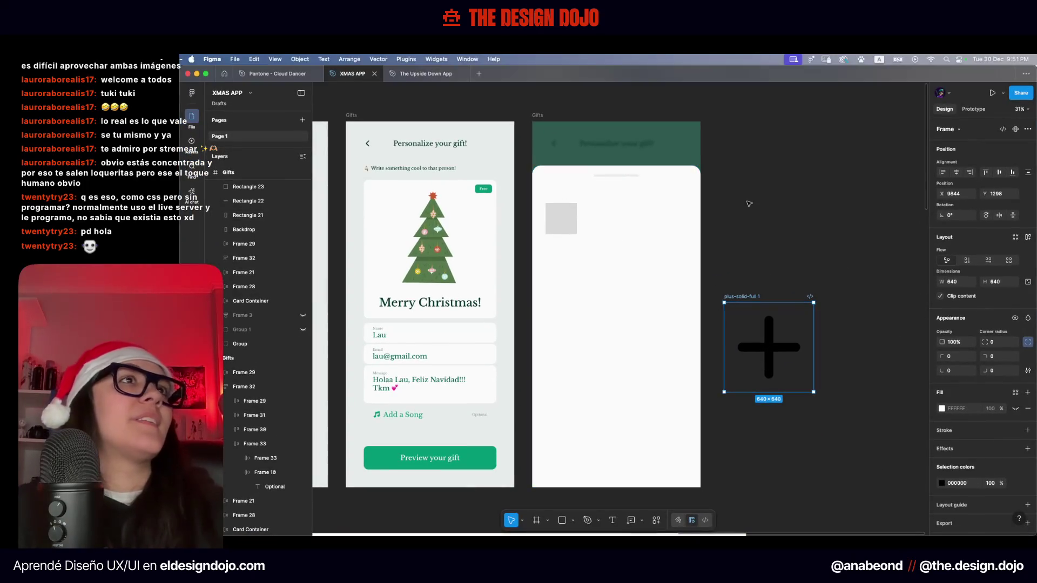
{"action": "key", "text": "Escape"}
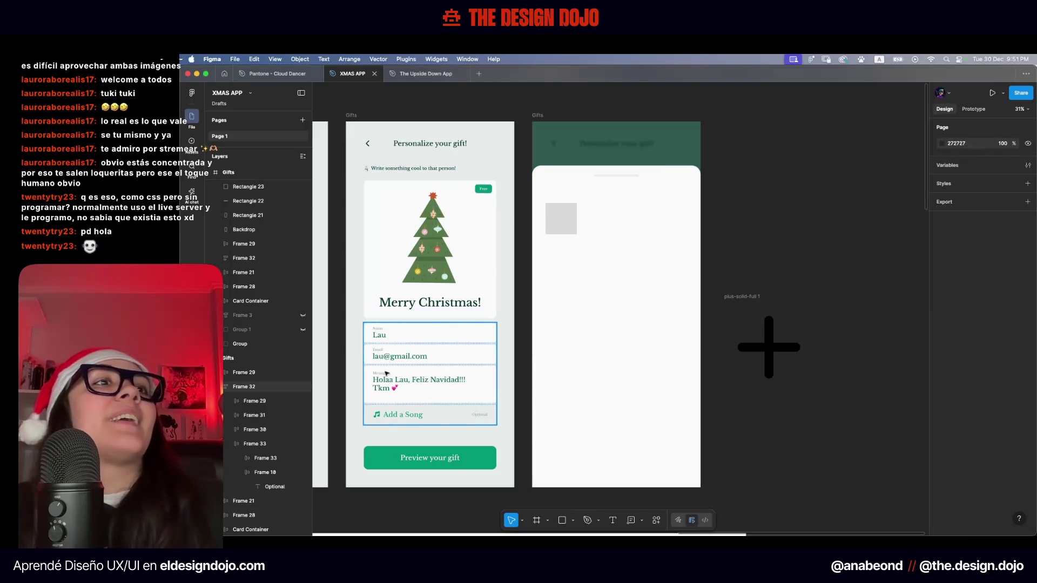
{"action": "scroll", "coordinate": [797, 452], "scroll_direction": "left", "scroll_amount": 10}
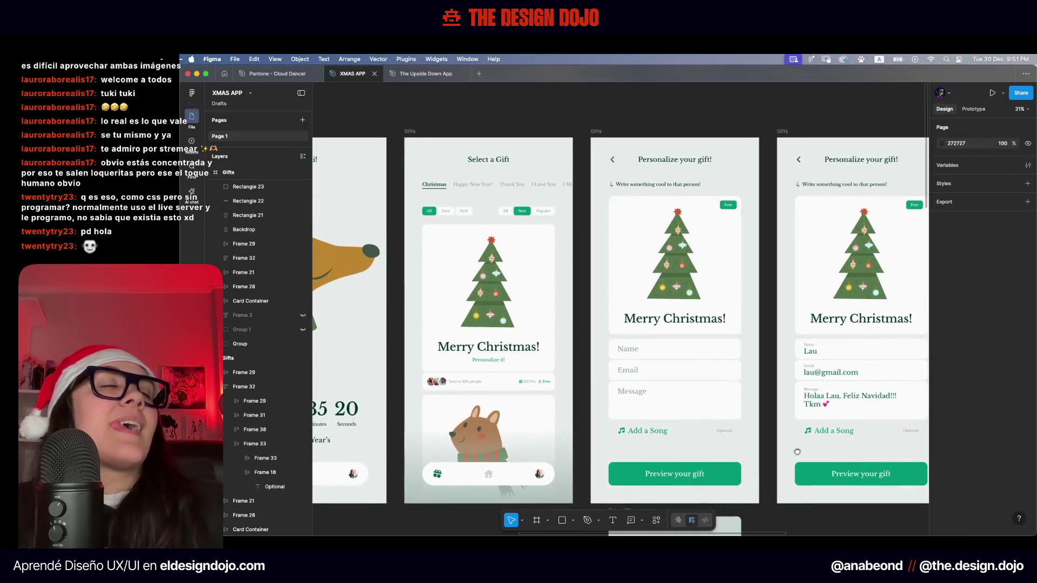
{"action": "scroll", "coordinate": [797, 452], "scroll_direction": "left", "scroll_amount": 8}
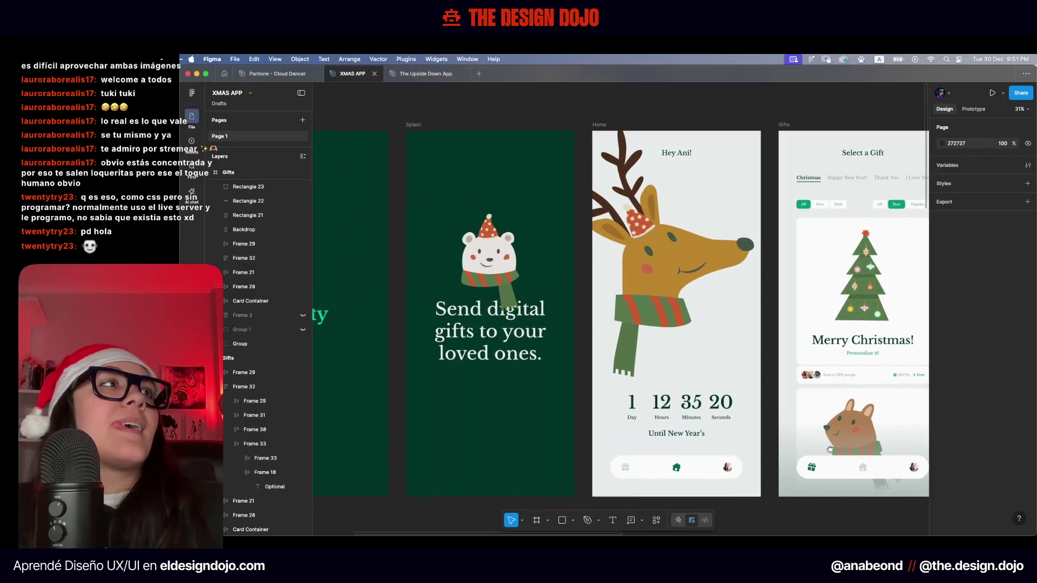
{"action": "scroll", "coordinate": [830, 449], "scroll_direction": "right", "scroll_amount": 10}
{"action": "scroll", "coordinate": [574, 447], "scroll_direction": "right", "scroll_amount": 6}
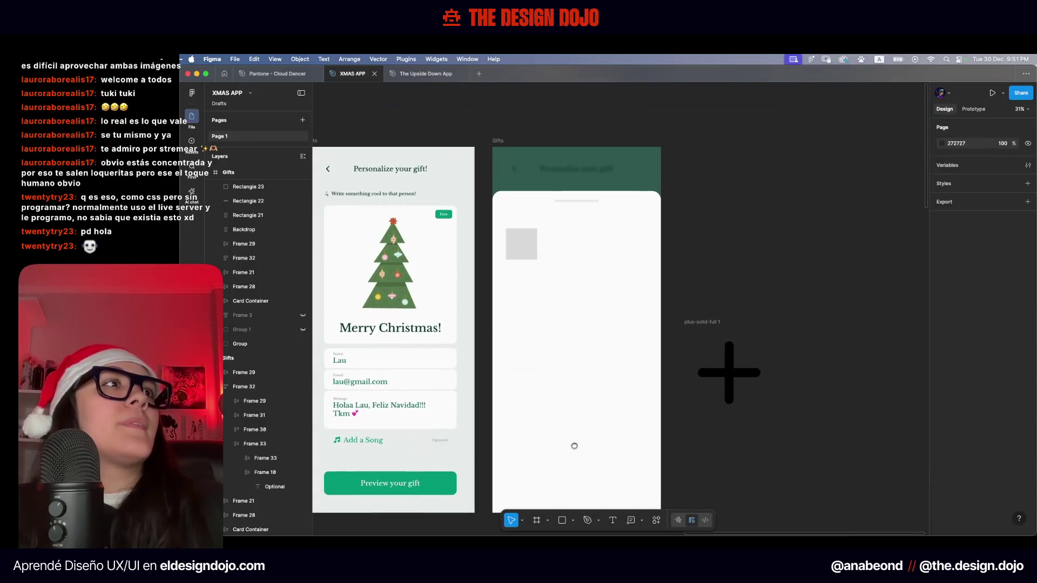
Move the plus icon up and scale the grey square proportionally to 256 high
{"action": "left_click_drag", "start_coordinate": [712, 323], "coordinate": [725, 161]}
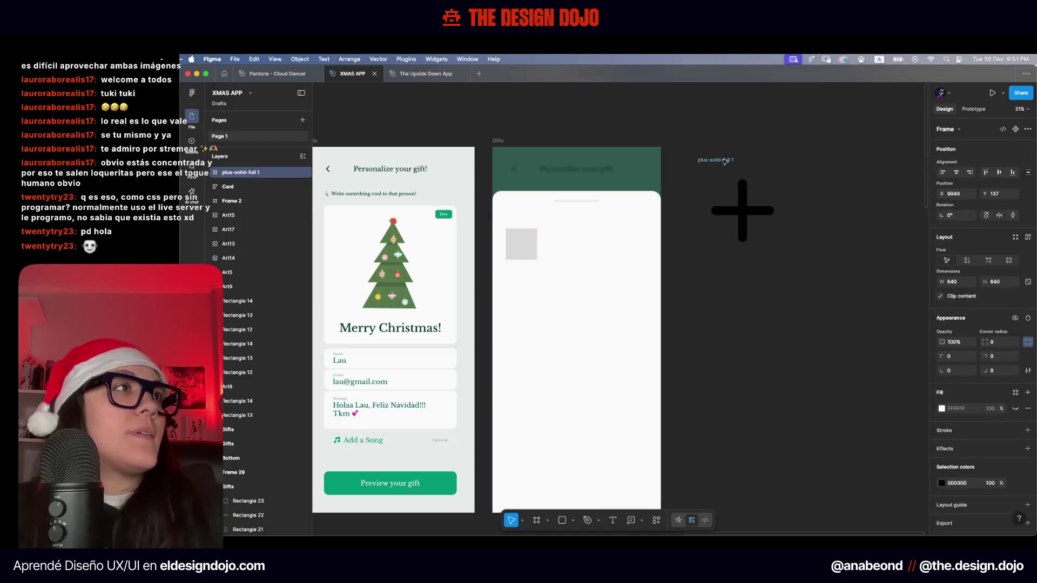
{"action": "left_click", "coordinate": [521, 244]}
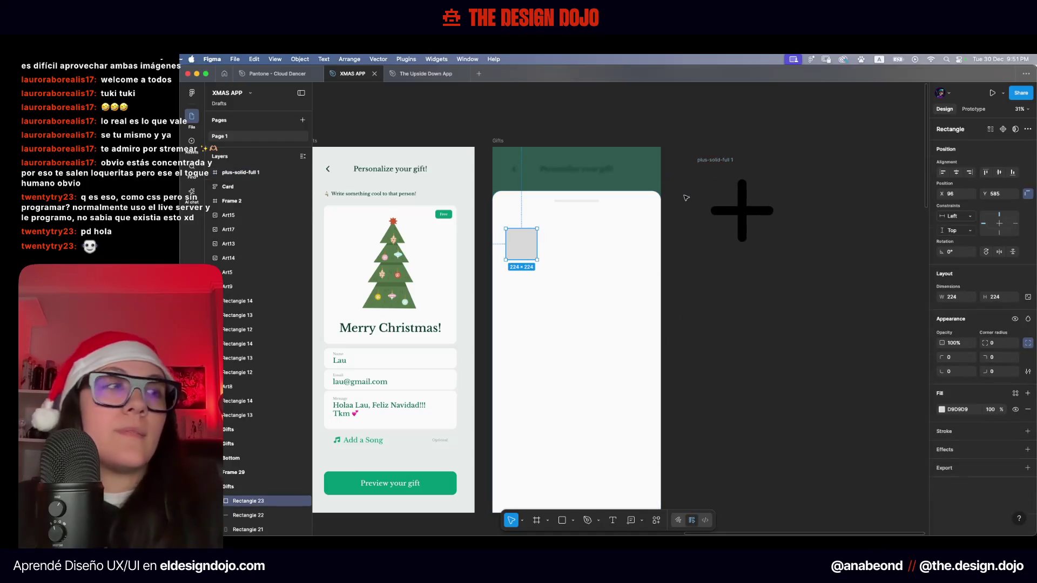
{"action": "key", "text": "k"}
{"action": "left_click", "coordinate": [999, 306]}
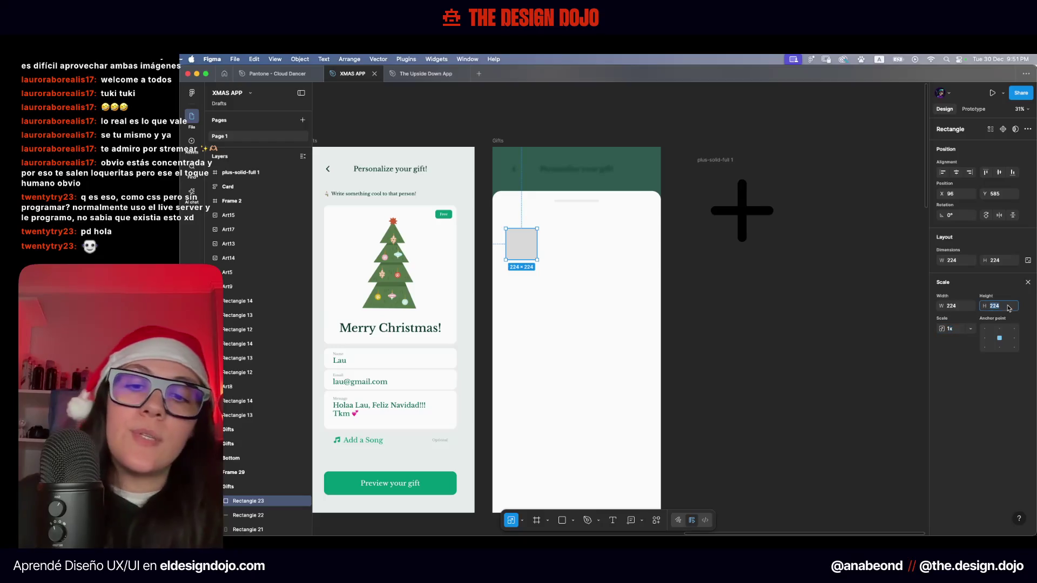
{"action": "type", "text": "256"}
{"action": "key", "text": "Return"}
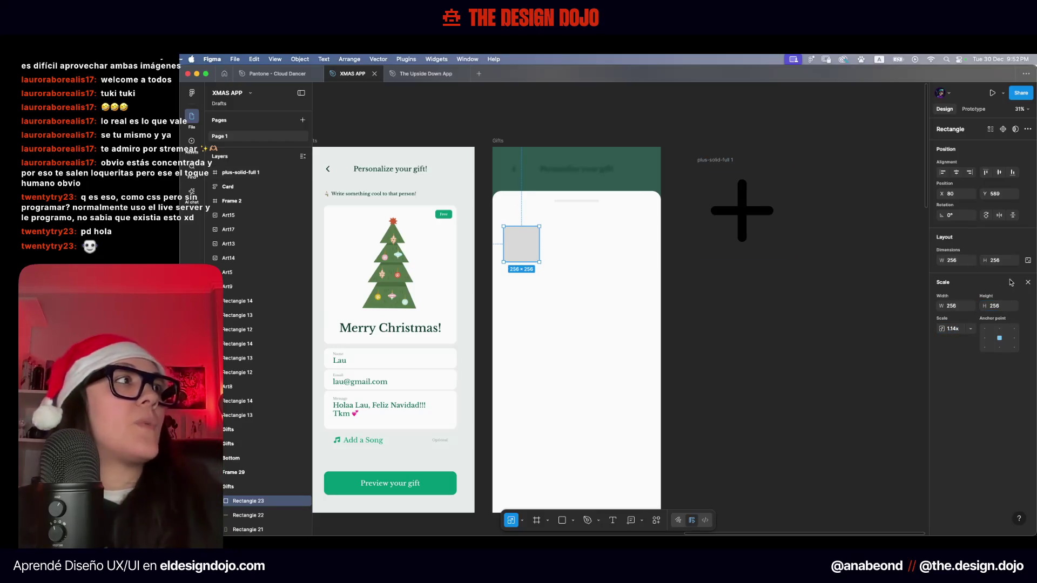
{"action": "left_click", "coordinate": [822, 290]}
Shift the grey square slightly right, checking its position against the rulers
{"action": "key", "text": "shift+r"}
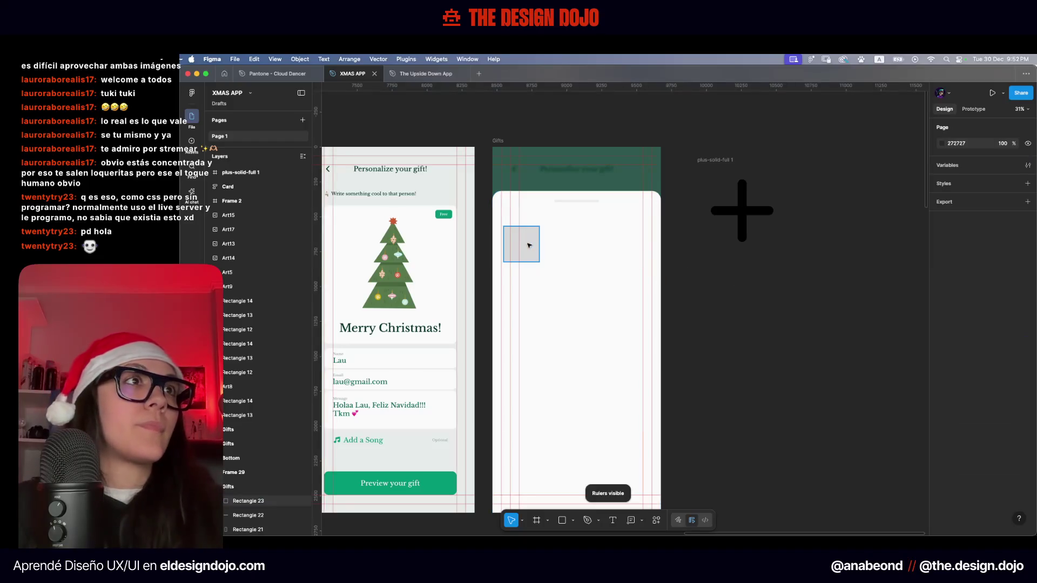
{"action": "left_click_drag", "start_coordinate": [529, 245], "coordinate": [537, 245]}
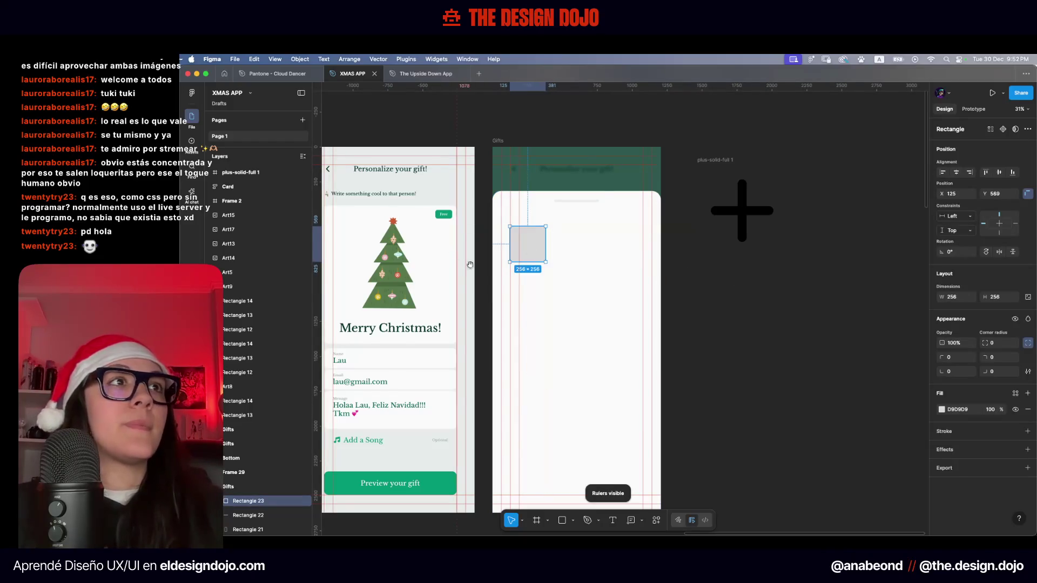
{"action": "scroll", "coordinate": [535, 240], "scroll_direction": "up", "scroll_amount": 10}
{"action": "scroll", "coordinate": [541, 243], "scroll_direction": "left", "scroll_amount": 3}
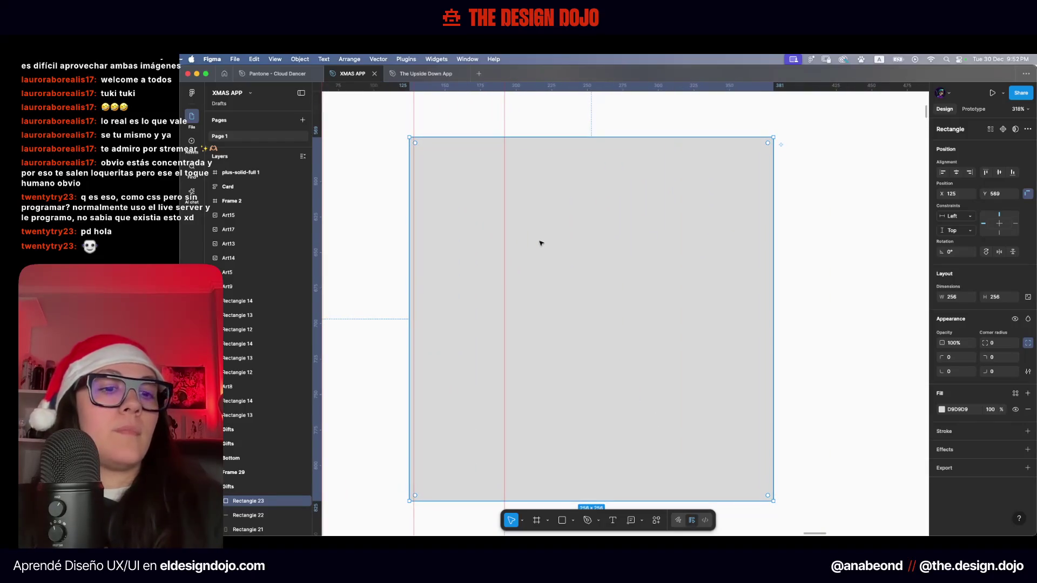
{"action": "scroll", "coordinate": [540, 241], "scroll_direction": "down", "scroll_amount": 8}
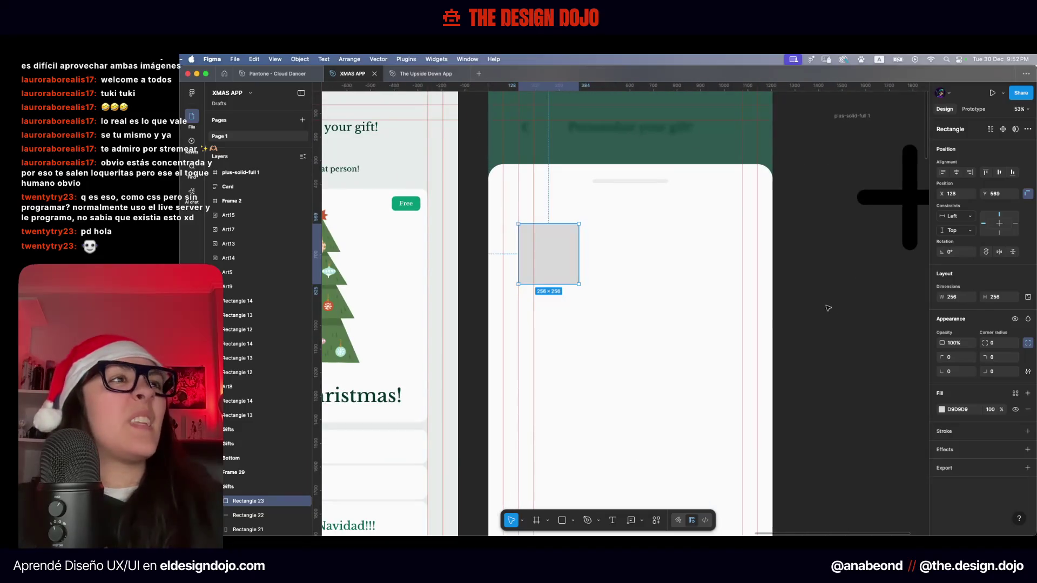
{"action": "left_click", "coordinate": [825, 303]}
{"action": "scroll", "coordinate": [799, 314], "scroll_direction": "right", "scroll_amount": 5}
{"action": "key", "text": "shift+r"}
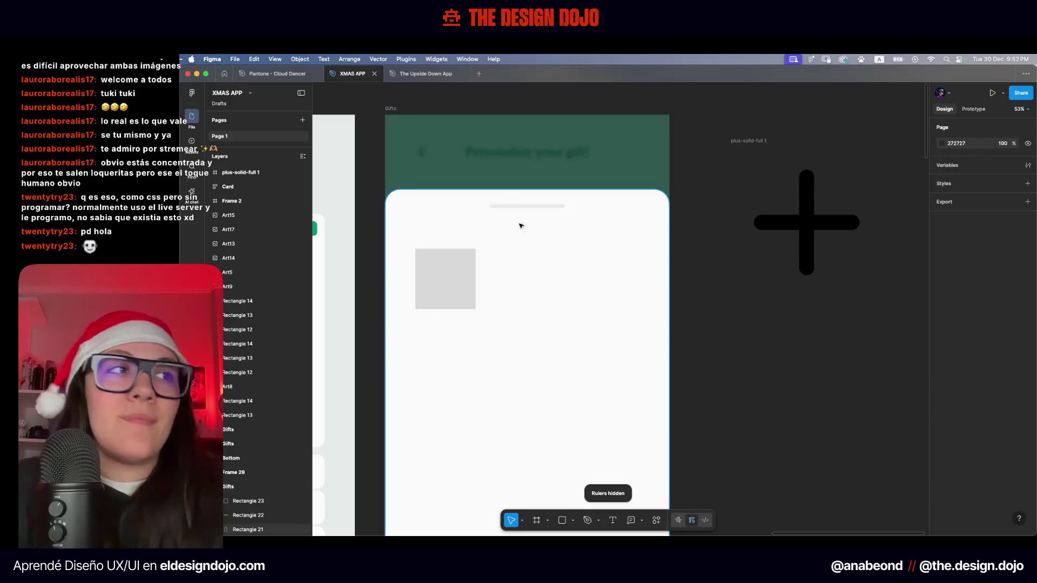
{"action": "scroll", "coordinate": [513, 213], "scroll_direction": "down", "scroll_amount": 3}
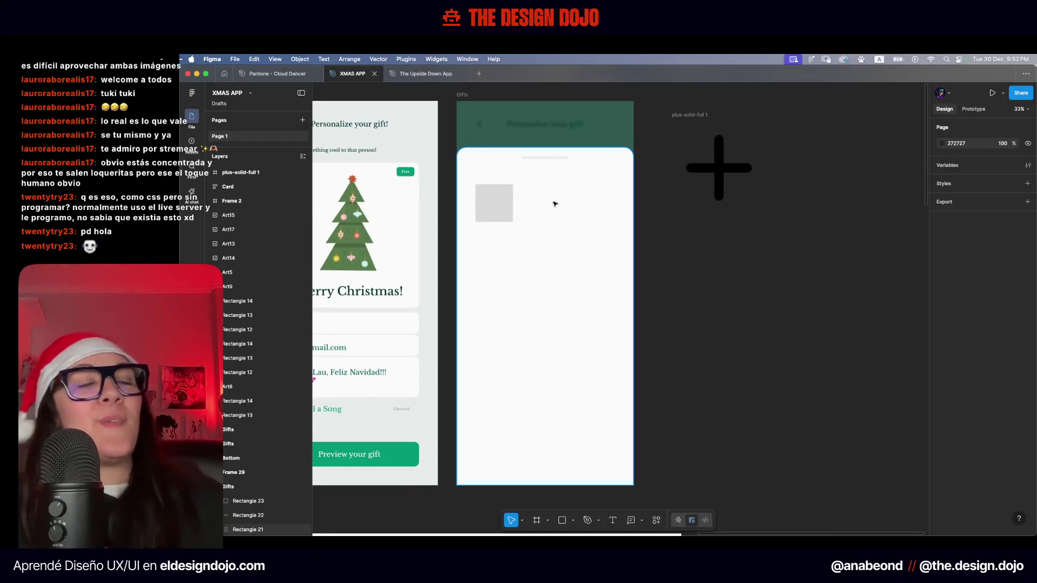
{"action": "key", "text": "shift+r"}
{"action": "scroll", "coordinate": [727, 326], "scroll_direction": "up", "scroll_amount": 2}
Nudge the grey square up toward the top of the sheet
{"action": "left_click", "coordinate": [532, 299]}
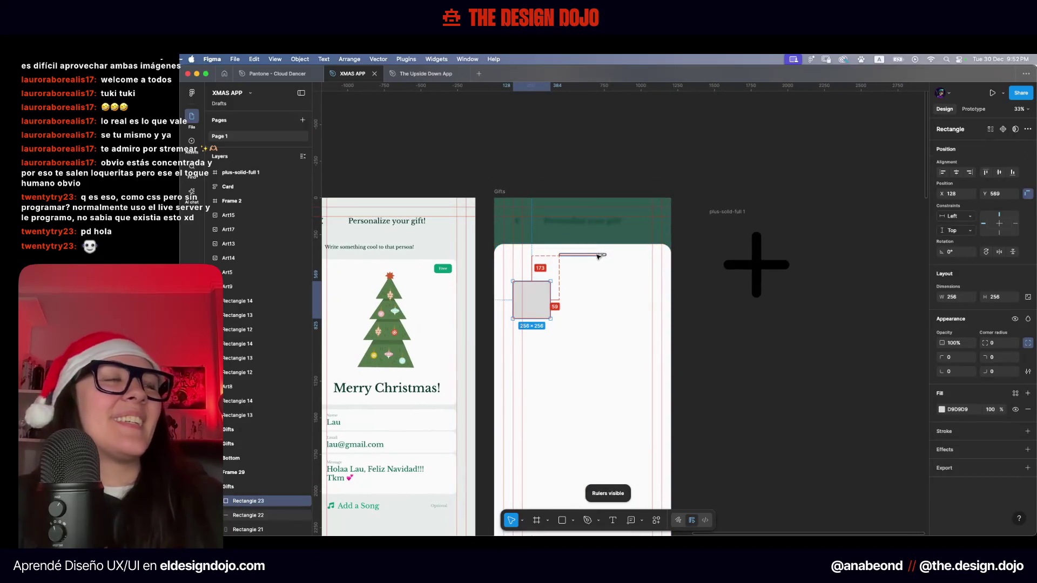
{"action": "key", "text": "shift+Up"}
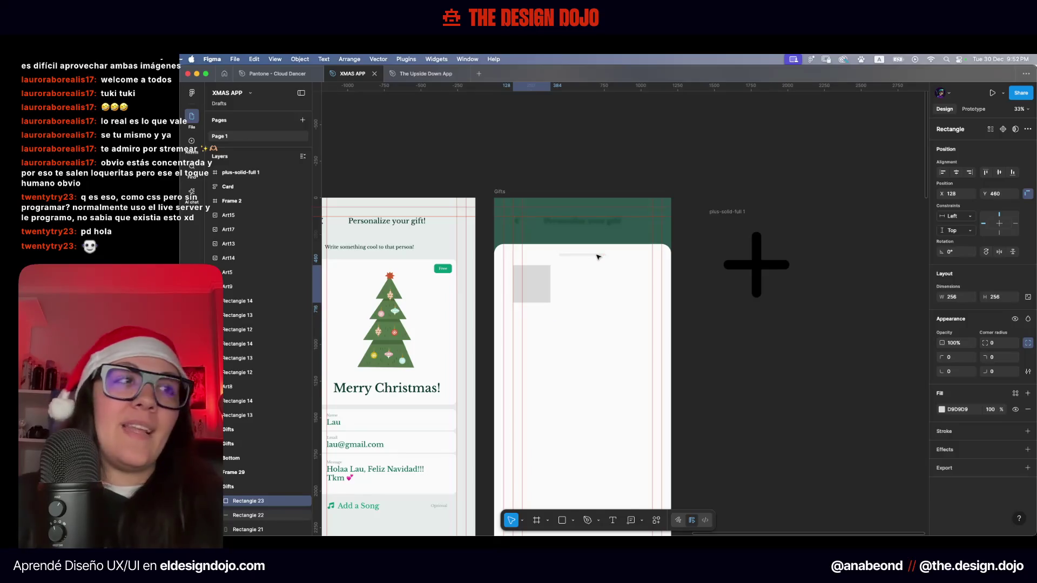
{"action": "key", "text": "shift+r"}
{"action": "key", "text": "Escape"}
{"action": "scroll", "coordinate": [529, 277], "scroll_direction": "up", "scroll_amount": 5}
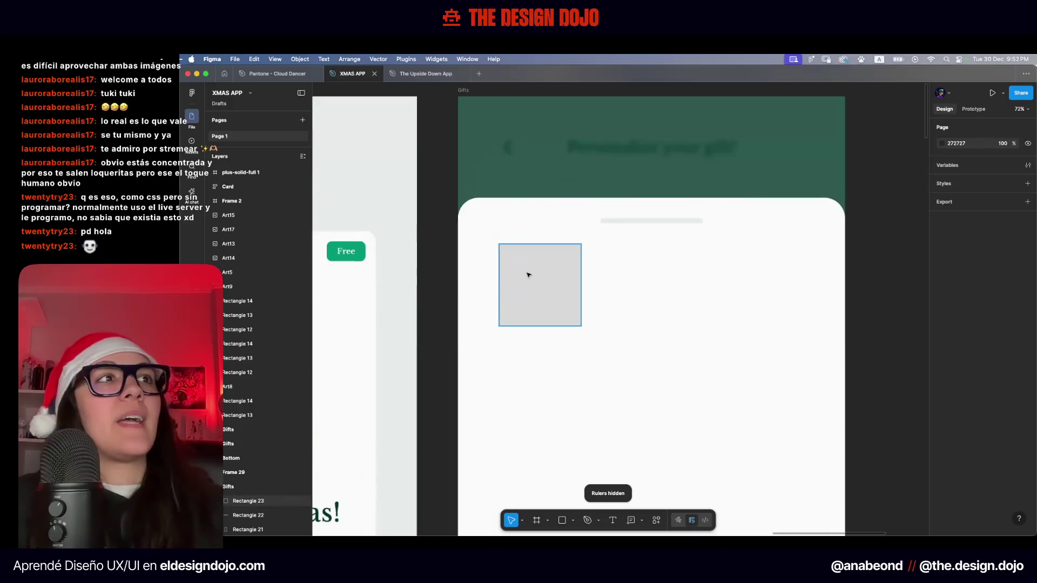
{"action": "left_click", "coordinate": [529, 277]}
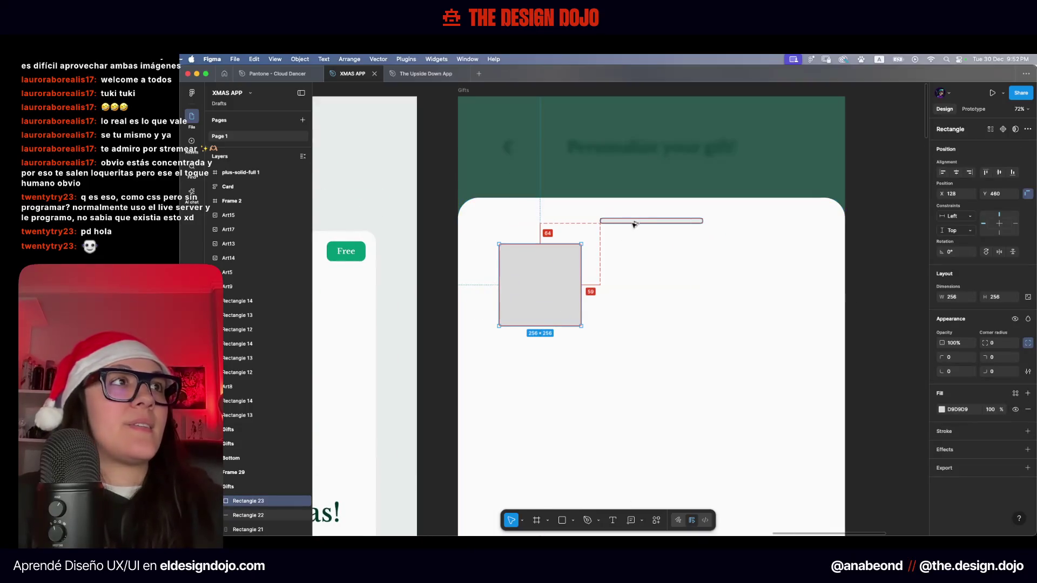
{"action": "left_click", "coordinate": [733, 266]}
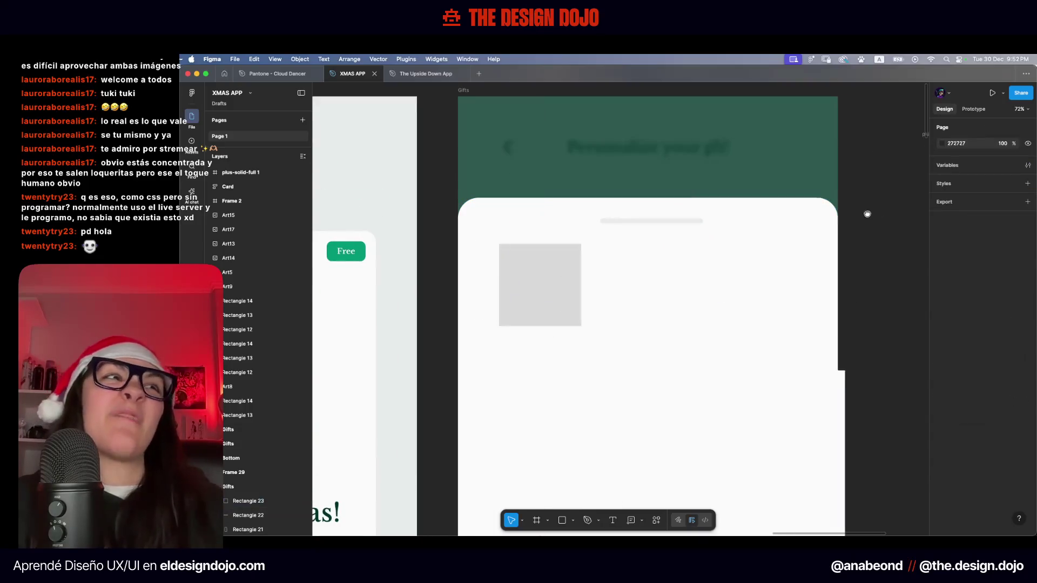
{"action": "scroll", "coordinate": [733, 266], "scroll_direction": "right", "scroll_amount": 3}
Move the grey square down below the handle bar
{"action": "left_click", "coordinate": [528, 289]}
{"action": "key", "text": "shift+Down"}
{"action": "key", "text": "Down"}
{"action": "key", "text": "Down"}
{"action": "key", "text": "Down"}
{"action": "key", "text": "shift+Down"}
{"action": "key", "text": "shift+Down"}
{"action": "key", "text": "shift+Down"}
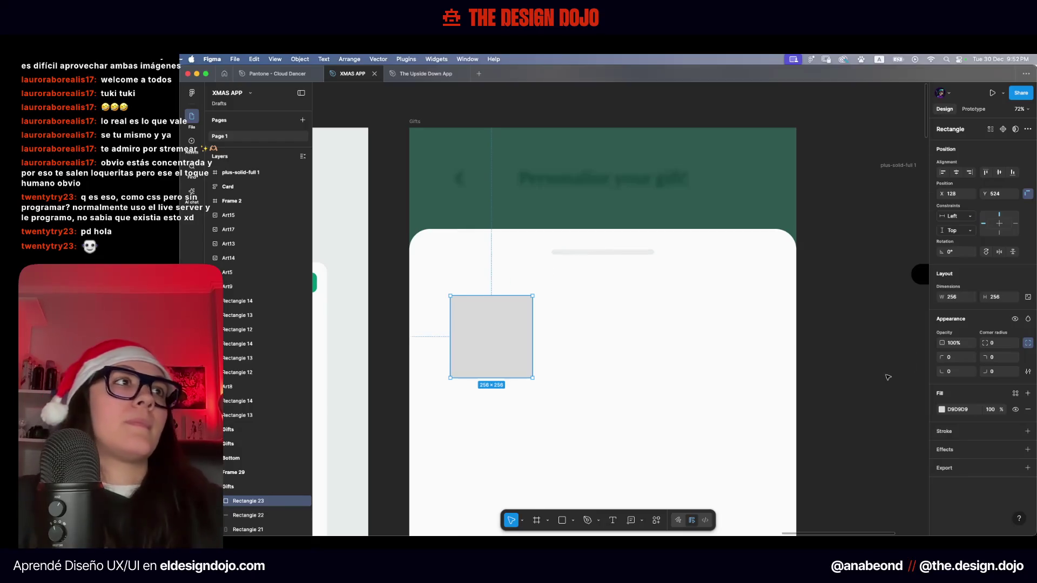
{"action": "key", "text": "Escape"}
{"action": "scroll", "coordinate": [889, 378], "scroll_direction": "down", "scroll_amount": 5}
{"action": "scroll", "coordinate": [721, 275], "scroll_direction": "down", "scroll_amount": 3}
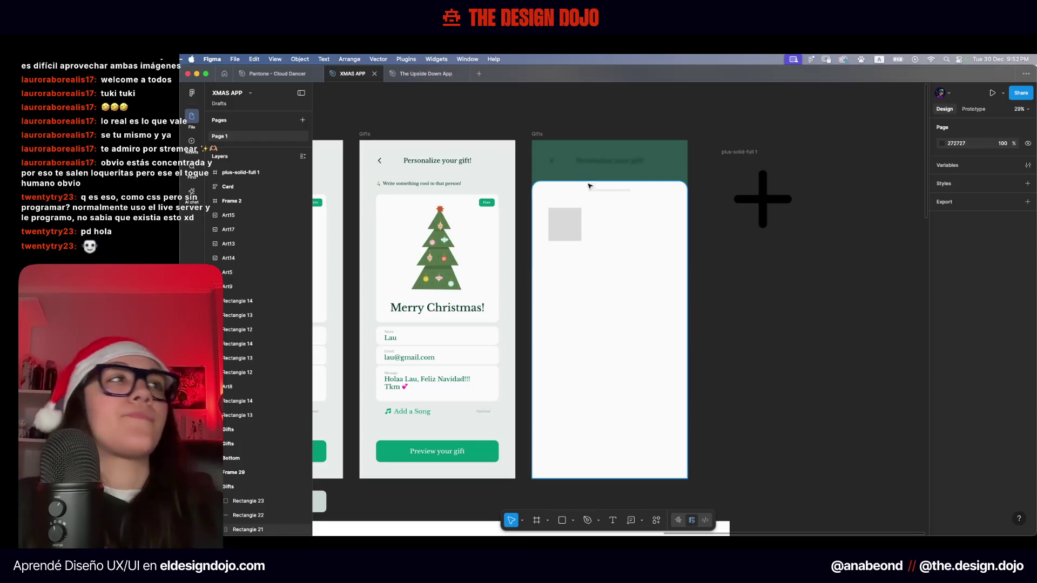
Measure the grey square's spacing to the handle bar and surroundings
{"action": "left_click", "coordinate": [613, 191]}
{"action": "key", "text": "shift+Tab"}
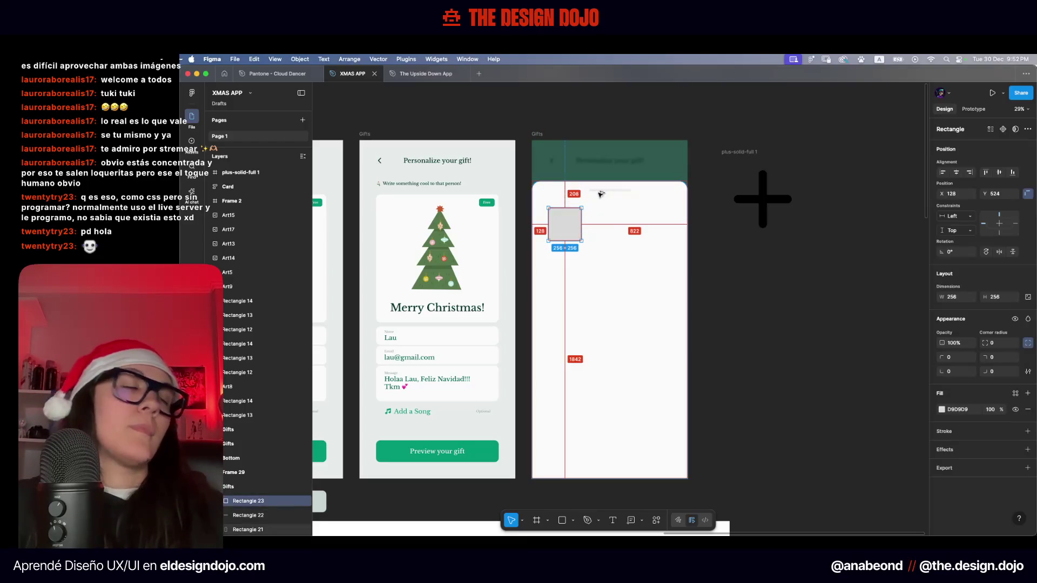
{"action": "key", "text": "alt"}
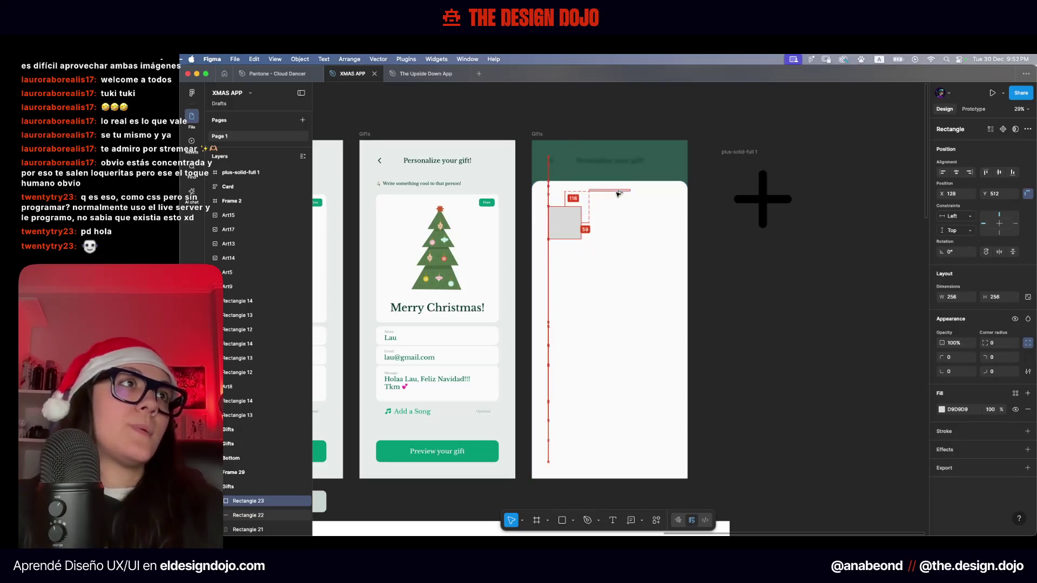
{"action": "key", "text": "alt"}
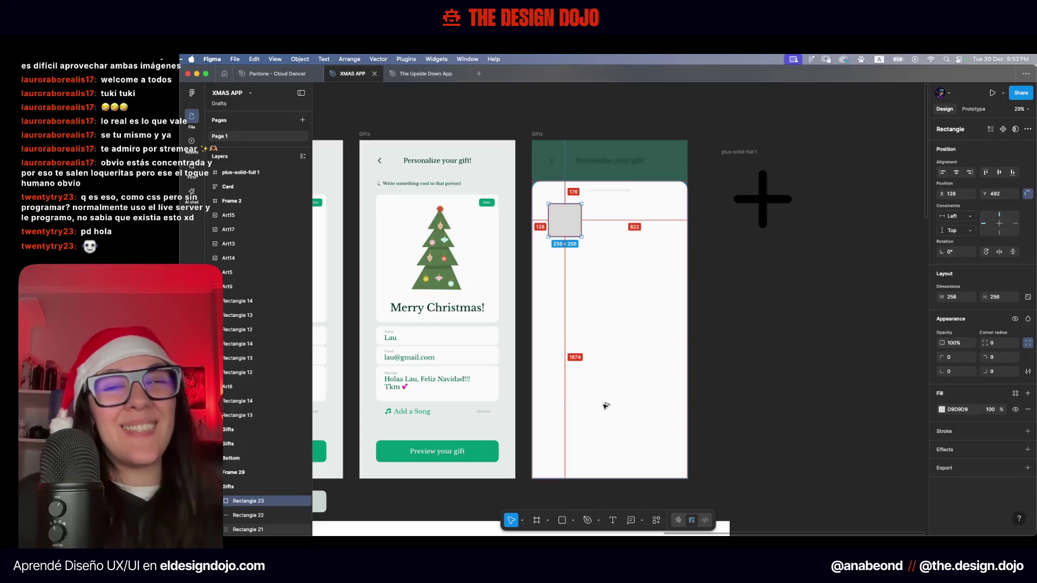
{"action": "key", "text": "alt"}
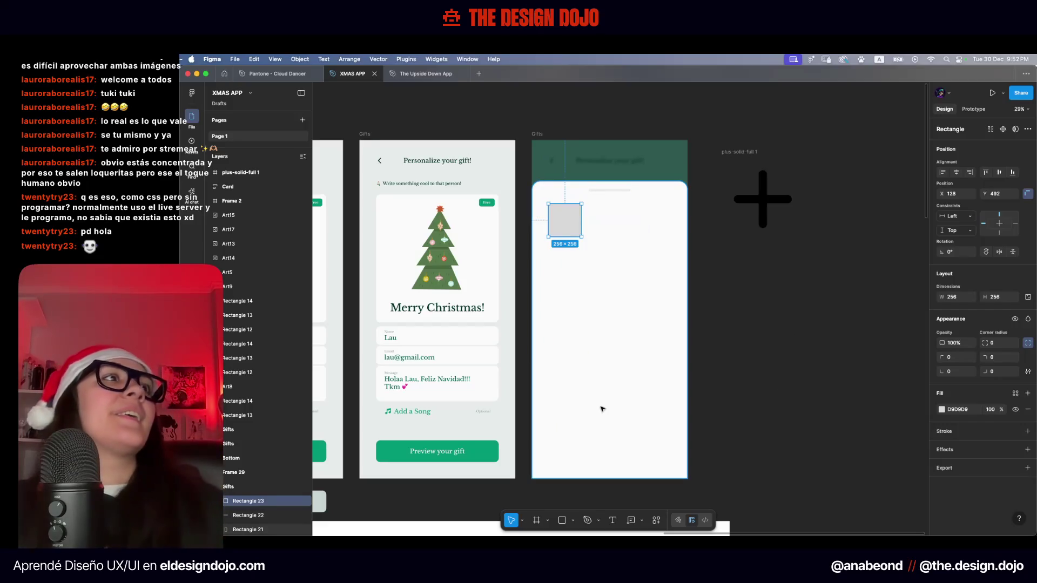
{"action": "left_click", "coordinate": [733, 324]}
{"action": "scroll", "coordinate": [544, 270], "scroll_direction": "up", "scroll_amount": 3}
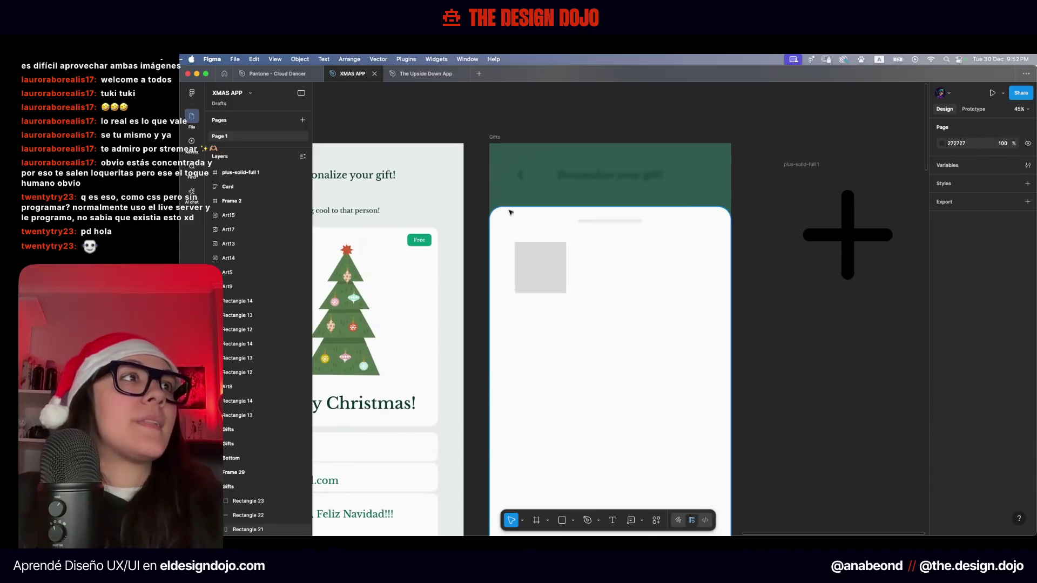
Nudge the grey square slightly upward beneath the handle bar
{"action": "left_click", "coordinate": [544, 270]}
{"action": "key", "text": "alt"}
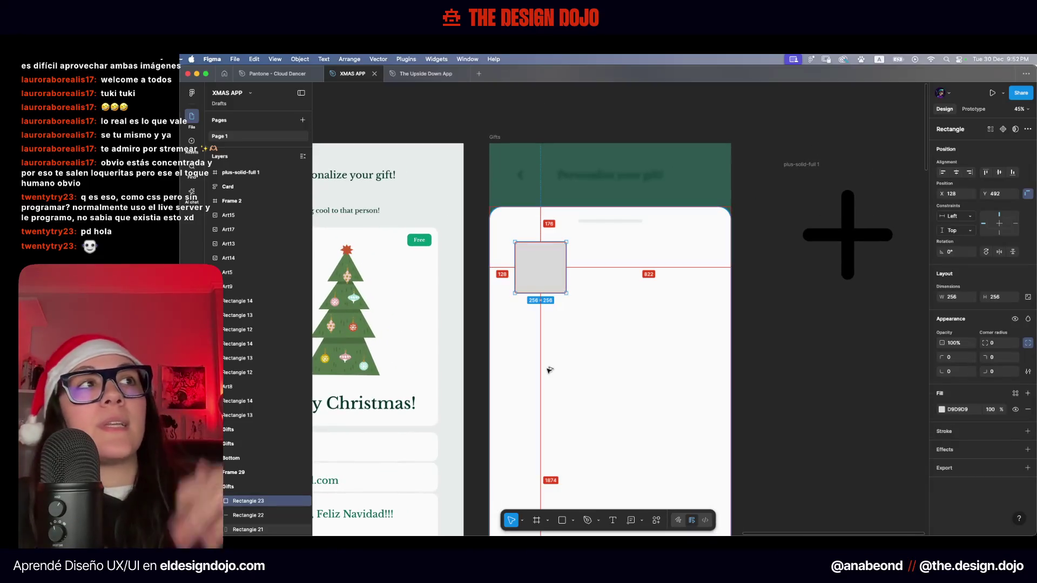
{"action": "key", "text": "shift+Up"}
{"action": "key", "text": "shift+Up"}
{"action": "key", "text": "Up"}
{"action": "key", "text": "Up"}
{"action": "key", "text": "Up"}
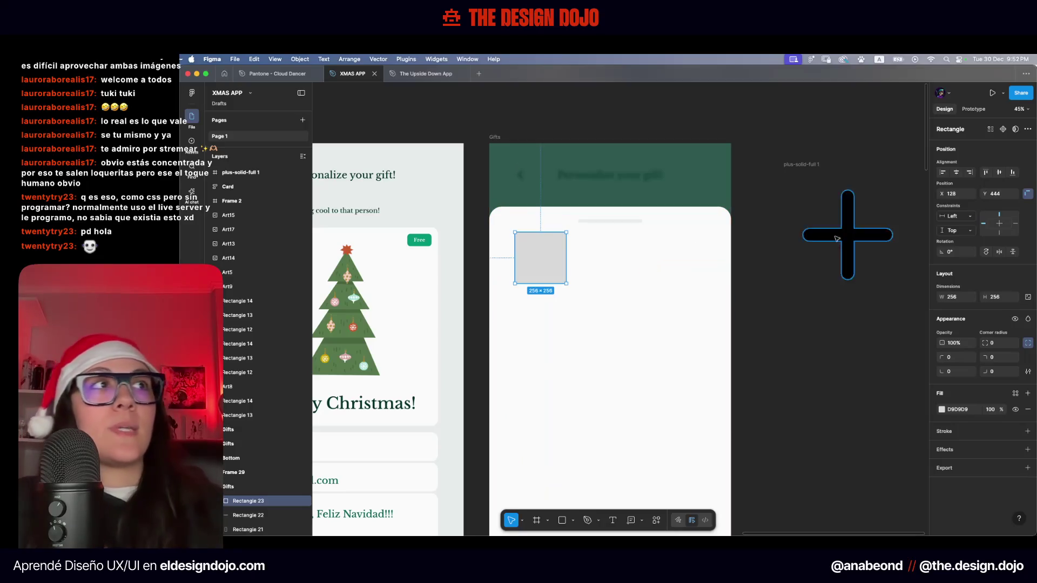
{"action": "key", "text": "Escape"}
{"action": "scroll", "coordinate": [716, 345], "scroll_direction": "down", "scroll_amount": 3}
{"action": "scroll", "coordinate": [716, 345], "scroll_direction": "right", "scroll_amount": 1}
{"action": "left_click", "coordinate": [574, 273]}
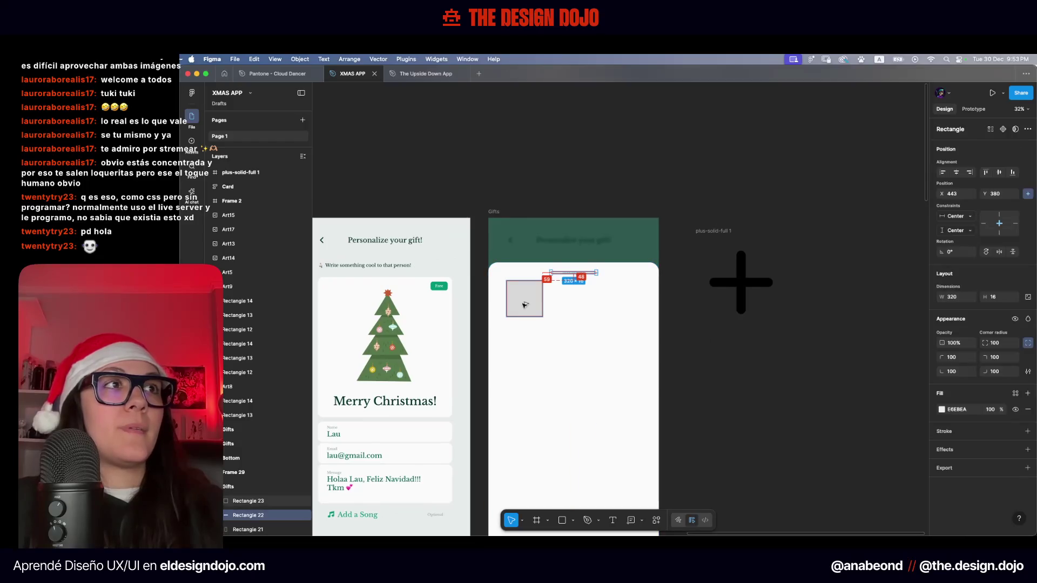
Drag the grey square back down to its lower spot in the drawer
{"action": "left_click", "coordinate": [757, 350]}
{"action": "scroll", "coordinate": [757, 350], "scroll_direction": "down", "scroll_amount": 2}
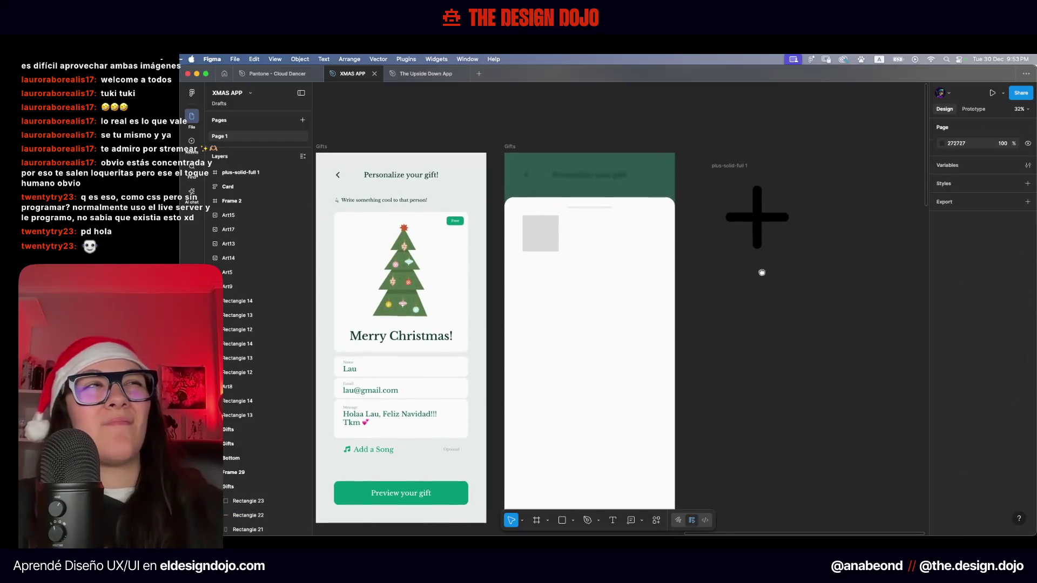
{"action": "mouse_move", "coordinate": [552, 247]}
{"action": "left_mouse_down"}
{"action": "mouse_move", "coordinate": [553, 264]}
{"action": "mouse_move", "coordinate": [554, 255]}
{"action": "left_mouse_up"}
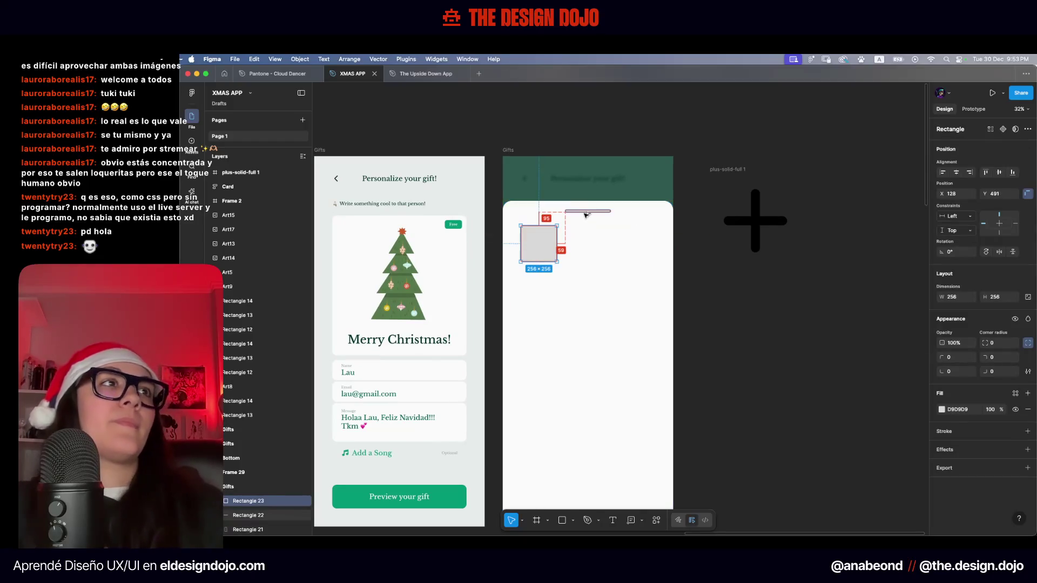
{"action": "left_click", "coordinate": [666, 329]}
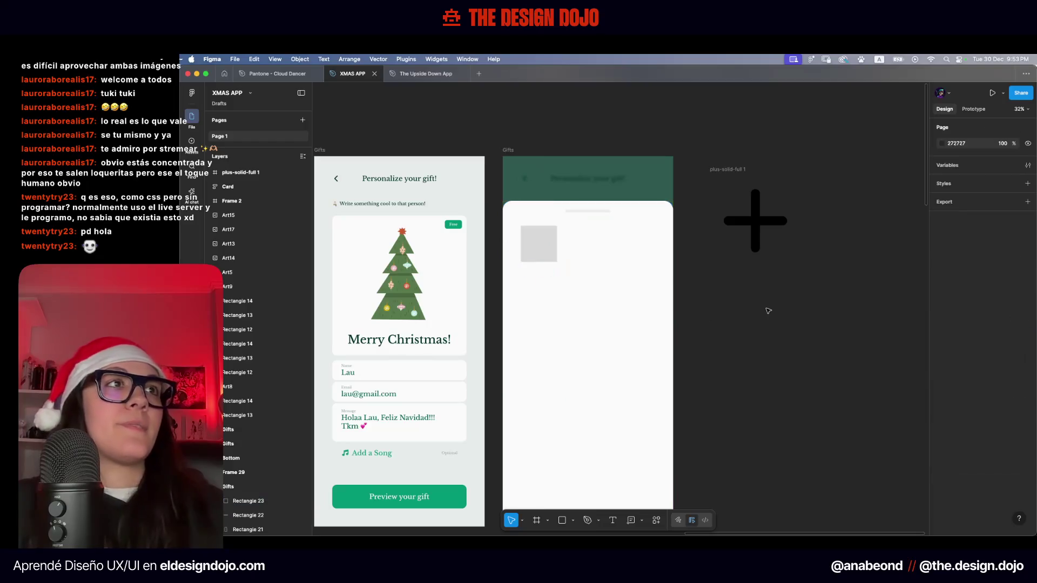
{"action": "scroll", "coordinate": [689, 268], "scroll_direction": "down", "scroll_amount": 1}
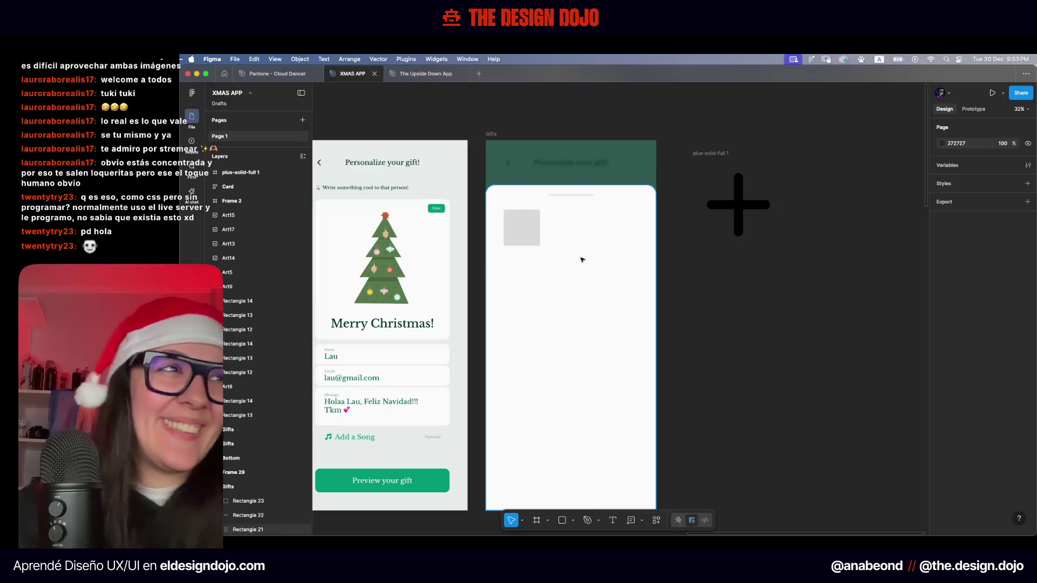
Round the grey square's corners with a 16 radius
{"action": "left_click", "coordinate": [515, 227]}
{"action": "type", "text": "16"}
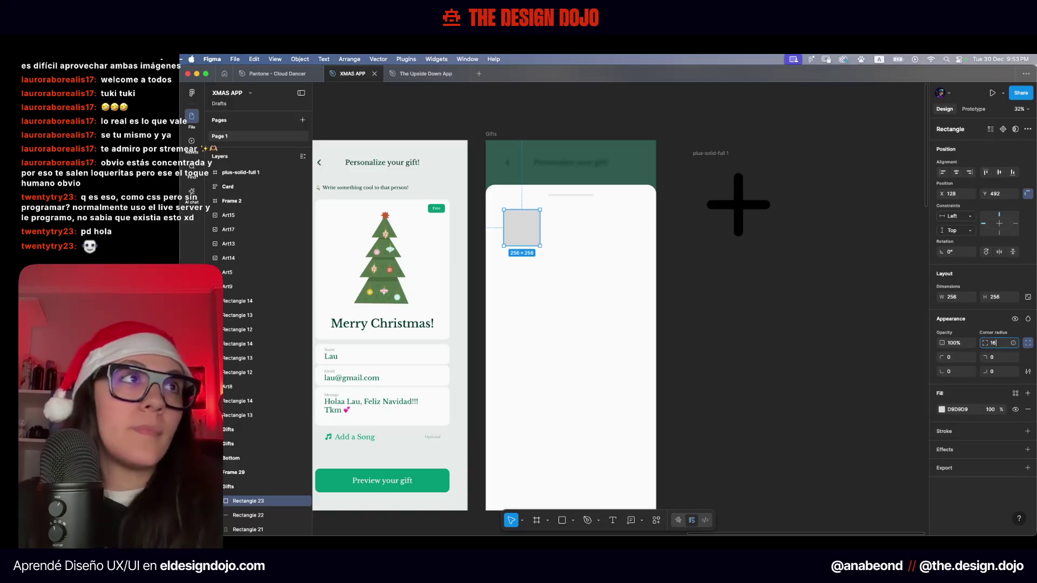
{"action": "left_click", "coordinate": [723, 294]}
{"action": "mouse_move", "coordinate": [729, 294]}
{"action": "left_mouse_down"}
{"action": "mouse_move", "coordinate": [734, 315]}
{"action": "mouse_move", "coordinate": [782, 320]}
{"action": "mouse_move", "coordinate": [710, 287]}
{"action": "left_mouse_up"}
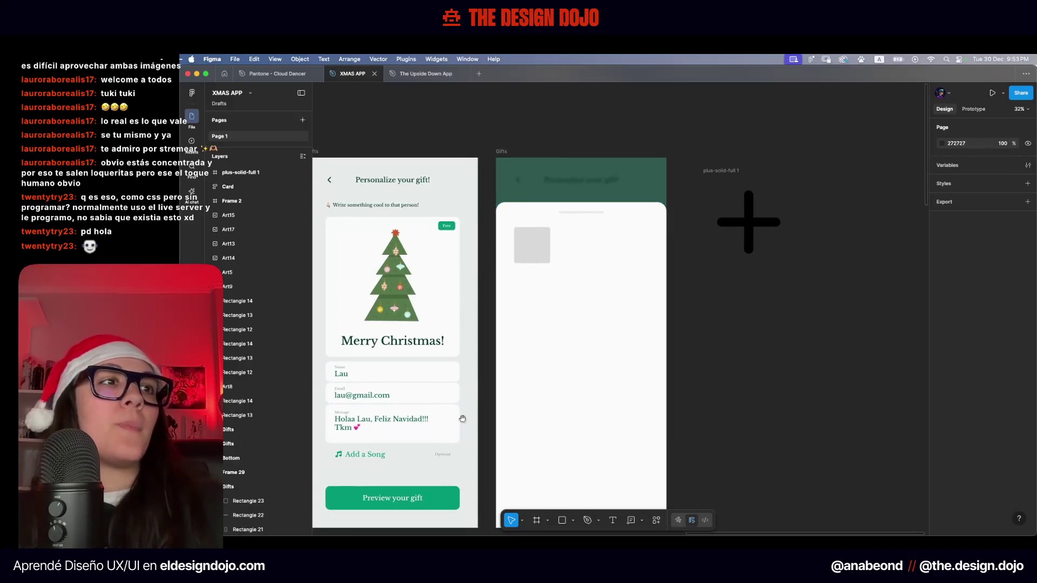
{"action": "scroll", "coordinate": [457, 420], "scroll_direction": "left", "scroll_amount": 10}
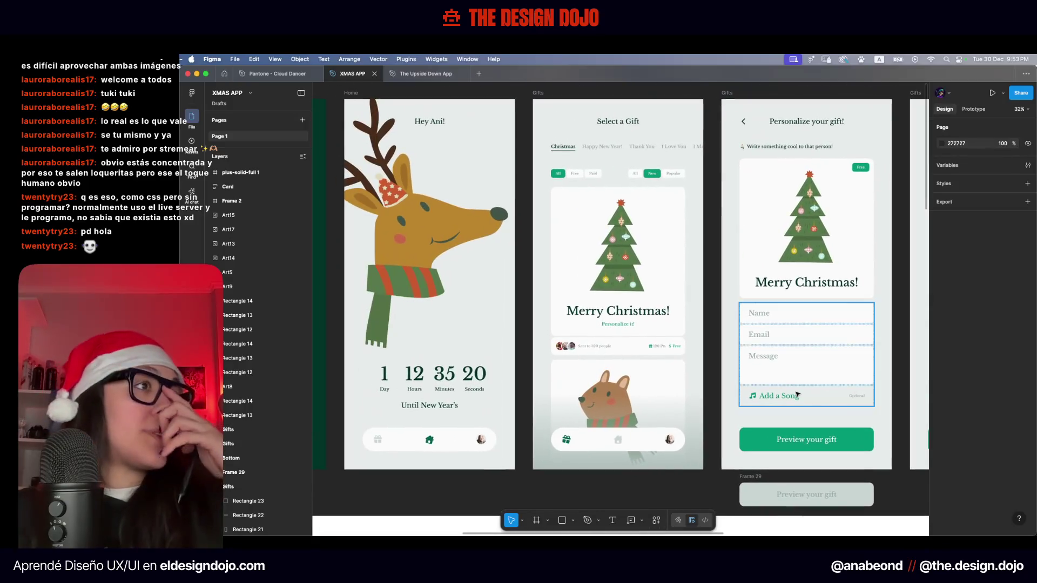
{"action": "scroll", "coordinate": [595, 184], "scroll_direction": "up", "scroll_amount": 15}
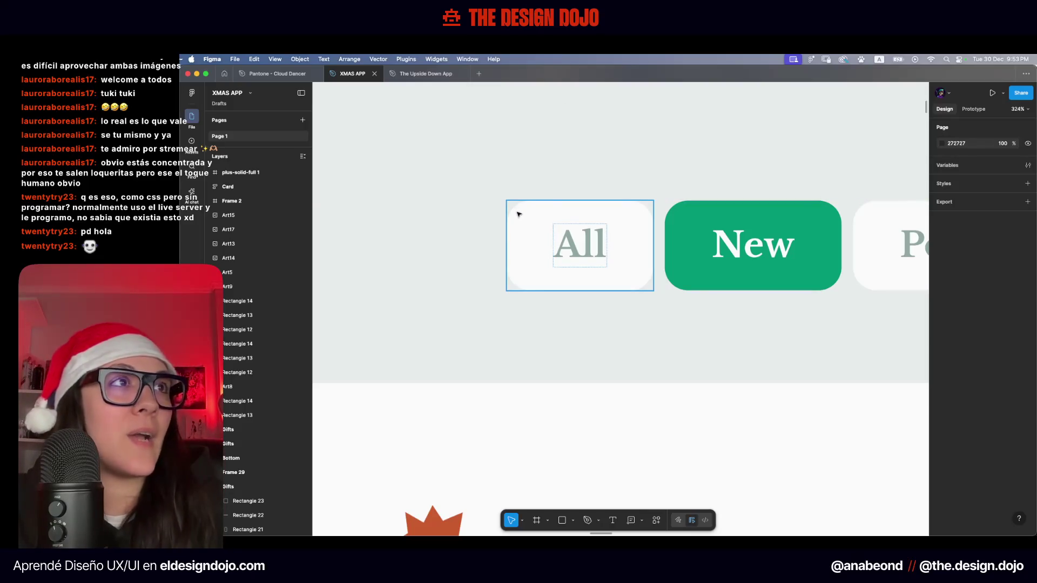
{"action": "left_click", "coordinate": [536, 215]}
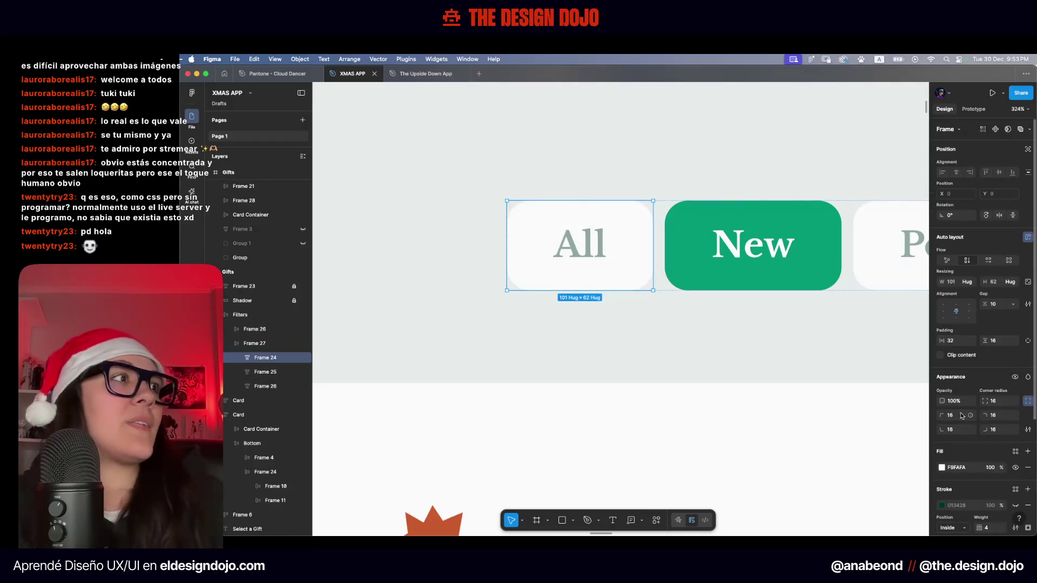
{"action": "left_click_drag", "start_coordinate": [999, 394], "coordinate": [992, 394]}
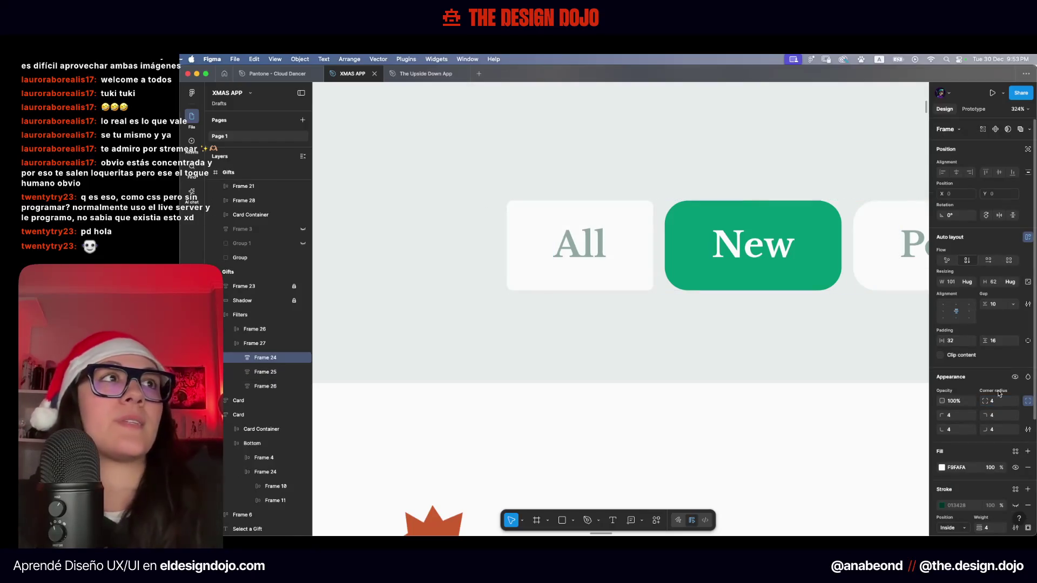
{"action": "left_click", "coordinate": [544, 357]}
{"action": "key", "text": "ctrl+z"}
{"action": "left_click", "coordinate": [566, 339]}
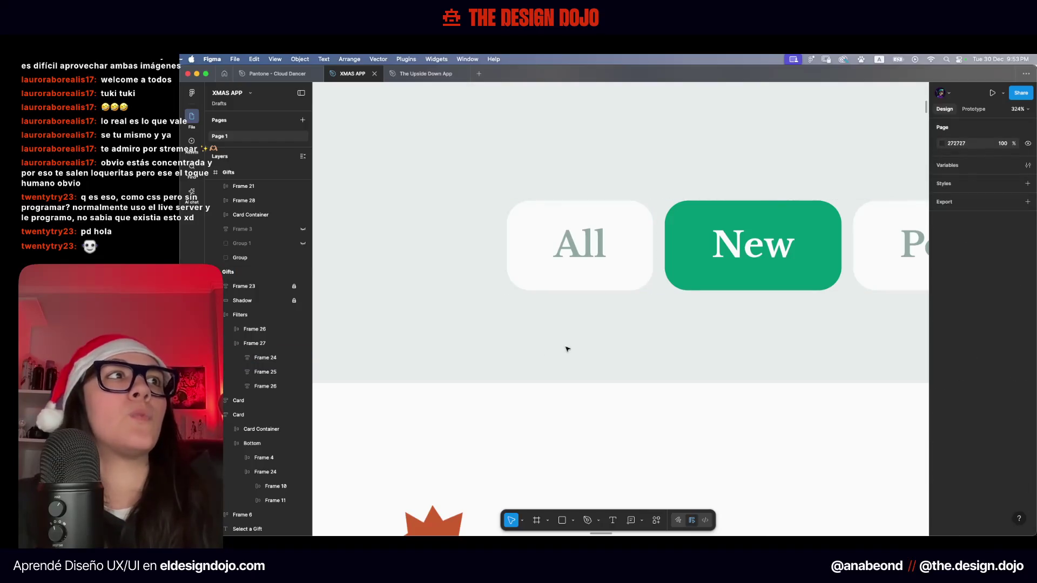
{"action": "scroll", "coordinate": [567, 340], "scroll_direction": "down", "scroll_amount": 5}
{"action": "scroll", "coordinate": [682, 347], "scroll_direction": "down", "scroll_amount": 5}
{"action": "scroll", "coordinate": [682, 348], "scroll_direction": "right", "scroll_amount": 5}
{"action": "scroll", "coordinate": [621, 313], "scroll_direction": "up", "scroll_amount": 3}
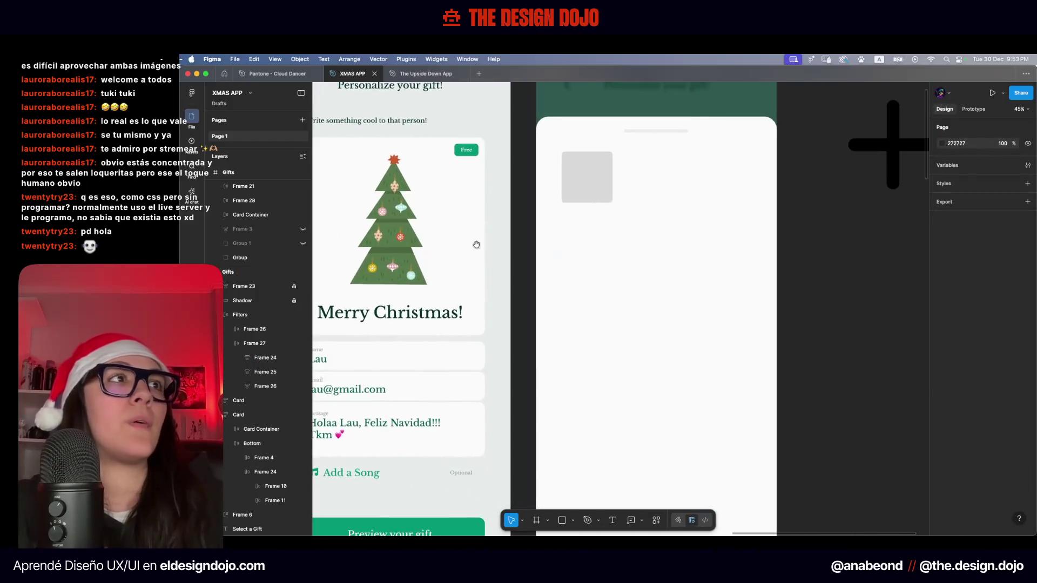
Increase the grey placeholder square's corner radius from 16 to 24
{"action": "scroll", "coordinate": [594, 280], "scroll_direction": "up", "scroll_amount": 2}
{"action": "scroll", "coordinate": [582, 270], "scroll_direction": "up", "scroll_amount": 2}
{"action": "scroll", "coordinate": [594, 279], "scroll_direction": "up", "scroll_amount": 2}
{"action": "scroll", "coordinate": [513, 303], "scroll_direction": "left", "scroll_amount": 5}
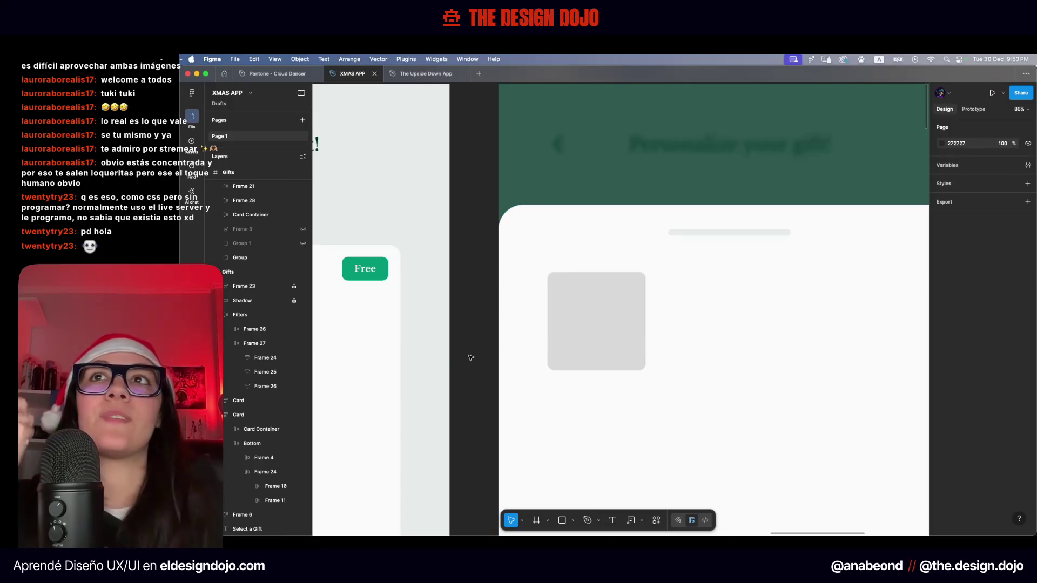
{"action": "scroll", "coordinate": [470, 356], "scroll_direction": "down", "scroll_amount": 10}
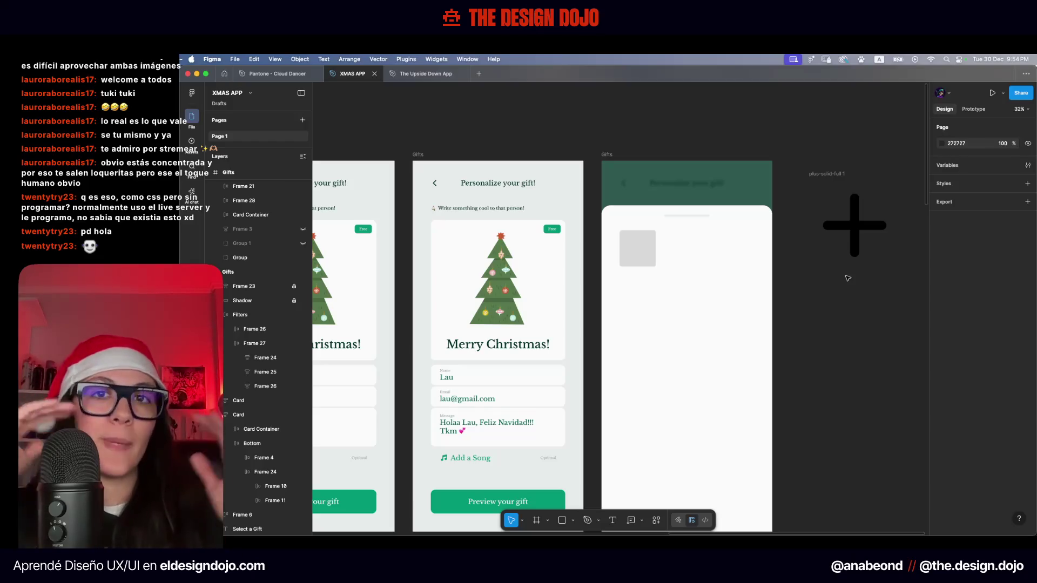
{"action": "scroll", "coordinate": [847, 278], "scroll_direction": "up", "scroll_amount": 5}
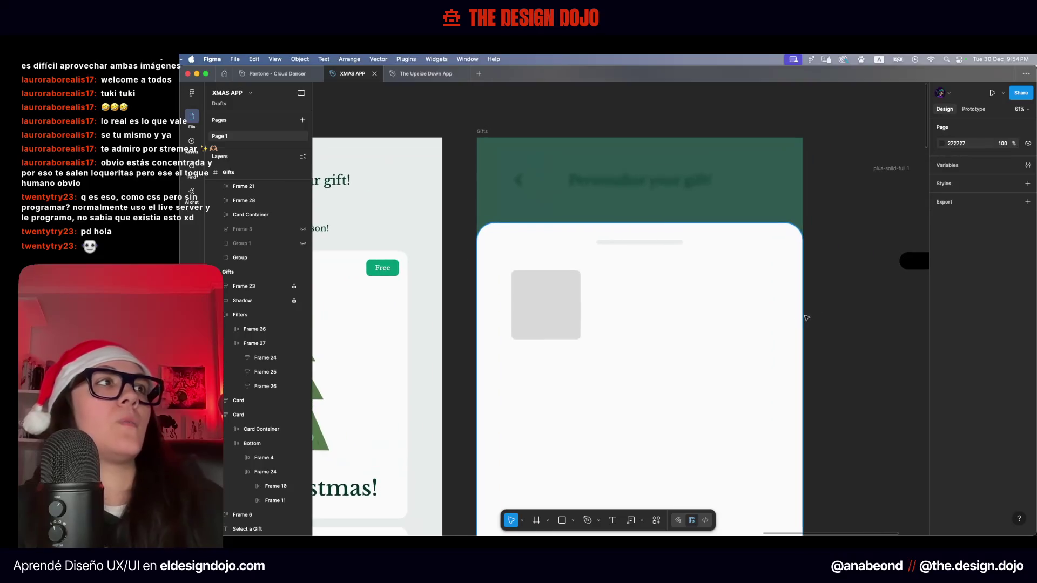
{"action": "left_click", "coordinate": [567, 307]}
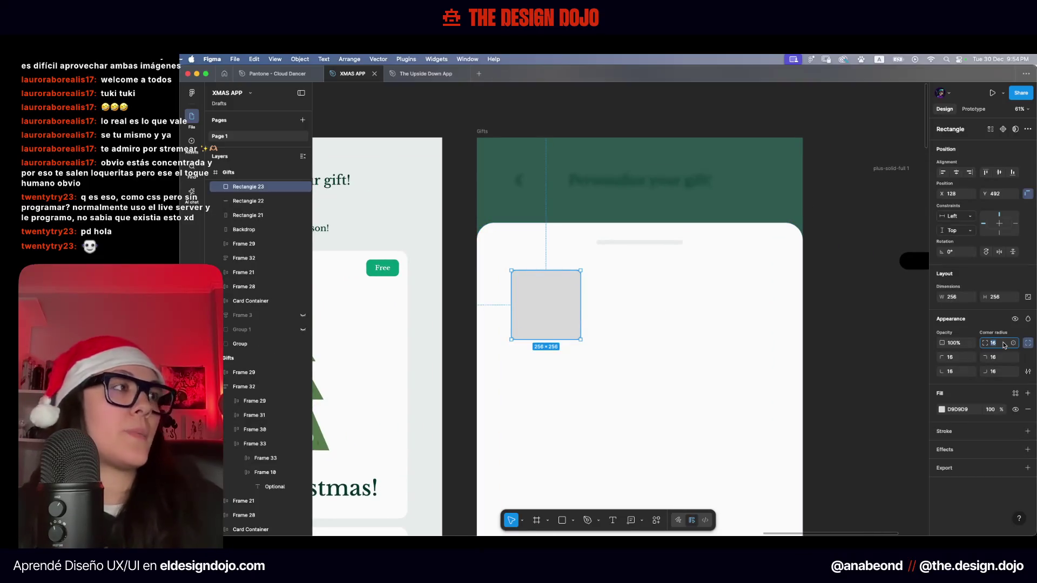
{"action": "left_click", "coordinate": [866, 295]}
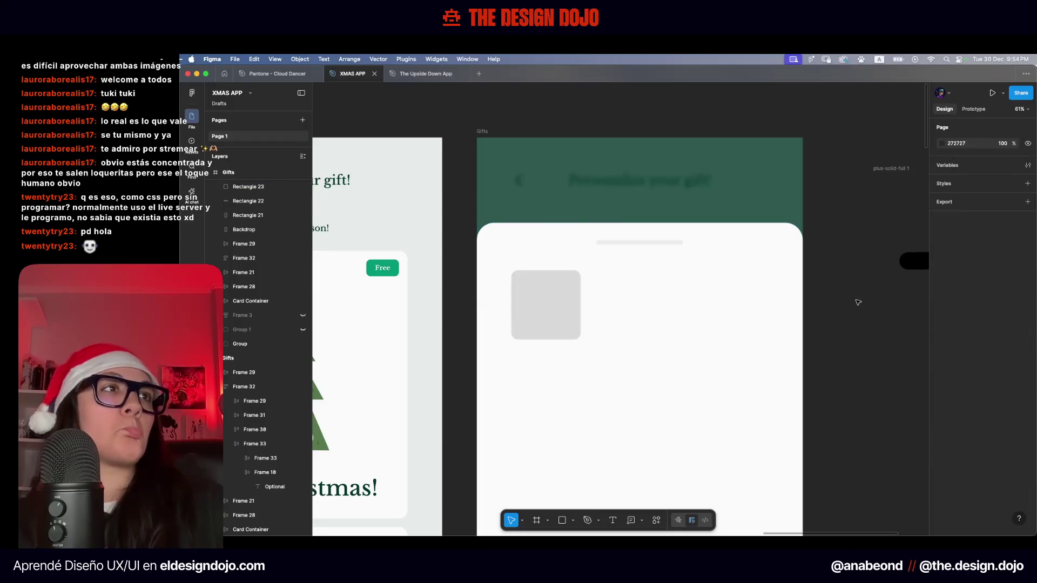
{"action": "left_click", "coordinate": [570, 320]}
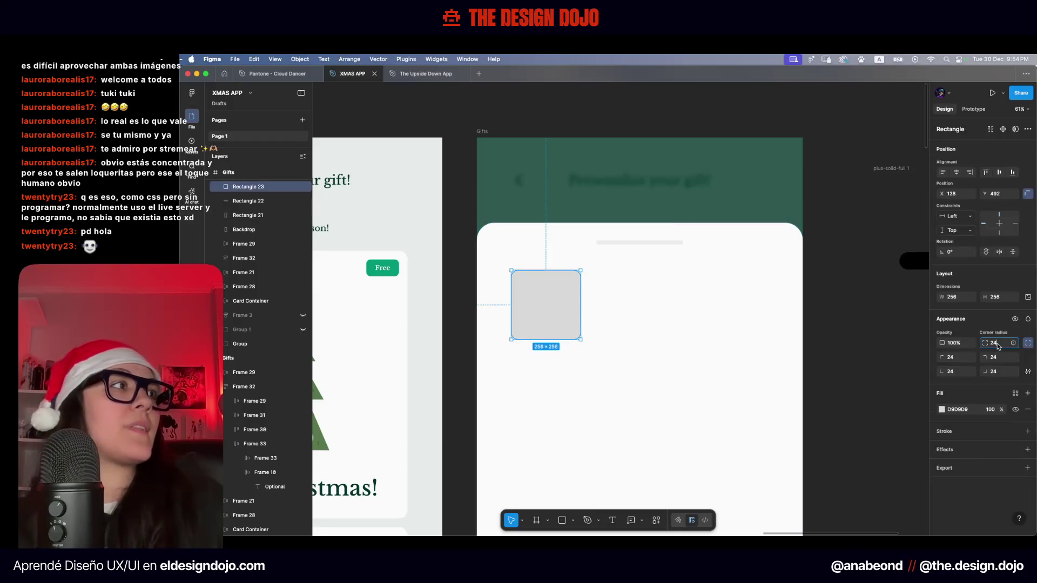
{"action": "left_click", "coordinate": [891, 337]}
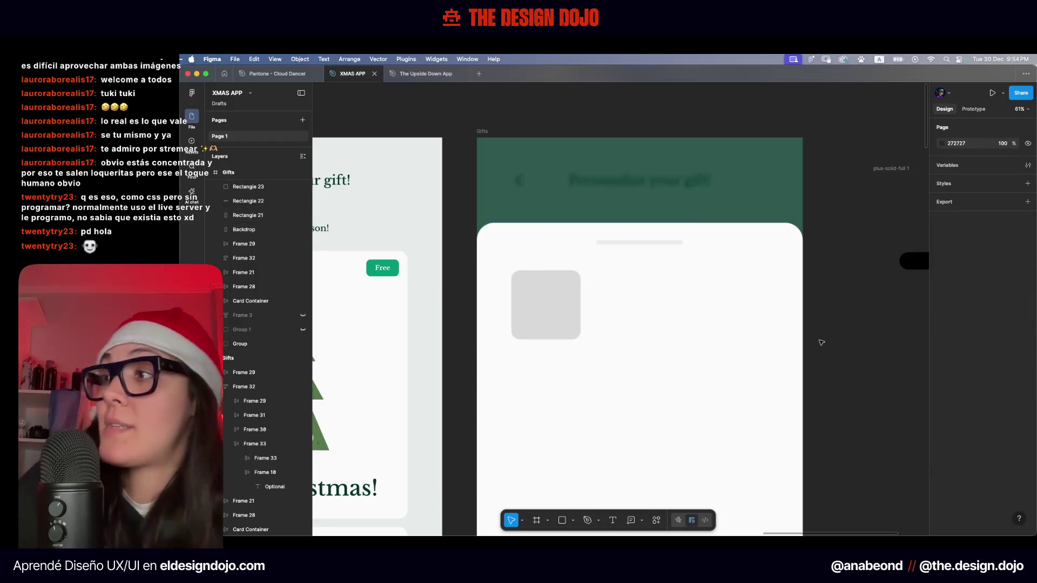
{"action": "scroll", "coordinate": [840, 328], "scroll_direction": "down", "scroll_amount": 5}
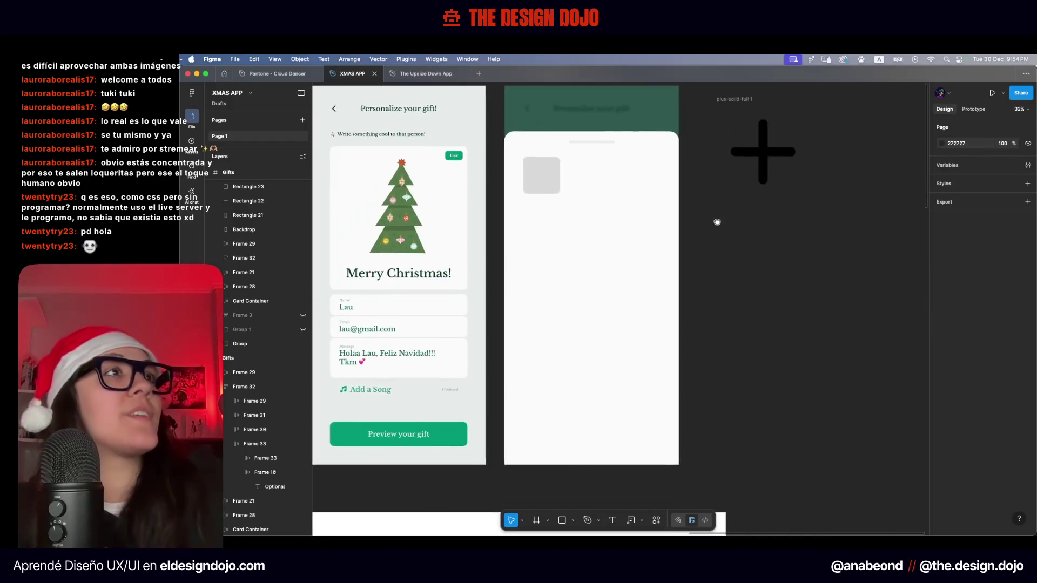
Try moving the plus icon into the drawer card, then undo the move
{"action": "left_click_drag", "start_coordinate": [717, 220], "coordinate": [656, 286]}
{"action": "left_click", "coordinate": [483, 259]}
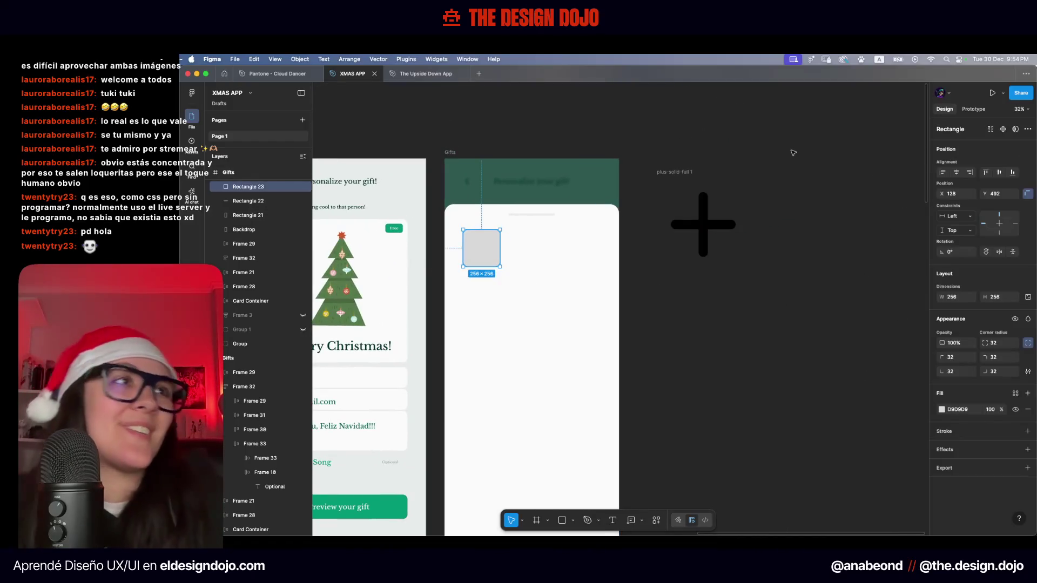
{"action": "key", "text": "Escape"}
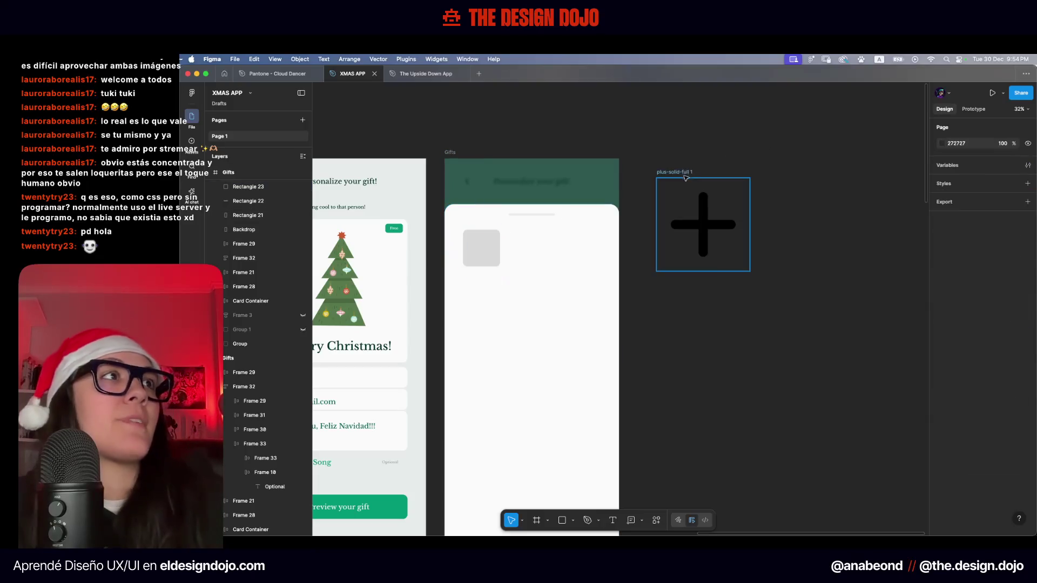
{"action": "left_click_drag", "start_coordinate": [687, 177], "coordinate": [528, 297]}
{"action": "key", "text": "ctrl+z"}
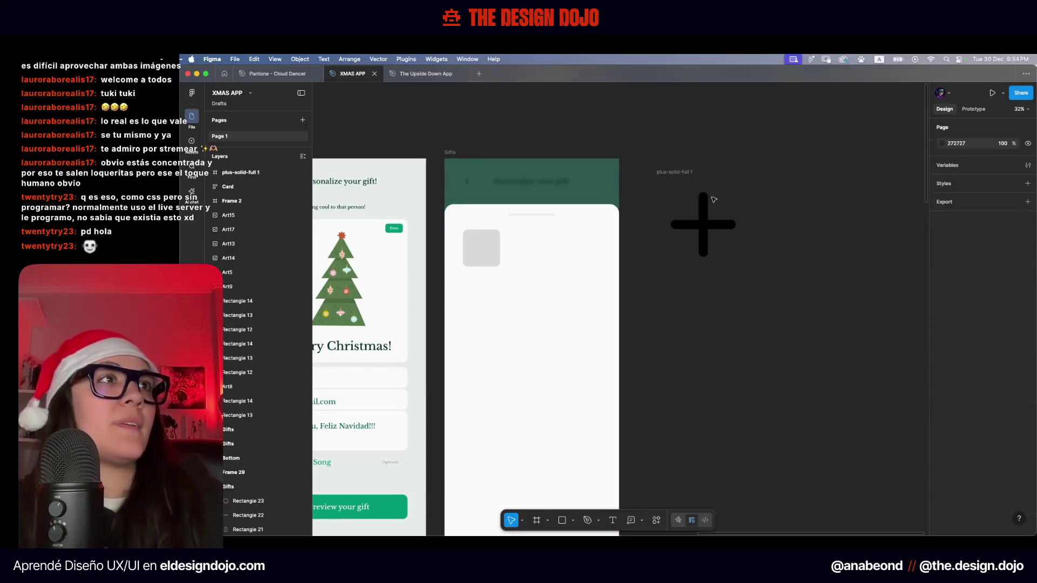
Lock the screen and Backdrop layers beneath the drawer in the Layers panel
{"action": "scroll", "coordinate": [256, 432], "scroll_direction": "down", "scroll_amount": 5}
{"action": "left_click", "coordinate": [256, 358]}
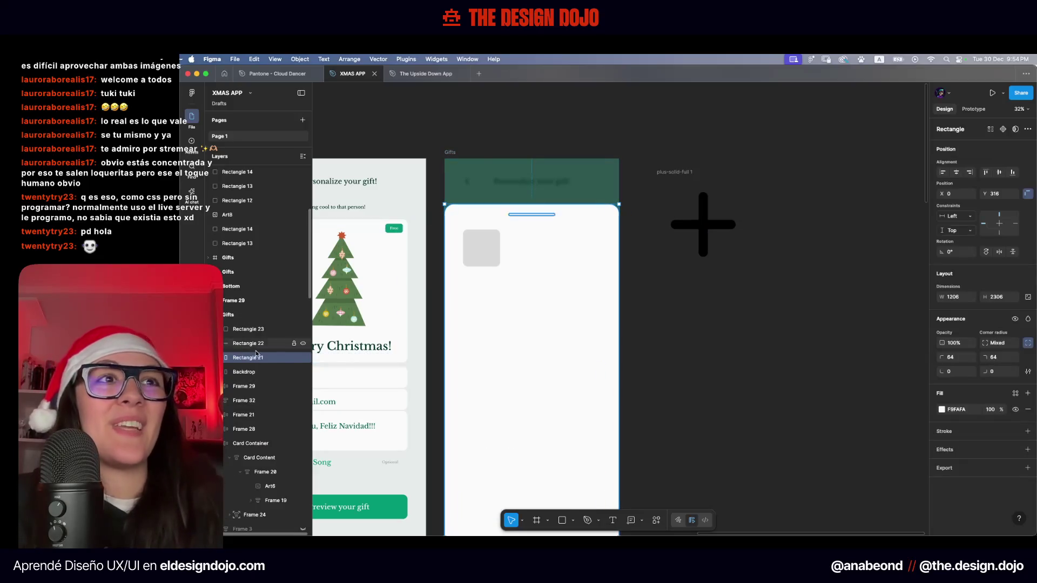
{"action": "left_click", "coordinate": [288, 372]}
{"action": "left_click_drag", "start_coordinate": [295, 372], "coordinate": [294, 329]}
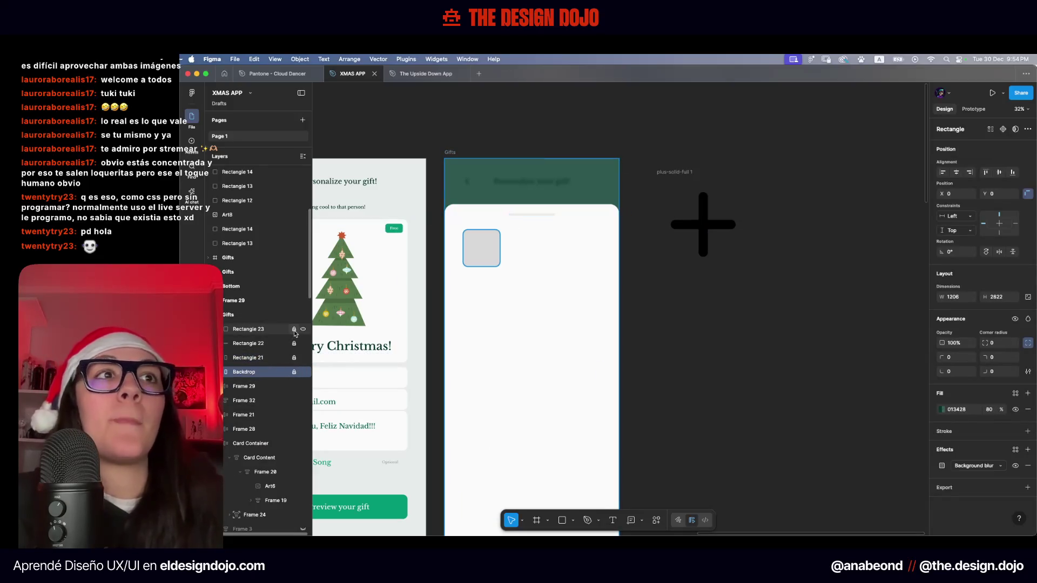
{"action": "scroll", "coordinate": [294, 335], "scroll_direction": "down", "scroll_amount": 2}
{"action": "left_click", "coordinate": [243, 341]}
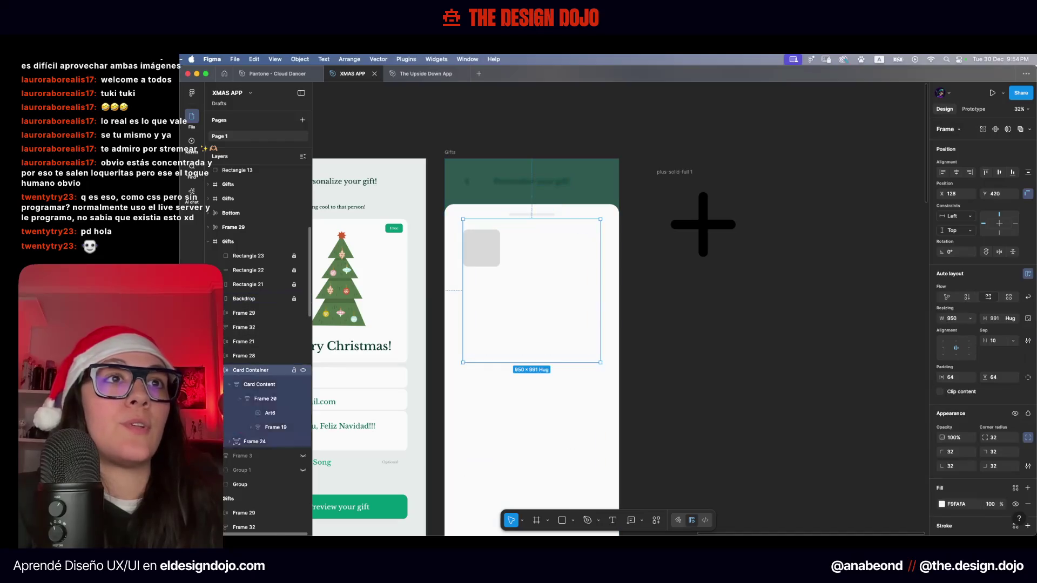
{"action": "left_click", "coordinate": [265, 304]}
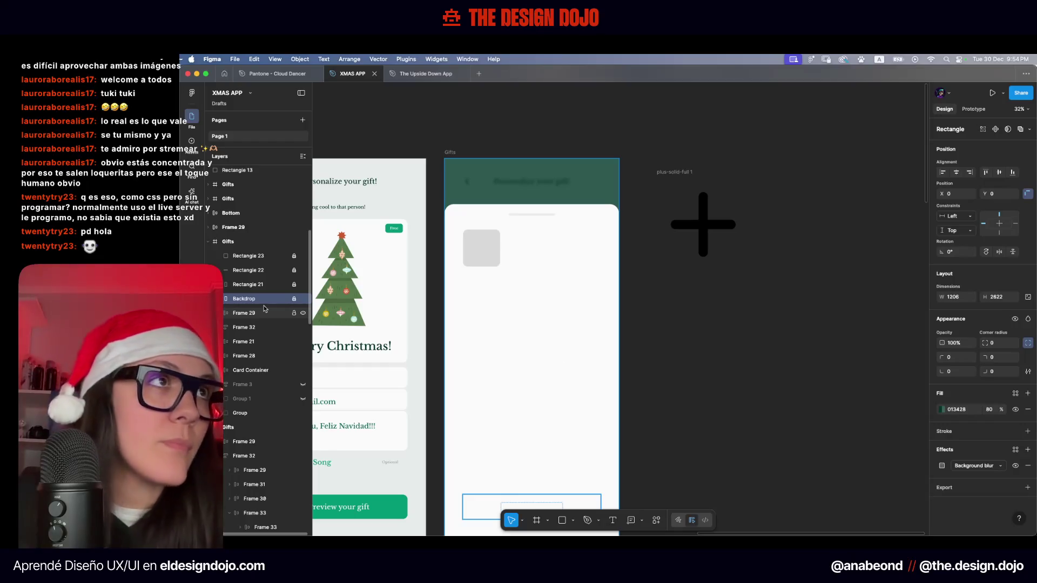
{"action": "left_click_drag", "start_coordinate": [293, 315], "coordinate": [294, 413]}
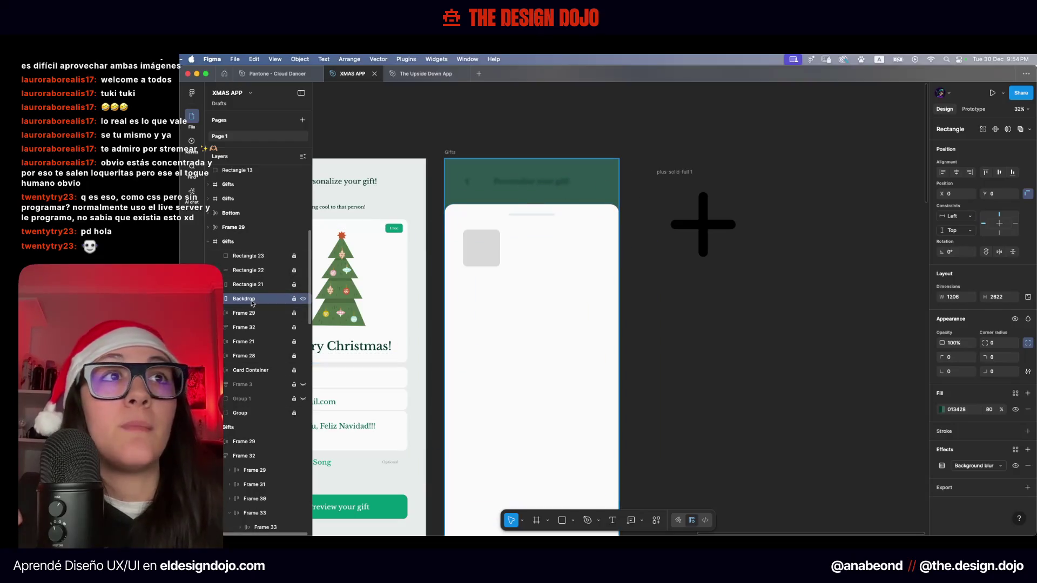
Rename Rectangle 21 to 'Bottom Drawer', then select the grey thumbnail square
{"action": "double_click", "coordinate": [269, 285]}
{"action": "type", "text": "Bottom Draw"}
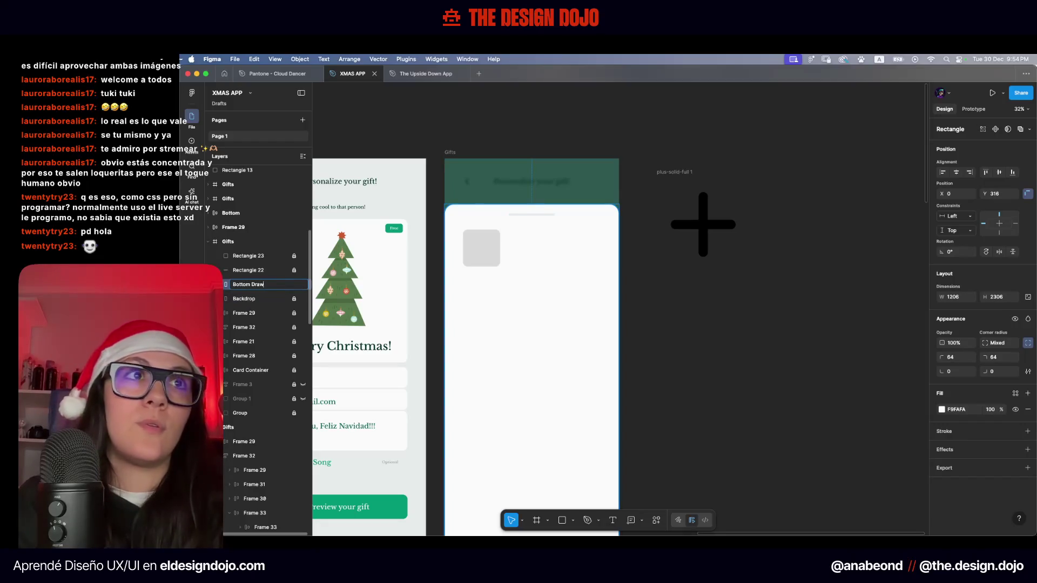
{"action": "type", "text": "er"}
{"action": "key", "text": "Return"}
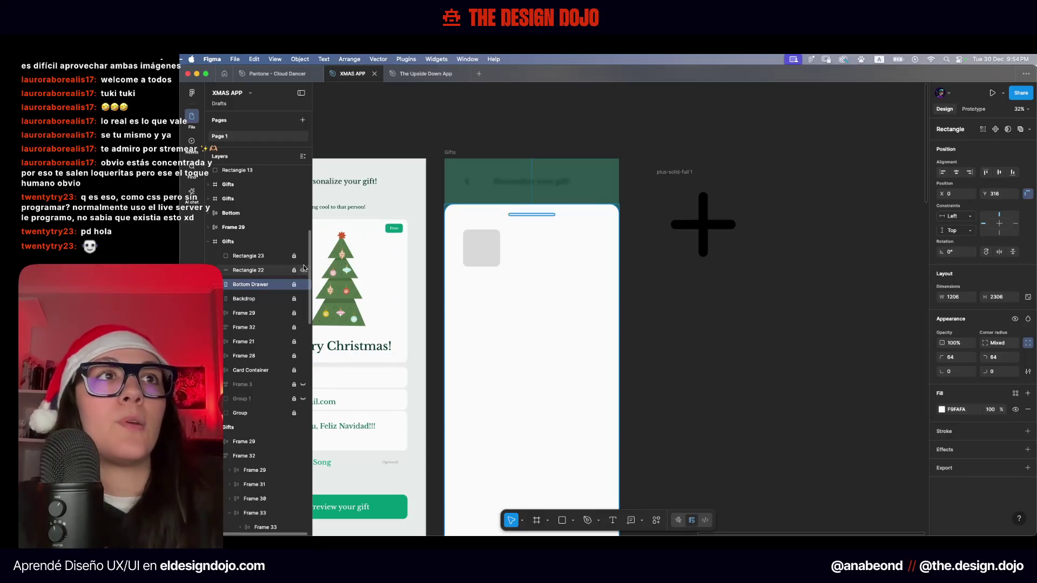
{"action": "left_click", "coordinate": [548, 96]}
{"action": "left_click_drag", "start_coordinate": [571, 217], "coordinate": [511, 328]}
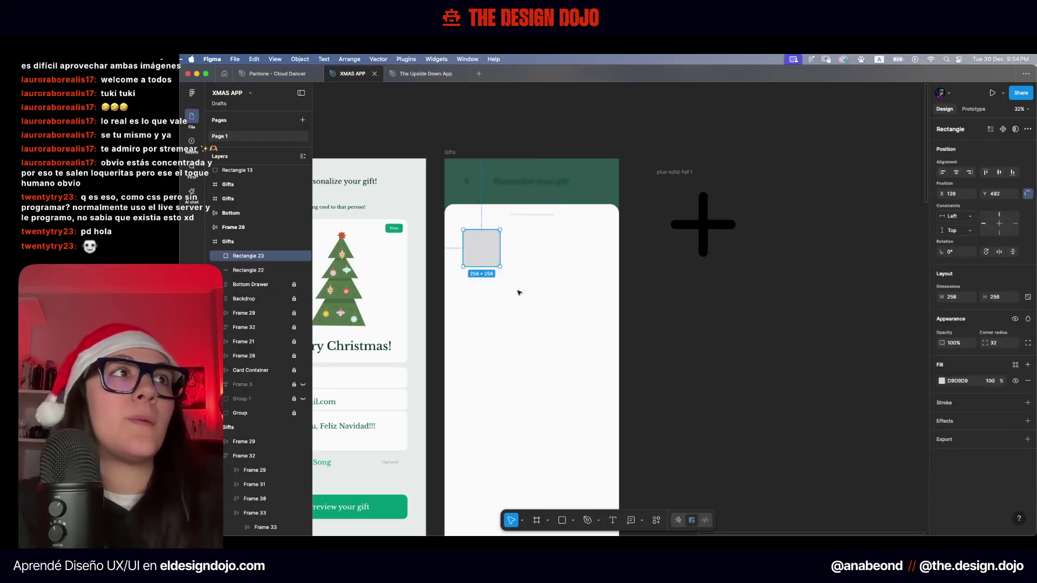
{"action": "left_click_drag", "start_coordinate": [576, 297], "coordinate": [461, 202]}
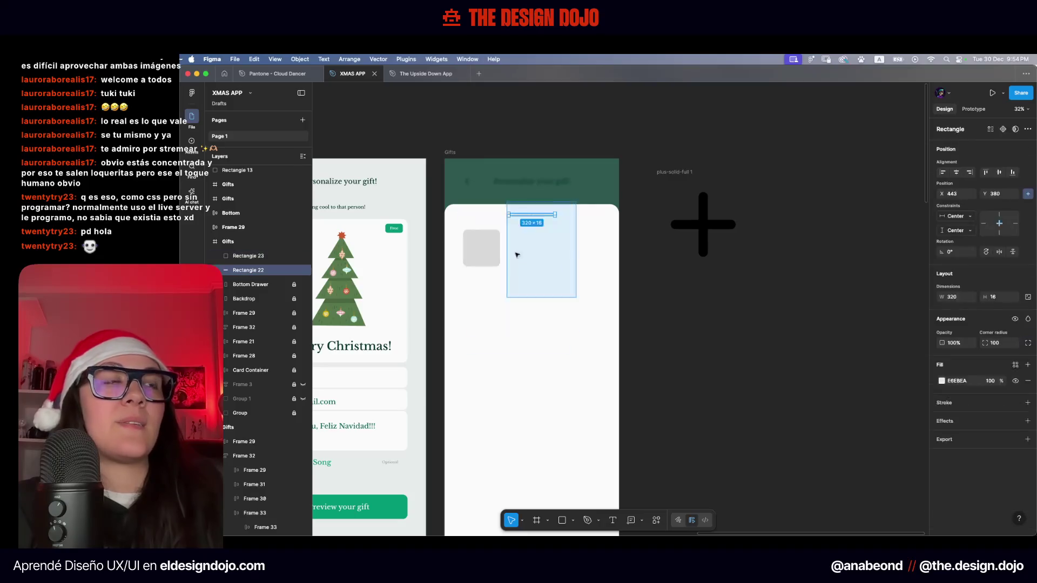
Bring the plus icon into the Gifts drawer and shrink it to 48
{"action": "left_click", "coordinate": [670, 278]}
{"action": "scroll", "coordinate": [784, 190], "scroll_direction": "up", "scroll_amount": 2}
{"action": "left_click_drag", "start_coordinate": [717, 216], "coordinate": [547, 330]}
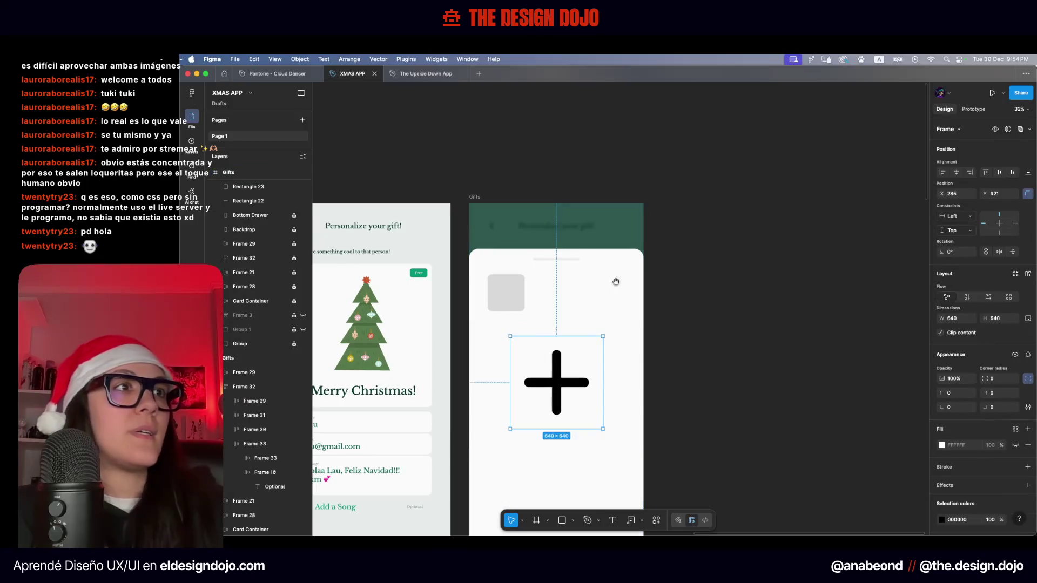
{"action": "scroll", "coordinate": [594, 303], "scroll_direction": "left", "scroll_amount": 2}
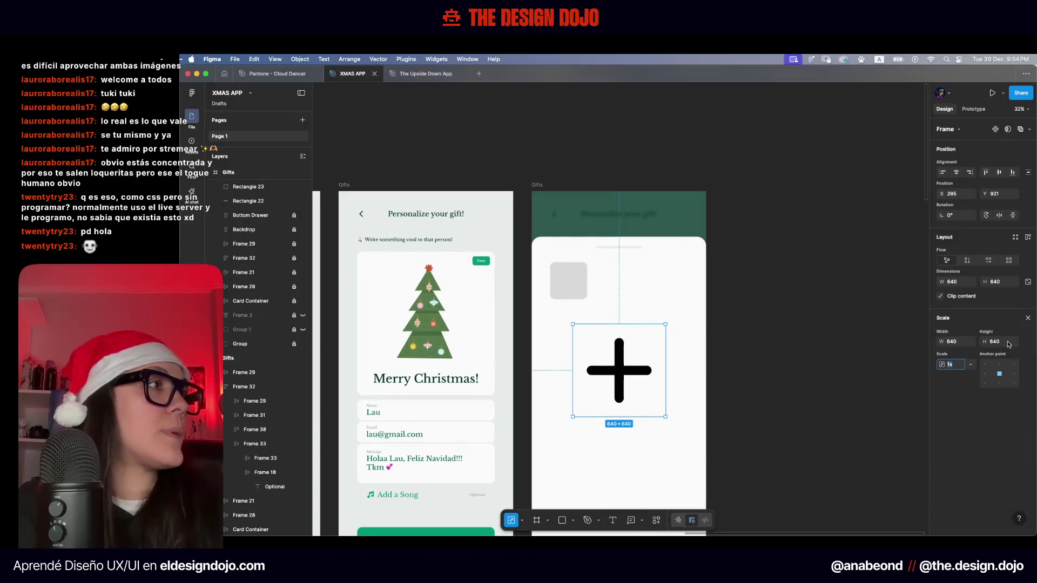
{"action": "type", "text": "48"}
{"action": "key", "text": "Return"}
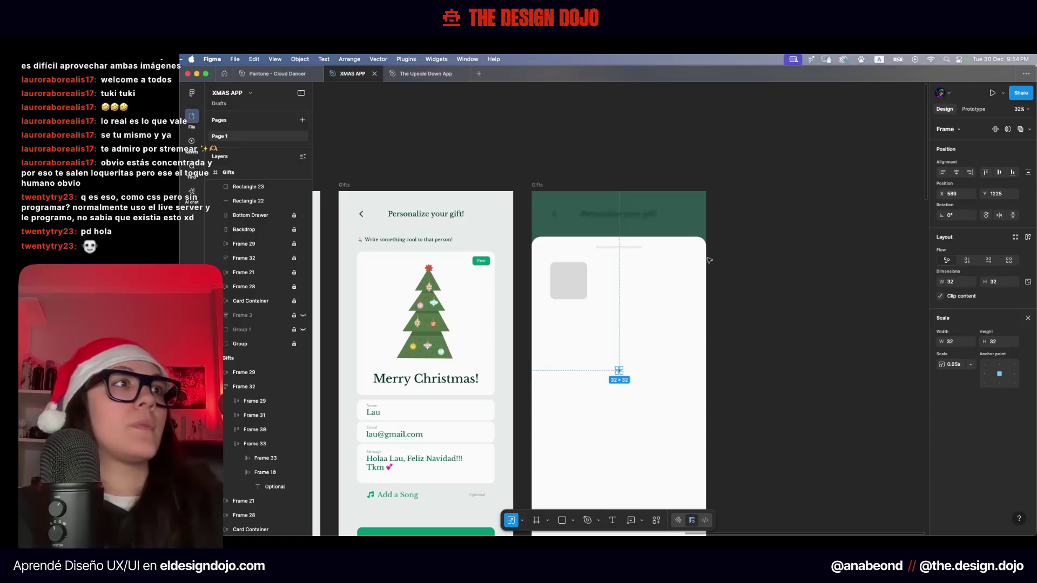
Align the plus icon to the grey square's centre and scale it to 64×64
{"action": "left_click", "coordinate": [568, 284], "text": "shift"}
{"action": "left_click", "coordinate": [984, 172]}
{"action": "left_click", "coordinate": [619, 281]}
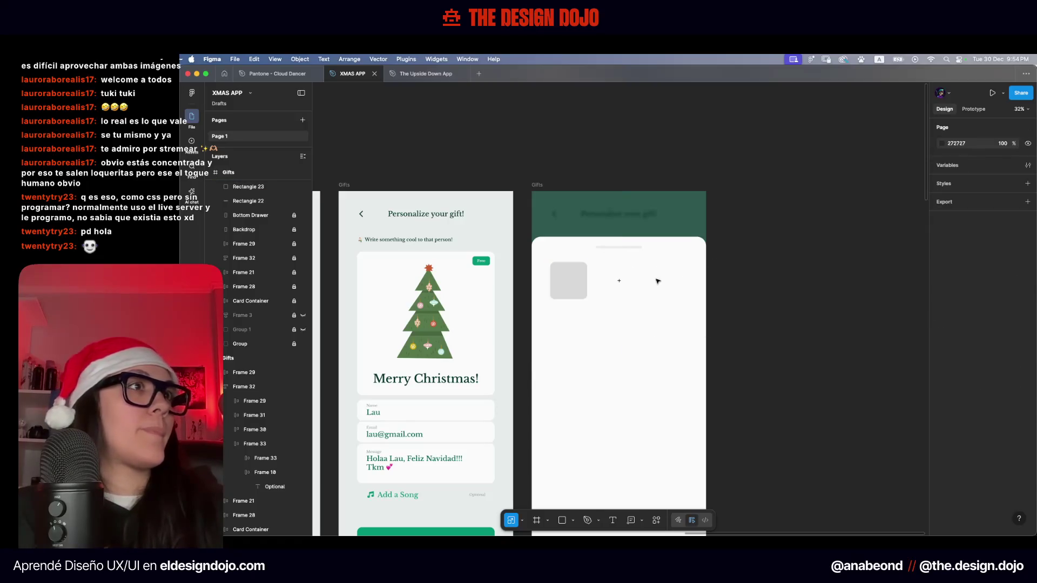
{"action": "type", "text": "64"}
{"action": "key", "text": "Return"}
{"action": "key", "text": "Escape"}
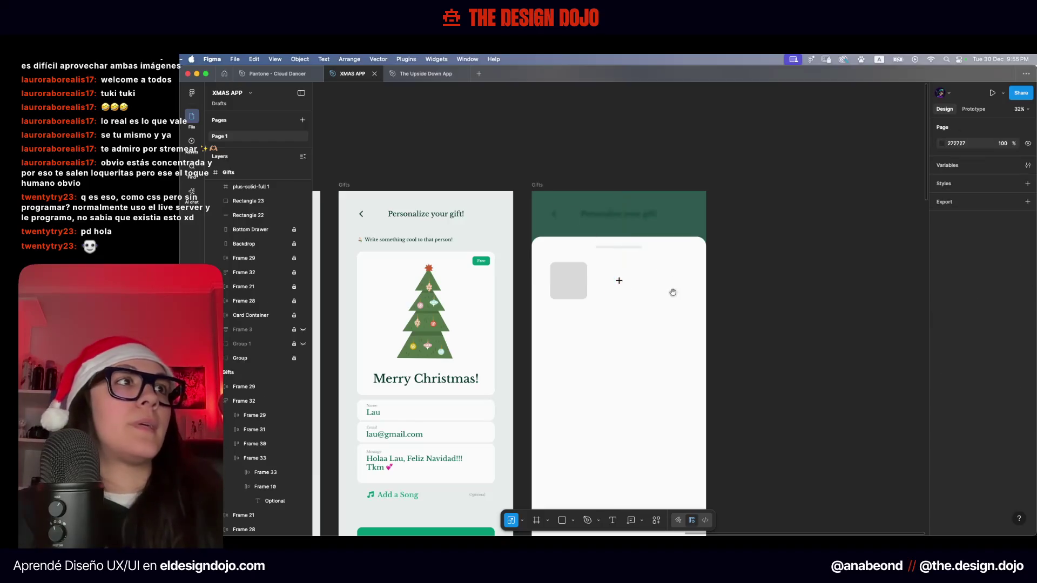
Draw a circle inside the drawer with the ellipse tool
{"action": "scroll", "coordinate": [624, 328], "scroll_direction": "right", "scroll_amount": 3}
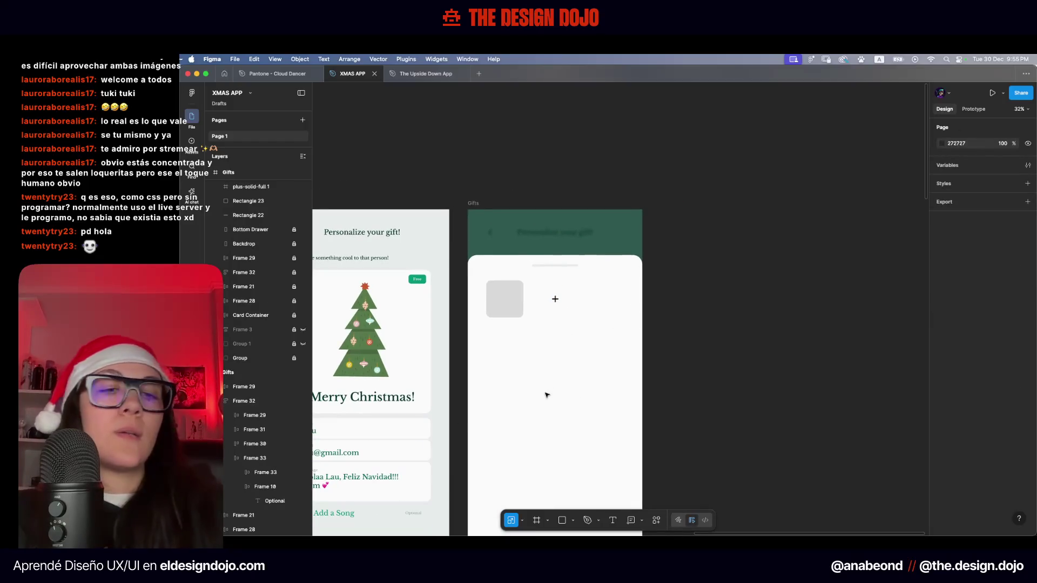
{"action": "key", "text": "o"}
{"action": "left_click_drag", "start_coordinate": [543, 362], "coordinate": [560, 395]}
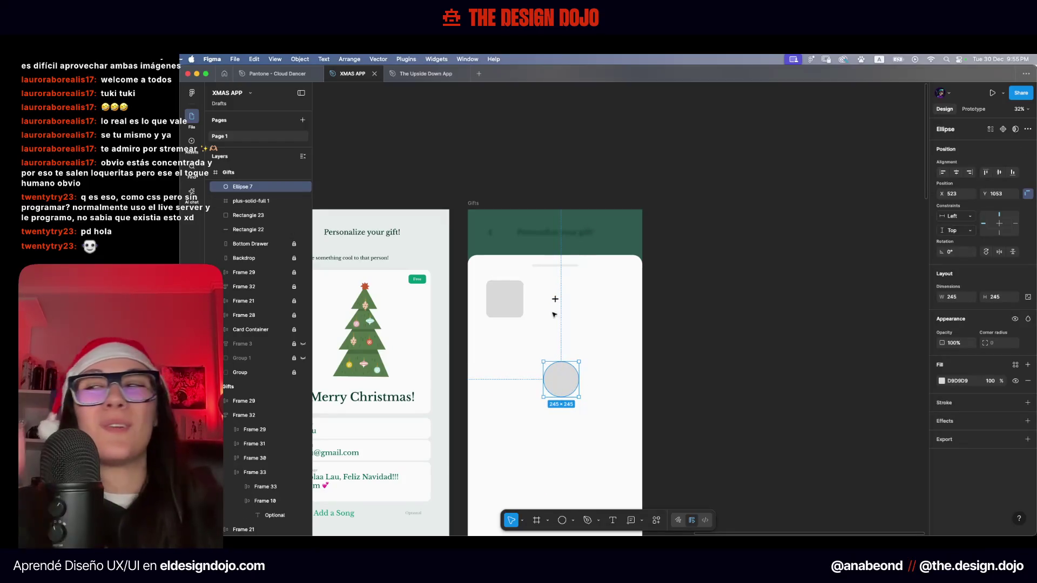
Scale the circle to 128×128 and send it behind the plus icon
{"action": "left_click", "coordinate": [574, 307]}
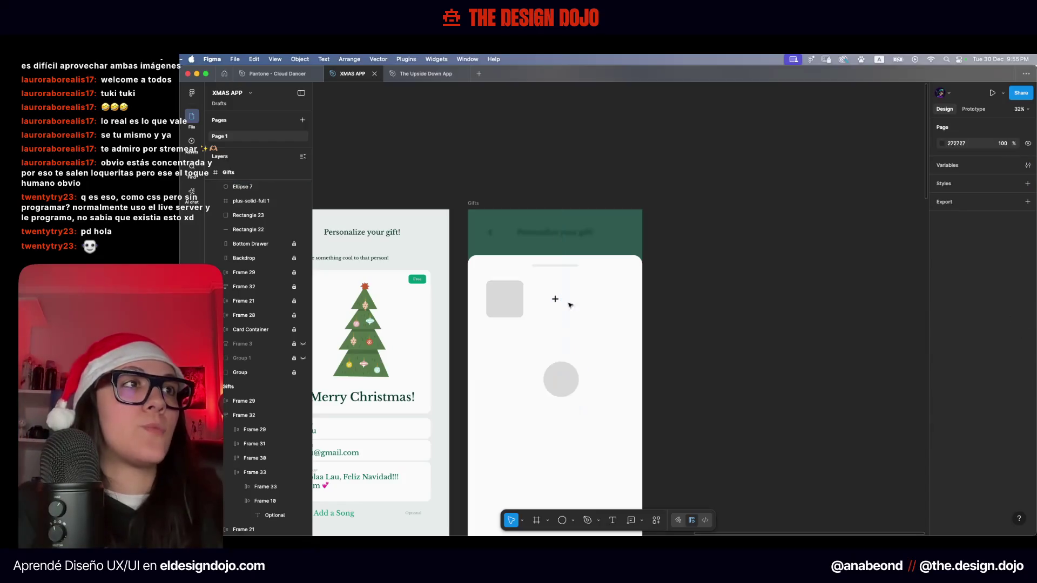
{"action": "left_click", "coordinate": [564, 378]}
{"action": "left_click", "coordinate": [505, 299]}
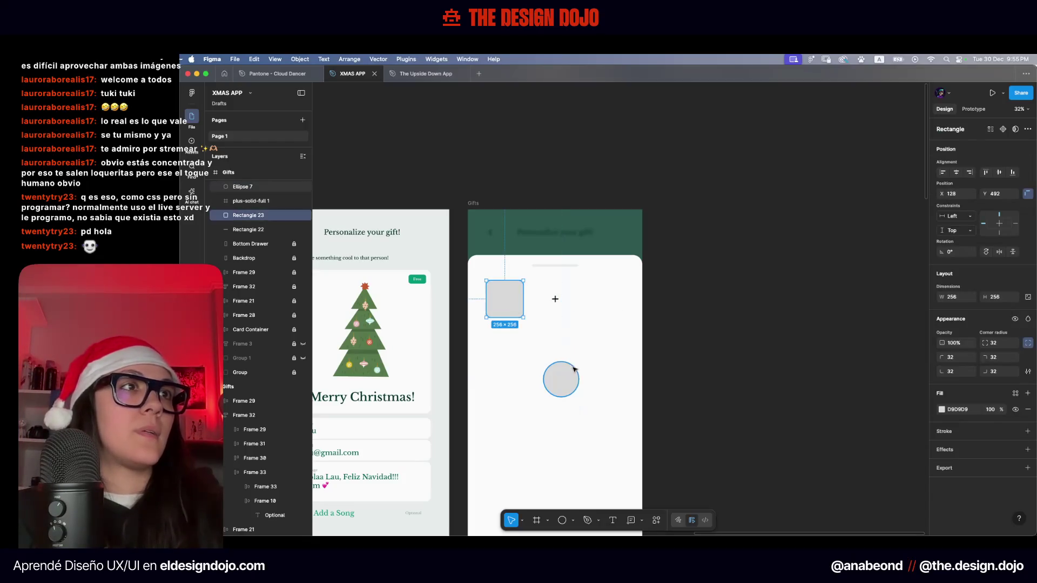
{"action": "left_click", "coordinate": [567, 387]}
{"action": "key", "text": "k"}
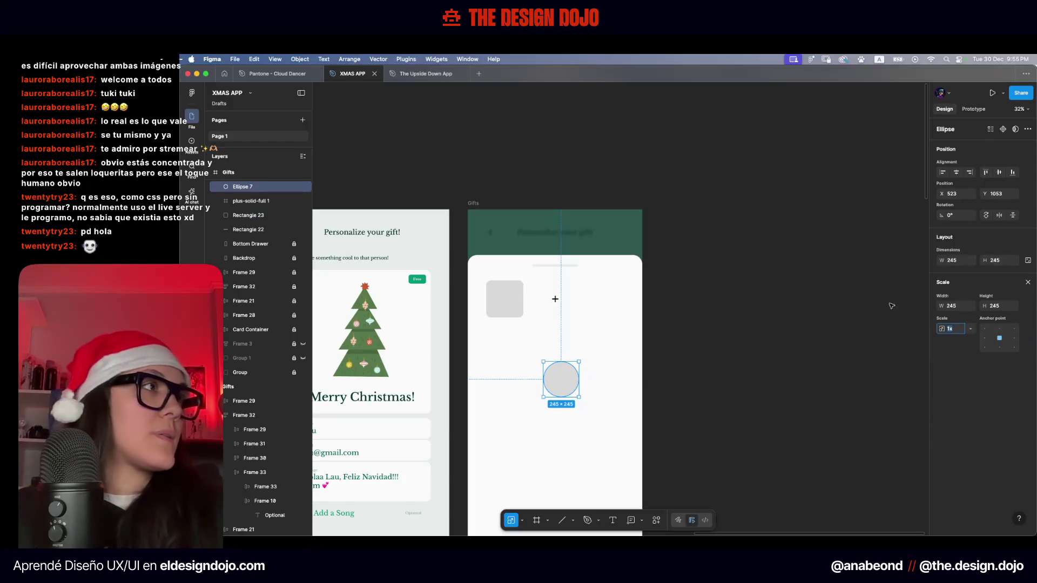
{"action": "type", "text": "28"}
{"action": "key", "text": "Return"}
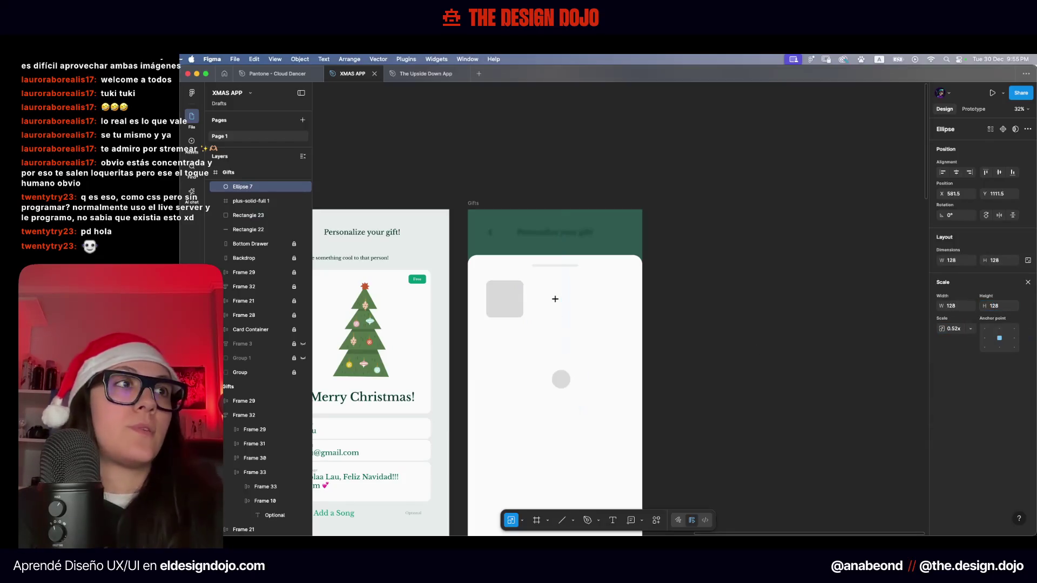
{"action": "key", "text": "ctrl+bracketleft"}
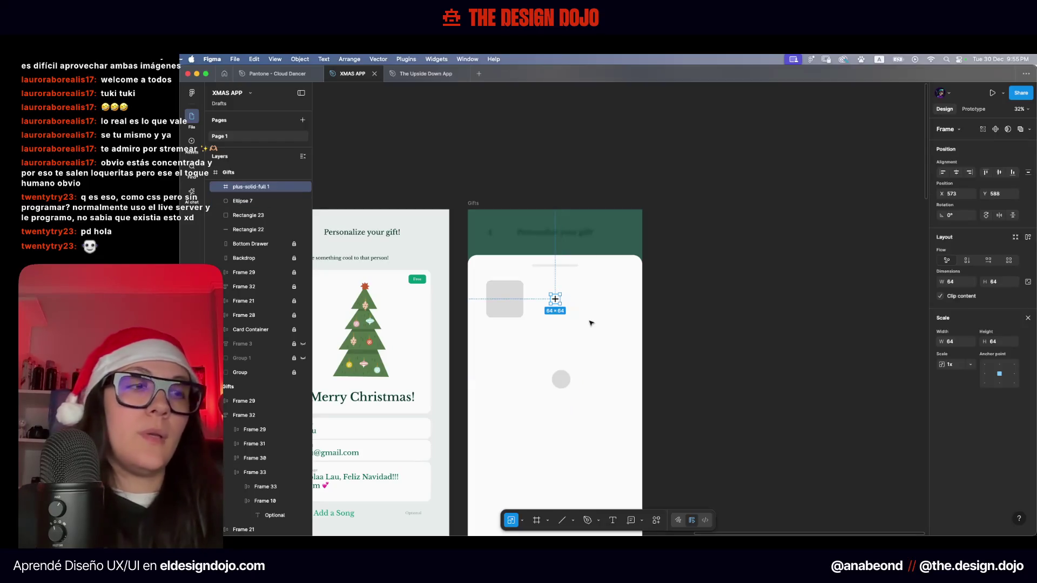
Centre the plus on the circle and wrap both into one auto-layout button frame
{"action": "left_click", "coordinate": [590, 324]}
{"action": "left_click_drag", "start_coordinate": [565, 376], "coordinate": [554, 378]}
{"action": "left_click", "coordinate": [957, 173]}
{"action": "left_click", "coordinate": [999, 173]}
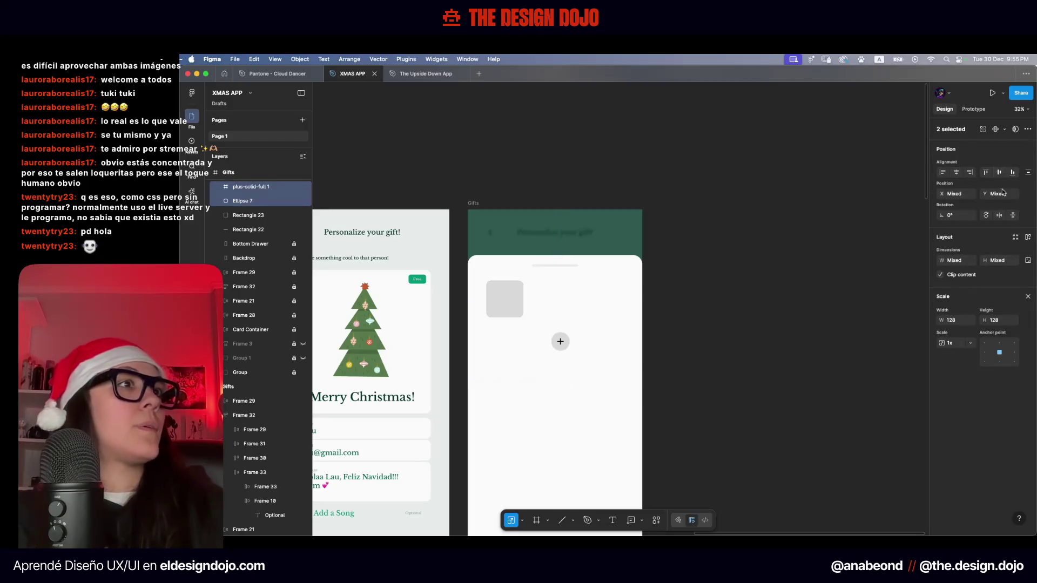
{"action": "left_click", "coordinate": [1028, 296]}
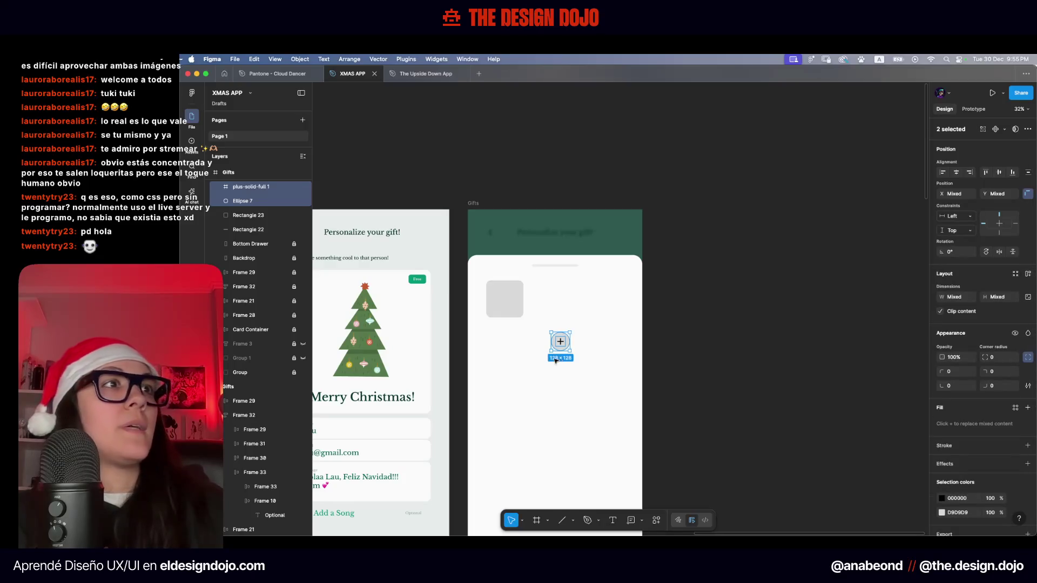
{"action": "left_click", "coordinate": [1026, 277]}
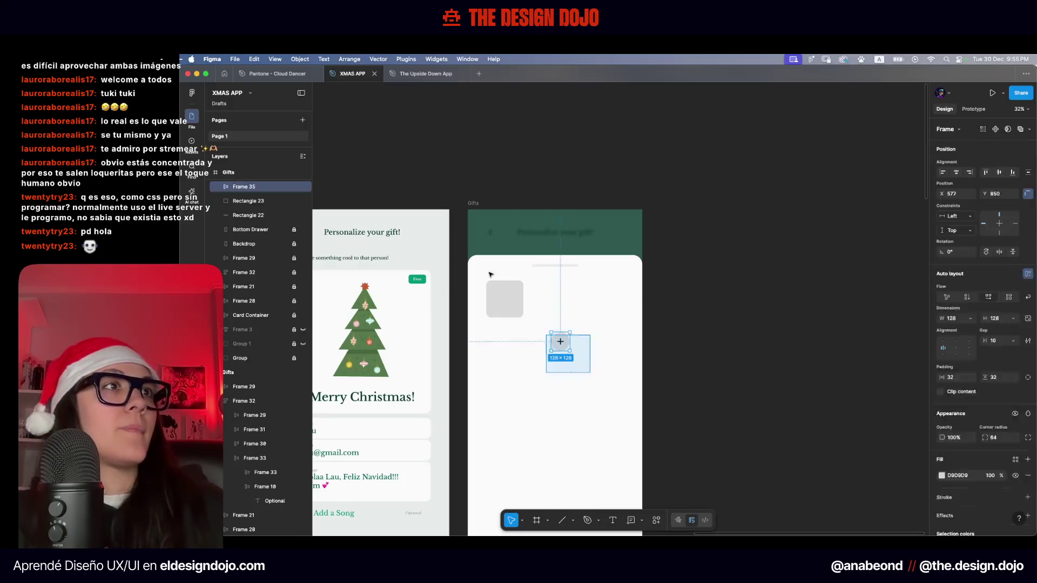
Align the button with the thumbnail, move it right, and nudge it 20 px inward
{"action": "left_click", "coordinate": [505, 299], "text": "shift"}
{"action": "left_click", "coordinate": [986, 172]}
{"action": "left_click", "coordinate": [559, 364]}
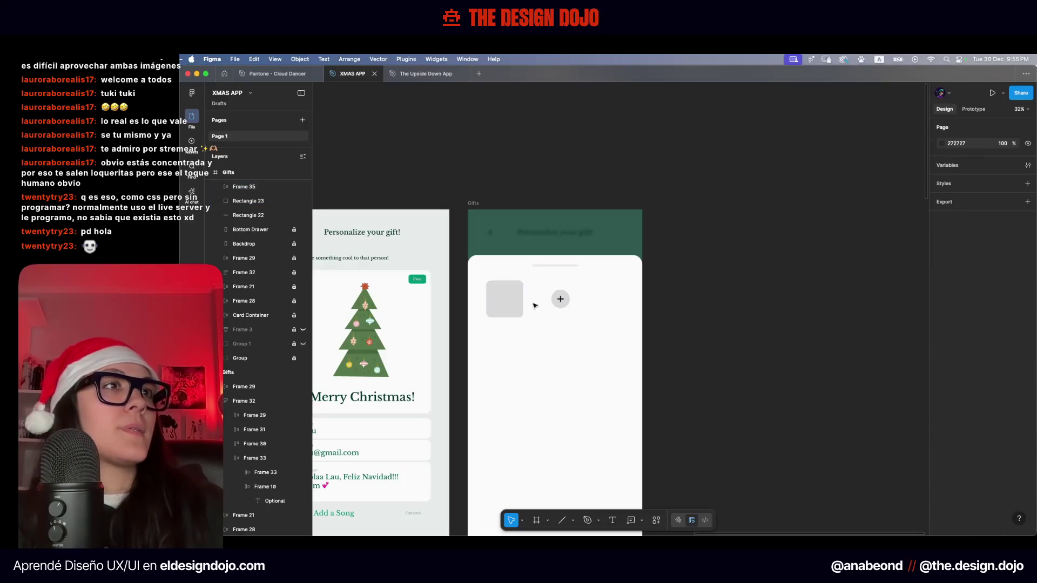
{"action": "left_click", "coordinate": [505, 299]}
{"action": "left_click_drag", "start_coordinate": [562, 301], "coordinate": [634, 301]}
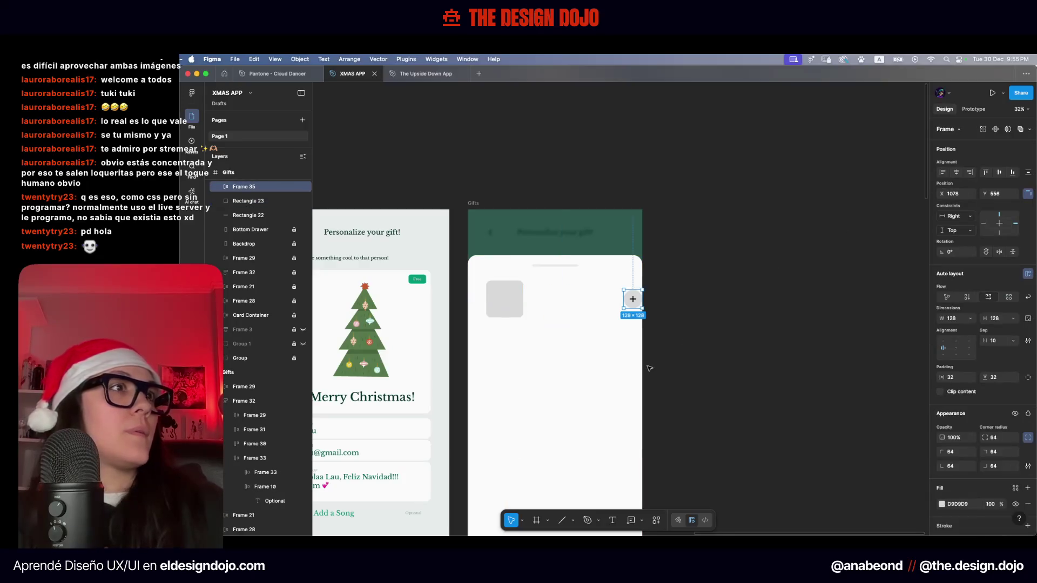
{"action": "key", "text": "shift+Left"}
{"action": "key", "text": "shift+Left"}
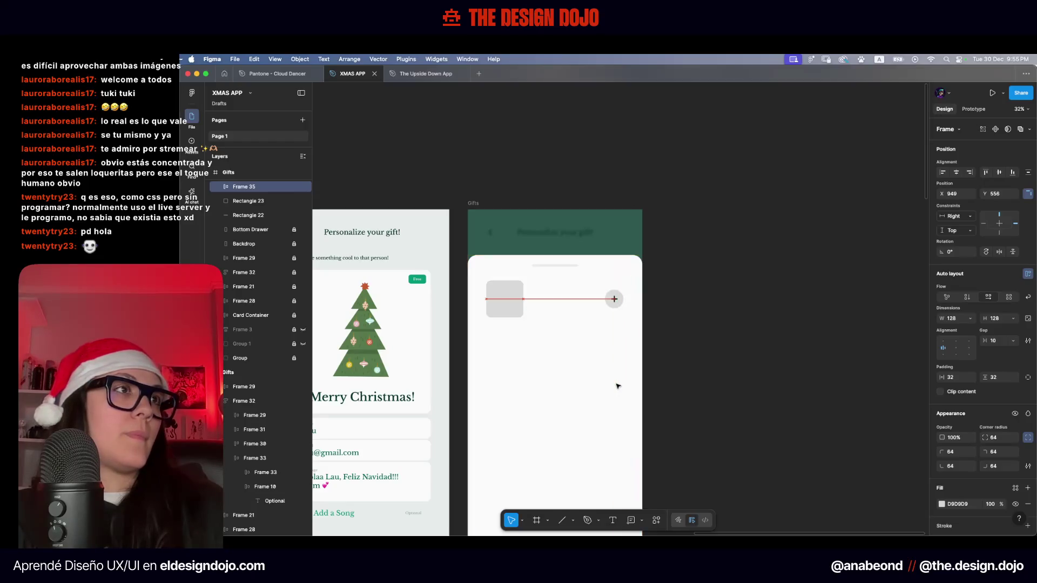
{"action": "scroll", "coordinate": [704, 282], "scroll_direction": "down", "scroll_amount": 3}
{"action": "key", "text": "Escape"}
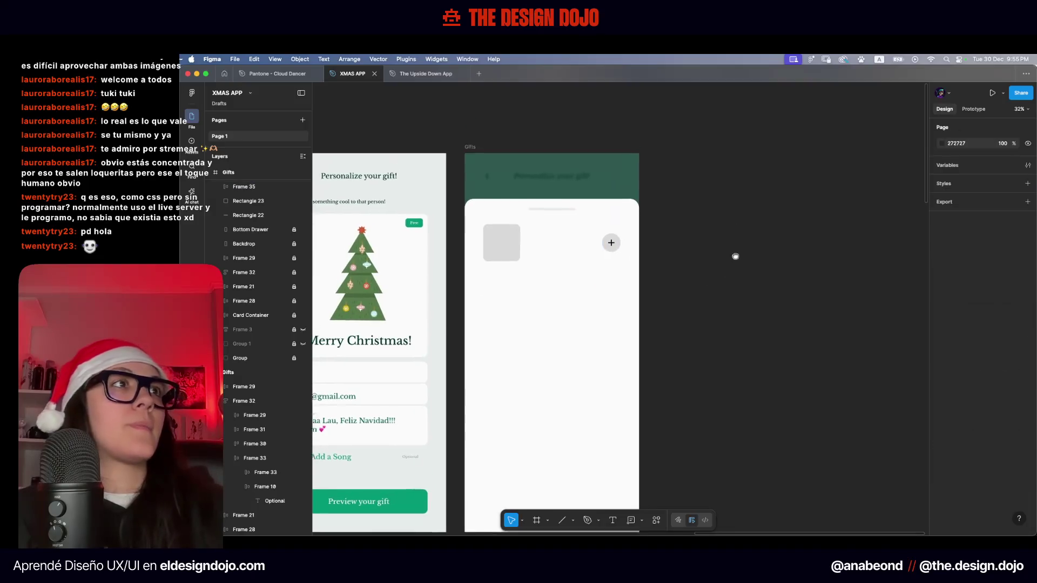
Alt-drag a copy of the Optional label into the right Gifts drawer below the thumbnail
{"action": "scroll", "coordinate": [732, 262], "scroll_direction": "left", "scroll_amount": 3}
{"action": "scroll", "coordinate": [776, 311], "scroll_direction": "left", "scroll_amount": 2}
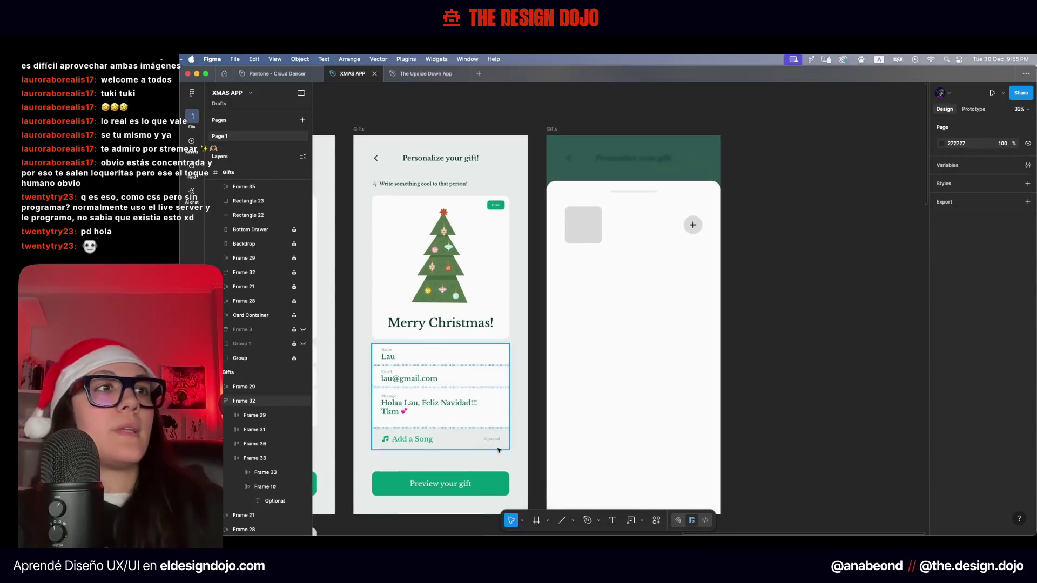
{"action": "double_click", "coordinate": [492, 439]}
{"action": "left_click_drag", "start_coordinate": [498, 441], "coordinate": [672, 260]}
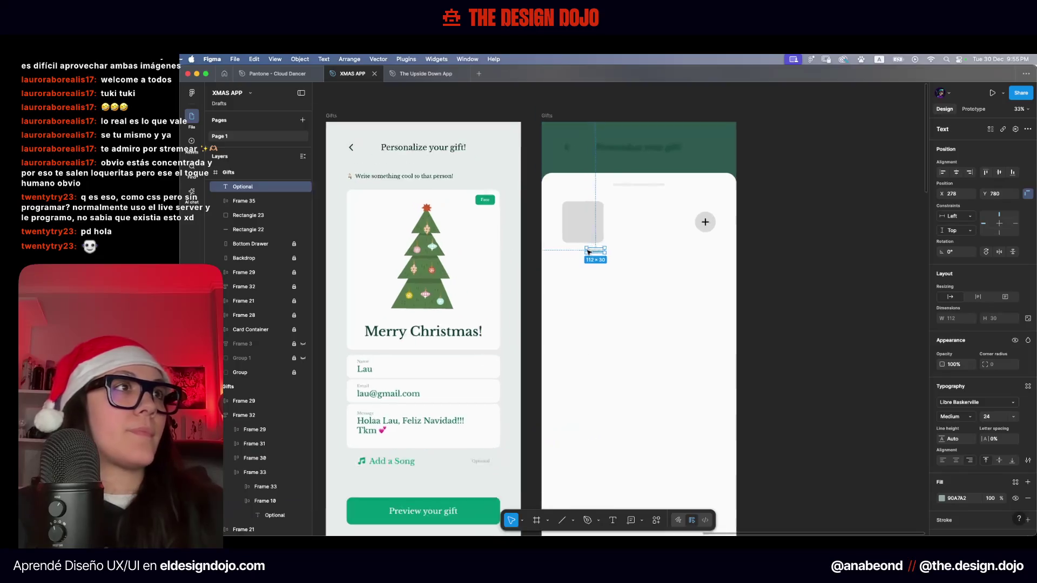
{"action": "scroll", "coordinate": [671, 265], "scroll_direction": "down", "scroll_amount": 3}
{"action": "scroll", "coordinate": [595, 324], "scroll_direction": "down", "scroll_amount": 3}
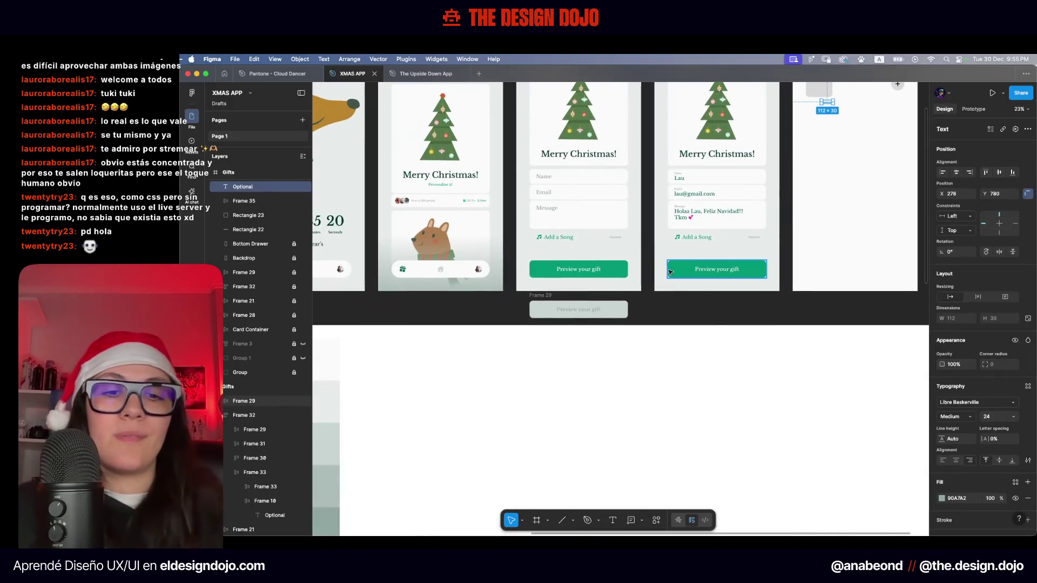
{"action": "key", "text": "i"}
{"action": "key", "text": "Escape"}
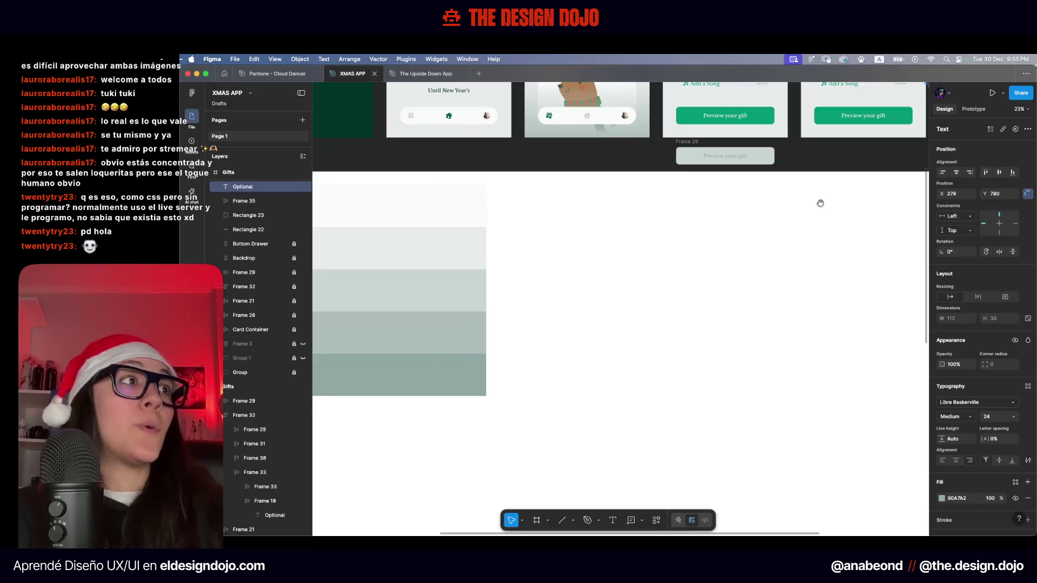
{"action": "scroll", "coordinate": [594, 324], "scroll_direction": "up", "scroll_amount": 5}
{"action": "key", "text": "ctrl+Up"}
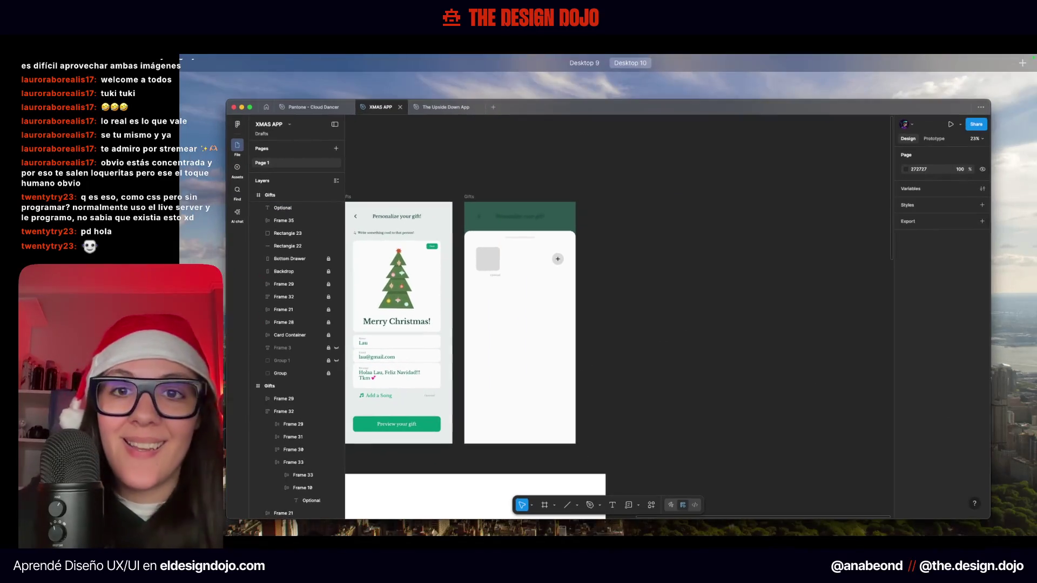
Switch to Spotify, maximise it, and scroll through the Christmas Classics tracks
{"action": "key", "text": "ctrl+Up"}
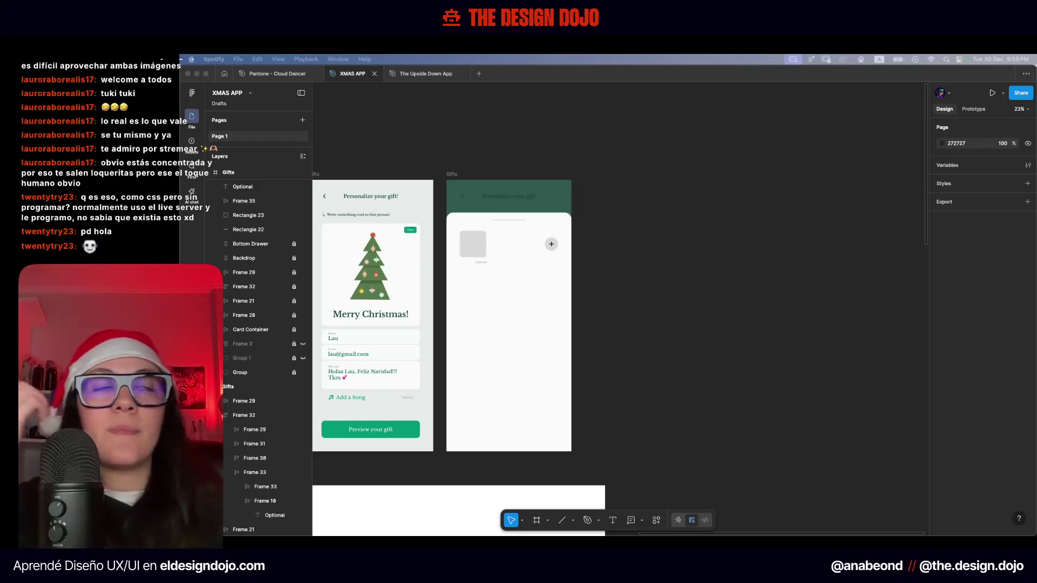
{"action": "key", "text": "super+Tab"}
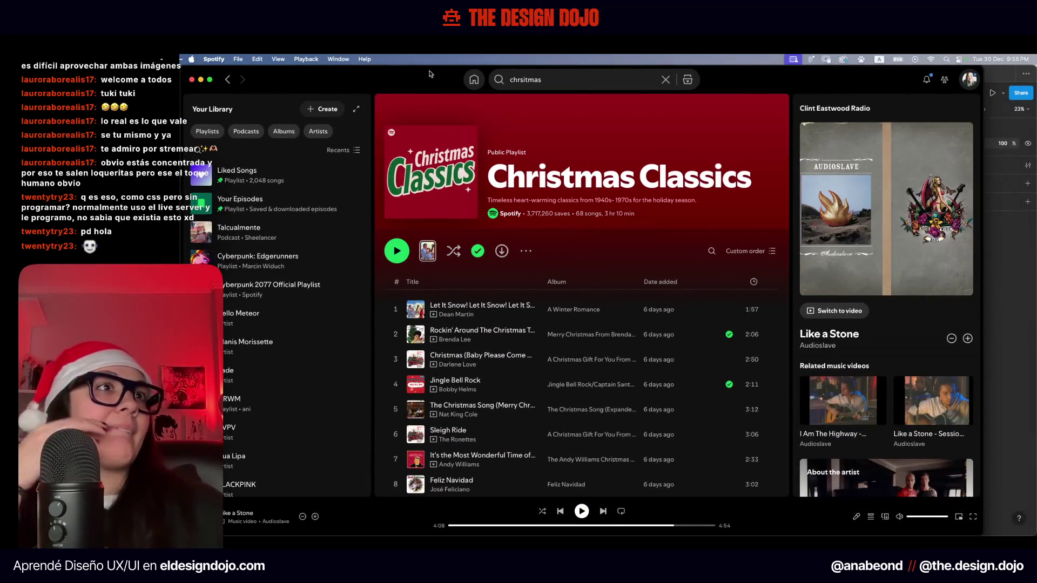
{"action": "double_click", "coordinate": [424, 91]}
{"action": "double_click", "coordinate": [383, 77]}
{"action": "double_click", "coordinate": [387, 77]}
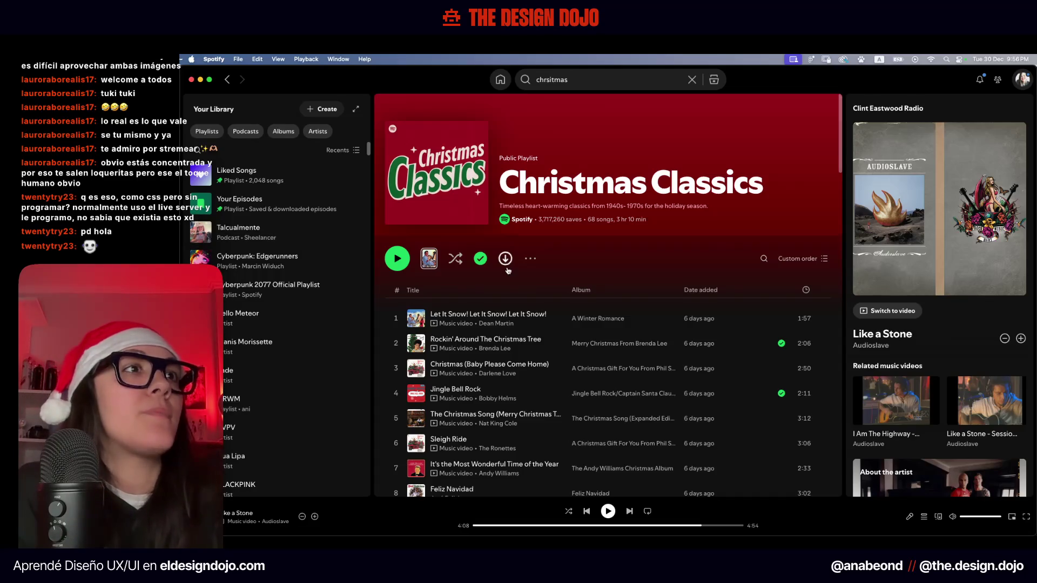
{"action": "scroll", "coordinate": [527, 367], "scroll_direction": "down", "scroll_amount": 2}
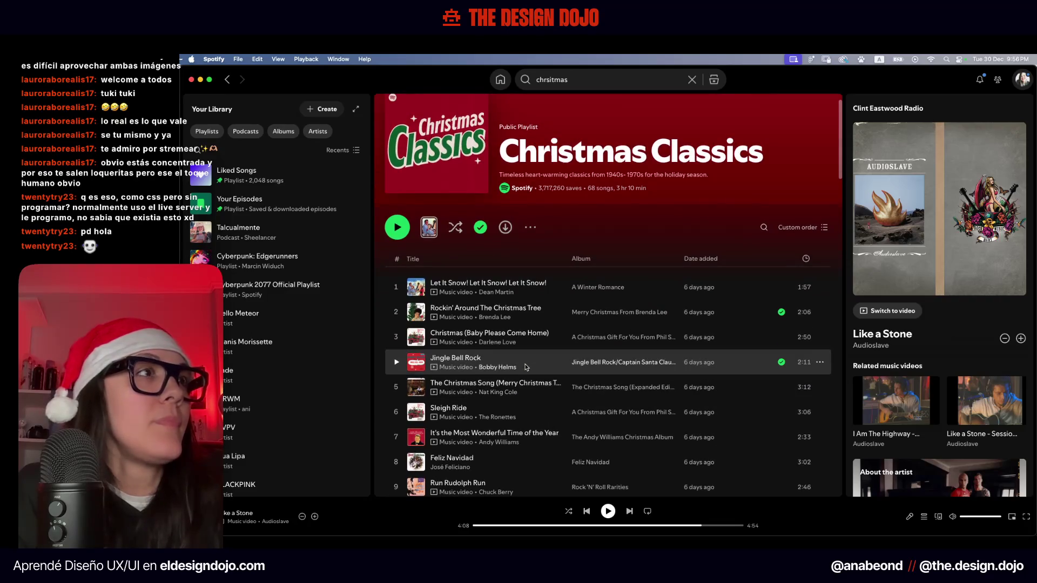
{"action": "scroll", "coordinate": [528, 303], "scroll_direction": "down", "scroll_amount": 2}
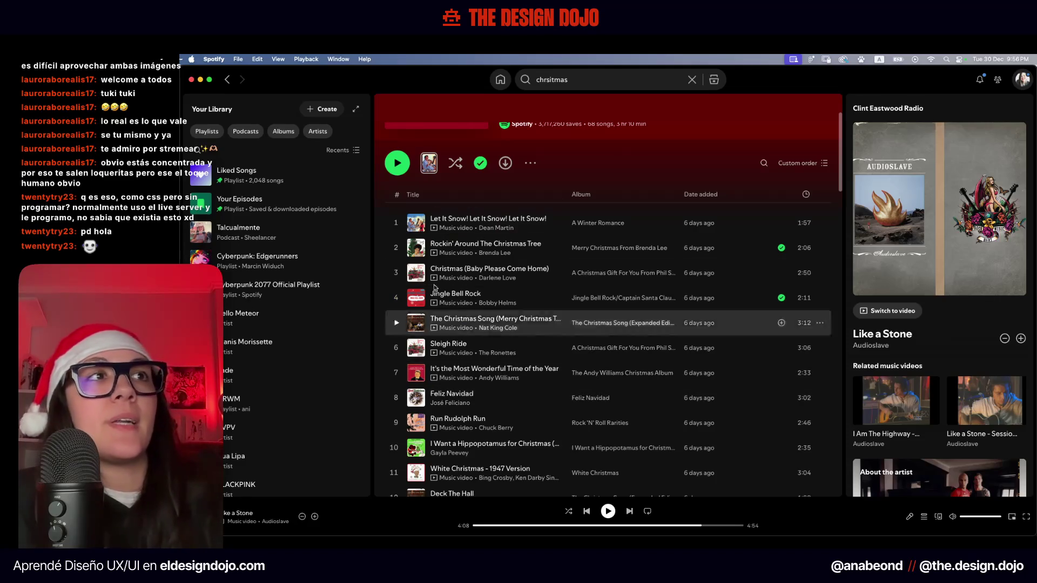
Return to the Figma XMAS APP design window
{"action": "key", "text": "ctrl+Up"}
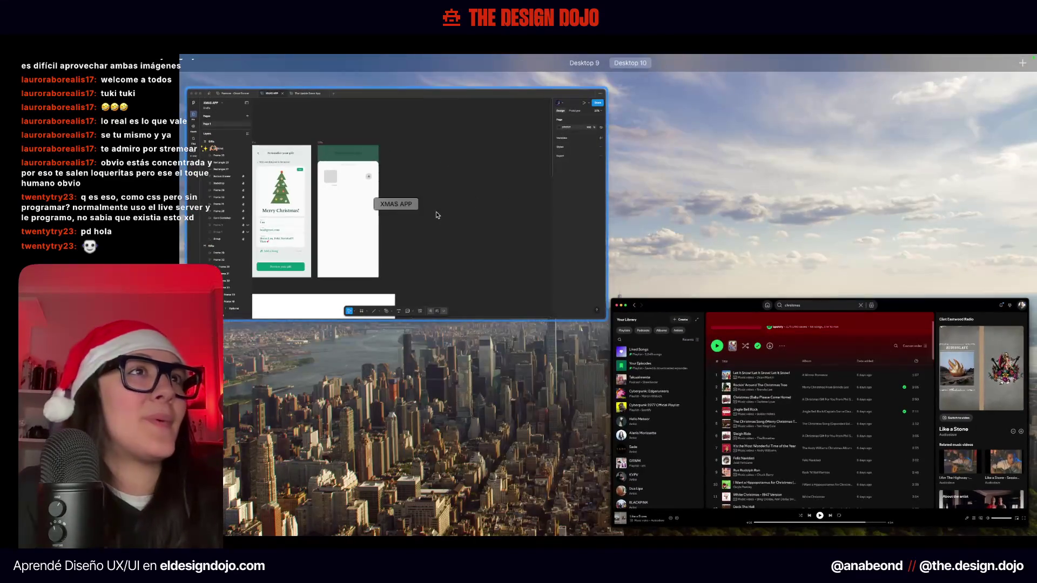
{"action": "left_click", "coordinate": [437, 215]}
{"action": "key", "text": "ctrl+Left"}
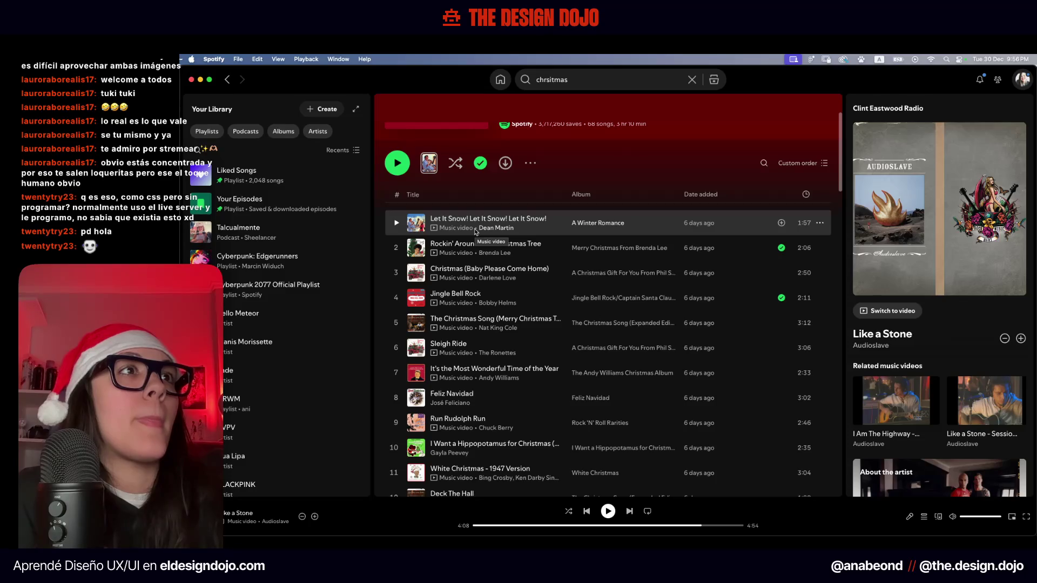
{"action": "key", "text": "ctrl+Up"}
{"action": "left_click", "coordinate": [533, 209]}
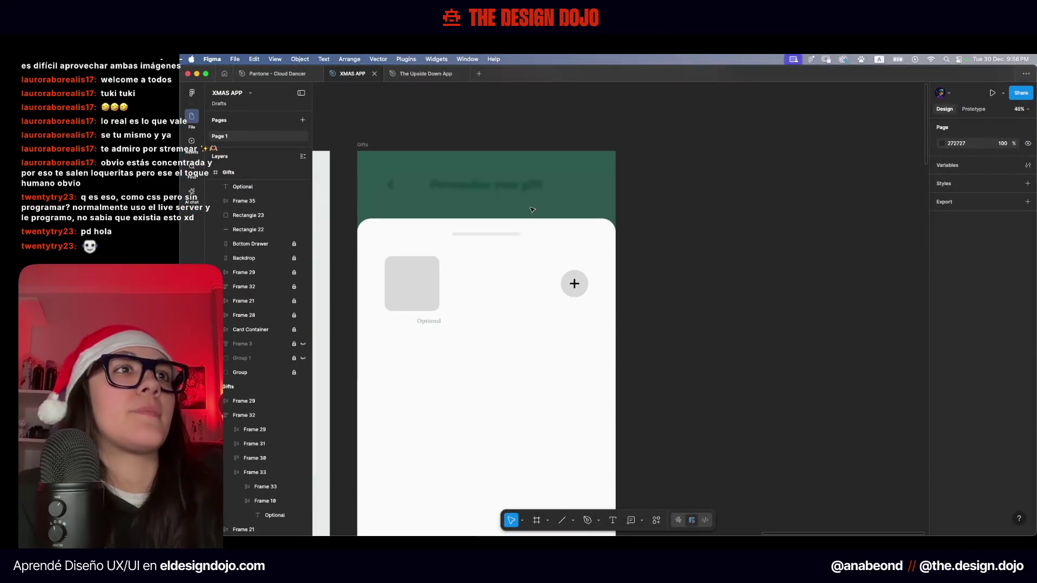
Copy the left screen's dark text styling and paste it onto the Optional label
{"action": "scroll", "coordinate": [532, 210], "scroll_direction": "left", "scroll_amount": 3}
{"action": "scroll", "coordinate": [518, 210], "scroll_direction": "left", "scroll_amount": 5}
{"action": "scroll", "coordinate": [476, 205], "scroll_direction": "left", "scroll_amount": 2}
{"action": "left_click", "coordinate": [430, 211]}
{"action": "key", "text": "ctrl+alt+c"}
{"action": "left_click", "coordinate": [611, 309]}
{"action": "key", "text": "ctrl+alt+v"}
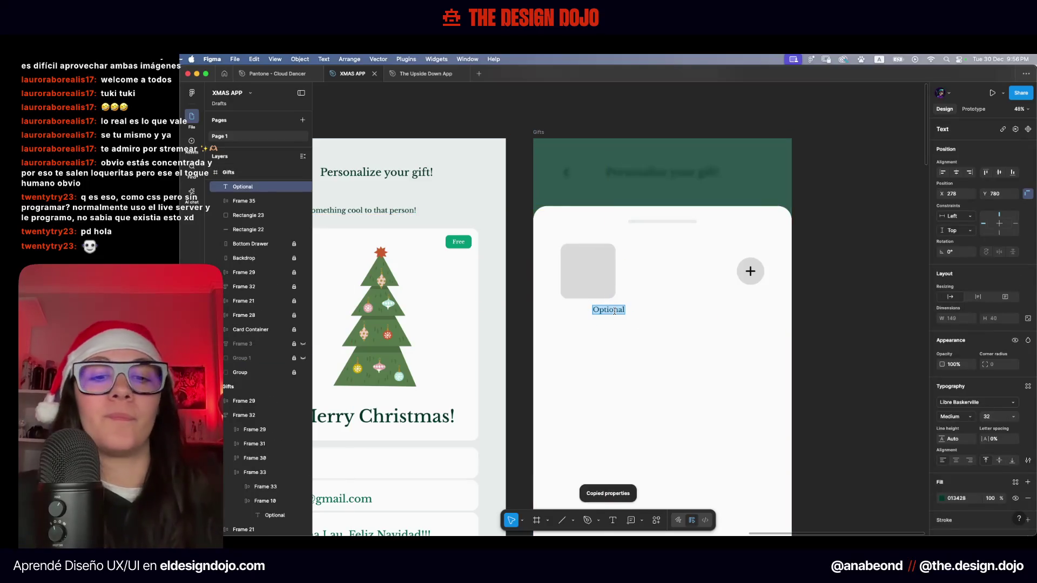
Type 'All I Want For' into the label and move it lower in the drawer
{"action": "type", "text": "All I W"}
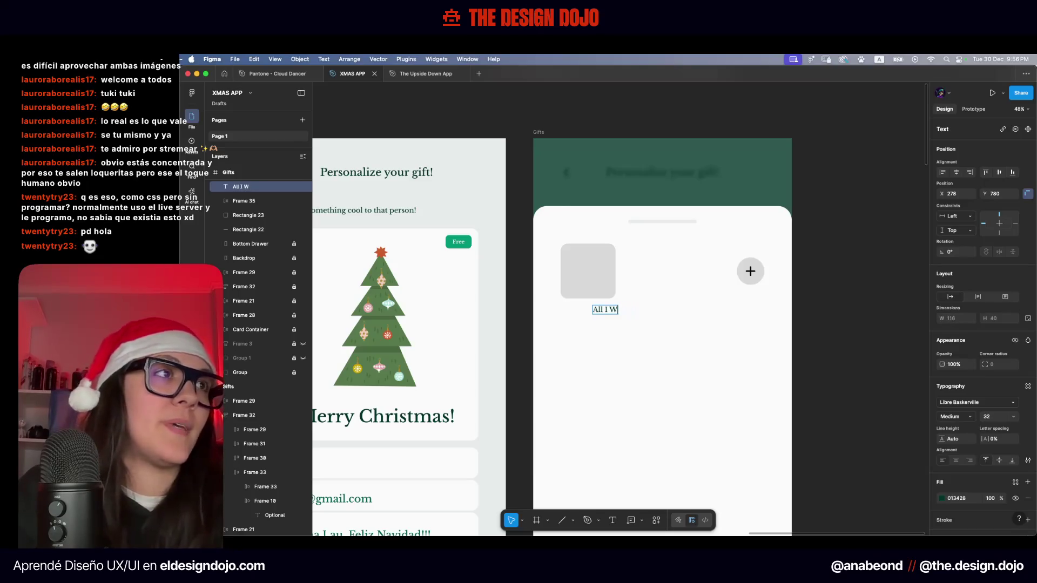
{"action": "type", "text": "ant for"}
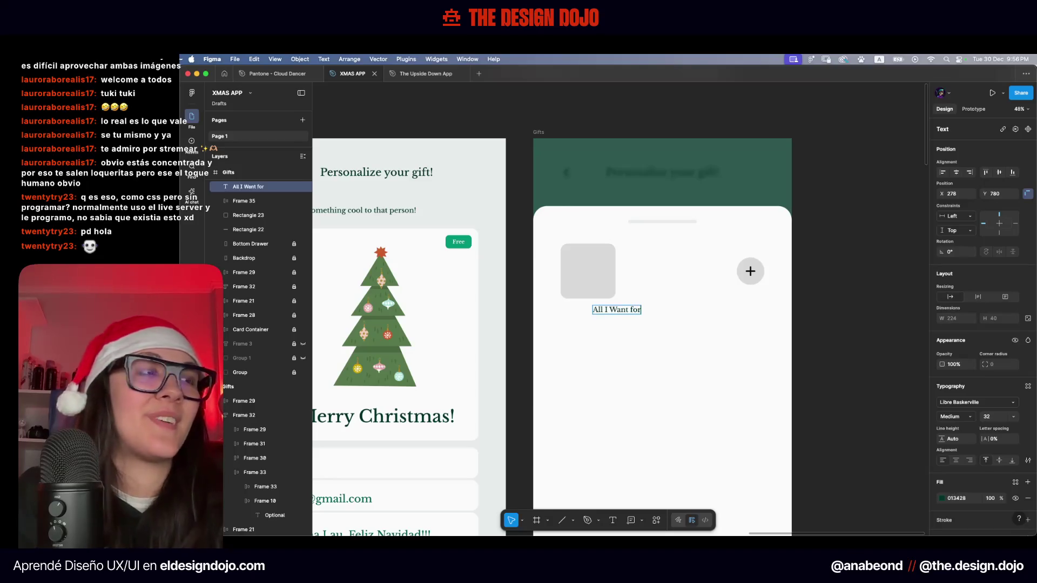
{"action": "key", "text": "BackSpace"}
{"action": "key", "text": "BackSpace"}
{"action": "key", "text": "BackSpace"}
{"action": "type", "text": "For Chr"}
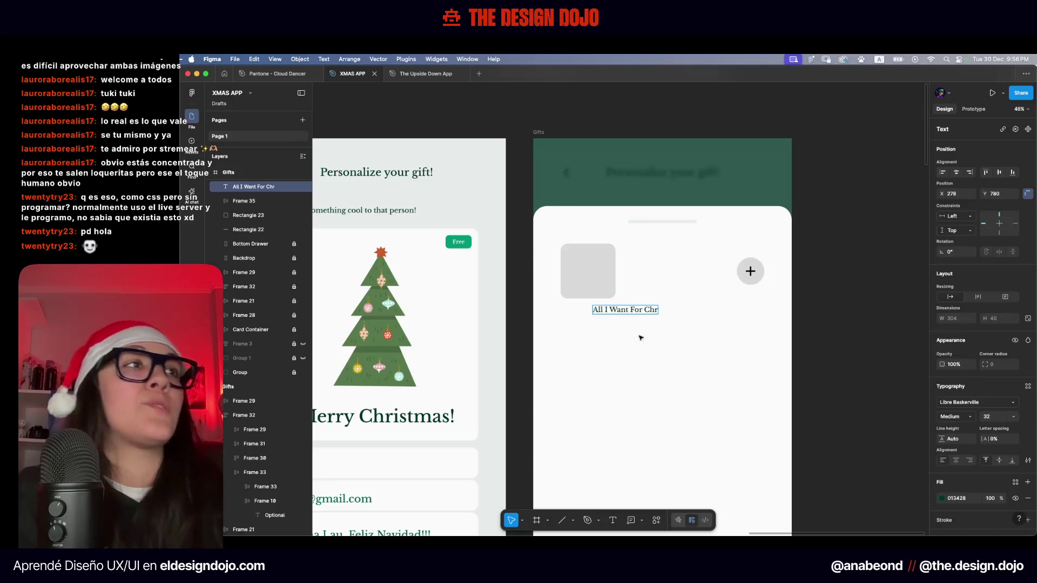
{"action": "scroll", "coordinate": [641, 338], "scroll_direction": "up", "scroll_amount": 5}
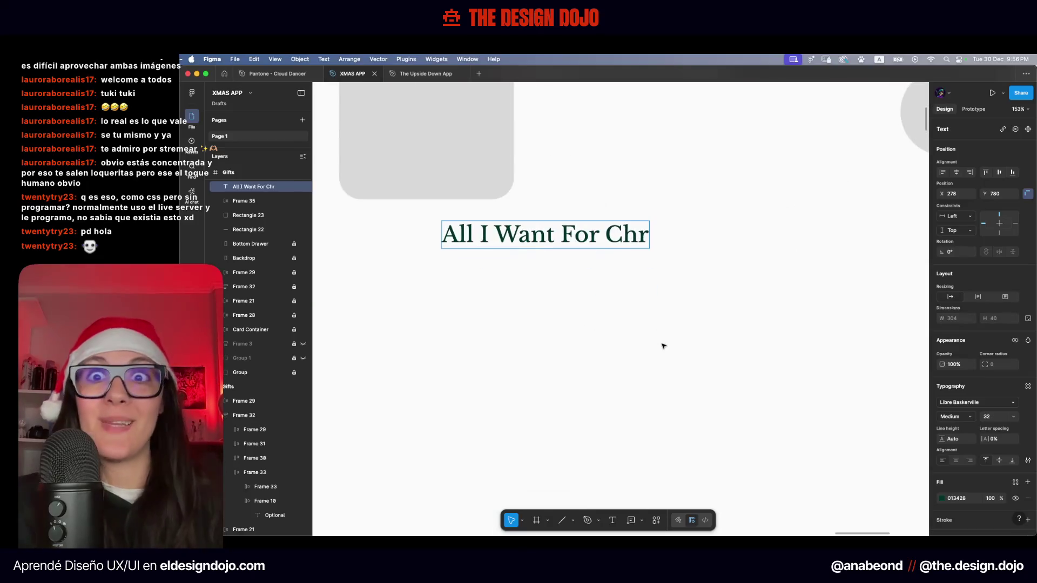
{"action": "left_click_drag", "start_coordinate": [575, 227], "coordinate": [582, 345]}
Select the label's text and overwrite it with placeholder text
{"action": "double_click", "coordinate": [582, 345]}
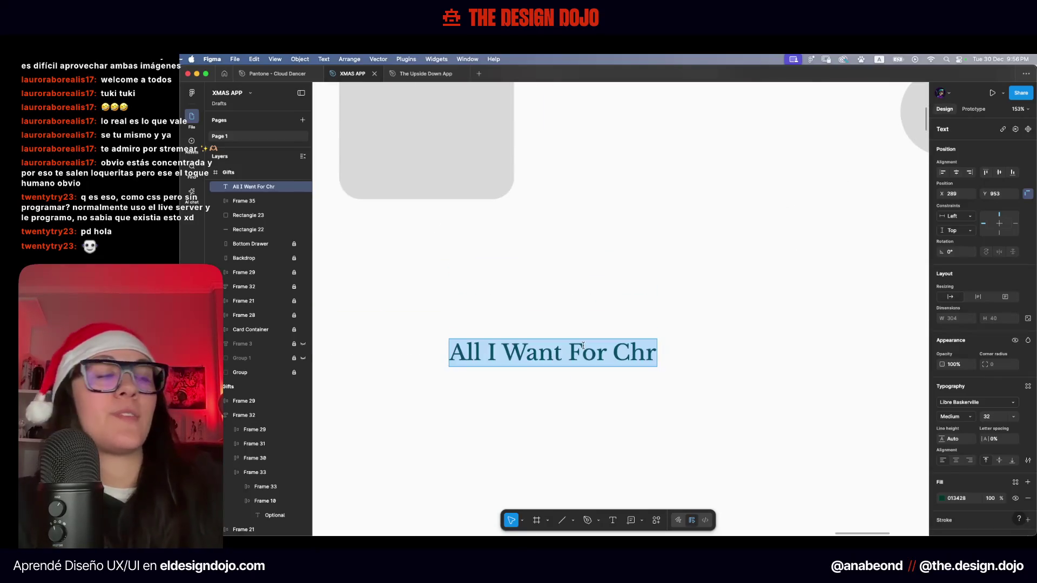
{"action": "type", "text": "avasbasbas"}
{"action": "key", "text": "super+a"}
{"action": "type", "text": "a"}
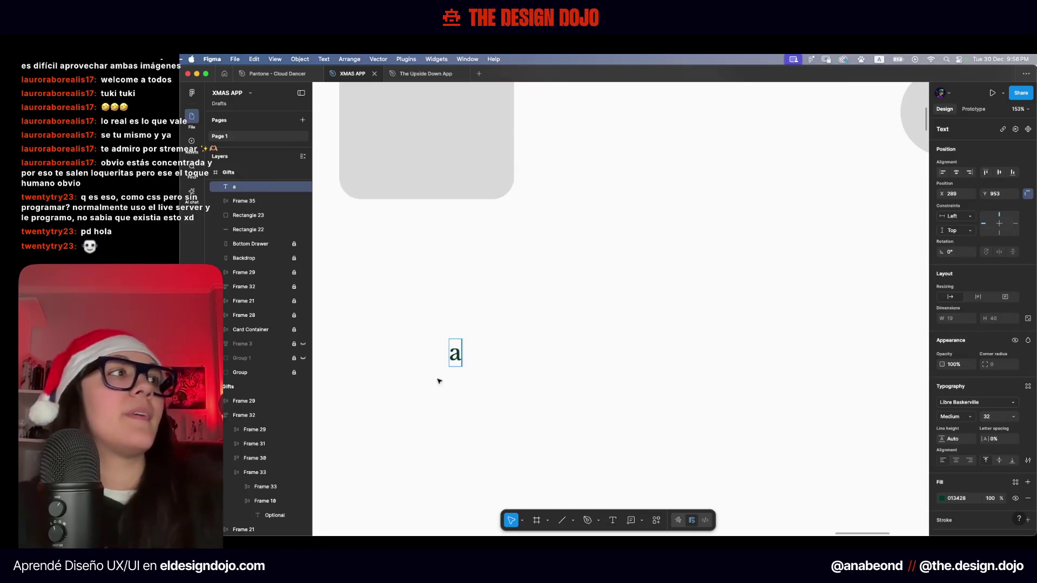
{"action": "key", "text": "Escape"}
{"action": "key", "text": "Return"}
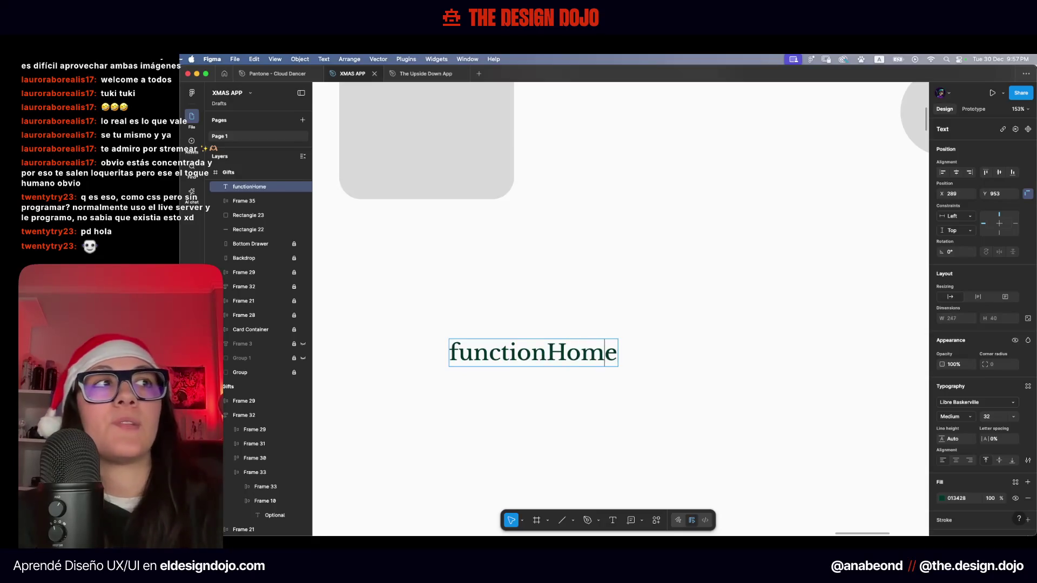
Replace the placeholder with the song title All I Want For Christmas Is You
{"action": "key", "text": "Return"}
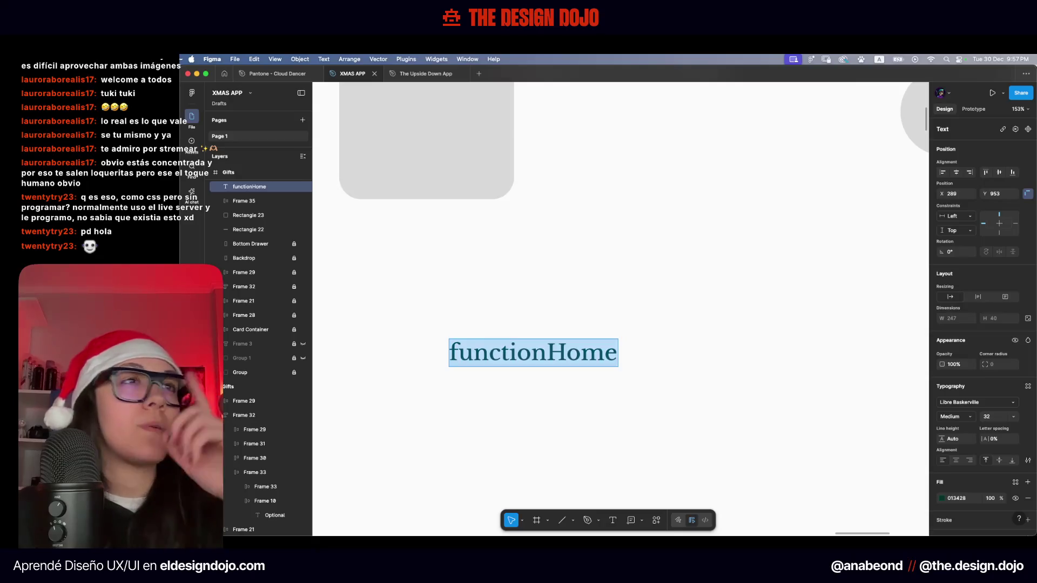
{"action": "key", "text": "BackSpace"}
{"action": "type", "text": "i want"}
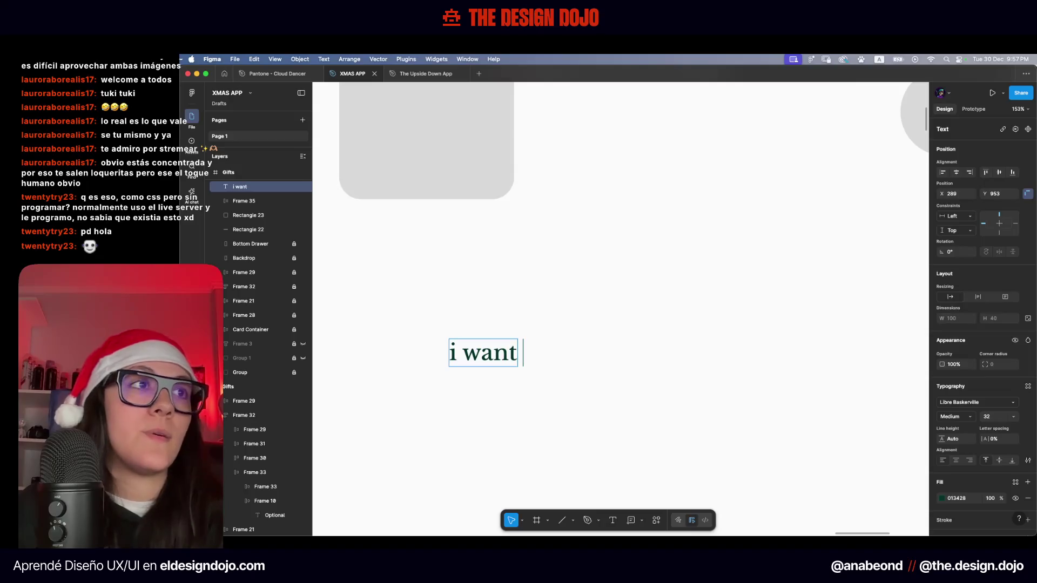
{"action": "type", "text": "all "}
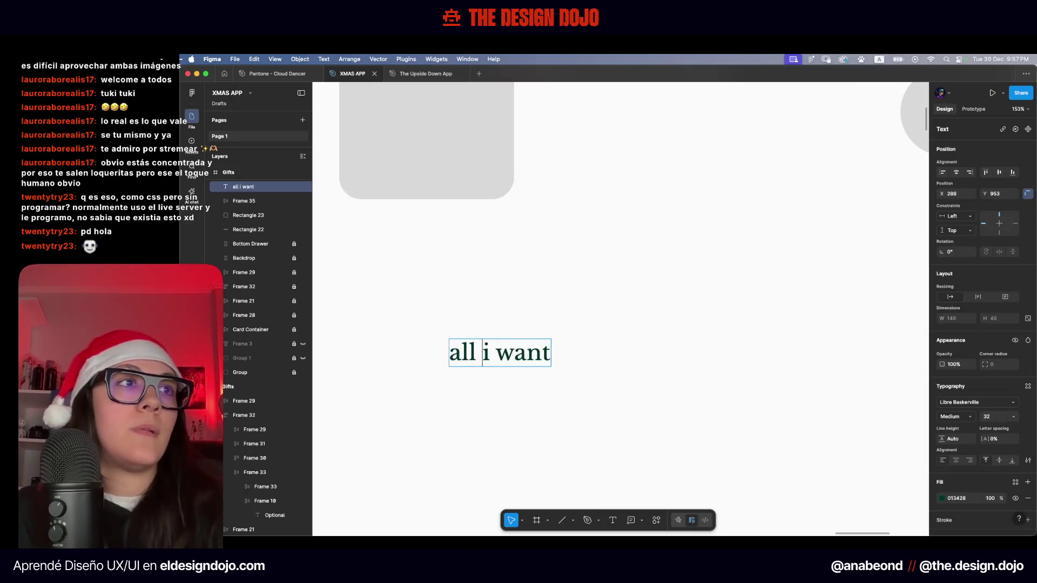
{"action": "type", "text": "chr"}
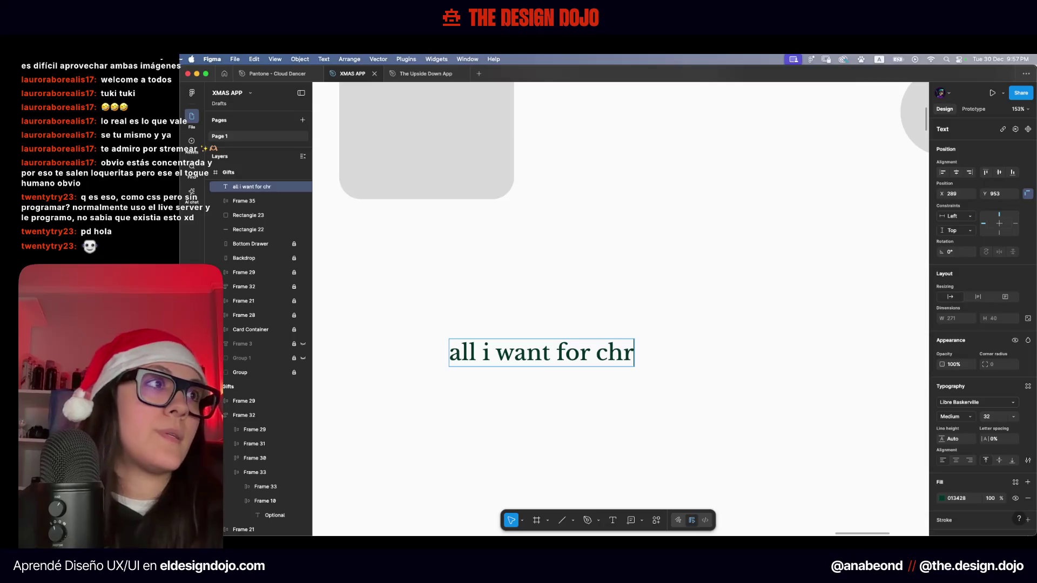
{"action": "type", "text": "rist"}
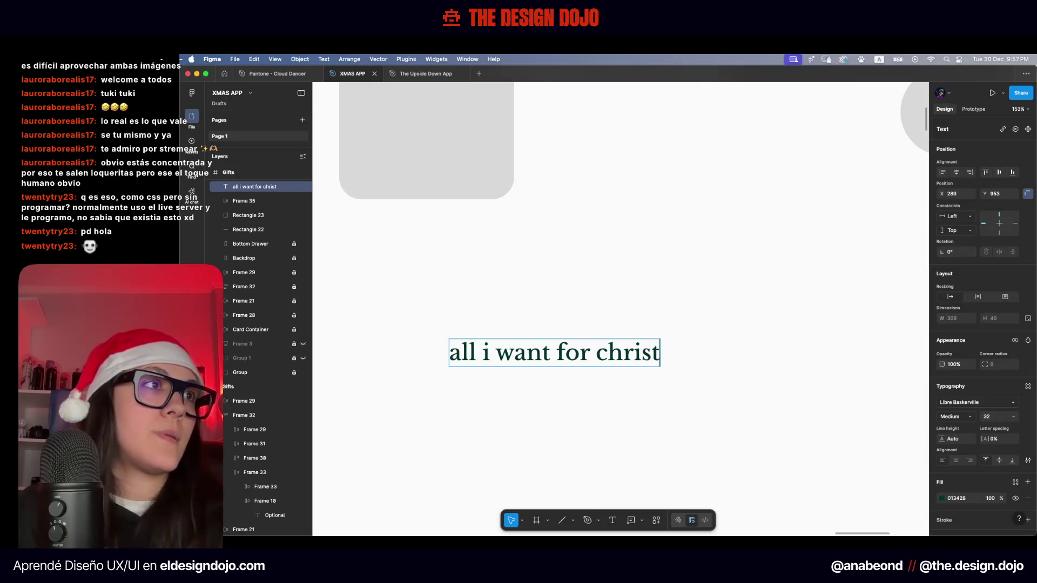
{"action": "type", "text": "mas i"}
{"action": "type", "text": "s yo9u"}
{"action": "key", "text": "Escape"}
{"action": "key", "text": "Return"}
{"action": "key", "text": "Right"}
{"action": "key", "text": "Escape"}
Set the song title's Case to Title Case in the advanced type settings
{"action": "scroll", "coordinate": [1033, 372], "scroll_direction": "down", "scroll_amount": 2}
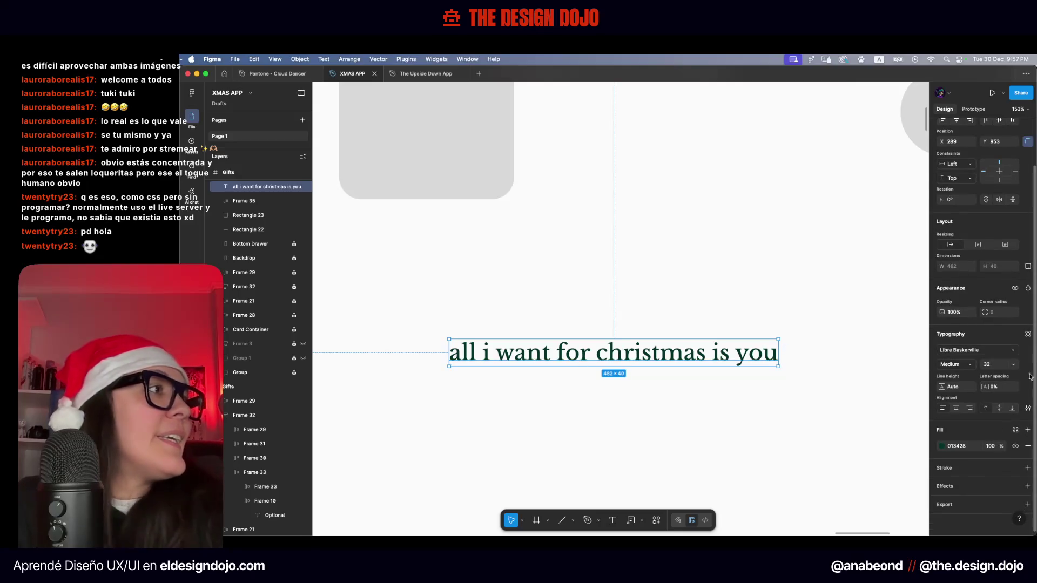
{"action": "left_click", "coordinate": [1028, 408]}
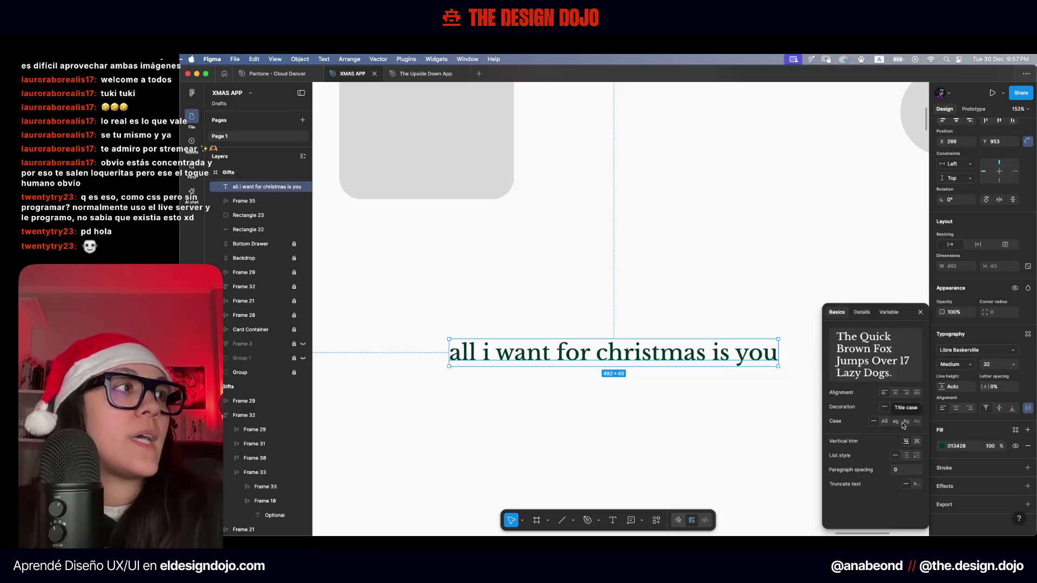
{"action": "left_click", "coordinate": [903, 426]}
{"action": "left_click", "coordinate": [744, 435]}
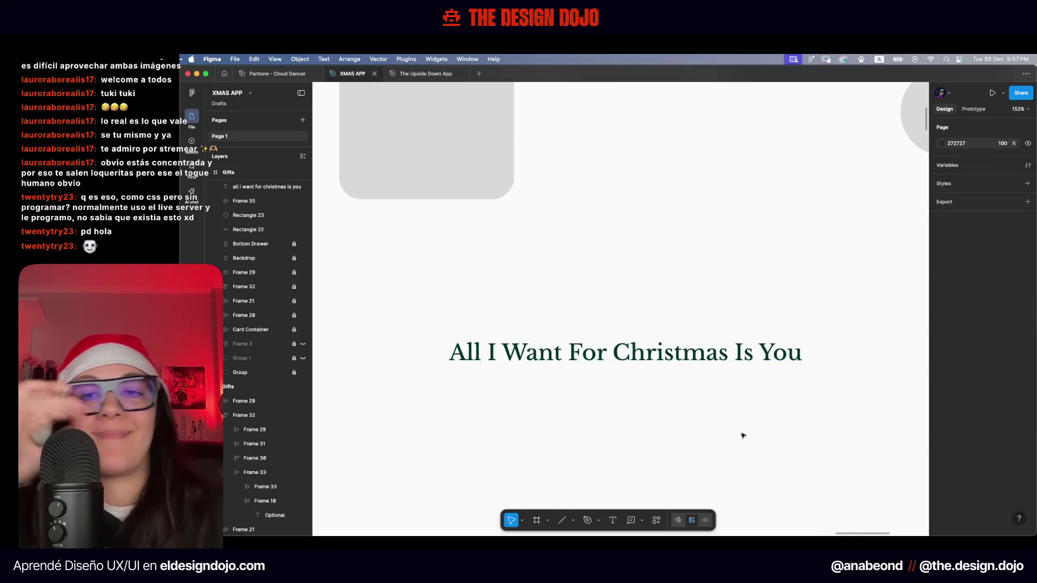
{"action": "scroll", "coordinate": [743, 435], "scroll_direction": "down", "scroll_amount": 5}
Nudge the song title toward the drawer's centre and duplicate it just below
{"action": "scroll", "coordinate": [744, 435], "scroll_direction": "down", "scroll_amount": 3}
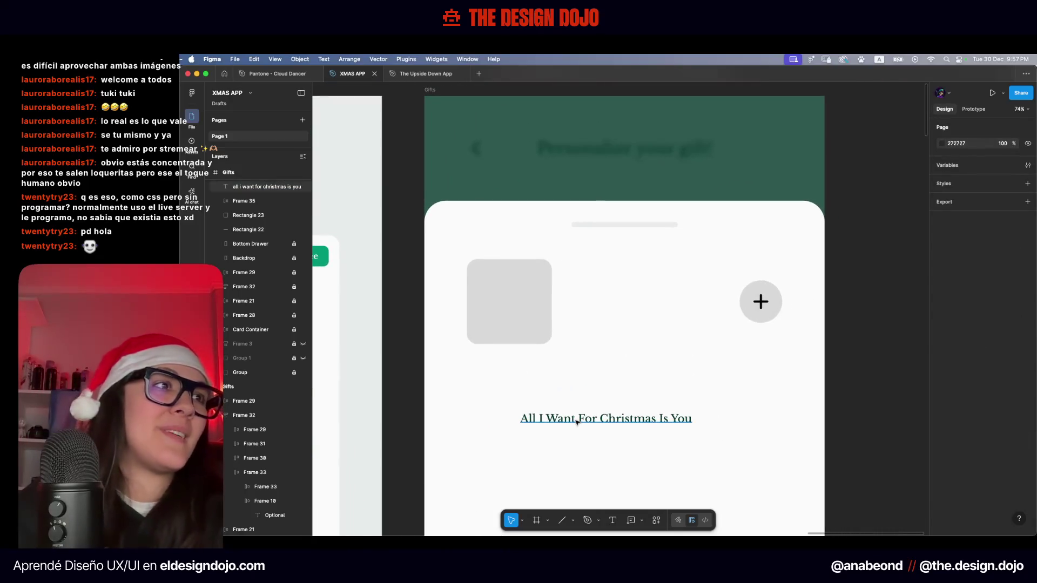
{"action": "left_click_drag", "start_coordinate": [577, 423], "coordinate": [625, 376]}
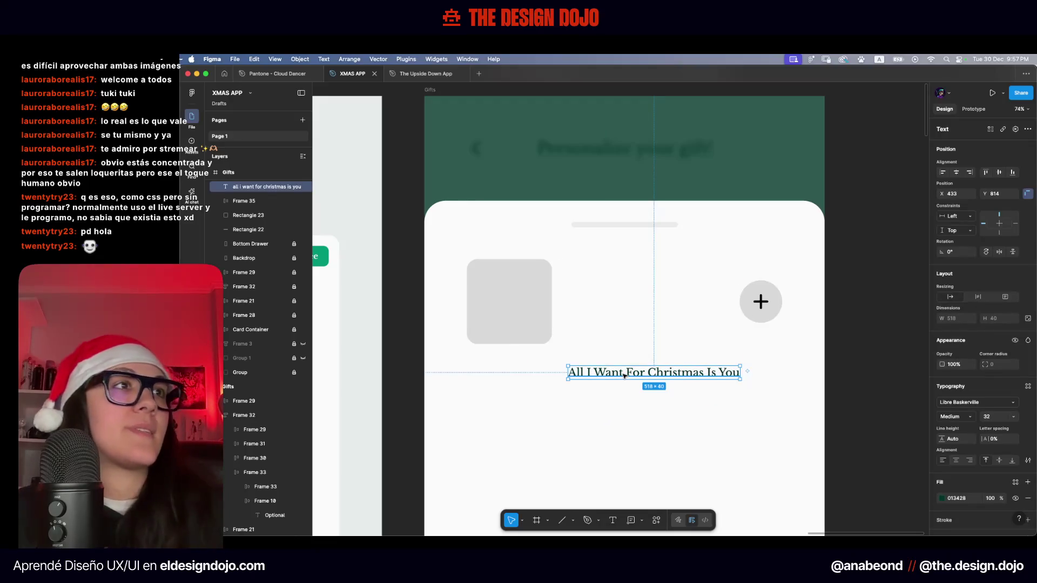
{"action": "key", "text": "Left"}
{"action": "key", "text": "Left"}
{"action": "key", "text": "Left"}
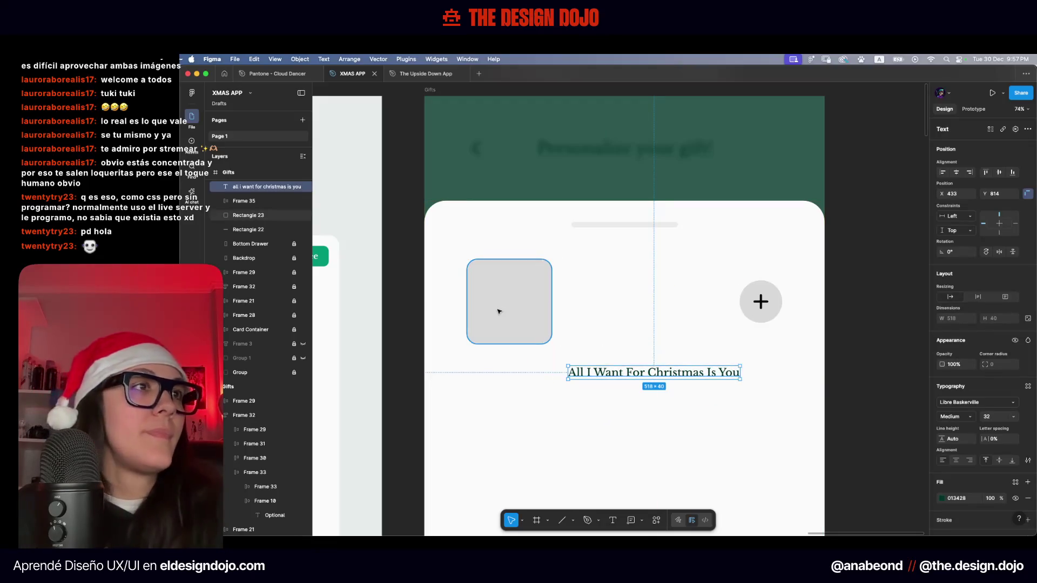
{"action": "key", "text": "Left"}
{"action": "key", "text": "Left"}
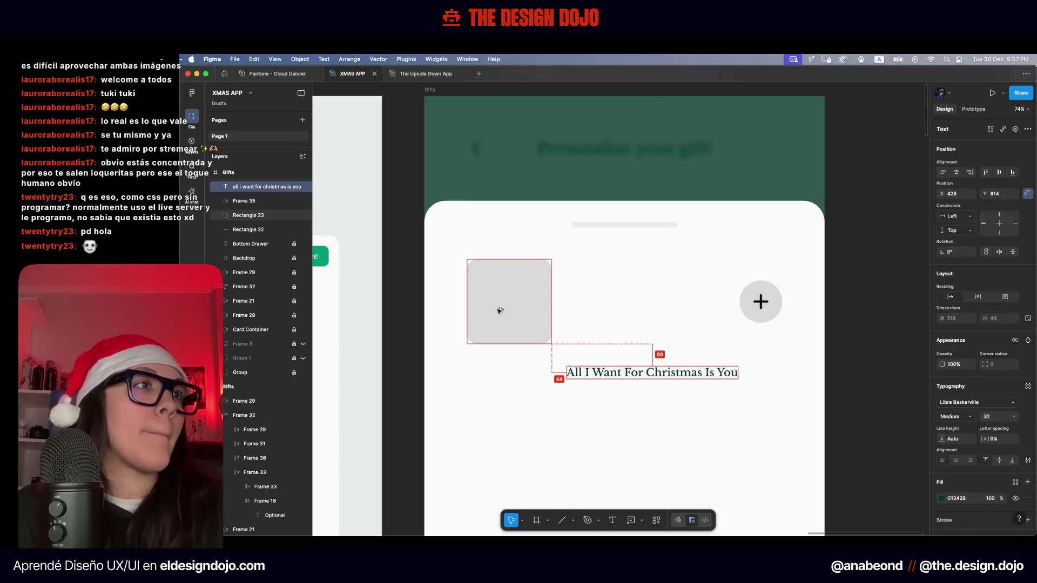
{"action": "key", "text": "shift+Left"}
{"action": "key", "text": "Left"}
{"action": "key", "text": "Left"}
{"action": "key", "text": "shift+Up"}
{"action": "key", "text": "shift+Up"}
{"action": "key", "text": "shift+Up"}
{"action": "key", "text": "shift+Up"}
{"action": "key", "text": "shift+Up"}
{"action": "key", "text": "shift+Up"}
{"action": "key", "text": "shift+Up"}
{"action": "key", "text": "shift+Up"}
{"action": "key", "text": "shift+Up"}
{"action": "key", "text": "shift+Up"}
{"action": "key", "text": "shift+Up"}
{"action": "key", "text": "shift+Up"}
{"action": "key", "text": "shift+Up"}
{"action": "key", "text": "shift+Up"}
{"action": "key", "text": "shift+Up"}
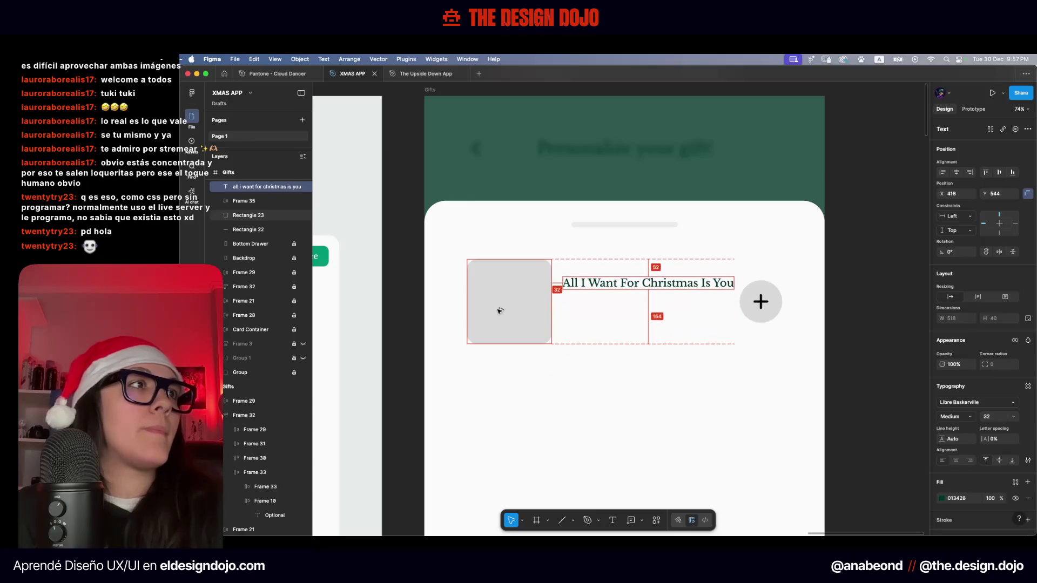
{"action": "left_click_drag", "start_coordinate": [697, 292], "coordinate": [697, 302], "text": "alt"}
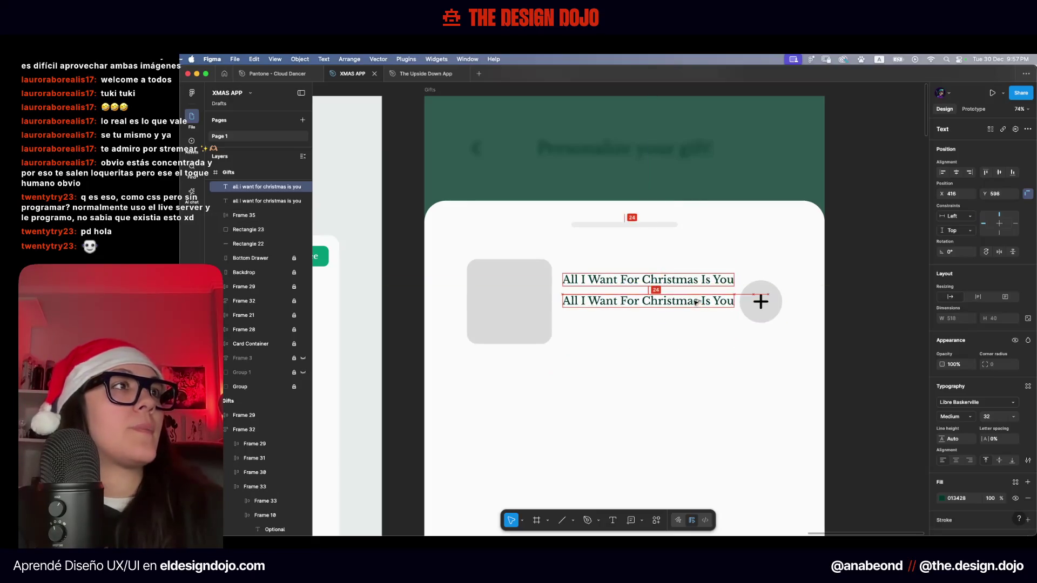
{"action": "key", "text": "Escape"}
{"action": "scroll", "coordinate": [794, 277], "scroll_direction": "up", "scroll_amount": 5}
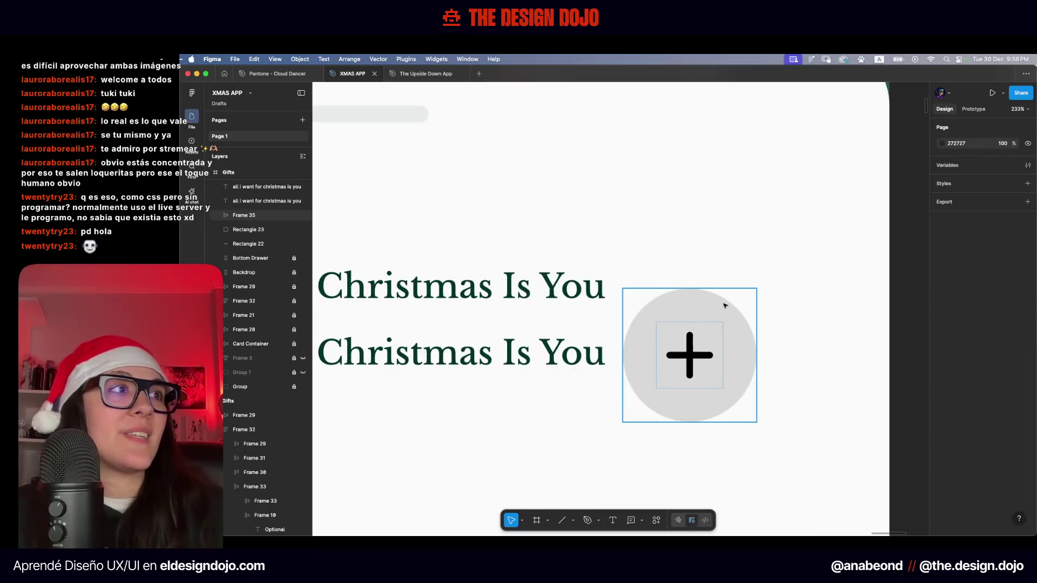
Scale the plus button down to 80×80 and shift it slightly right
{"action": "left_click", "coordinate": [717, 306]}
{"action": "key", "text": "k"}
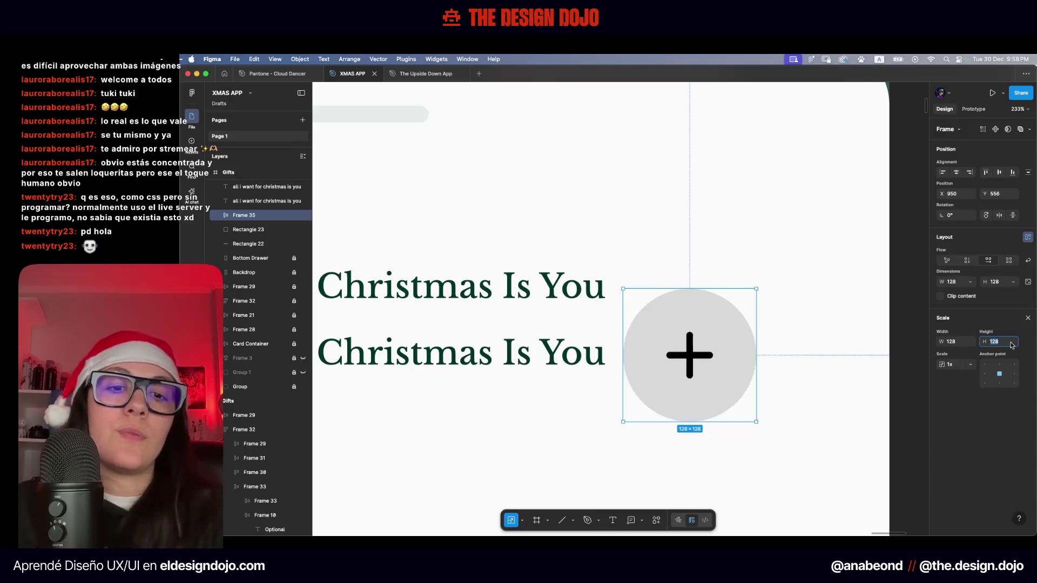
{"action": "type", "text": "6"}
{"action": "key", "text": "Return"}
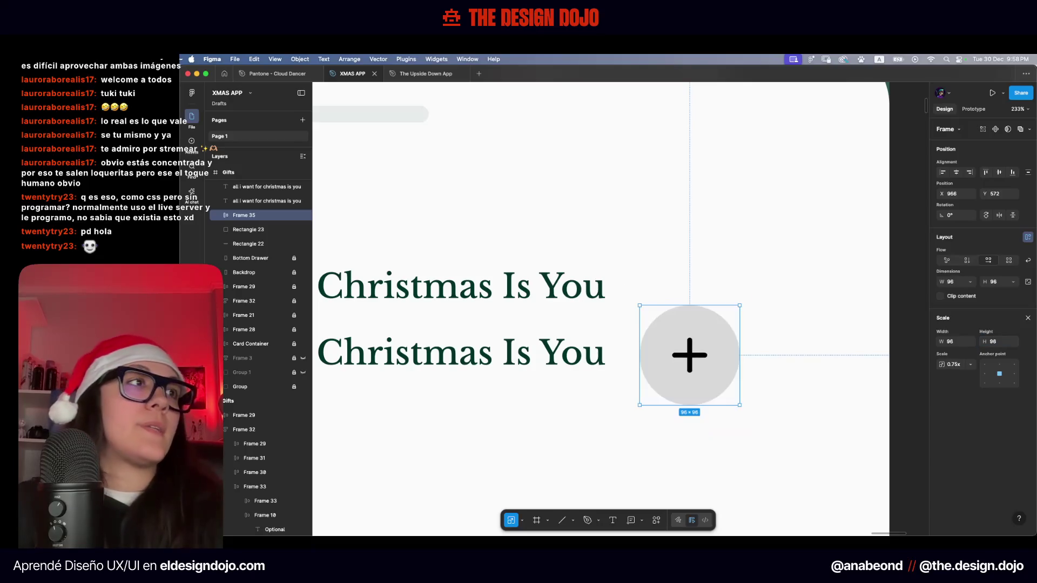
{"action": "scroll", "coordinate": [620, 211], "scroll_direction": "down", "scroll_amount": 5}
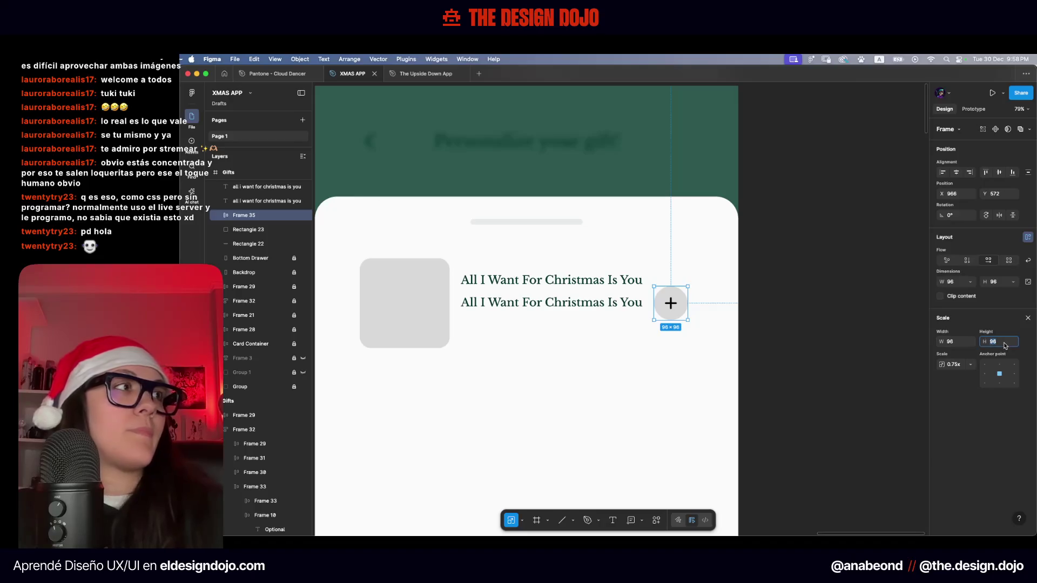
{"action": "type", "text": "80"}
{"action": "key", "text": "Escape"}
{"action": "left_click", "coordinate": [709, 329]}
{"action": "left_click", "coordinate": [671, 303]}
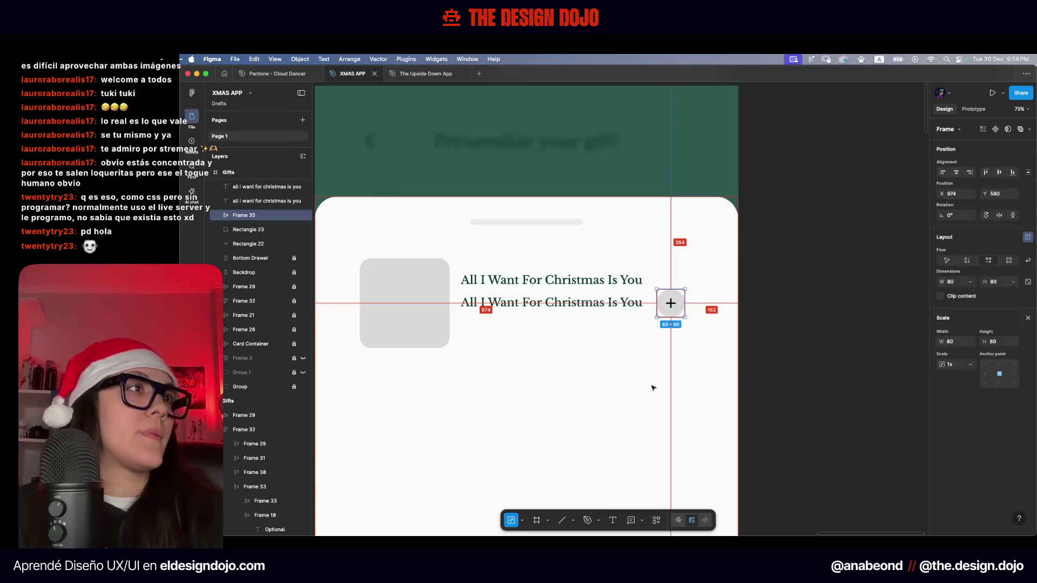
{"action": "key", "text": "shift+Right"}
{"action": "key", "text": "shift+Right"}
{"action": "key", "text": "shift+Right"}
{"action": "key", "text": "Right"}
{"action": "key", "text": "Right"}
{"action": "key", "text": "Right"}
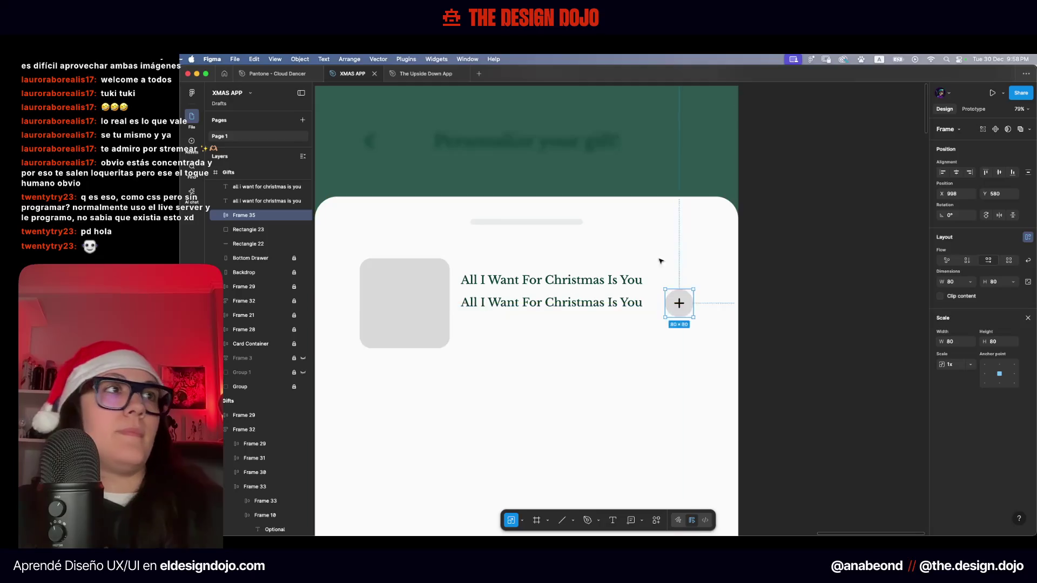
Start editing the copied title, checking Spotify for the artist before returning to Figma
{"action": "scroll", "coordinate": [627, 310], "scroll_direction": "down", "scroll_amount": 5}
{"action": "double_click", "coordinate": [625, 307]}
{"action": "key", "text": "super+Tab"}
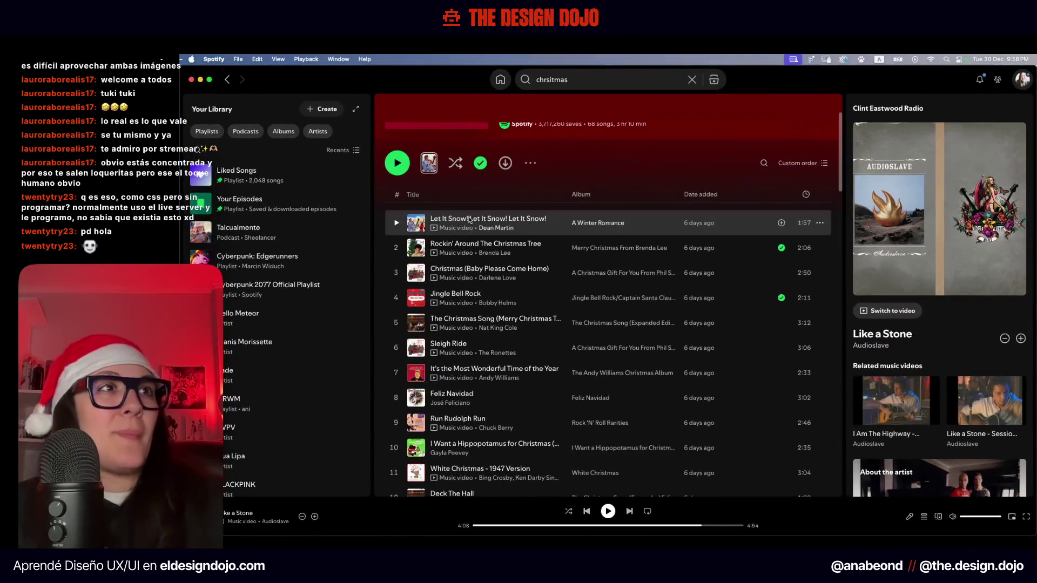
{"action": "key", "text": "ctrl+Up"}
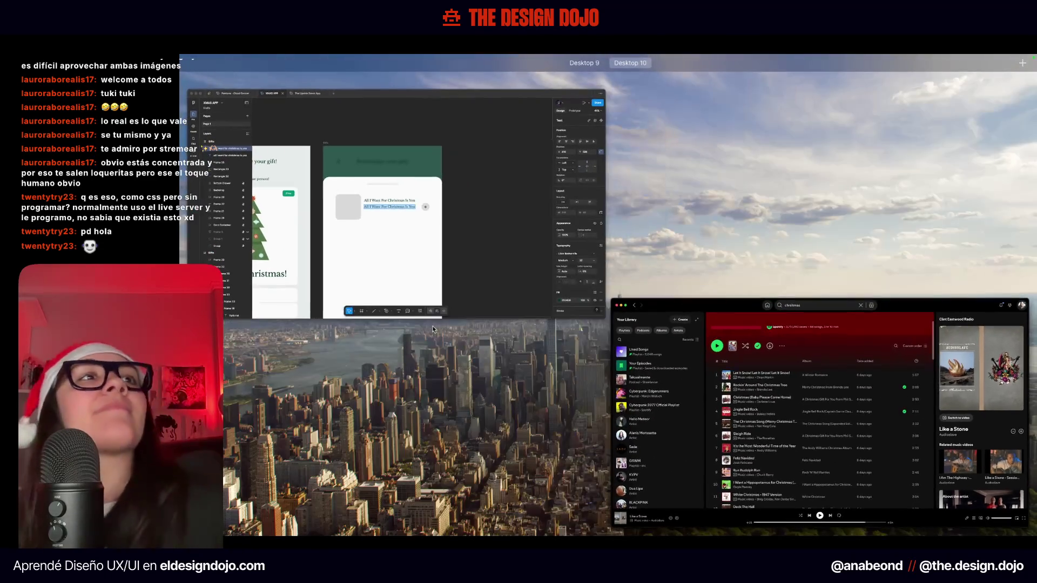
{"action": "left_click", "coordinate": [433, 303]}
{"action": "type", "text": "Mariah Carey"}
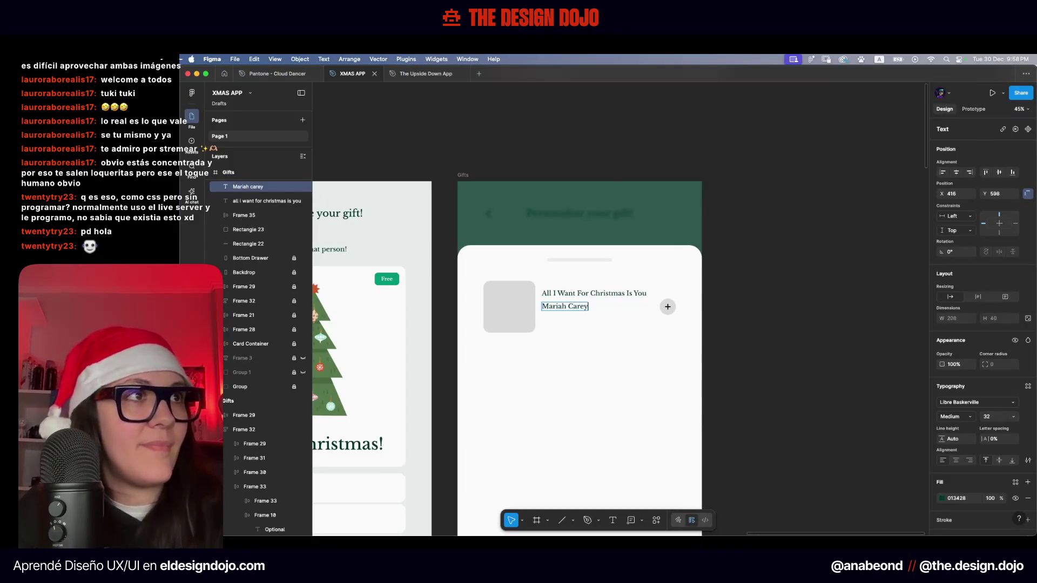
Finish entering 'Mariah Carey' as the artist line beneath the song title
{"action": "key", "text": "Escape"}
{"action": "scroll", "coordinate": [444, 282], "scroll_direction": "up", "scroll_amount": 5}
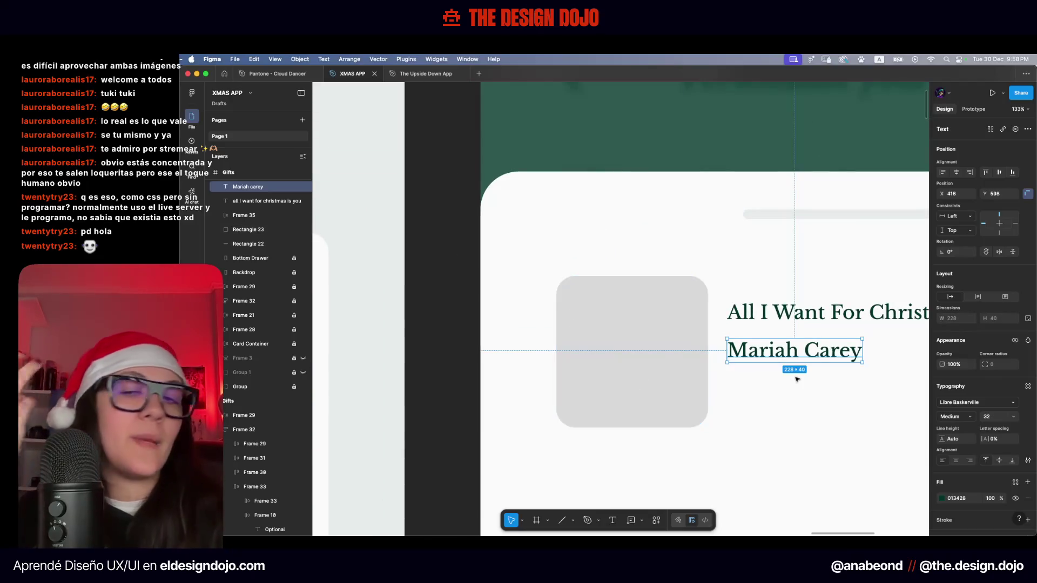
{"action": "scroll", "coordinate": [797, 378], "scroll_direction": "right", "scroll_amount": 3}
{"action": "scroll", "coordinate": [798, 379], "scroll_direction": "right", "scroll_amount": 2}
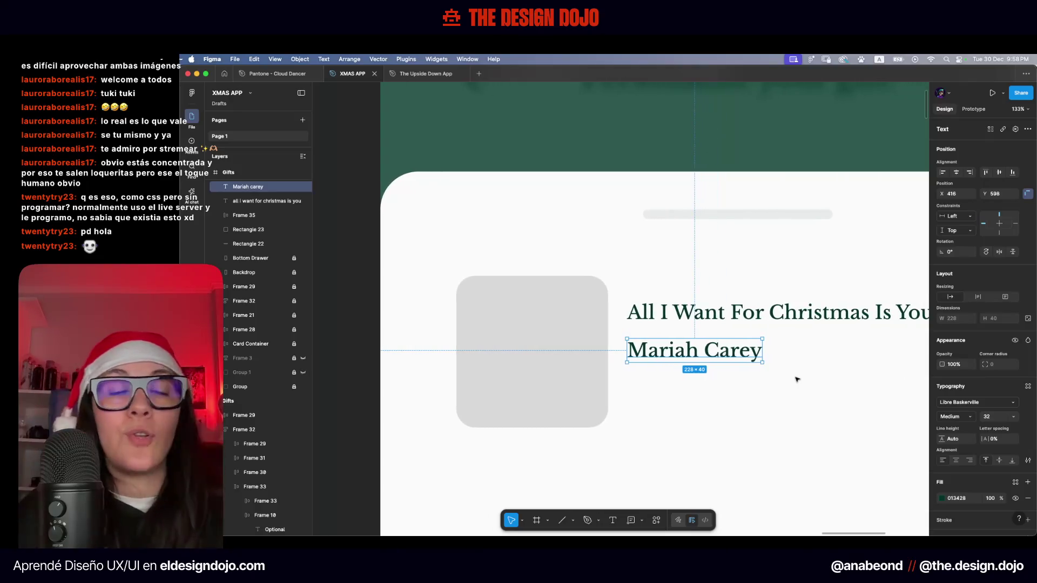
{"action": "scroll", "coordinate": [796, 378], "scroll_direction": "right", "scroll_amount": 5}
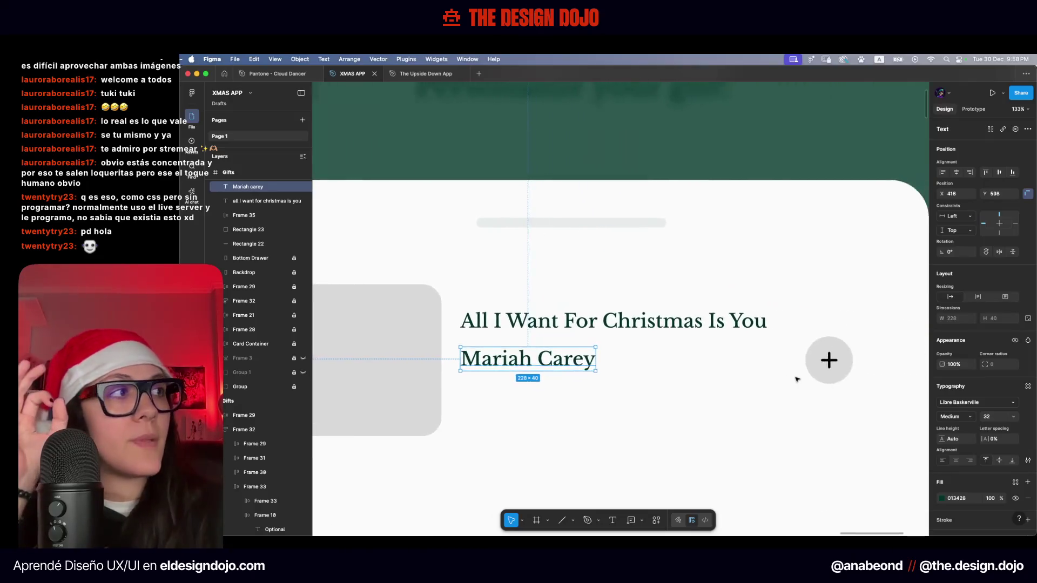
{"action": "scroll", "coordinate": [731, 378], "scroll_direction": "right", "scroll_amount": 1}
{"action": "scroll", "coordinate": [718, 384], "scroll_direction": "left", "scroll_amount": 2}
Check the advanced type settings for the artist text, then dismiss them
{"action": "left_click", "coordinate": [1028, 460]}
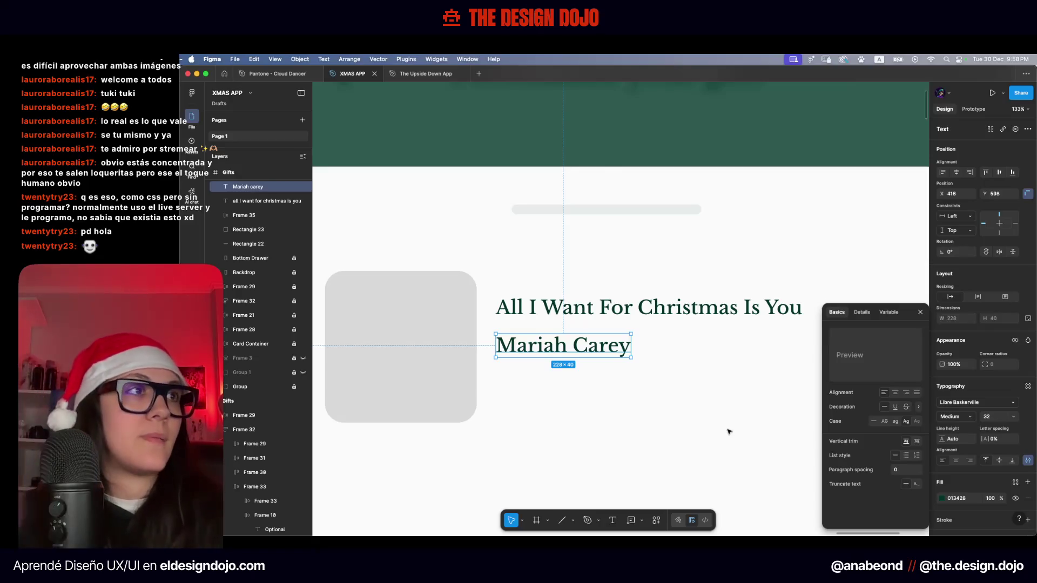
{"action": "key", "text": "Escape"}
{"action": "scroll", "coordinate": [635, 358], "scroll_direction": "down", "scroll_amount": 3}
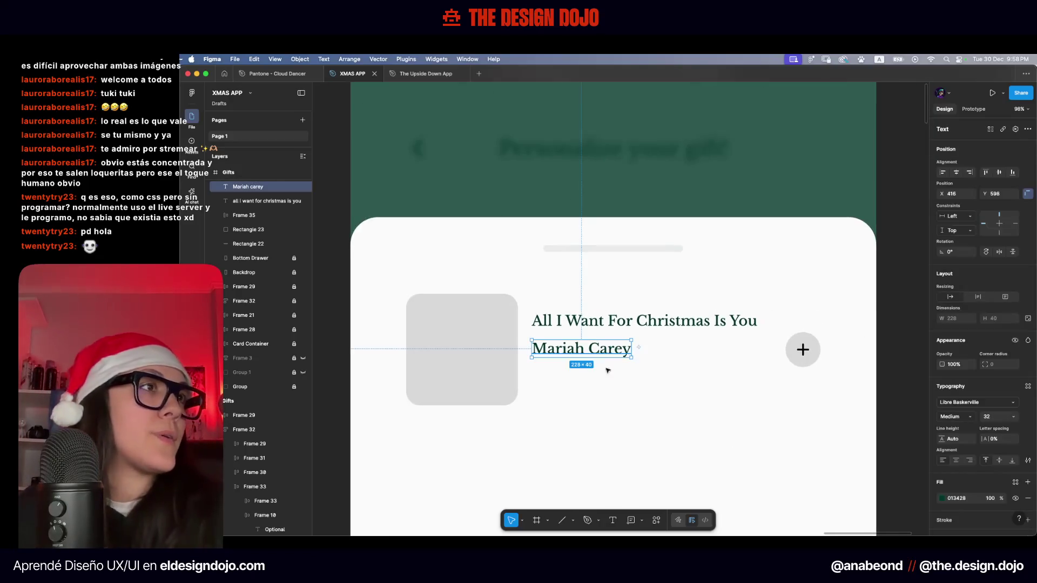
{"action": "scroll", "coordinate": [608, 363], "scroll_direction": "down", "scroll_amount": 5}
Sample a light grey-green from the palette for the Mariah Carey text
{"action": "key", "text": "i"}
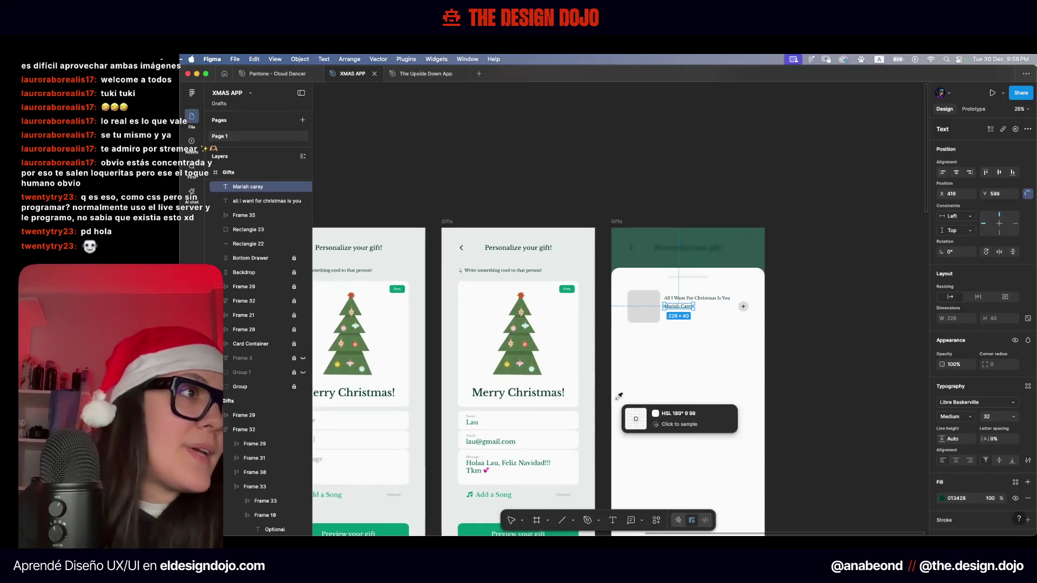
{"action": "scroll", "coordinate": [620, 400], "scroll_direction": "down", "scroll_amount": 10}
{"action": "left_click", "coordinate": [584, 335]}
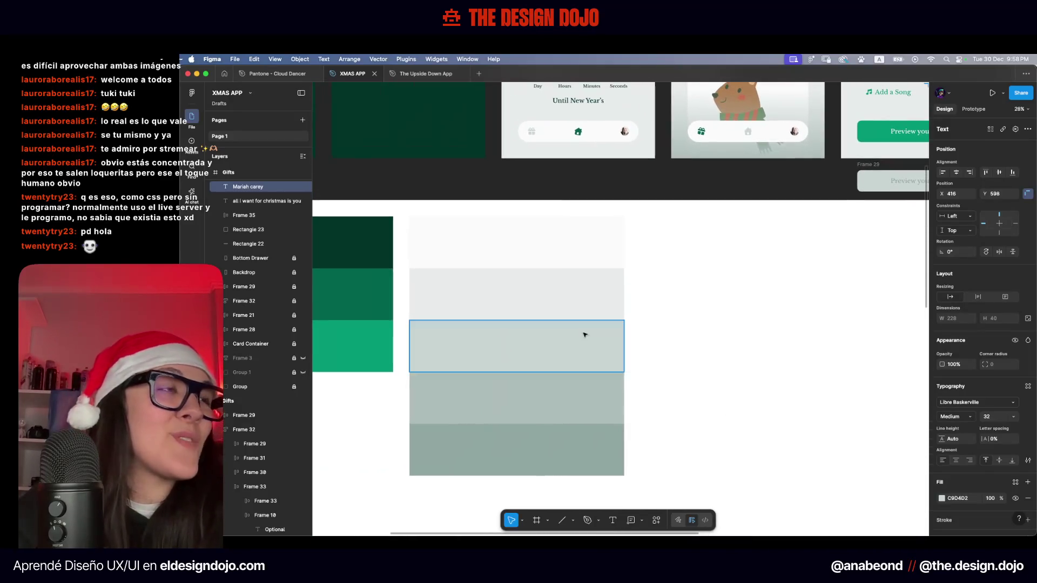
{"action": "scroll", "coordinate": [594, 345], "scroll_direction": "up", "scroll_amount": 10}
{"action": "key", "text": "Escape"}
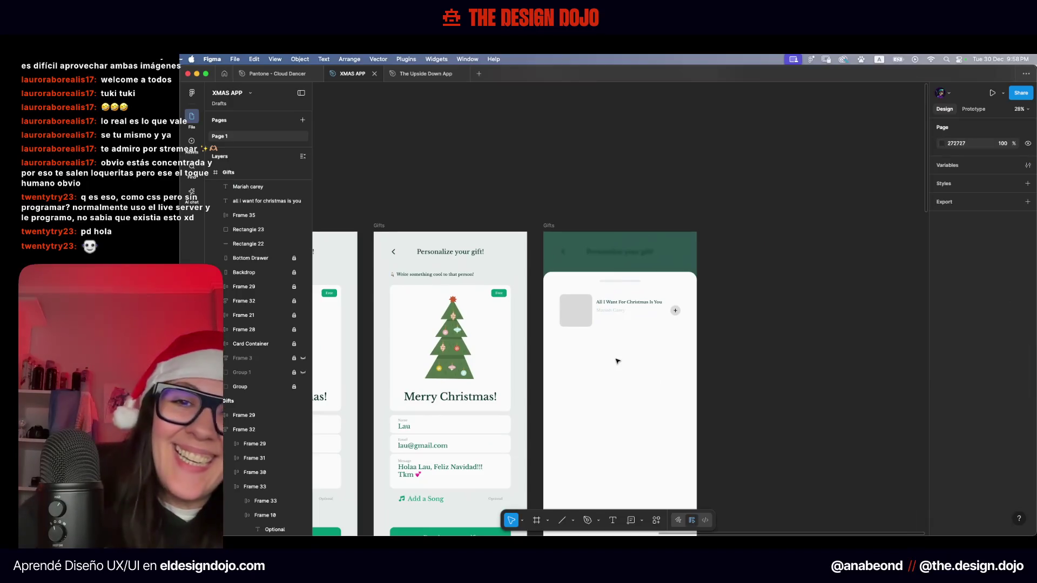
Reselect the artist text and sample a darker grey-green swatch instead
{"action": "left_click", "coordinate": [617, 361]}
{"action": "key", "text": "i"}
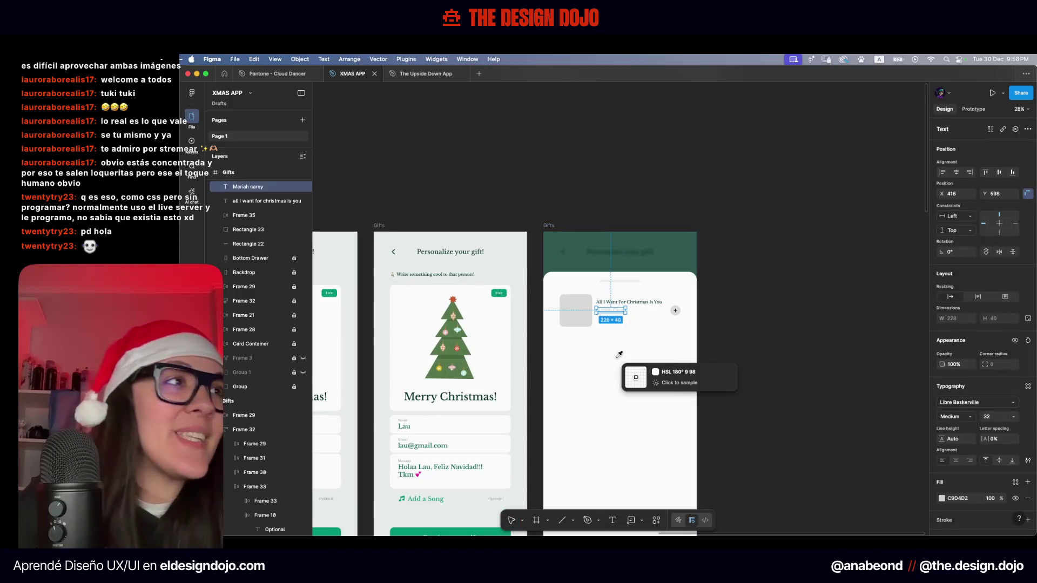
{"action": "scroll", "coordinate": [619, 357], "scroll_direction": "down", "scroll_amount": 3}
{"action": "scroll", "coordinate": [619, 355], "scroll_direction": "down", "scroll_amount": 6}
{"action": "scroll", "coordinate": [619, 355], "scroll_direction": "down", "scroll_amount": 4}
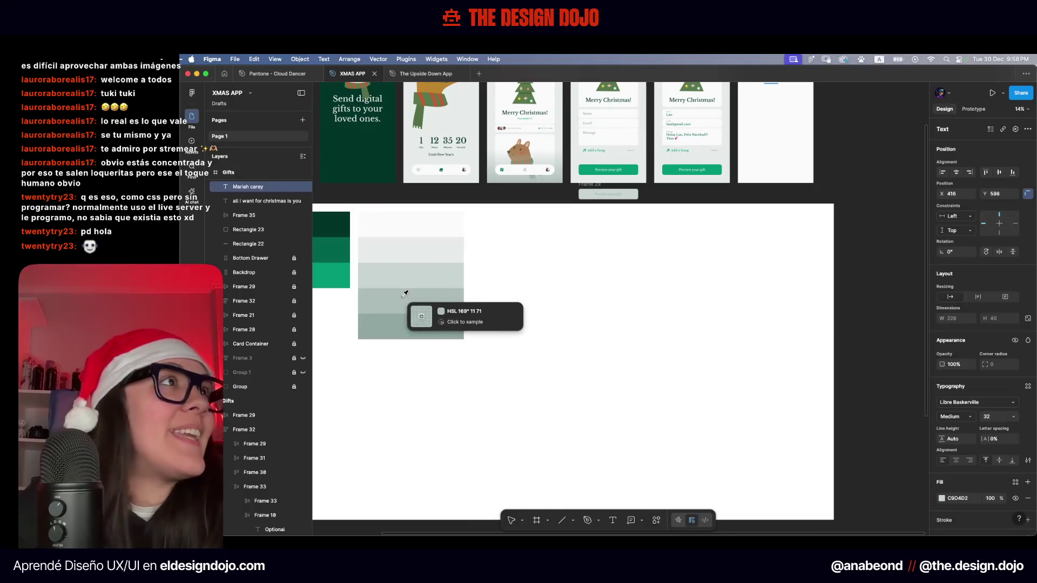
{"action": "left_click", "coordinate": [402, 298]}
{"action": "scroll", "coordinate": [403, 298], "scroll_direction": "up", "scroll_amount": 4}
{"action": "key", "text": "Escape"}
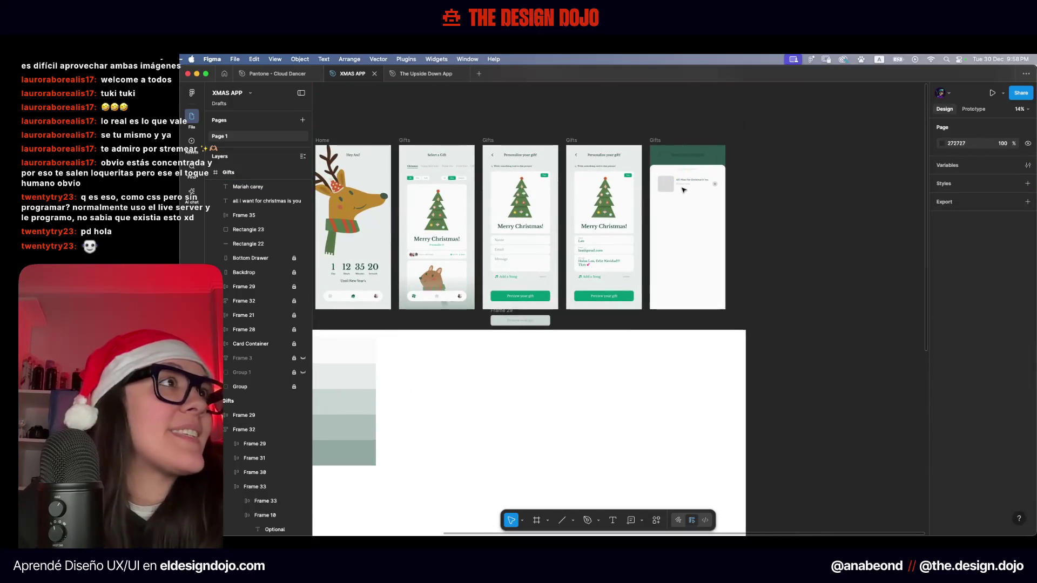
Reselect the artist text and sample a mid grey-green, settling on fill 90A7A2
{"action": "left_click", "coordinate": [684, 184]}
{"action": "key", "text": "i"}
{"action": "left_click", "coordinate": [357, 454]}
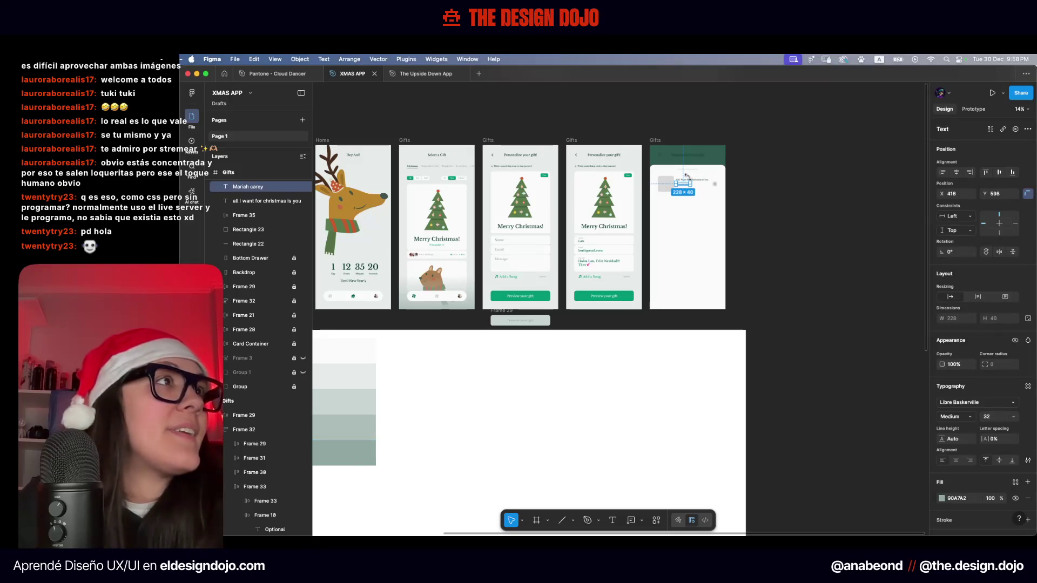
{"action": "scroll", "coordinate": [686, 178], "scroll_direction": "up", "scroll_amount": 5}
{"action": "key", "text": "Escape"}
{"action": "scroll", "coordinate": [609, 313], "scroll_direction": "up", "scroll_amount": 5}
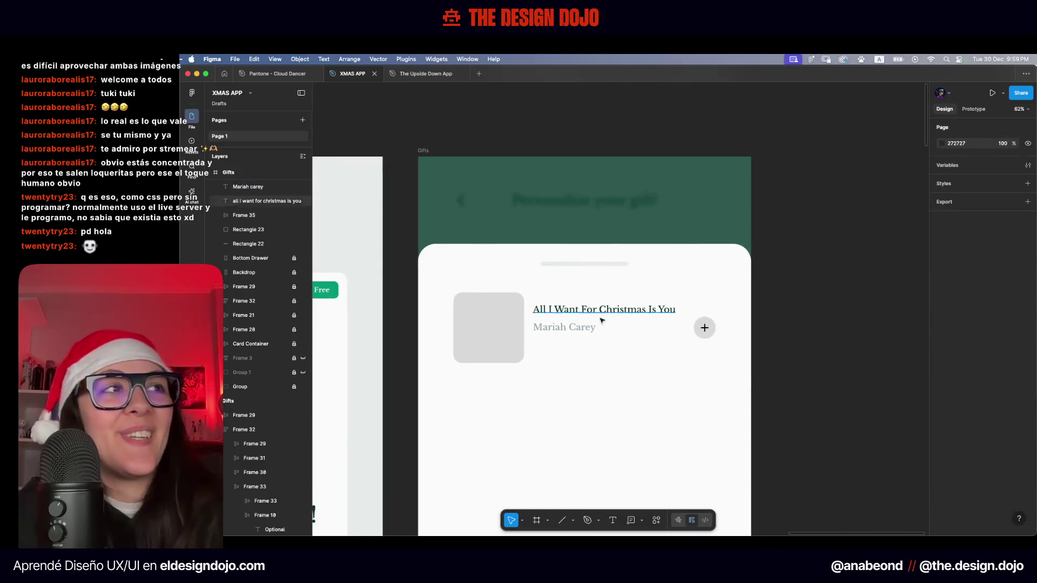
Try a line break in the title, revert it, set size 48 and nudge it up 10 px
{"action": "left_click", "coordinate": [592, 316]}
{"action": "double_click", "coordinate": [605, 315]}
{"action": "left_click", "coordinate": [596, 309]}
{"action": "key", "text": "Return"}
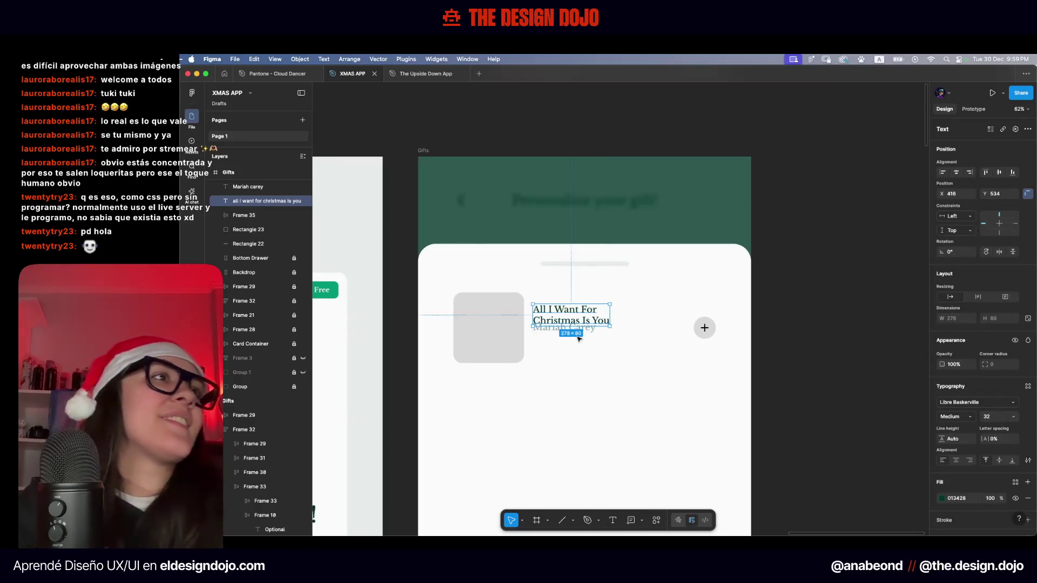
{"action": "key", "text": "BackSpace"}
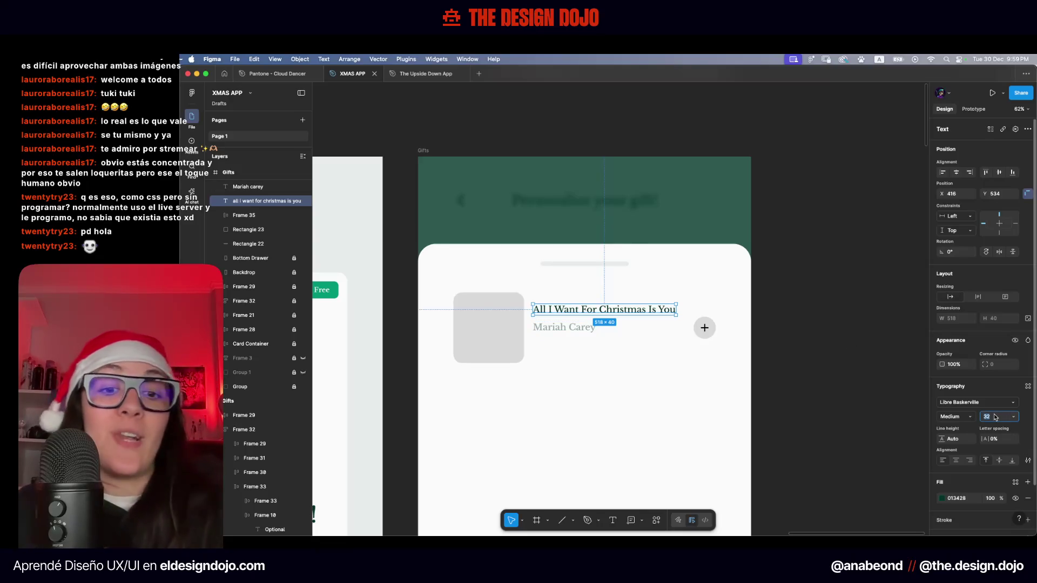
{"action": "type", "text": "48"}
{"action": "key", "text": "Return"}
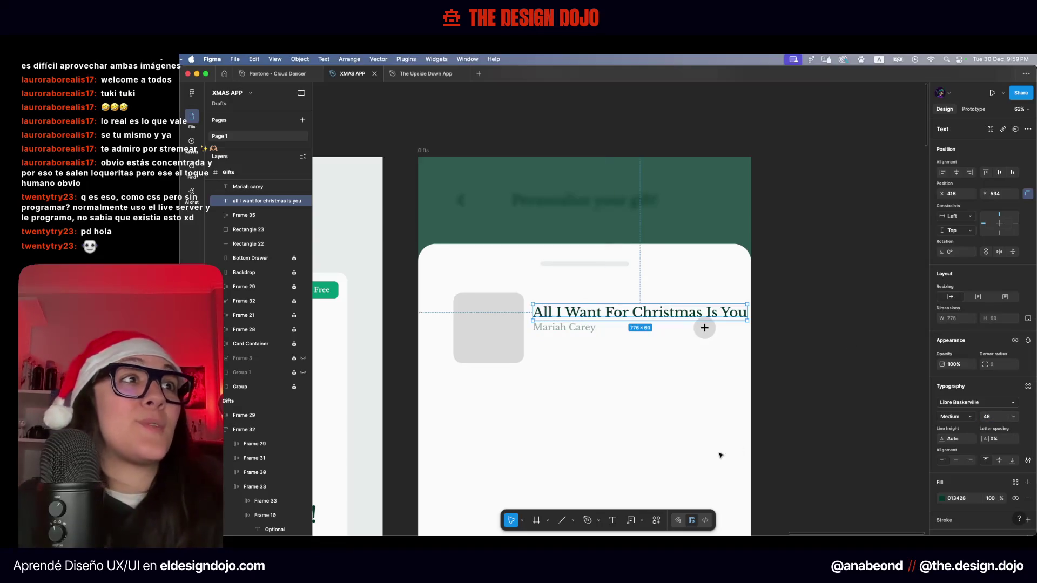
{"action": "key", "text": "alt"}
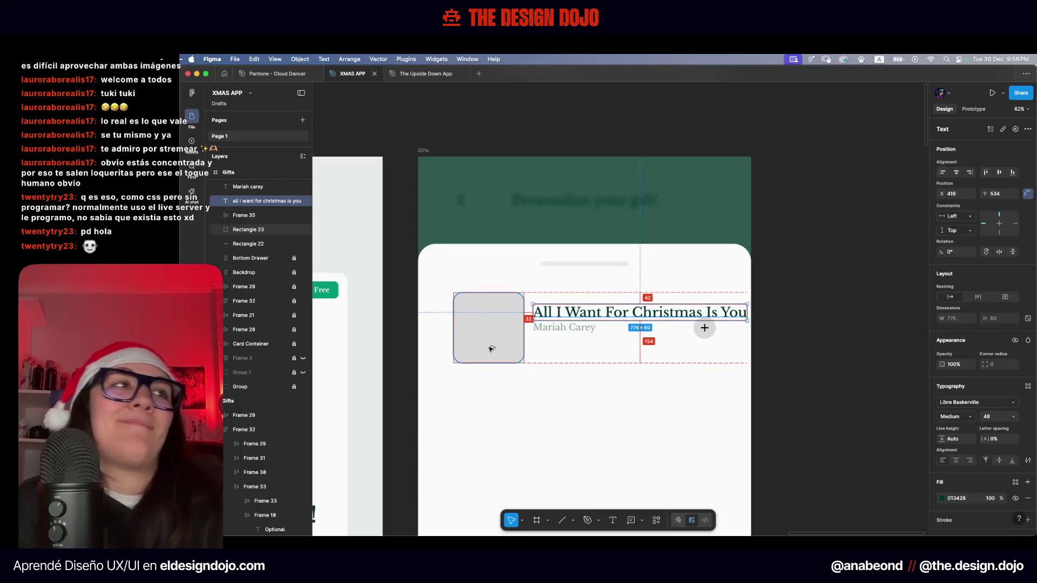
{"action": "key", "text": "shift+Up"}
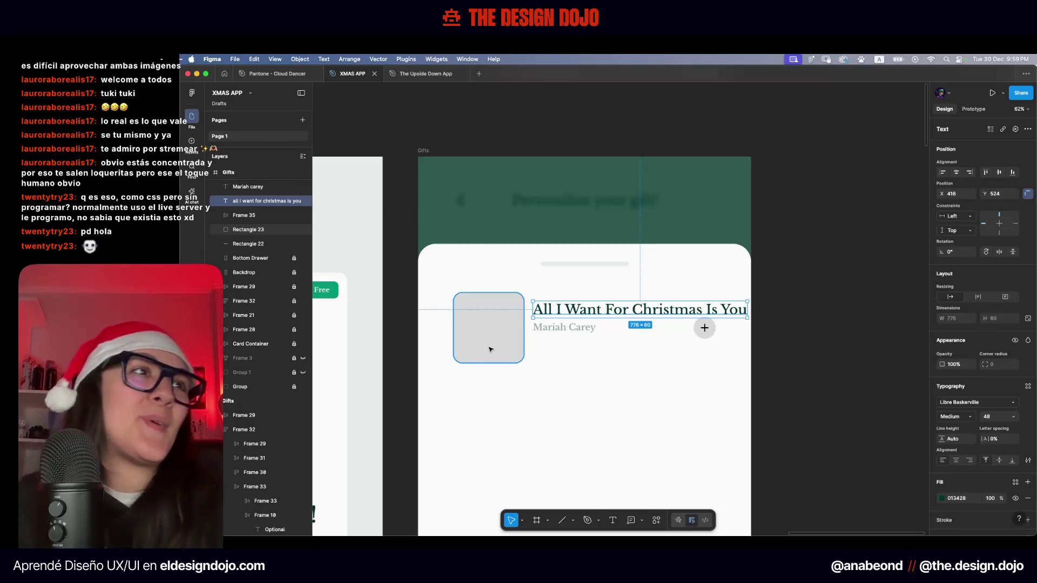
{"action": "double_click", "coordinate": [665, 310]}
{"action": "key", "text": "Escape"}
Change the song title font size to 40 and deselect it
{"action": "double_click", "coordinate": [693, 310]}
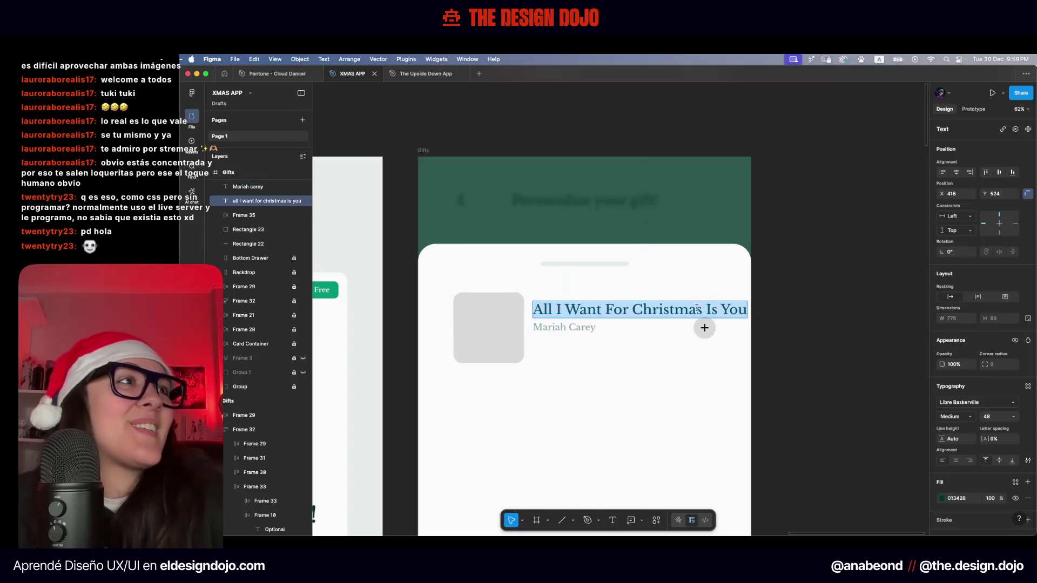
{"action": "left_click", "coordinate": [998, 417]}
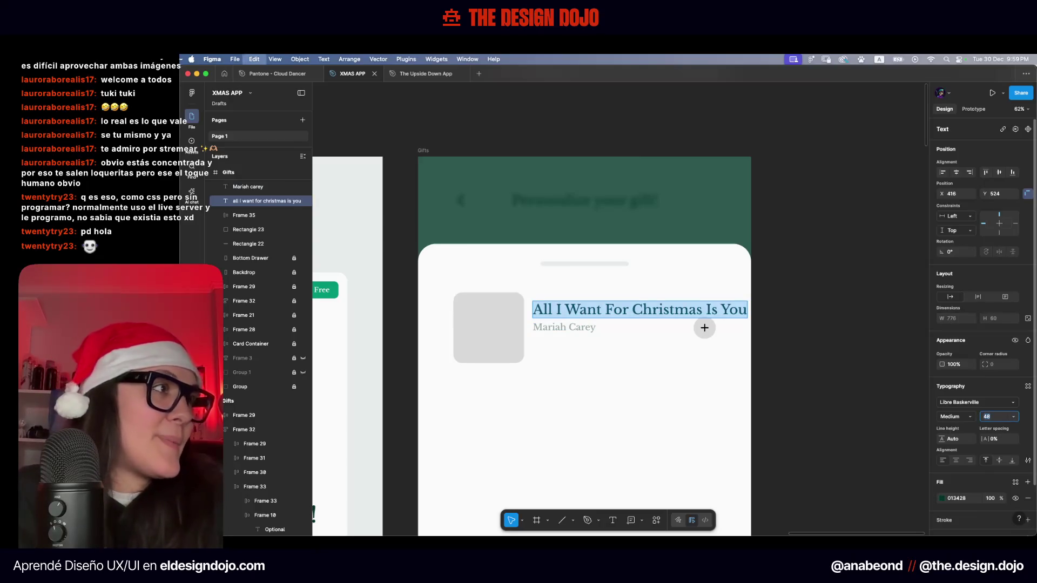
{"action": "type", "text": "40"}
{"action": "key", "text": "Return"}
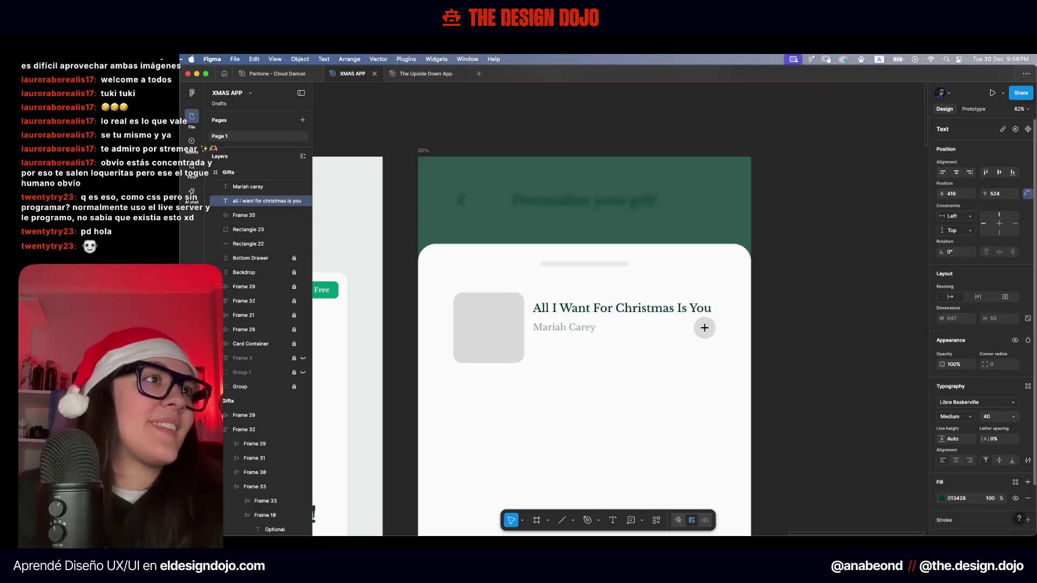
{"action": "left_click", "coordinate": [607, 384]}
{"action": "scroll", "coordinate": [609, 387], "scroll_direction": "down", "scroll_amount": 3}
{"action": "scroll", "coordinate": [608, 386], "scroll_direction": "down", "scroll_amount": 2}
{"action": "scroll", "coordinate": [608, 387], "scroll_direction": "down", "scroll_amount": 3}
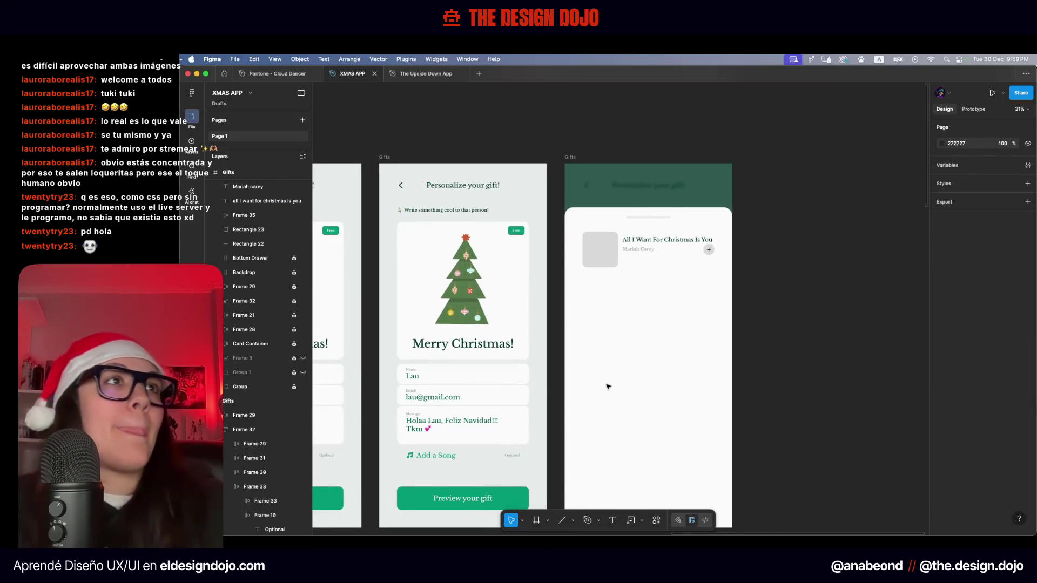
{"action": "mouse_move", "coordinate": [482, 142]}
{"action": "left_mouse_down"}
{"action": "mouse_move", "coordinate": [923, 121]}
{"action": "mouse_move", "coordinate": [484, 193]}
{"action": "left_mouse_up"}
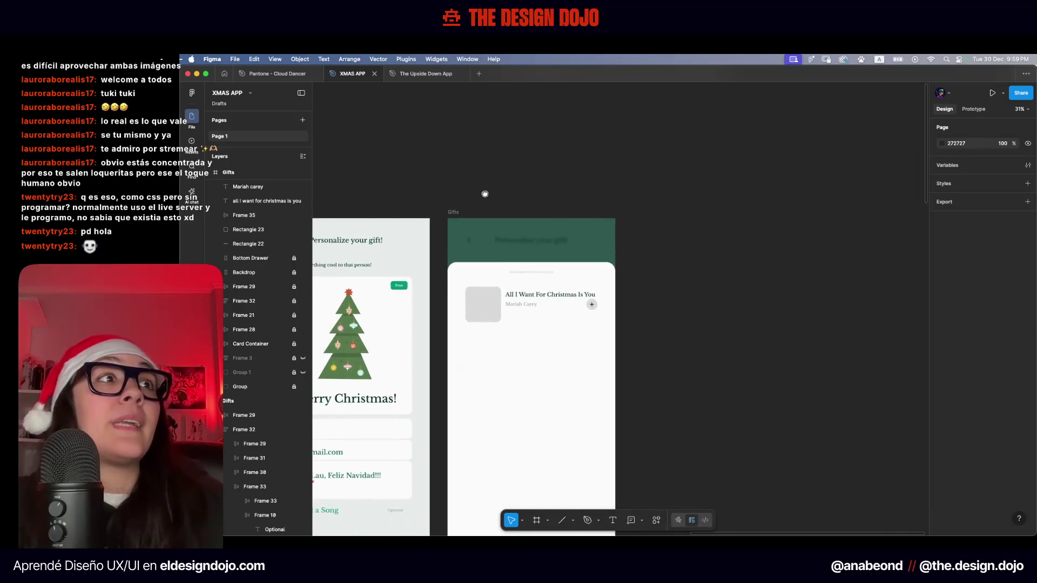
{"action": "scroll", "coordinate": [533, 306], "scroll_direction": "up", "scroll_amount": 5}
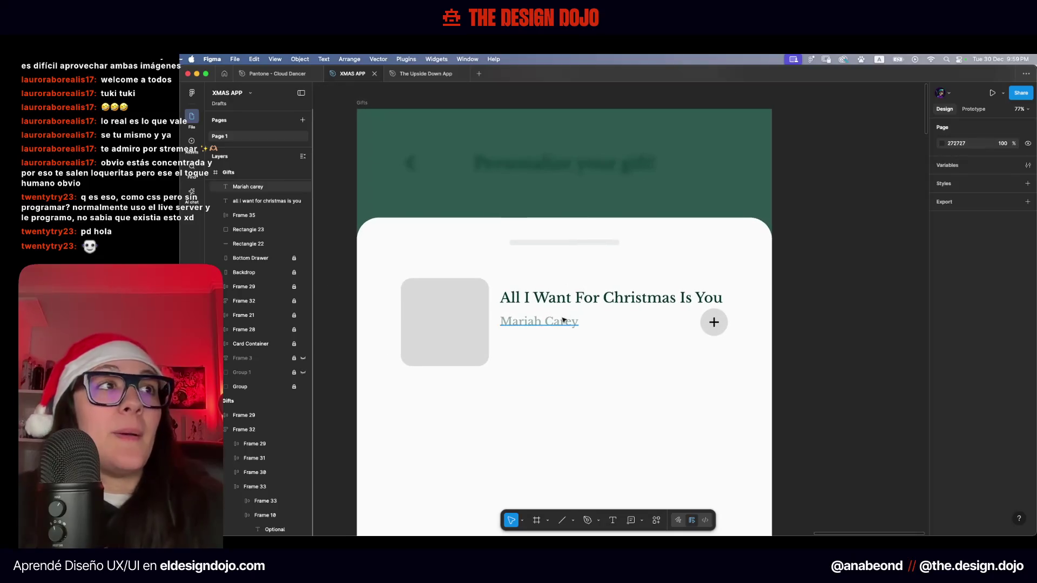
Select the cover, title and artist together and move them 24 units left, with rulers shown
{"action": "left_click", "coordinate": [537, 321]}
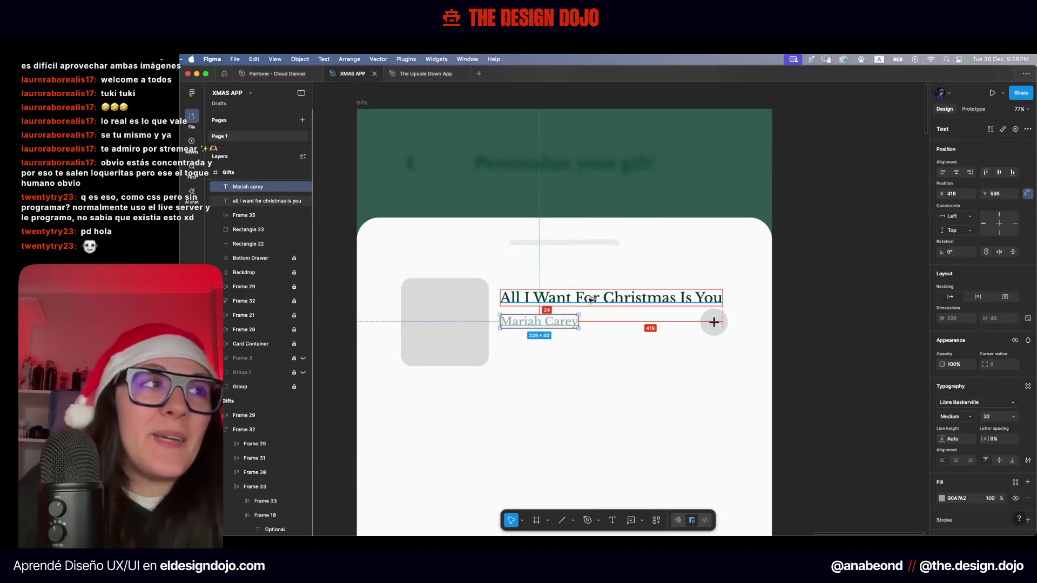
{"action": "left_click", "coordinate": [593, 298], "text": "shift"}
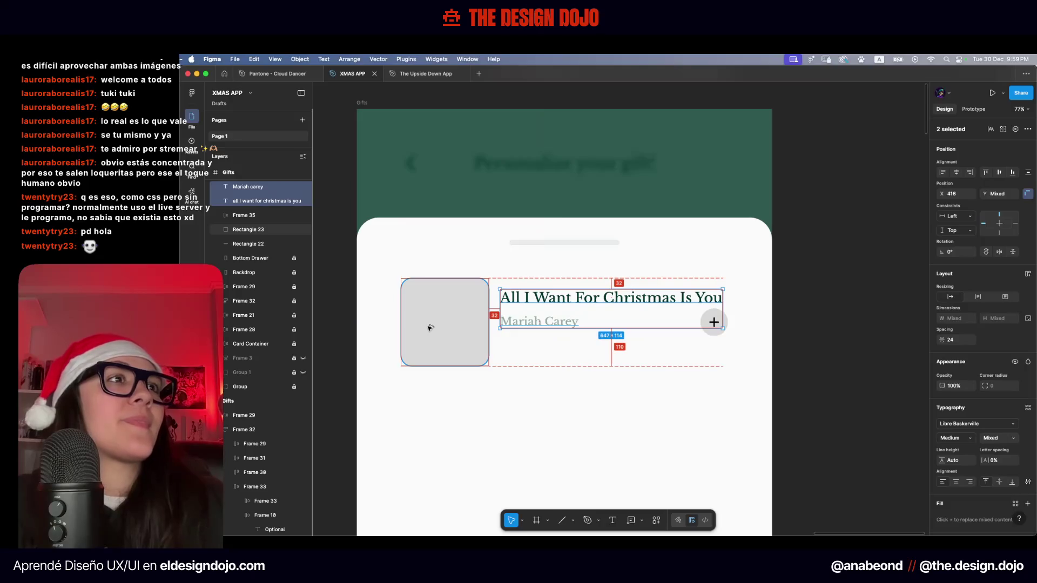
{"action": "left_click", "coordinate": [688, 326]}
{"action": "left_click", "coordinate": [473, 332]}
{"action": "left_click", "coordinate": [540, 395]}
{"action": "scroll", "coordinate": [546, 398], "scroll_direction": "down", "scroll_amount": 5}
{"action": "left_click_drag", "start_coordinate": [568, 357], "coordinate": [464, 254]}
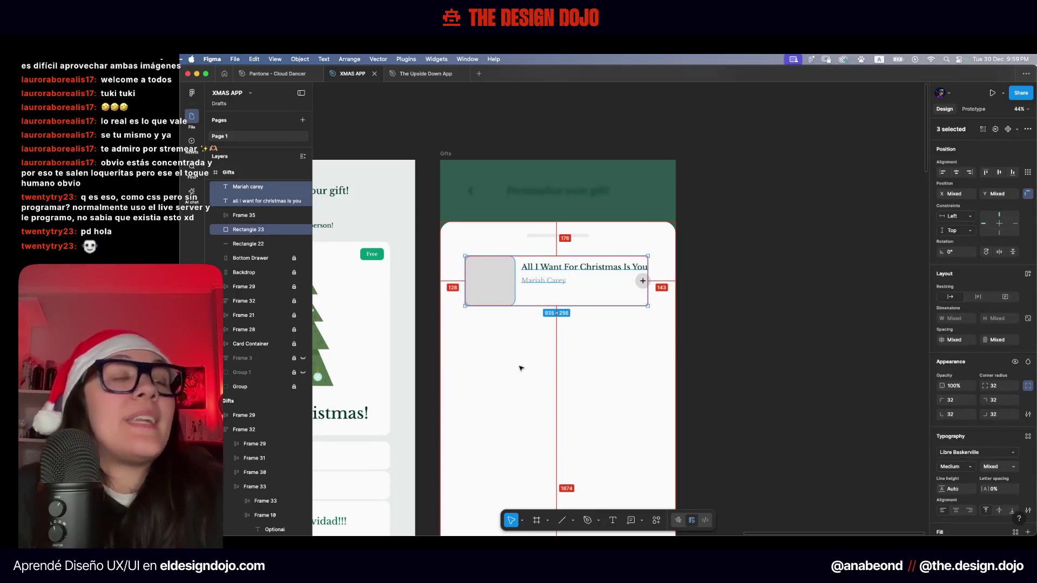
{"action": "key", "text": "shift+r"}
{"action": "scroll", "coordinate": [522, 368], "scroll_direction": "up", "scroll_amount": 5}
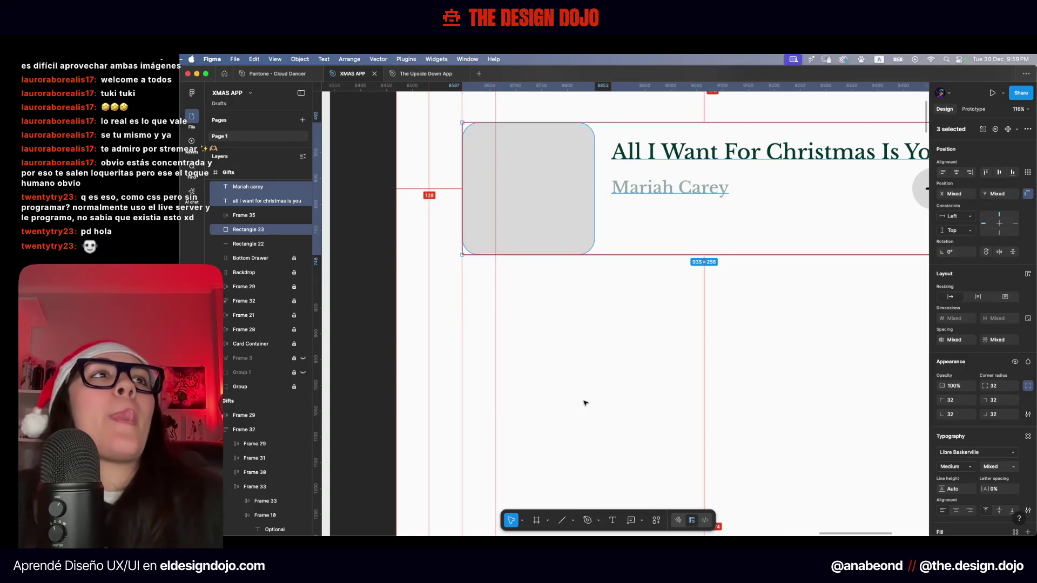
{"action": "key", "text": "shift+Left"}
{"action": "key", "text": "shift+Left"}
{"action": "key", "text": "Left"}
{"action": "key", "text": "Left"}
{"action": "key", "text": "Left"}
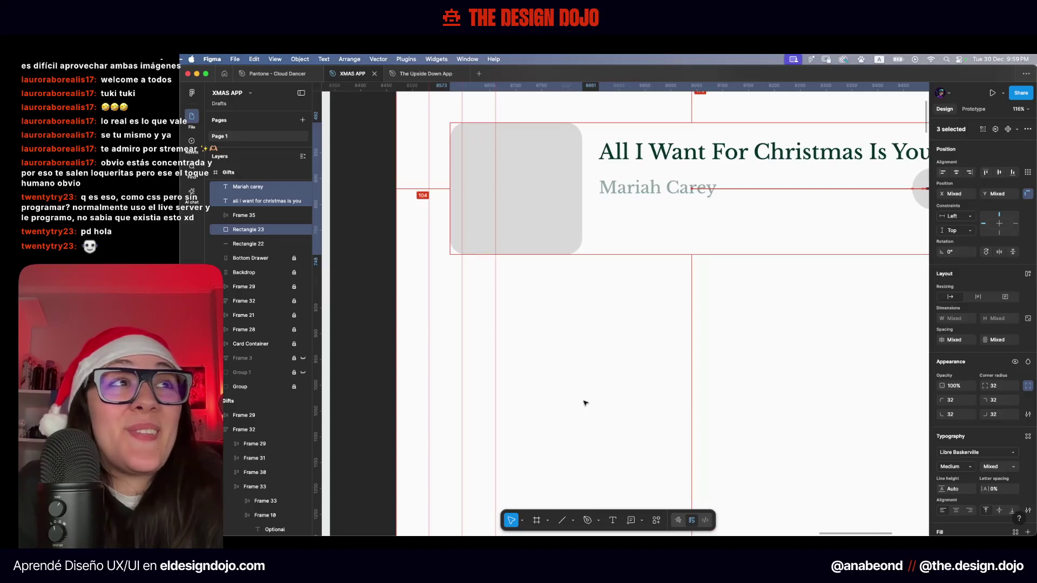
{"action": "scroll", "coordinate": [585, 403], "scroll_direction": "down", "scroll_amount": 10}
Shift the plus button further right, then hide the rulers
{"action": "left_click", "coordinate": [614, 347]}
{"action": "scroll", "coordinate": [615, 349], "scroll_direction": "up", "scroll_amount": 5}
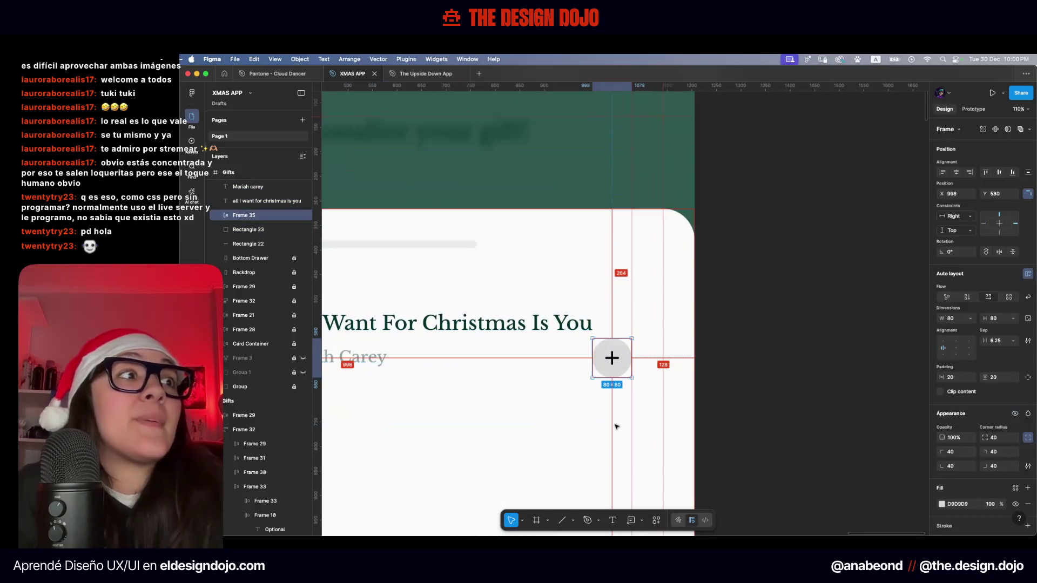
{"action": "key", "text": "shift+Right"}
{"action": "key", "text": "shift+Right"}
{"action": "key", "text": "shift+Right"}
{"action": "key", "text": "shift+Right"}
{"action": "key", "text": "shift+Right"}
{"action": "key", "text": "Right"}
{"action": "key", "text": "Right"}
{"action": "key", "text": "Right"}
{"action": "key", "text": "shift+Right"}
{"action": "key", "text": "shift+Right"}
{"action": "key", "text": "shift+Left"}
{"action": "key", "text": "Left"}
{"action": "key", "text": "Left"}
{"action": "left_click", "coordinate": [754, 425]}
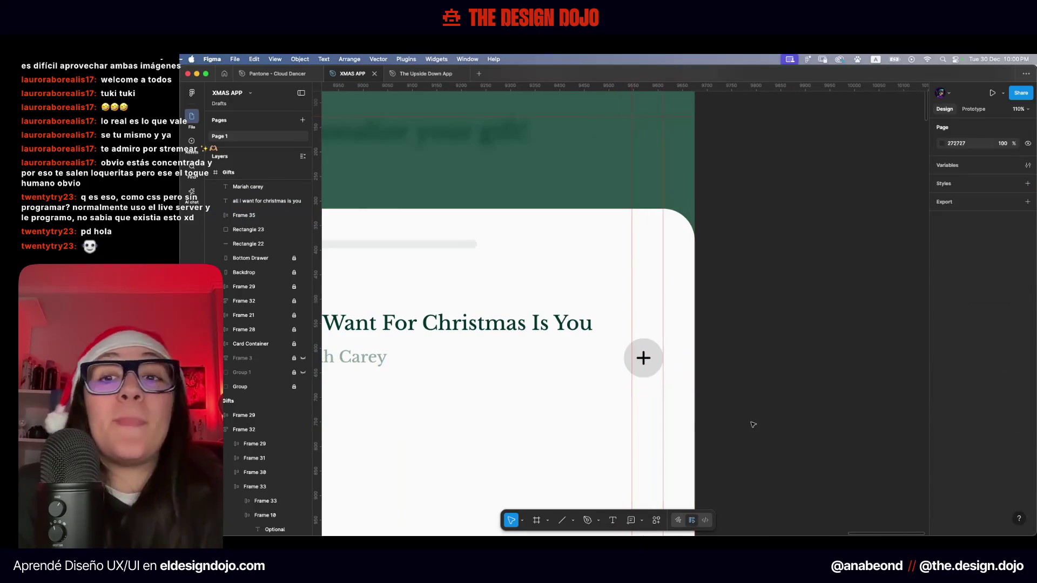
{"action": "scroll", "coordinate": [754, 425], "scroll_direction": "down", "scroll_amount": 3}
{"action": "scroll", "coordinate": [754, 425], "scroll_direction": "down", "scroll_amount": 2}
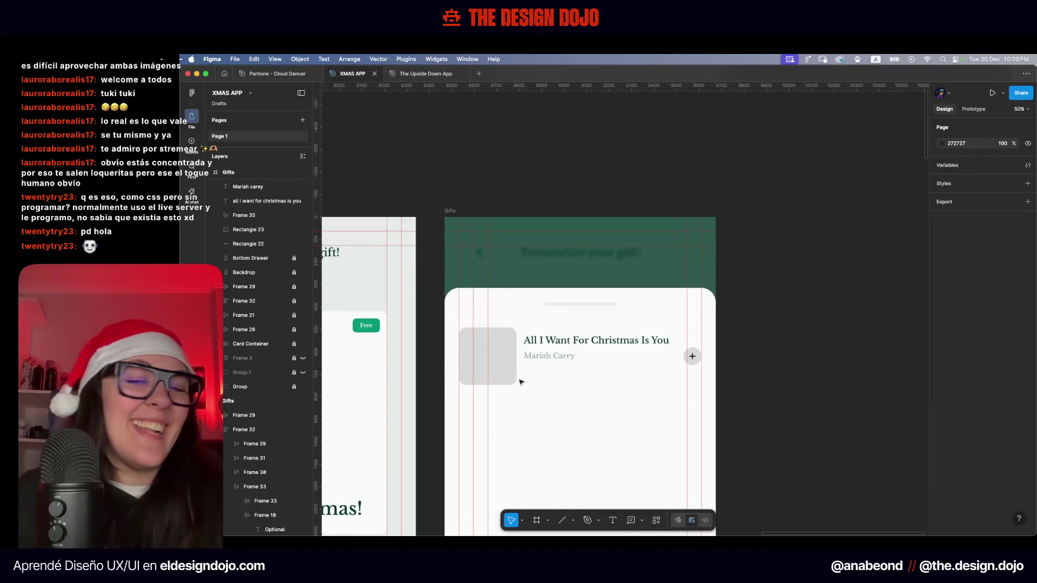
{"action": "key", "text": "shift+r"}
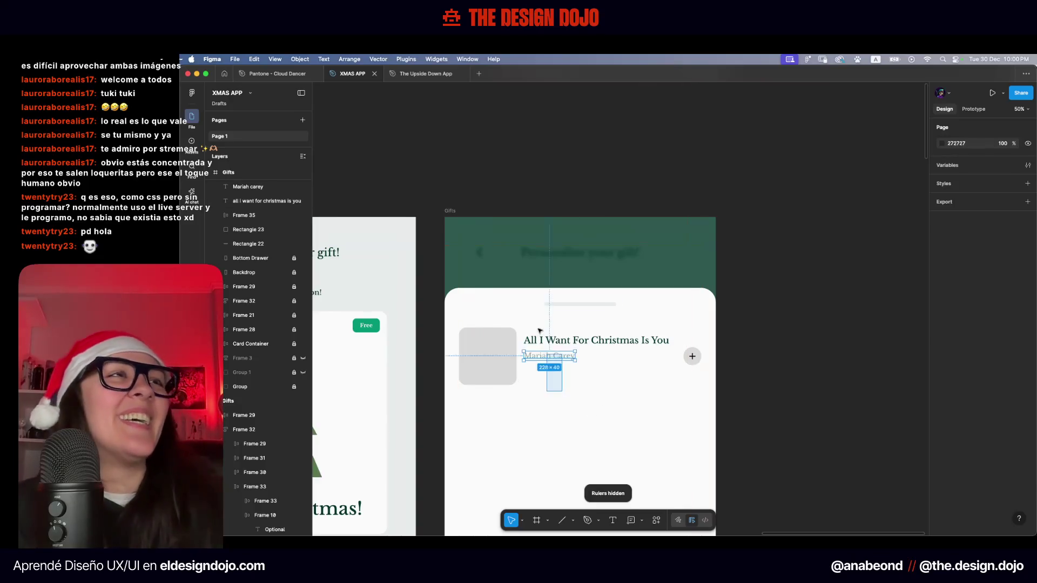
{"action": "left_click_drag", "start_coordinate": [541, 330], "coordinate": [486, 372]}
{"action": "left_click", "coordinate": [536, 419]}
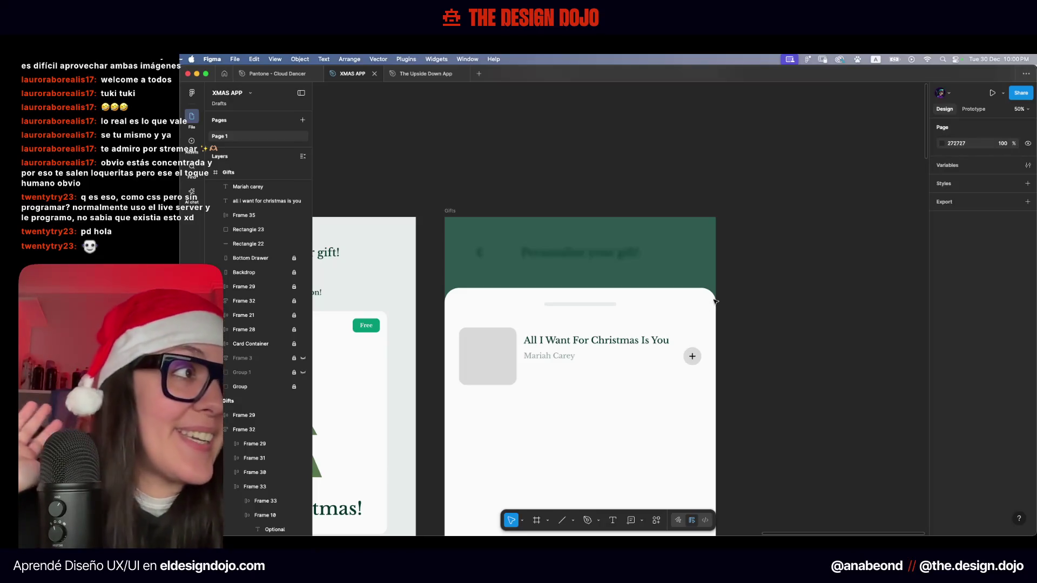
{"action": "scroll", "coordinate": [684, 333], "scroll_direction": "down", "scroll_amount": 3}
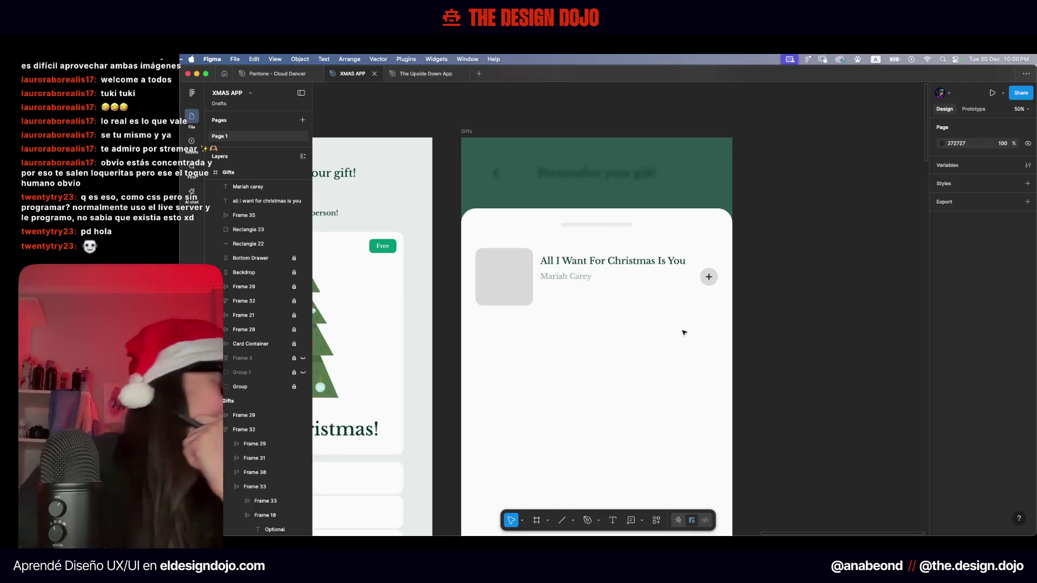
{"action": "scroll", "coordinate": [772, 331], "scroll_direction": "down", "scroll_amount": 2}
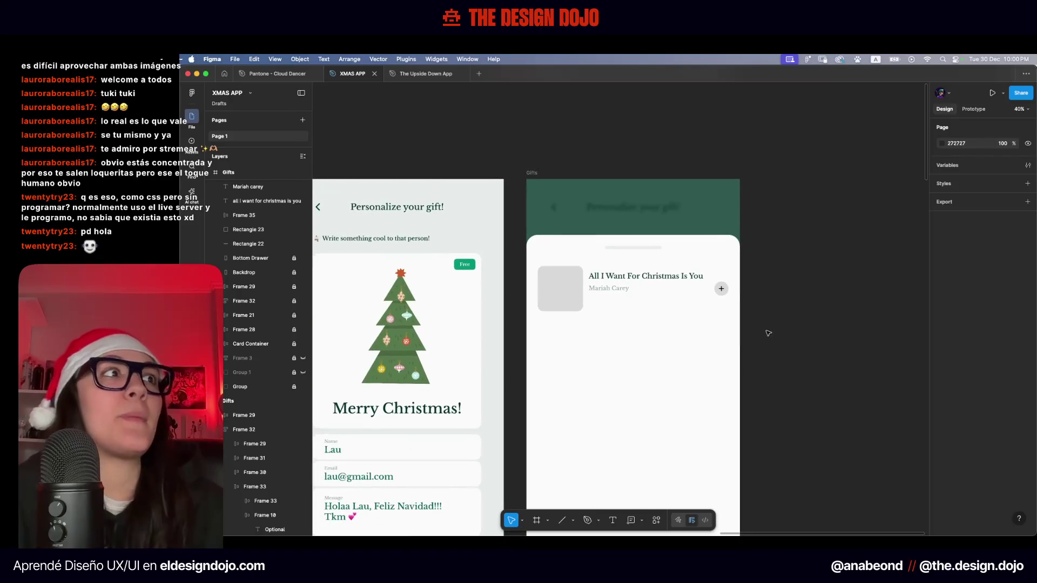
Wrap title and artist in an auto-layout frame, then wrap that with the cover
{"action": "scroll", "coordinate": [656, 319], "scroll_direction": "down", "scroll_amount": 2}
{"action": "left_click_drag", "start_coordinate": [560, 266], "coordinate": [546, 233]}
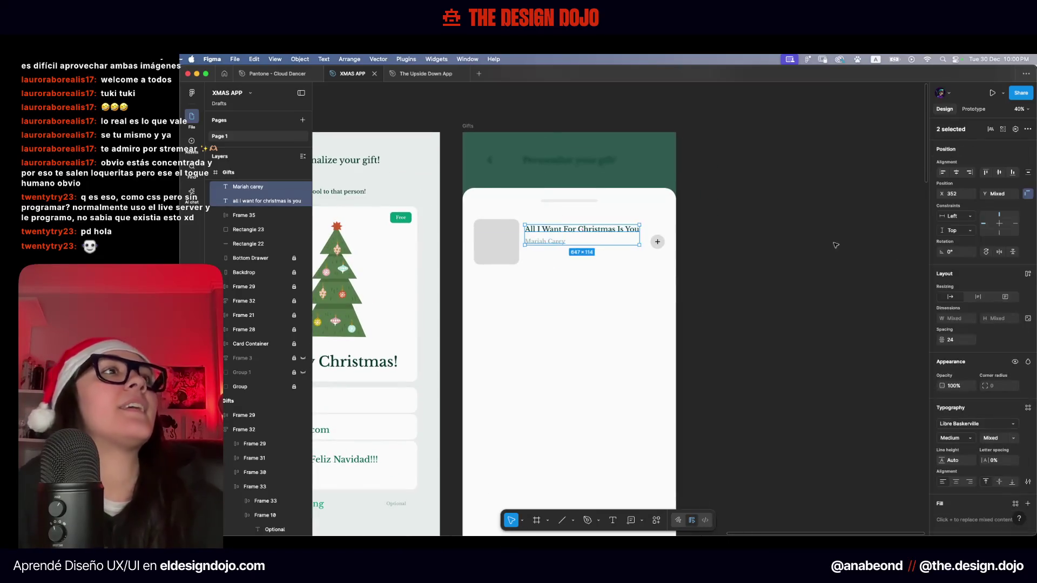
{"action": "key", "text": "shift+a"}
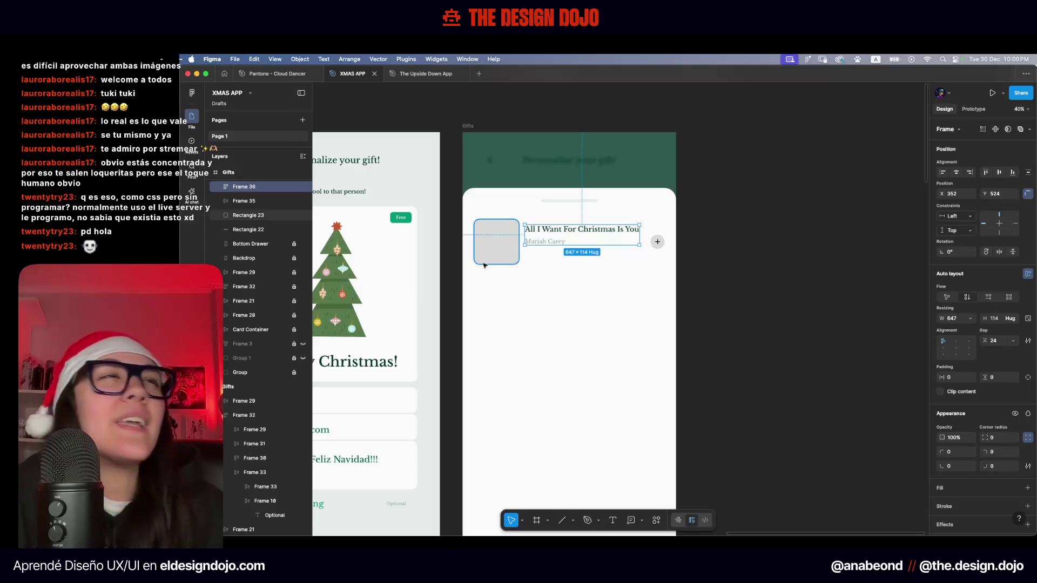
{"action": "key", "text": "alt"}
{"action": "left_click", "coordinate": [491, 249], "text": "shift"}
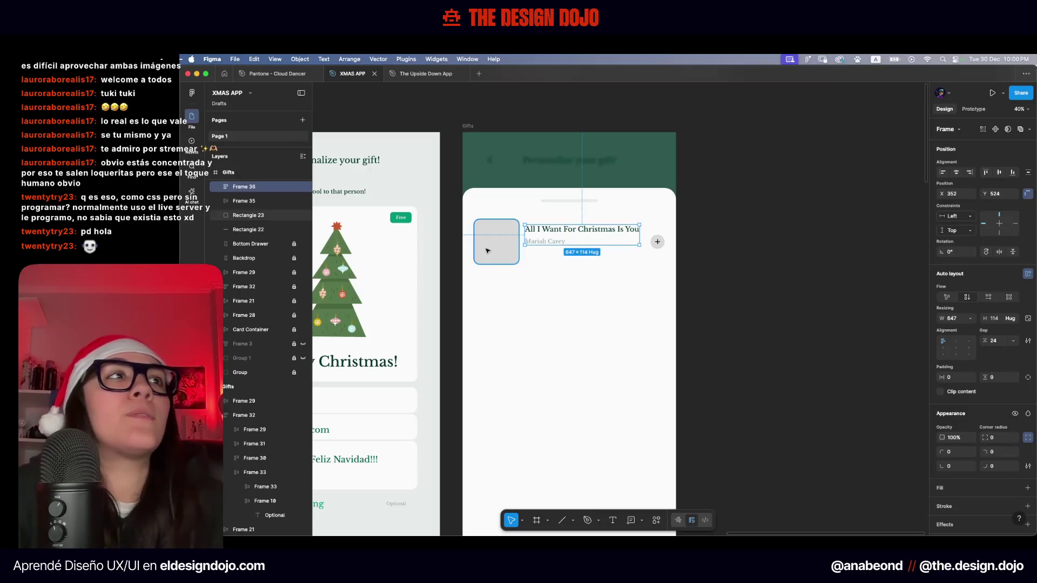
{"action": "left_click", "coordinate": [1028, 274]}
Keep the row's content aligned top-left with 0 vertical padding after trying alternatives
{"action": "left_click", "coordinate": [944, 342]}
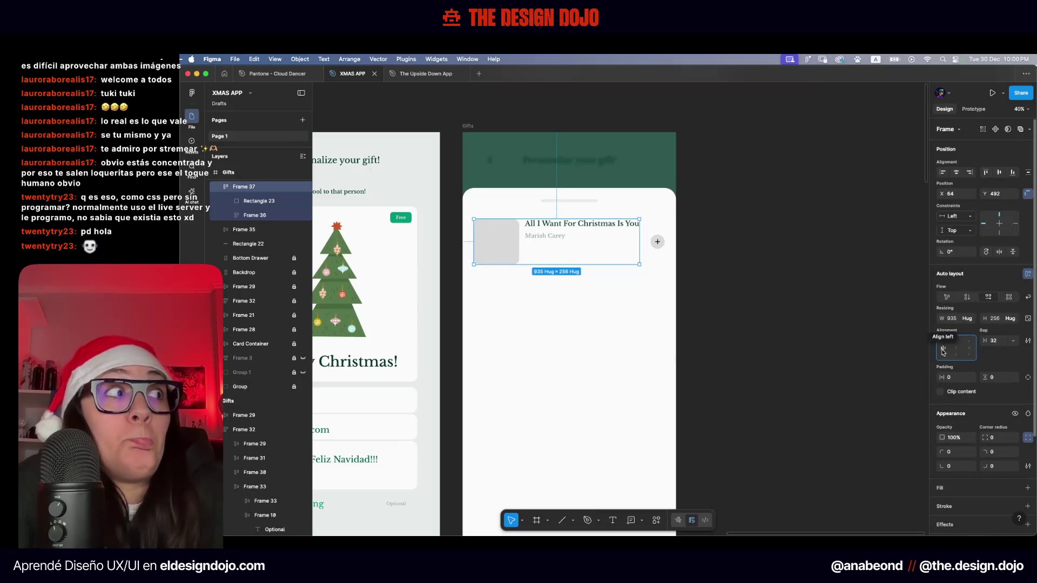
{"action": "left_click", "coordinate": [942, 349]}
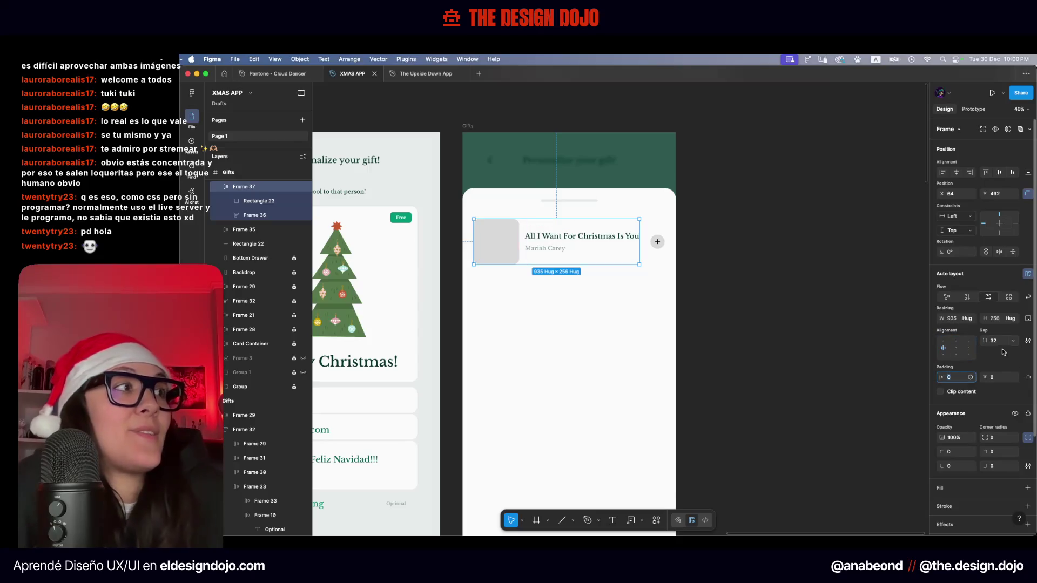
{"action": "left_click", "coordinate": [948, 341]}
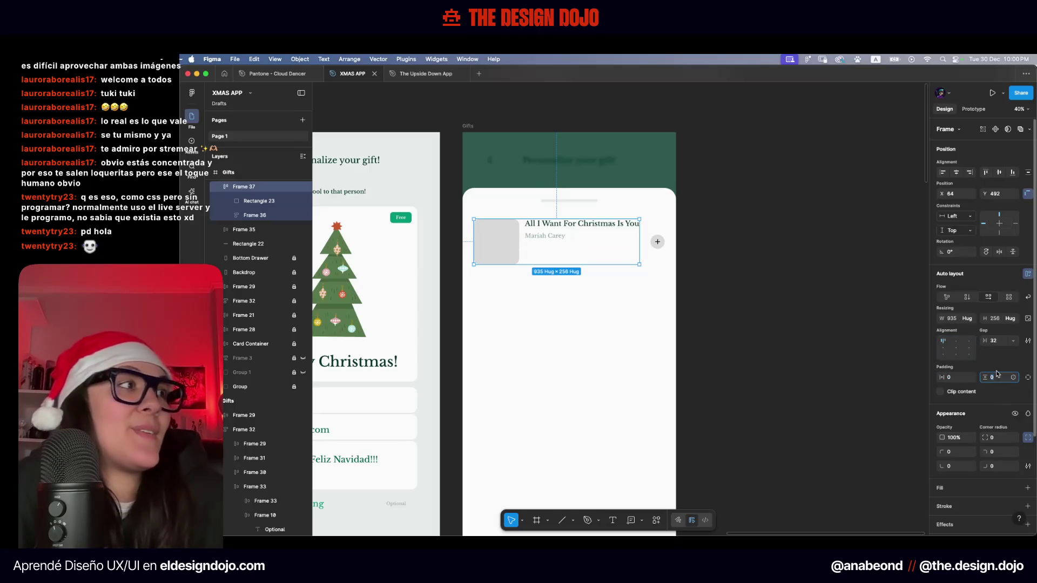
{"action": "type", "text": "20"}
{"action": "key", "text": "Return"}
{"action": "type", "text": "0"}
{"action": "key", "text": "Return"}
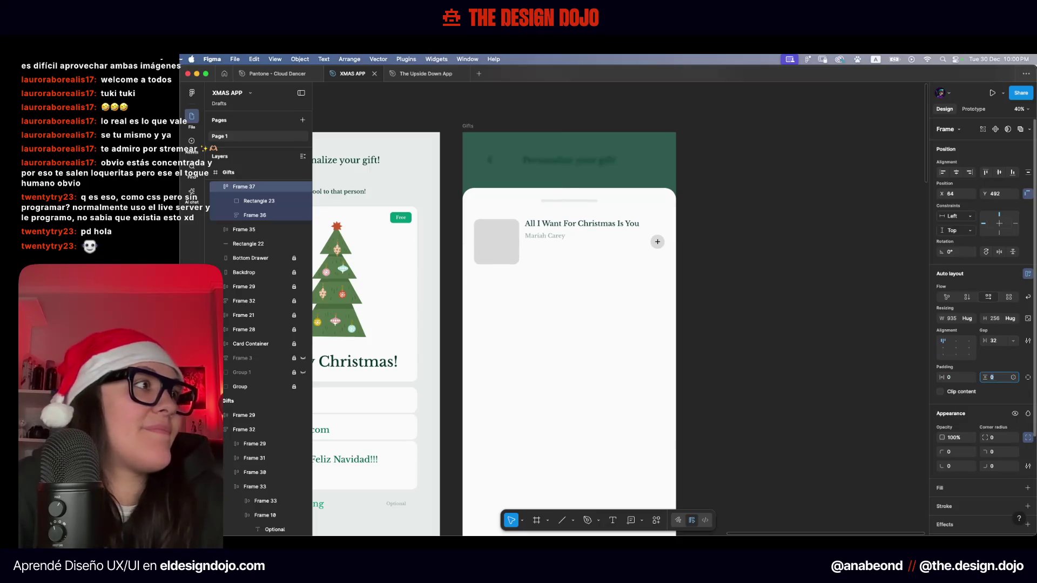
Wrap the row with the plus button and duplicate it into a second row
{"action": "left_click", "coordinate": [668, 216]}
{"action": "key", "text": "super+z"}
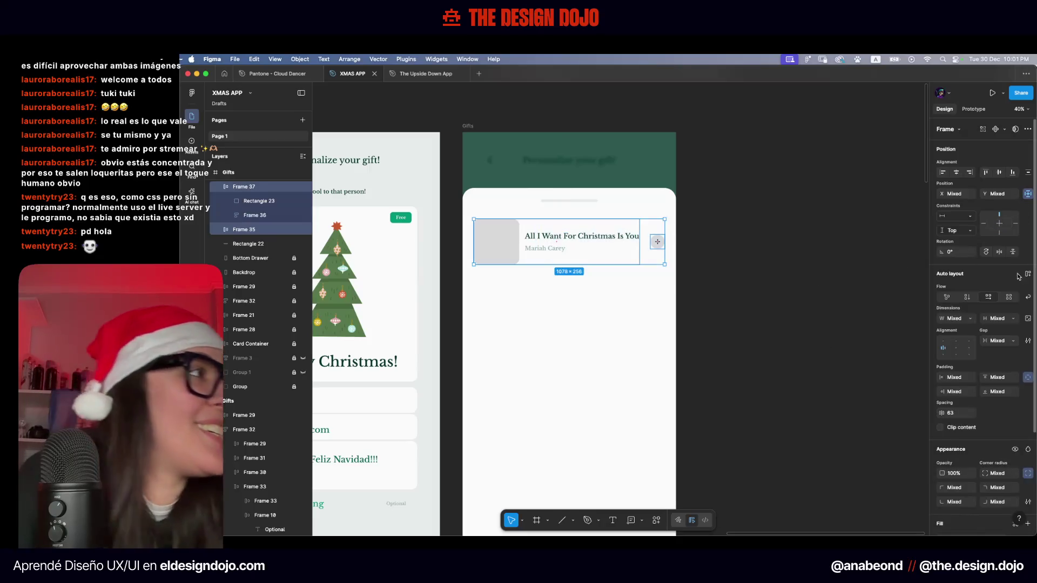
{"action": "key", "text": "super+z"}
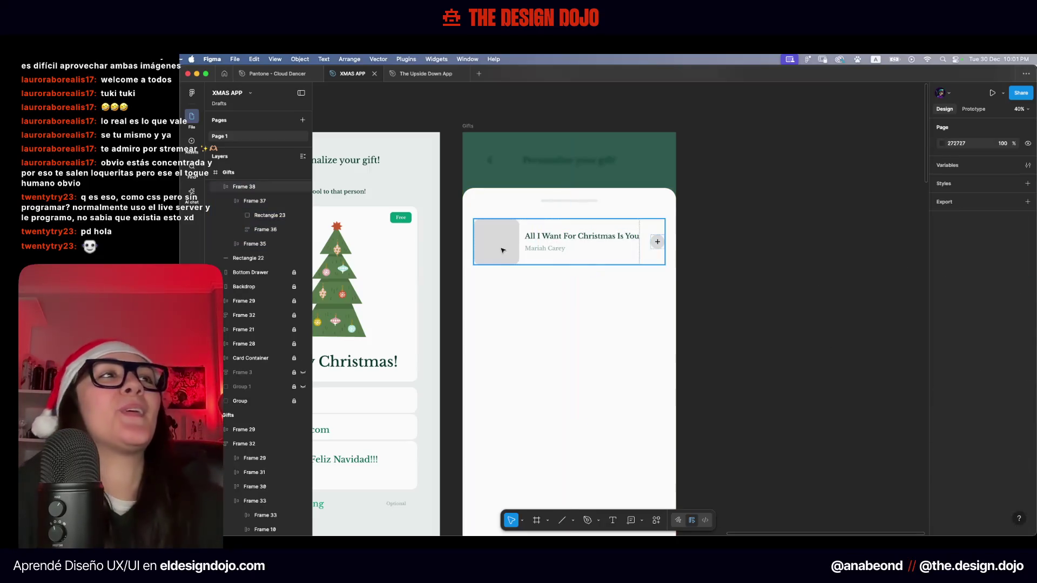
{"action": "key", "text": "super+shift+z"}
{"action": "key", "text": "super+d"}
{"action": "key", "text": "Return"}
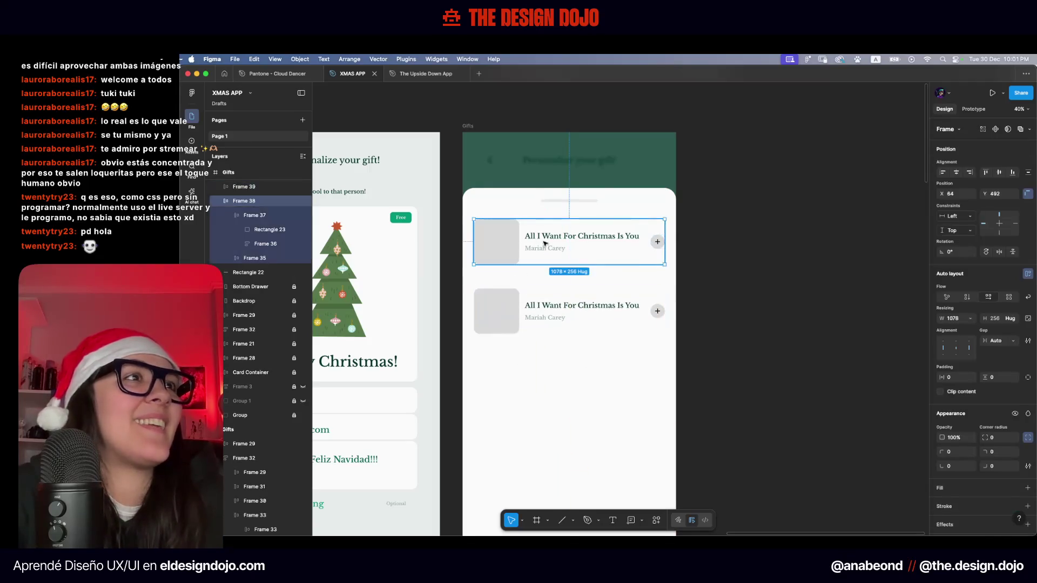
Set the title-to-artist gap to 16 in both song rows
{"action": "left_click", "coordinate": [553, 236]}
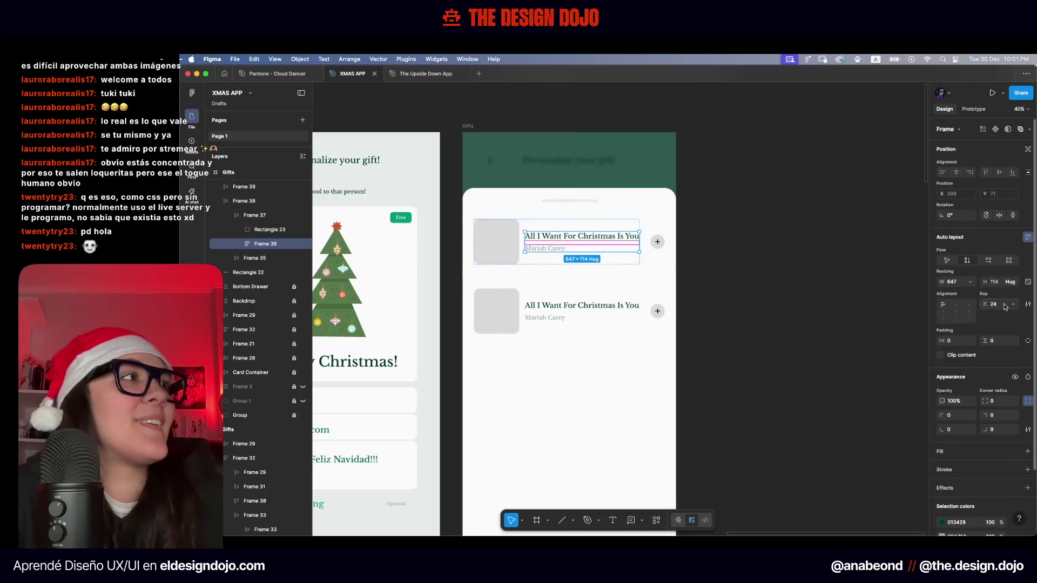
{"action": "type", "text": "16"}
{"action": "key", "text": "Return"}
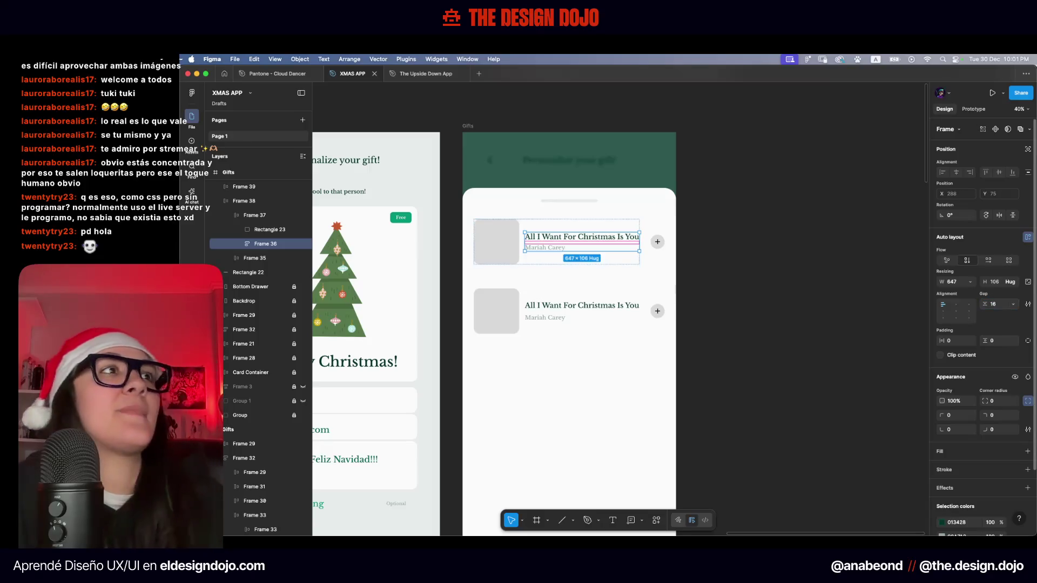
{"action": "left_click", "coordinate": [534, 313]}
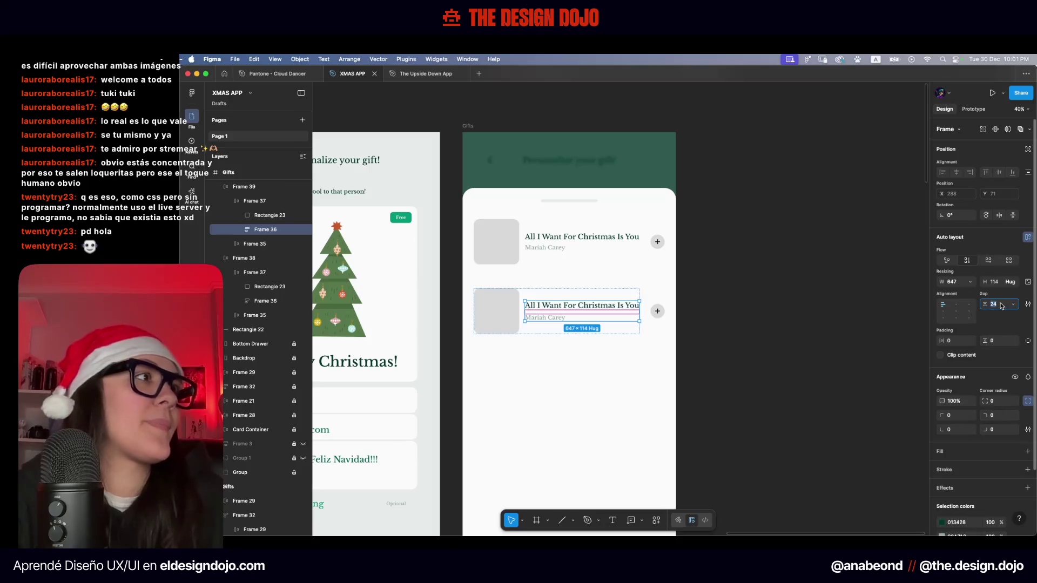
{"action": "type", "text": "16"}
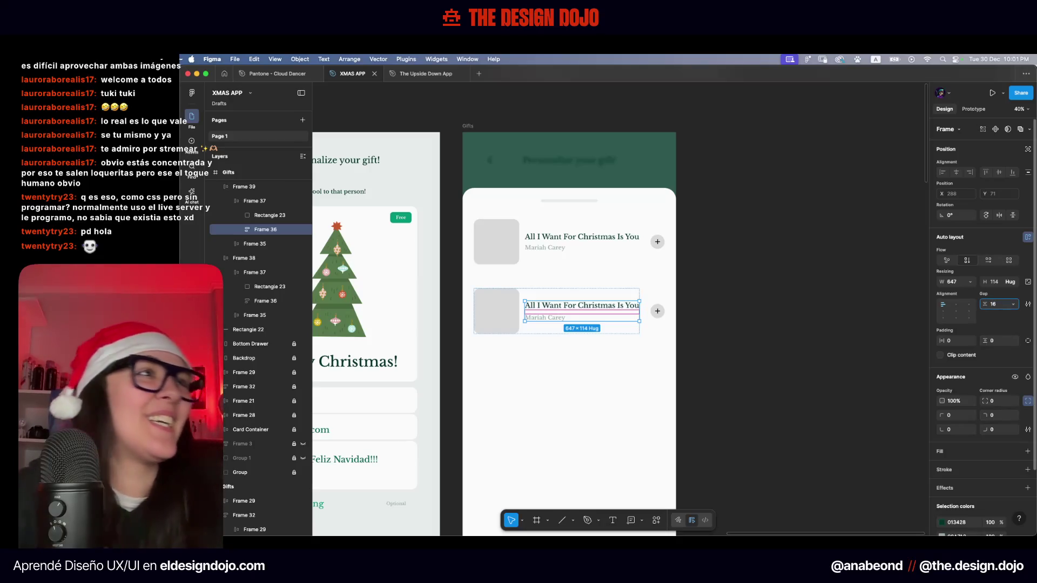
{"action": "key", "text": "Return"}
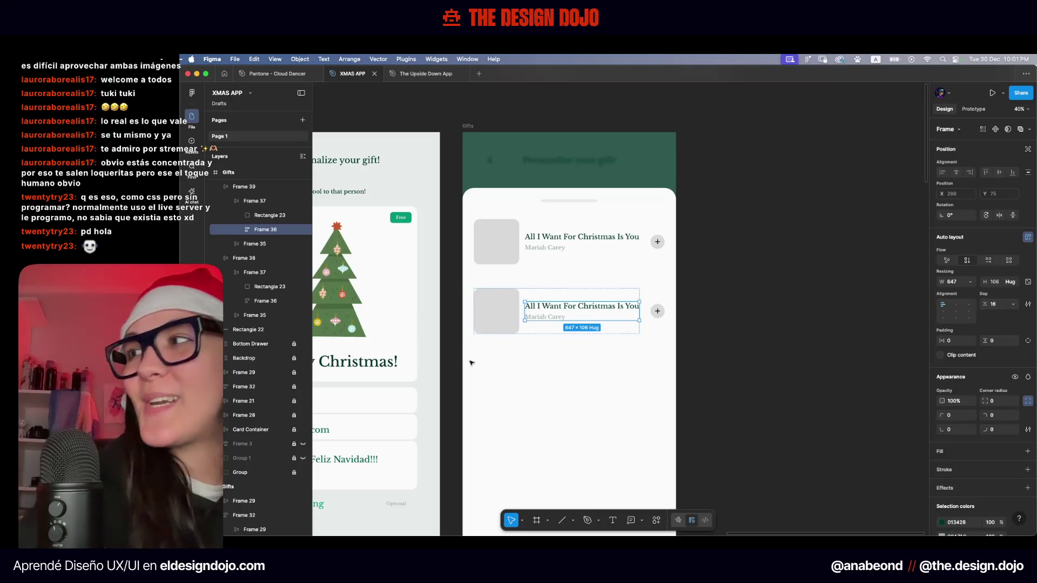
Select both rows and try a 64 spacing between them
{"action": "left_click_drag", "start_coordinate": [661, 428], "coordinate": [469, 215]}
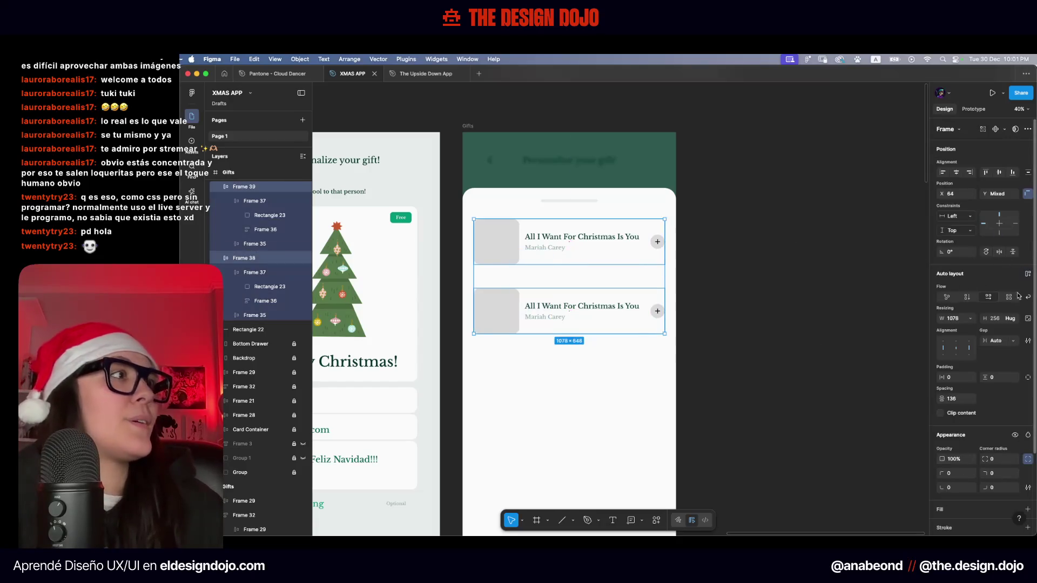
{"action": "type", "text": "64"}
{"action": "key", "text": "Return"}
{"action": "left_click", "coordinate": [970, 400]}
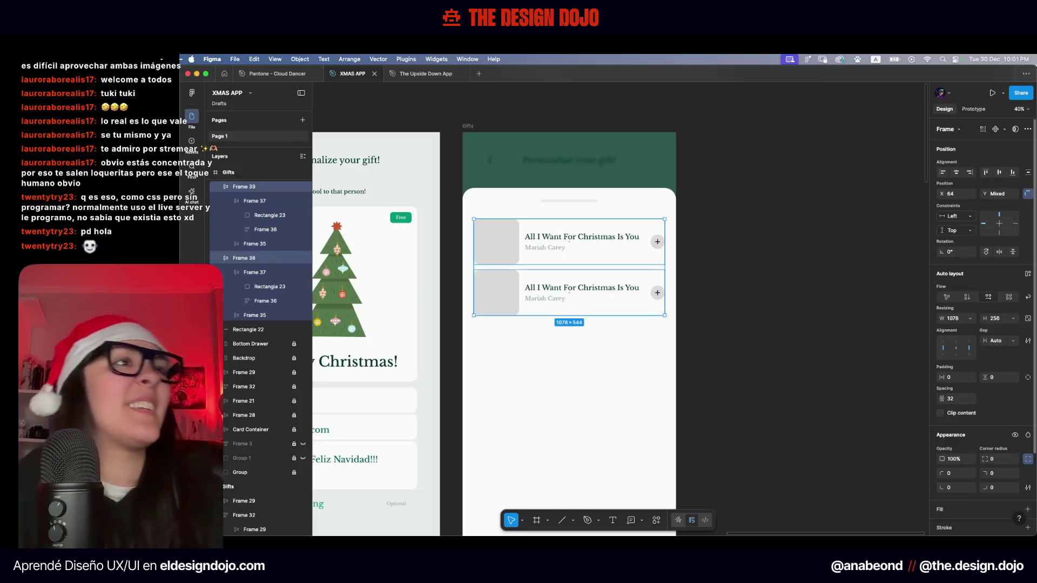
{"action": "left_click", "coordinate": [568, 360]}
Wrap both rows in a vertical auto-layout list spaced 32 apart
{"action": "scroll", "coordinate": [569, 362], "scroll_direction": "down", "scroll_amount": 3, "text": "ctrl"}
{"action": "scroll", "coordinate": [569, 362], "scroll_direction": "down", "scroll_amount": 2}
{"action": "scroll", "coordinate": [569, 362], "scroll_direction": "right", "scroll_amount": 3}
{"action": "left_click_drag", "start_coordinate": [553, 334], "coordinate": [487, 240]}
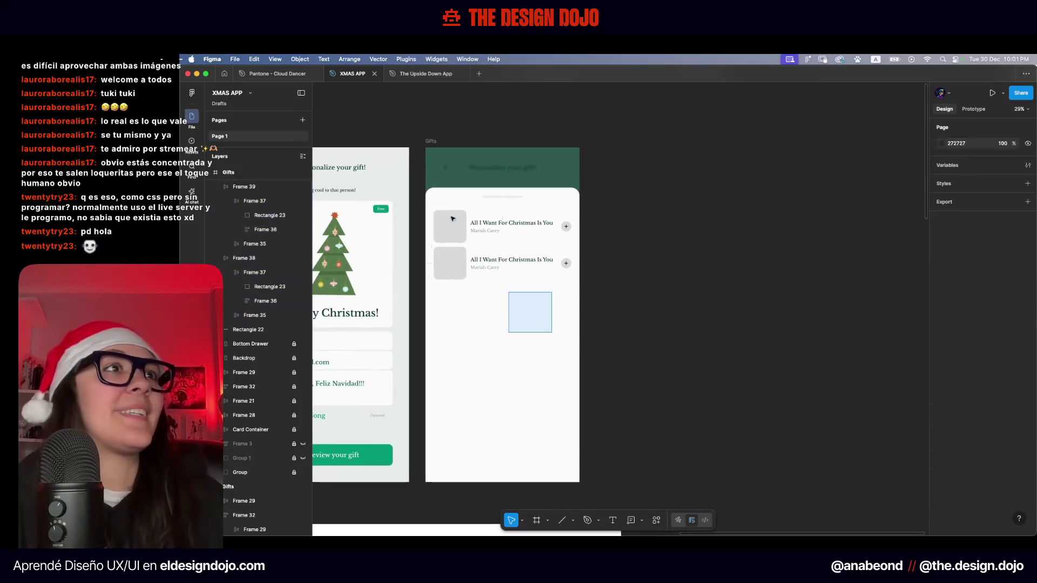
{"action": "left_click", "coordinate": [1028, 274]}
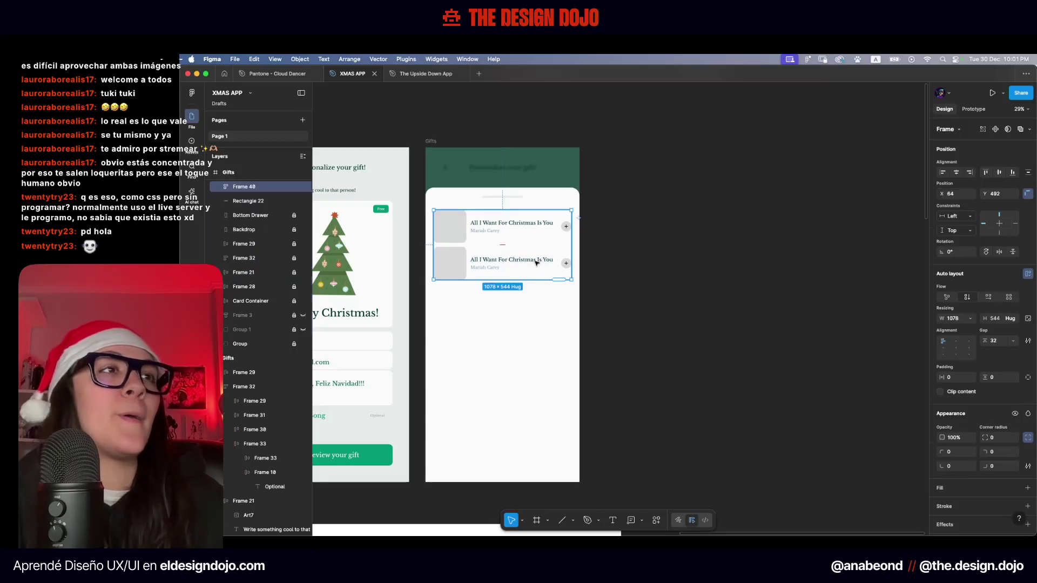
{"action": "scroll", "coordinate": [510, 281], "scroll_direction": "up", "scroll_amount": 3, "text": "ctrl"}
{"action": "scroll", "coordinate": [540, 335], "scroll_direction": "up", "scroll_amount": 2}
{"action": "scroll", "coordinate": [541, 335], "scroll_direction": "left", "scroll_amount": 2}
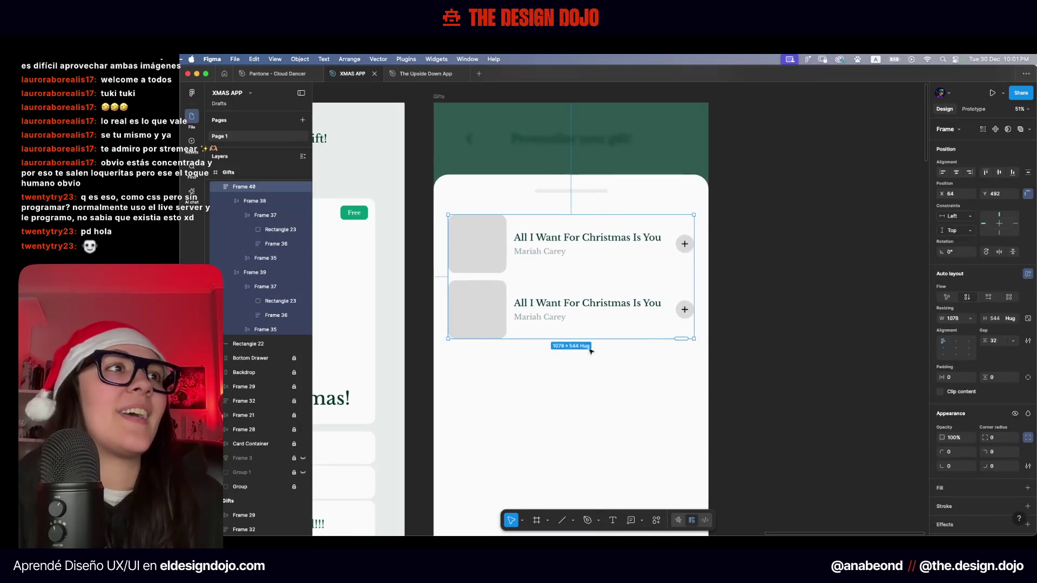
{"action": "key", "text": "super+Tab"}
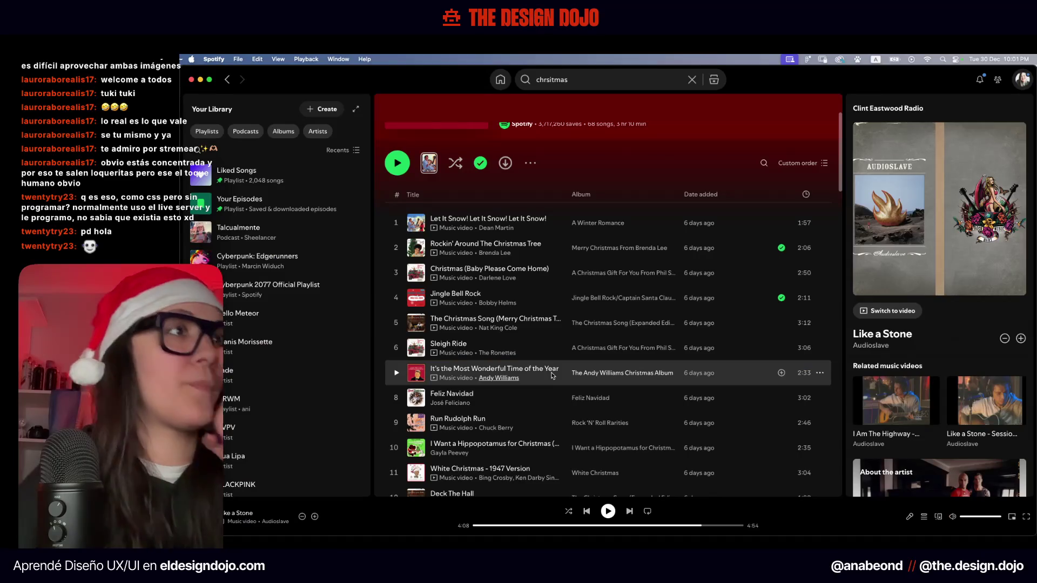
Retype the second row's song title as 'Jingle Bell Rock'
{"action": "key", "text": "super+Tab"}
{"action": "left_click", "coordinate": [608, 294]}
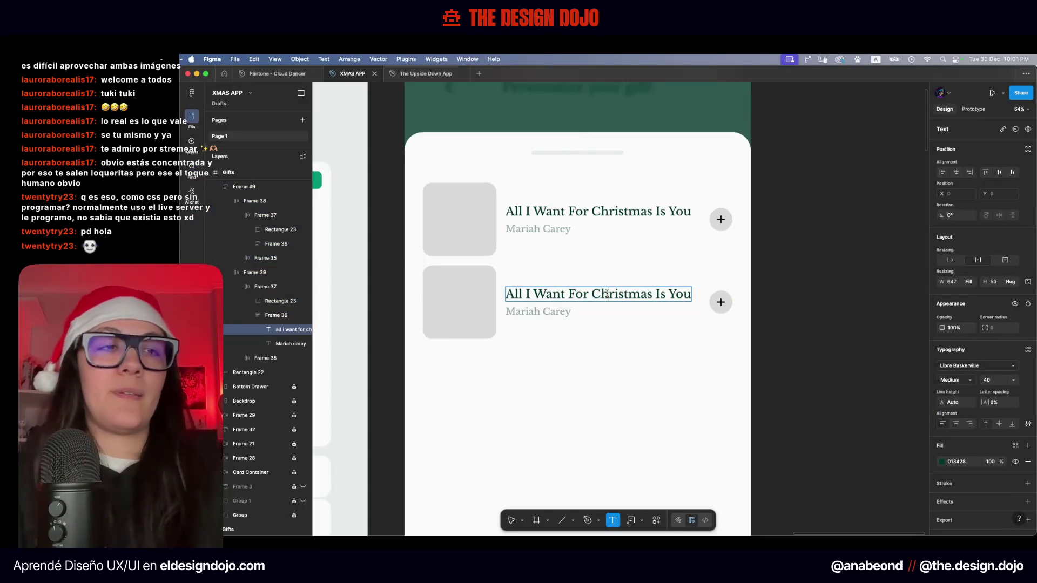
{"action": "double_click", "coordinate": [606, 294]}
{"action": "type", "text": "Jingle Bell Rock"}
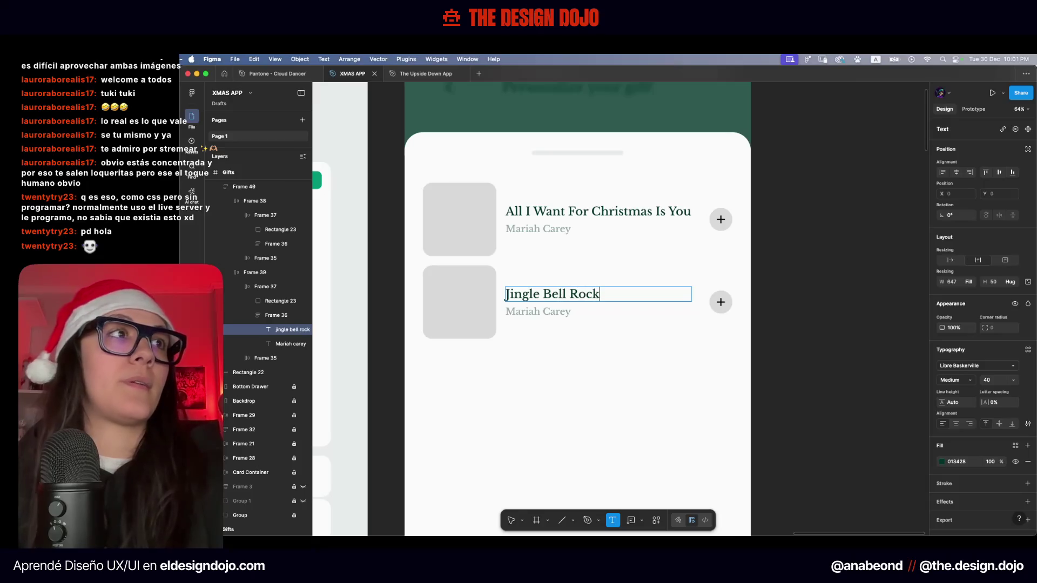
{"action": "key", "text": "Escape"}
{"action": "key", "text": "super+Tab"}
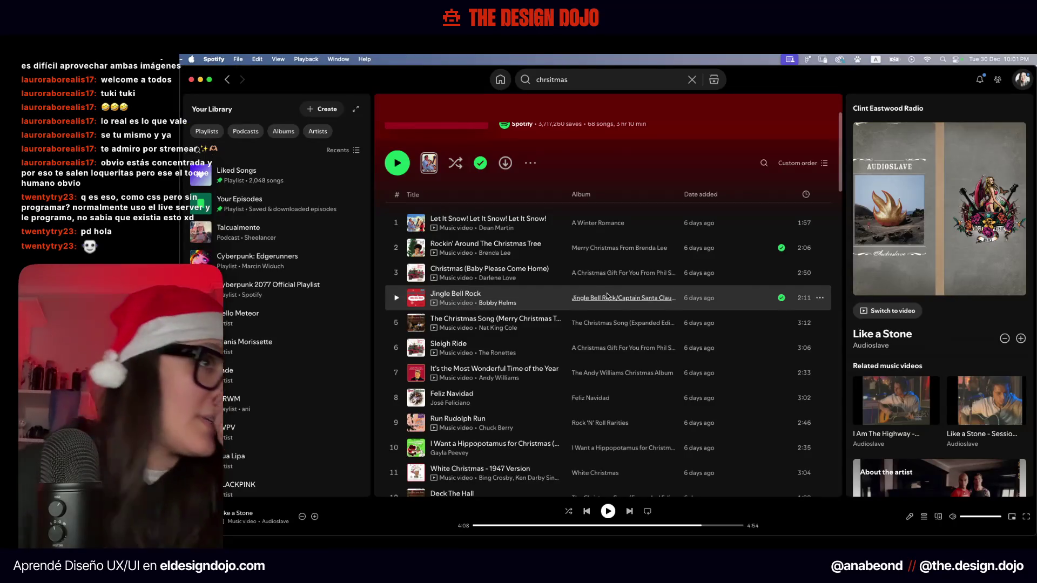
{"action": "key", "text": "super+Tab"}
Change the second row's artist name to Bobby Helms, then select the two-song list
{"action": "double_click", "coordinate": [553, 314]}
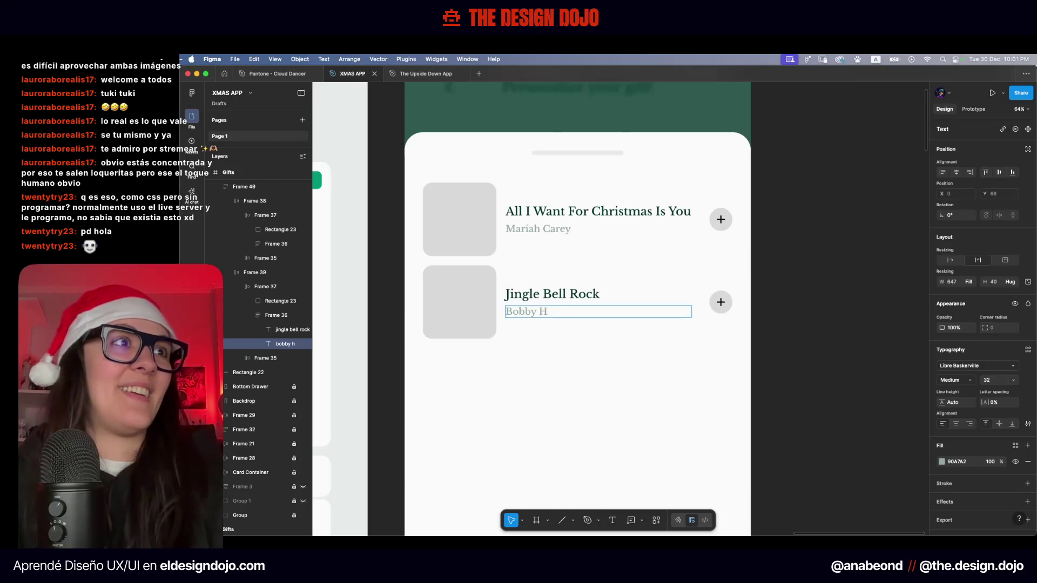
{"action": "type", "text": "elms"}
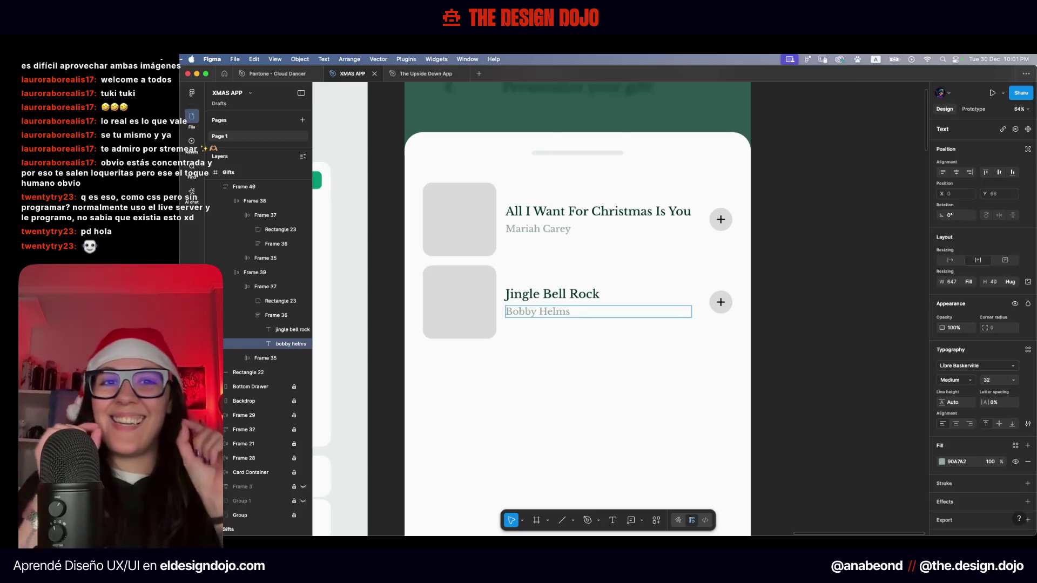
{"action": "left_click", "coordinate": [655, 389]}
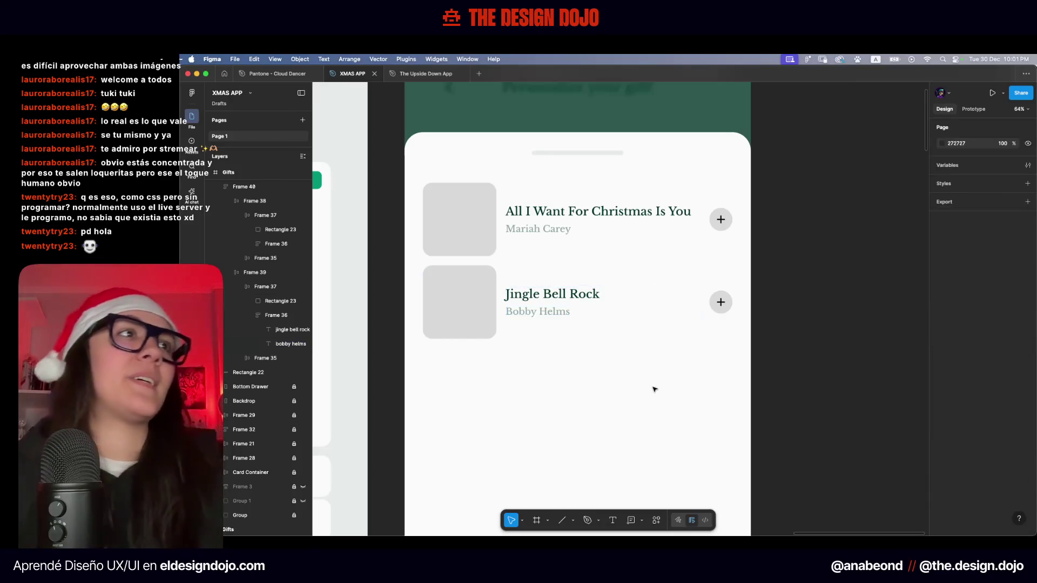
{"action": "scroll", "coordinate": [567, 348], "scroll_direction": "down", "scroll_amount": 2}
{"action": "scroll", "coordinate": [567, 349], "scroll_direction": "right", "scroll_amount": 2}
{"action": "left_click", "coordinate": [305, 158]}
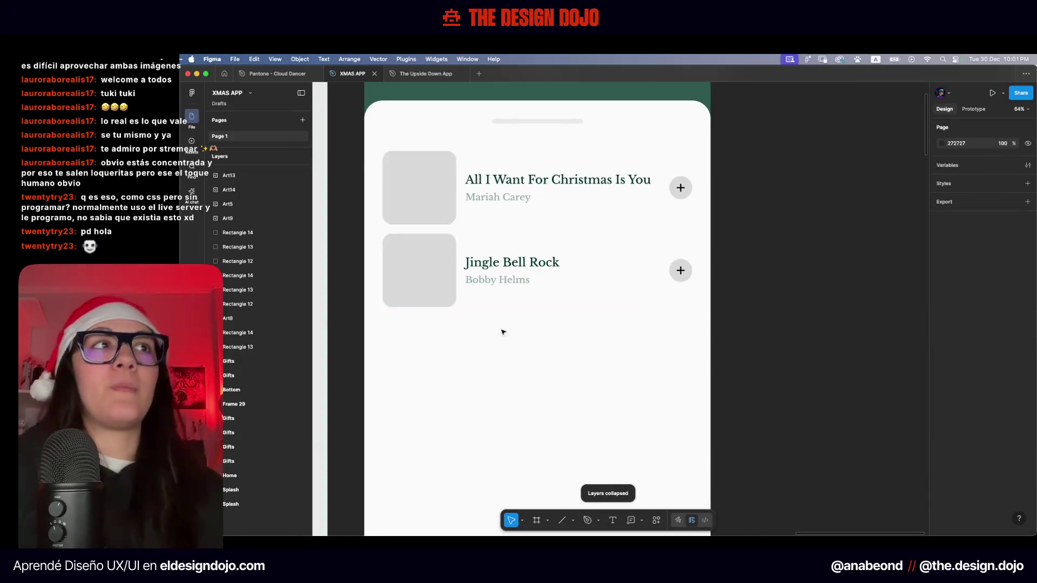
{"action": "scroll", "coordinate": [540, 346], "scroll_direction": "down", "scroll_amount": 5}
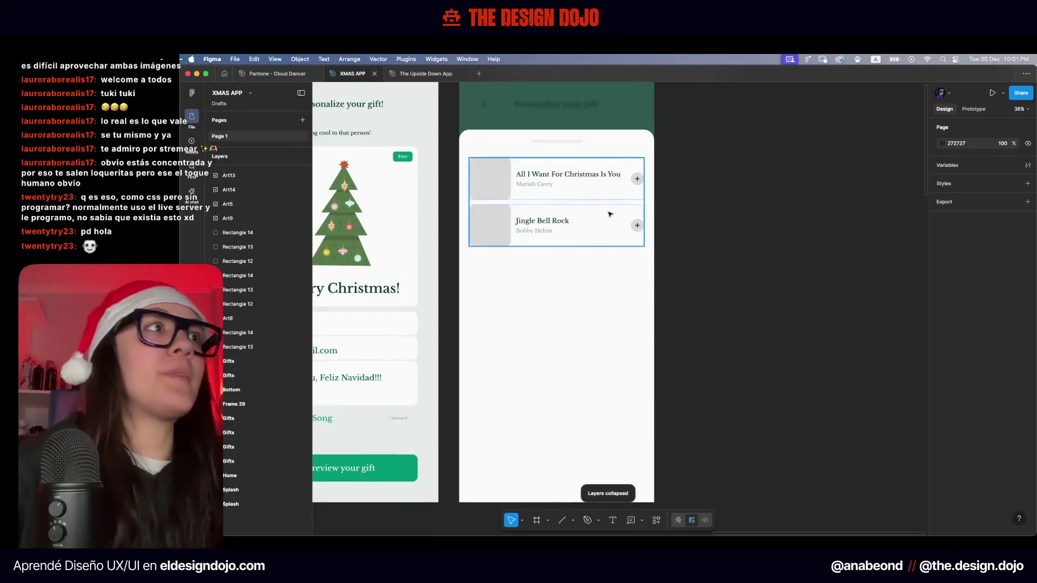
{"action": "left_click", "coordinate": [627, 240]}
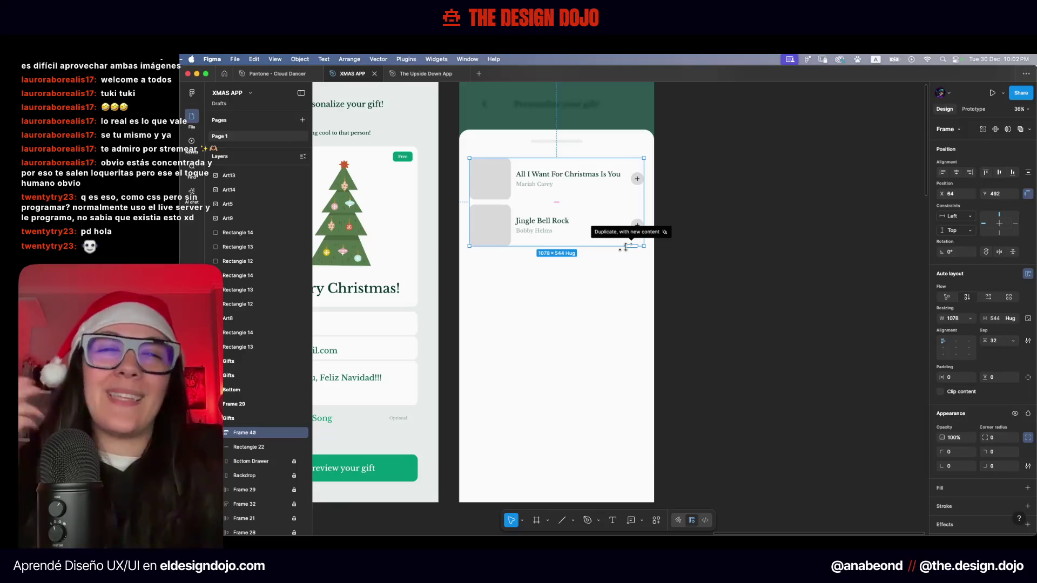
Stretch the list to seven rows, adding songs like Last Christmas, Frosty The Snowman and Blue Christmas
{"action": "scroll", "coordinate": [718, 187], "scroll_direction": "up", "scroll_amount": 5}
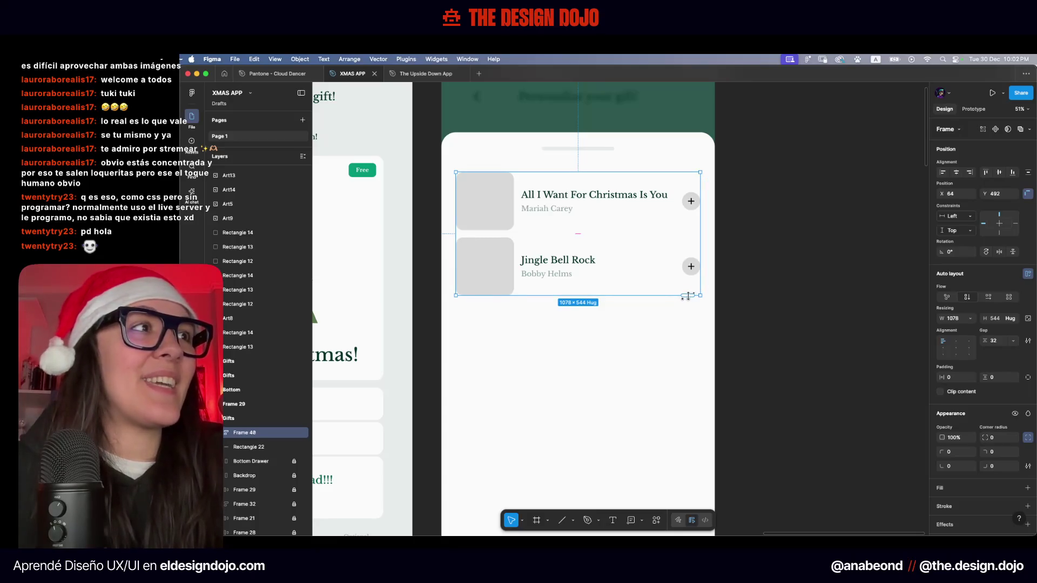
{"action": "scroll", "coordinate": [717, 224], "scroll_direction": "down", "scroll_amount": 3}
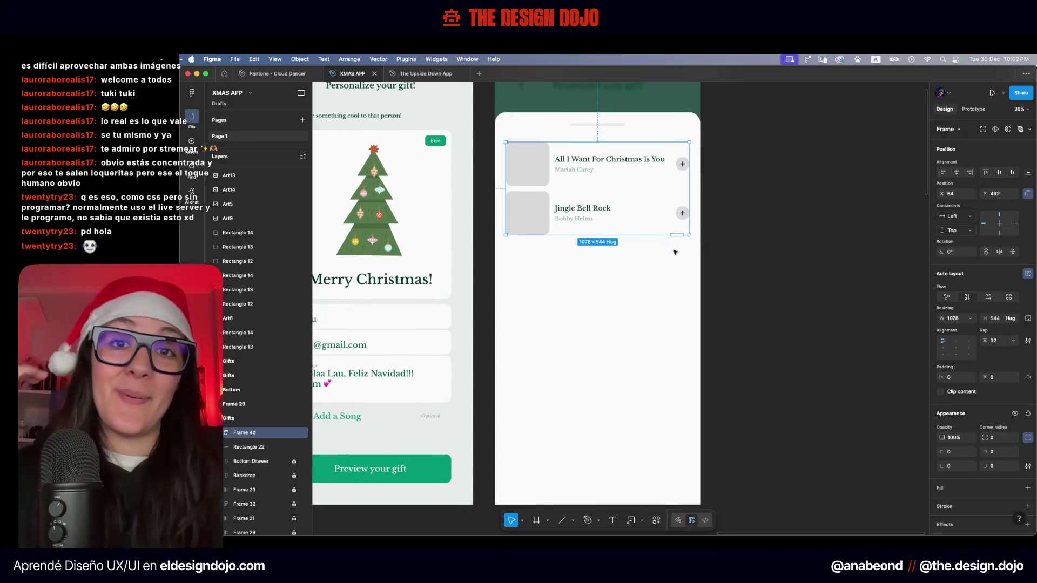
{"action": "left_click_drag", "start_coordinate": [682, 241], "coordinate": [683, 481]}
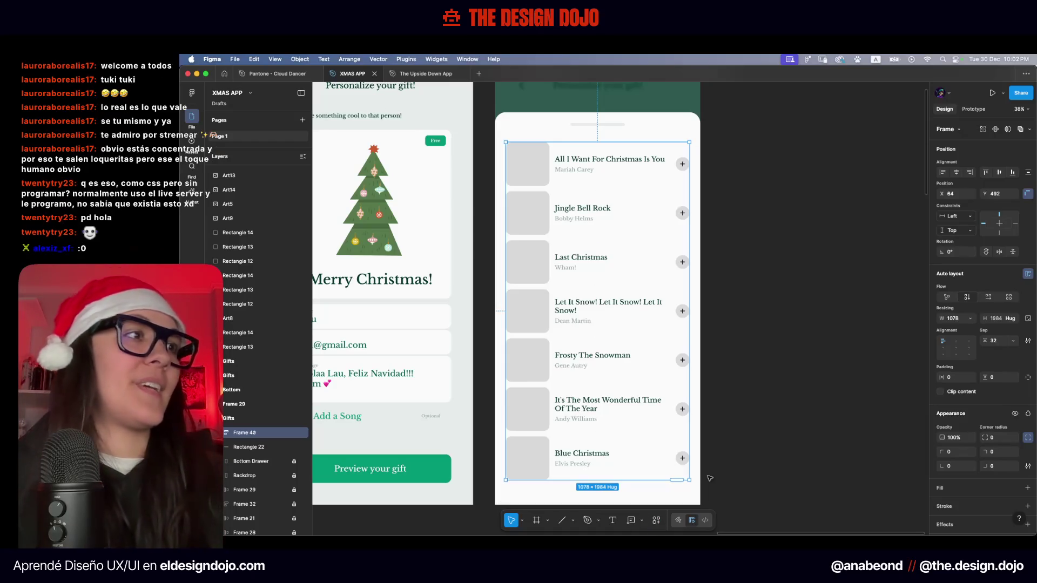
{"action": "scroll", "coordinate": [735, 351], "scroll_direction": "down", "scroll_amount": 3}
{"action": "left_click", "coordinate": [743, 227]}
{"action": "scroll", "coordinate": [743, 226], "scroll_direction": "down", "scroll_amount": 2}
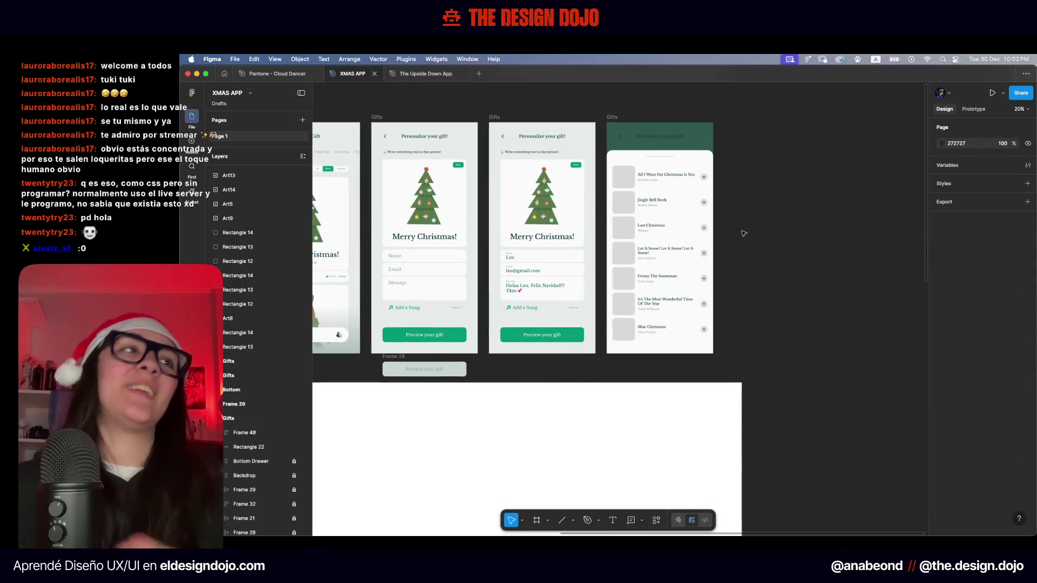
{"action": "scroll", "coordinate": [743, 233], "scroll_direction": "up", "scroll_amount": 3}
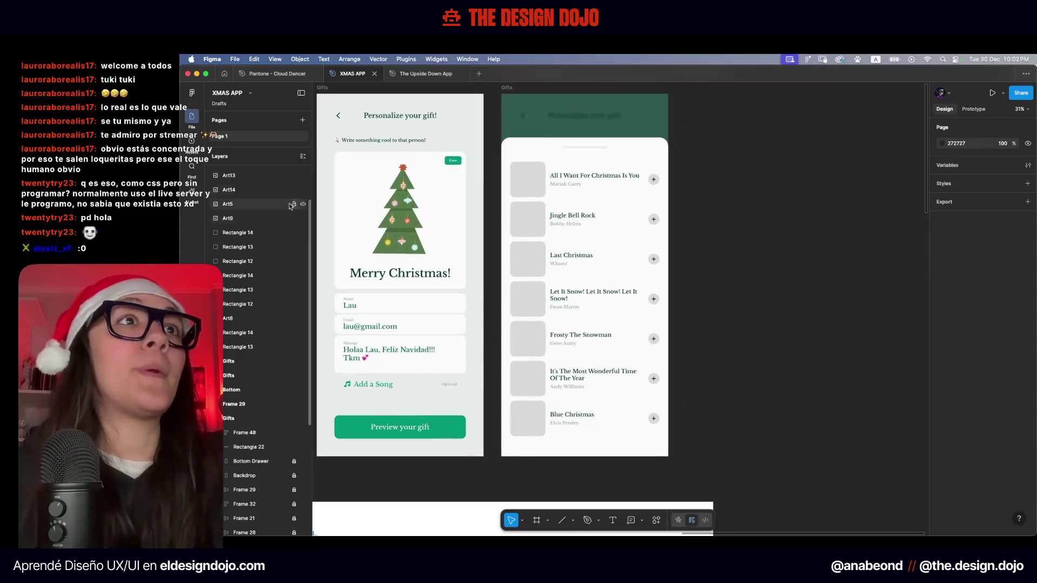
{"action": "left_click", "coordinate": [304, 156]}
{"action": "scroll", "coordinate": [732, 228], "scroll_direction": "up", "scroll_amount": 2}
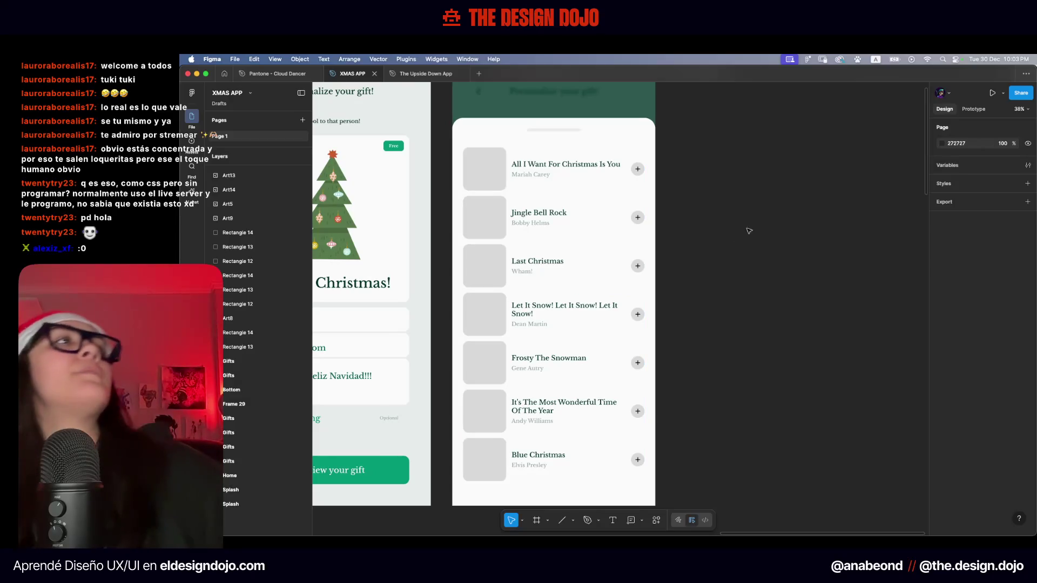
{"action": "scroll", "coordinate": [743, 228], "scroll_direction": "down", "scroll_amount": 3}
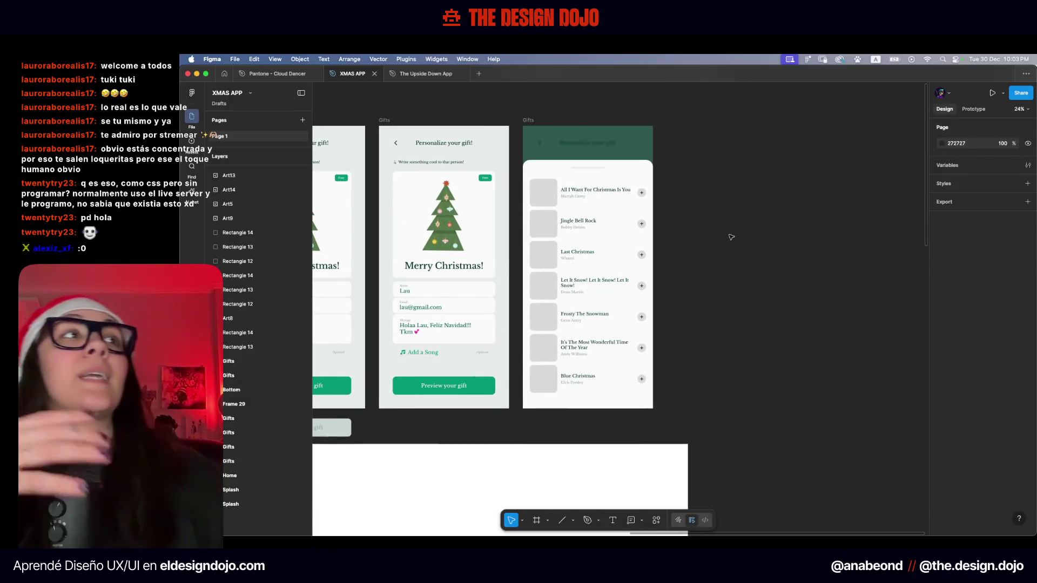
{"action": "left_click", "coordinate": [640, 196]}
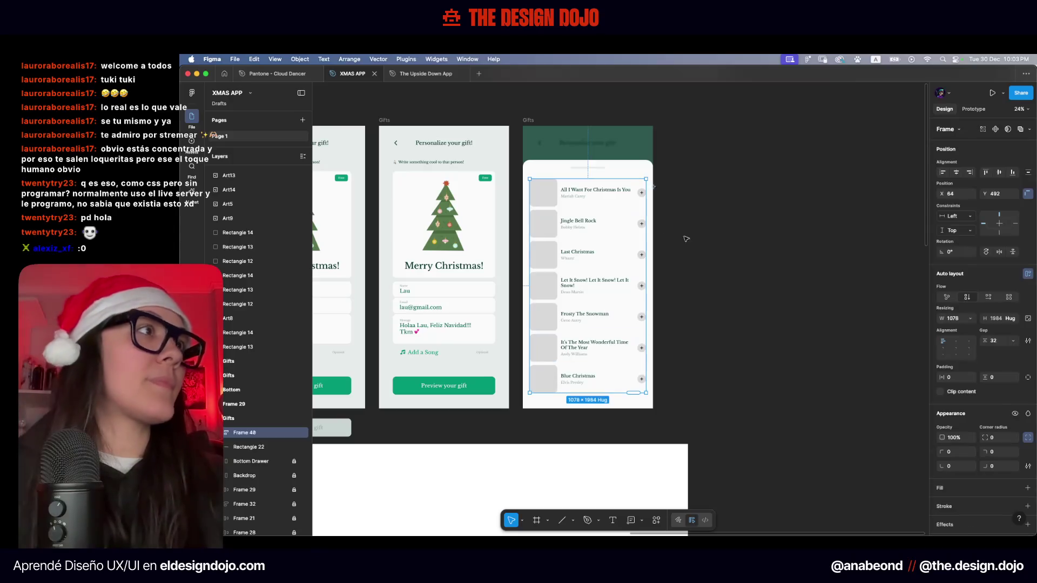
{"action": "left_click", "coordinate": [758, 216]}
{"action": "scroll", "coordinate": [621, 205], "scroll_direction": "up", "scroll_amount": 1}
{"action": "left_click", "coordinate": [613, 186]}
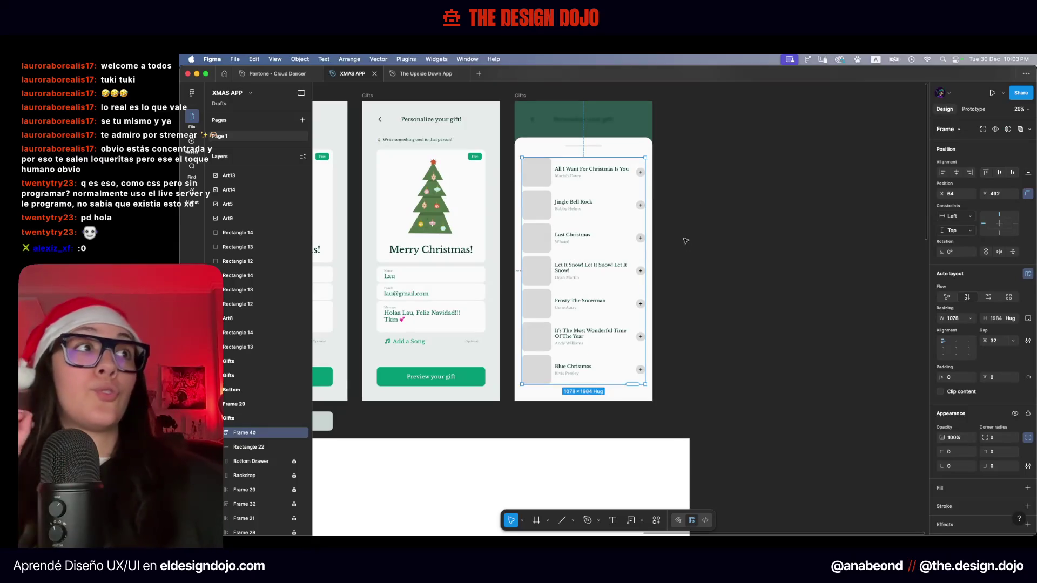
{"action": "key", "text": "Escape"}
{"action": "left_click", "coordinate": [593, 249]}
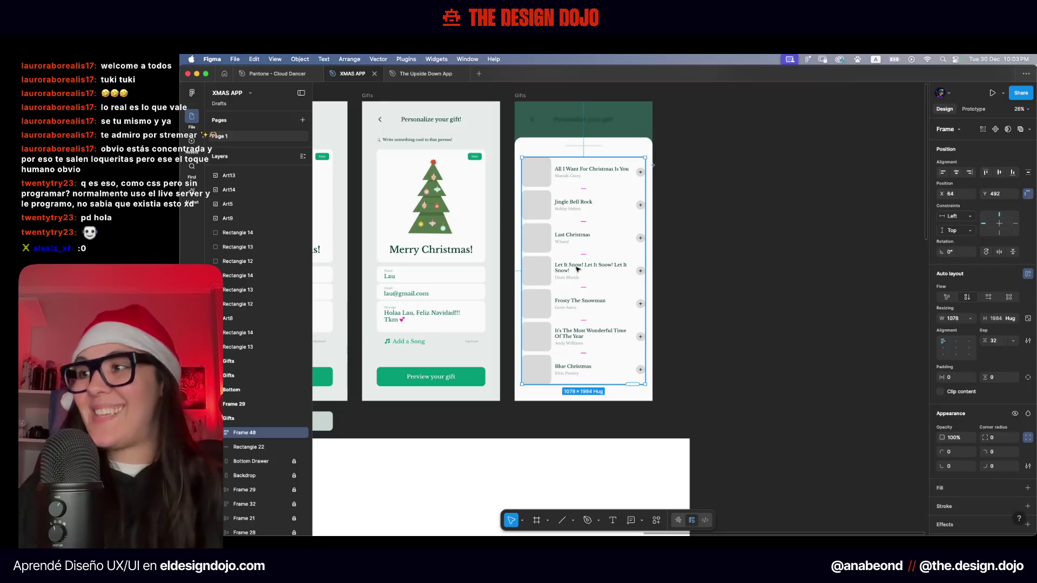
{"action": "scroll", "coordinate": [599, 261], "scroll_direction": "up", "scroll_amount": 2}
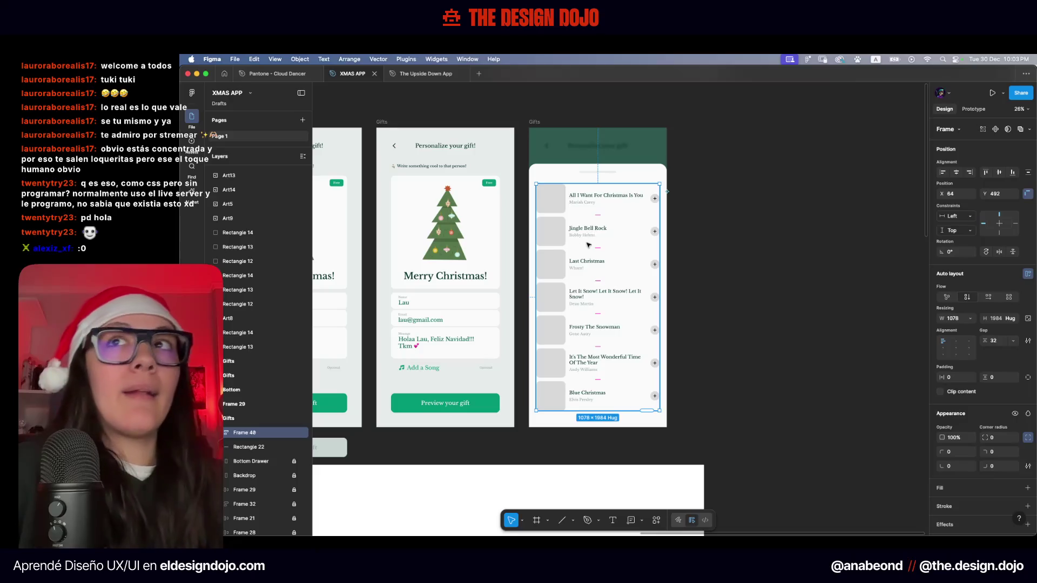
{"action": "left_click", "coordinate": [694, 339]}
{"action": "scroll", "coordinate": [692, 341], "scroll_direction": "up", "scroll_amount": 2}
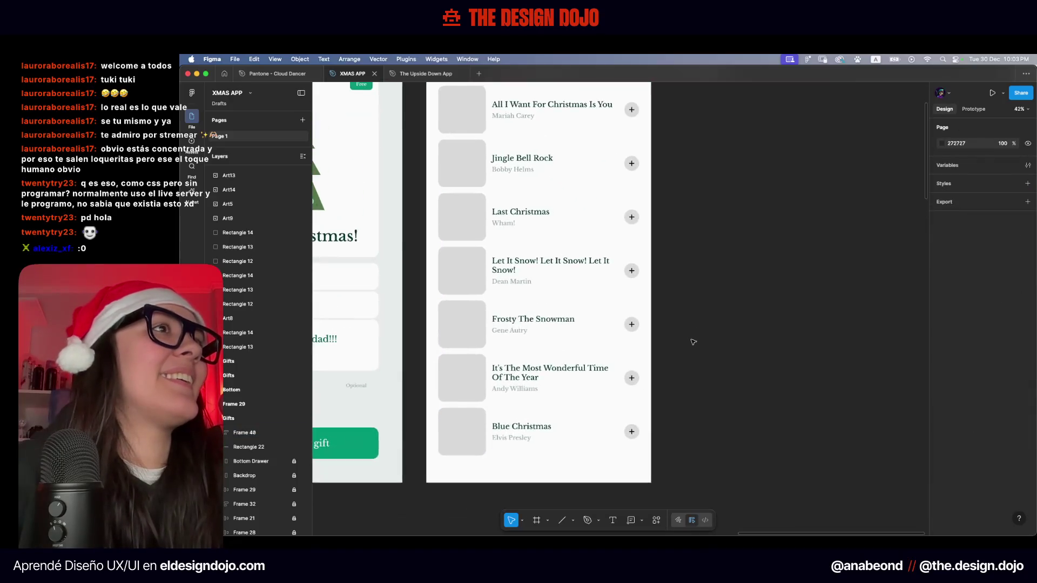
{"action": "scroll", "coordinate": [690, 341], "scroll_direction": "up", "scroll_amount": 2}
{"action": "scroll", "coordinate": [689, 340], "scroll_direction": "up", "scroll_amount": 2}
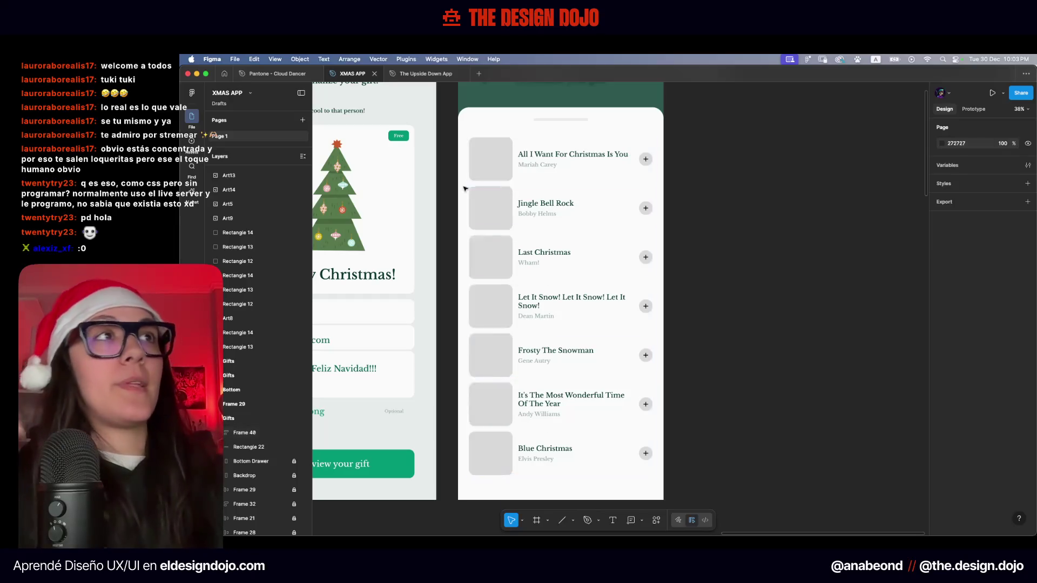
{"action": "double_click", "coordinate": [648, 165]}
{"action": "left_click", "coordinate": [685, 177]}
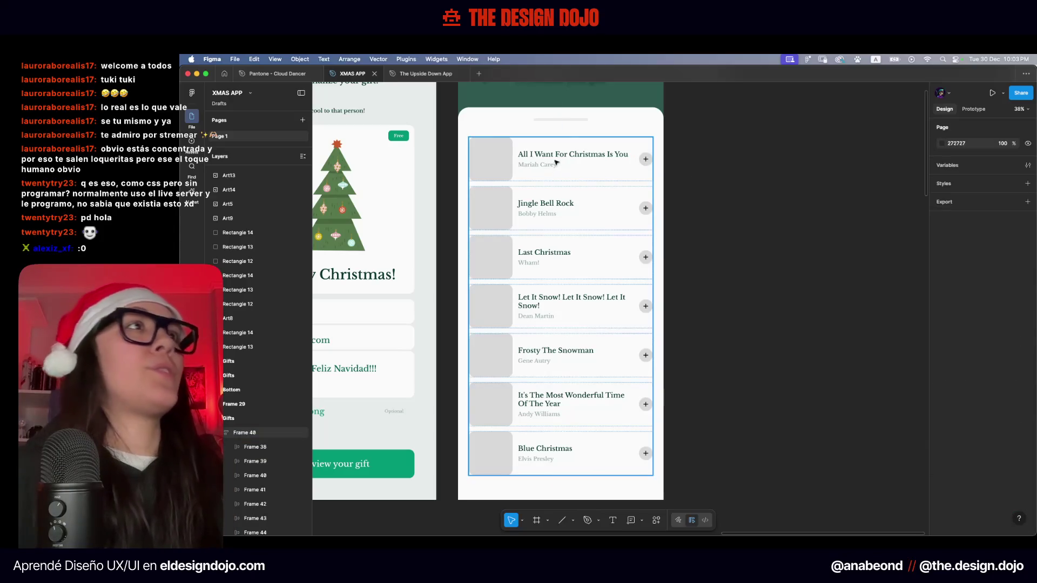
{"action": "left_click", "coordinate": [562, 402]}
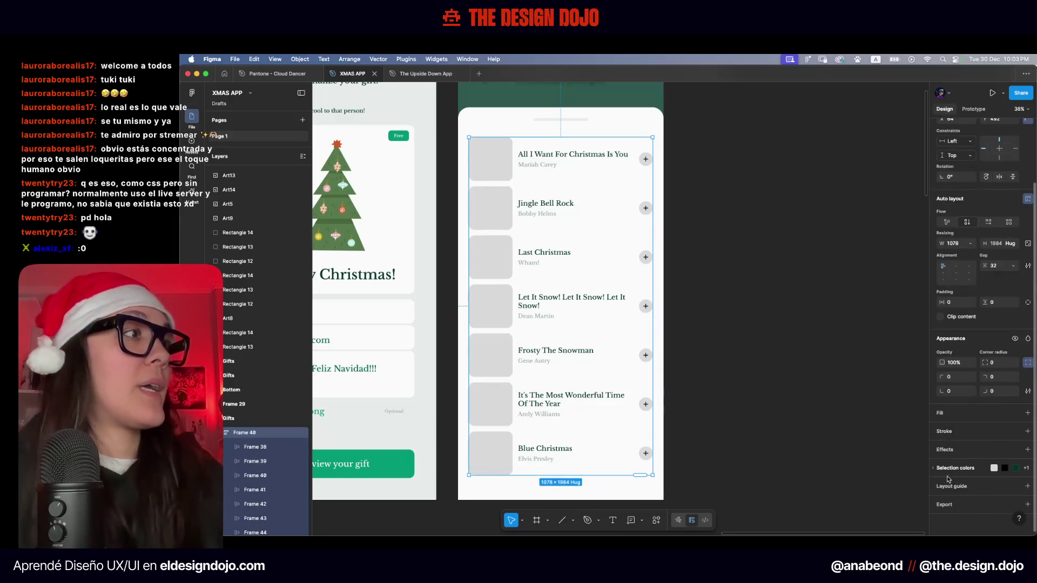
Select the song list to show all its selection colours
{"action": "left_click", "coordinate": [949, 479]}
{"action": "scroll", "coordinate": [965, 432], "scroll_direction": "down", "scroll_amount": 2}
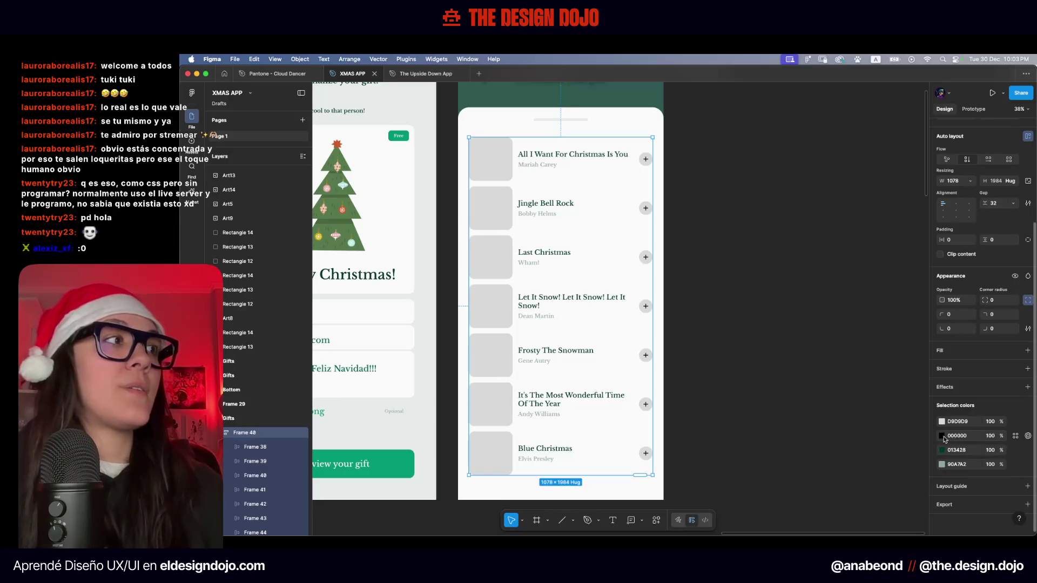
{"action": "scroll", "coordinate": [619, 417], "scroll_direction": "up", "scroll_amount": 5}
{"action": "scroll", "coordinate": [620, 417], "scroll_direction": "up", "scroll_amount": 5}
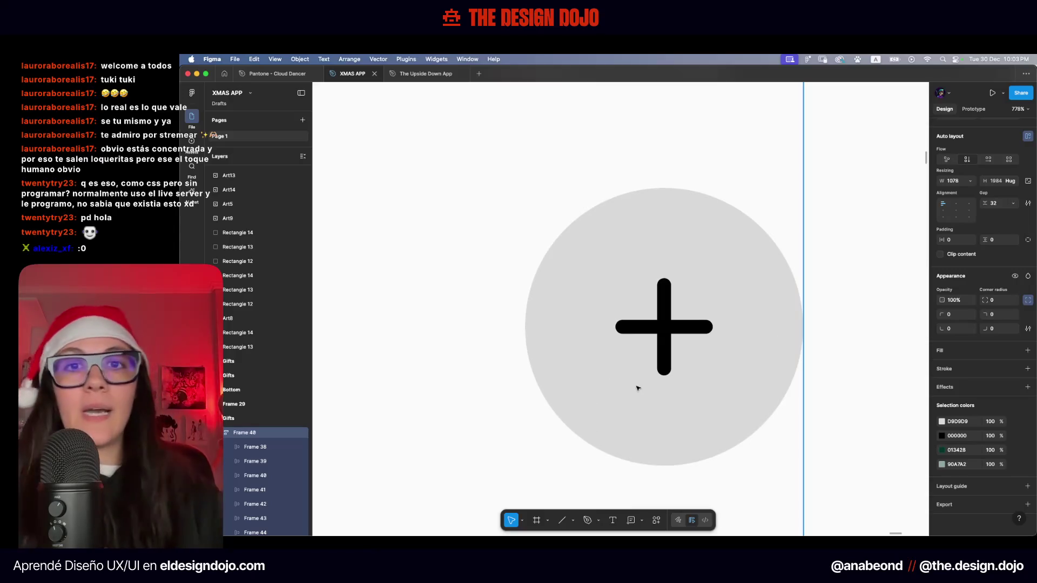
{"action": "scroll", "coordinate": [638, 388], "scroll_direction": "down", "scroll_amount": 5}
{"action": "scroll", "coordinate": [583, 355], "scroll_direction": "down", "scroll_amount": 5}
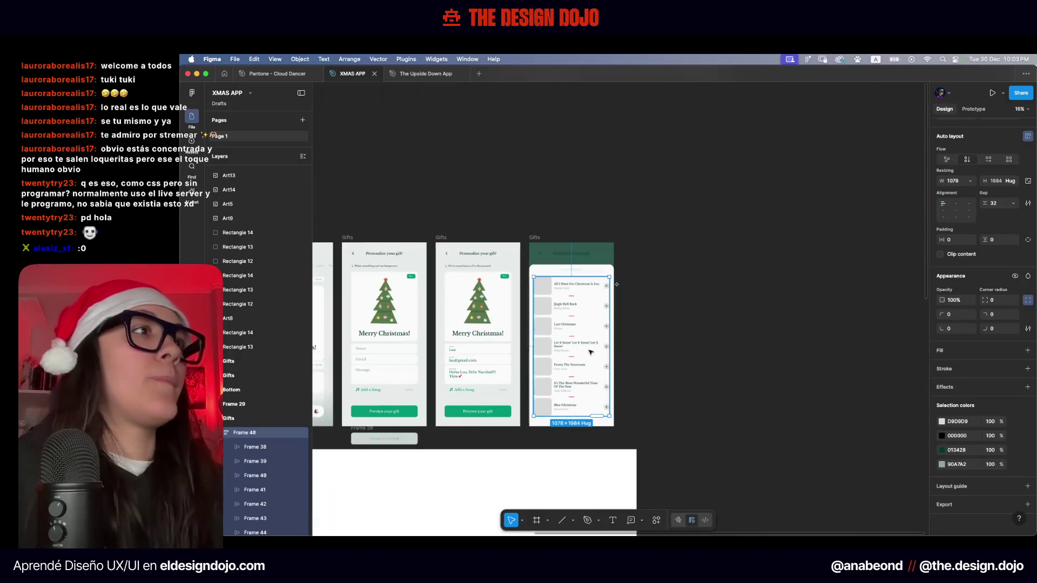
{"action": "scroll", "coordinate": [583, 355], "scroll_direction": "left", "scroll_amount": 3}
Change the black 000000 plus signs to the message field's off-white F9FAFA
{"action": "left_click", "coordinate": [941, 435]}
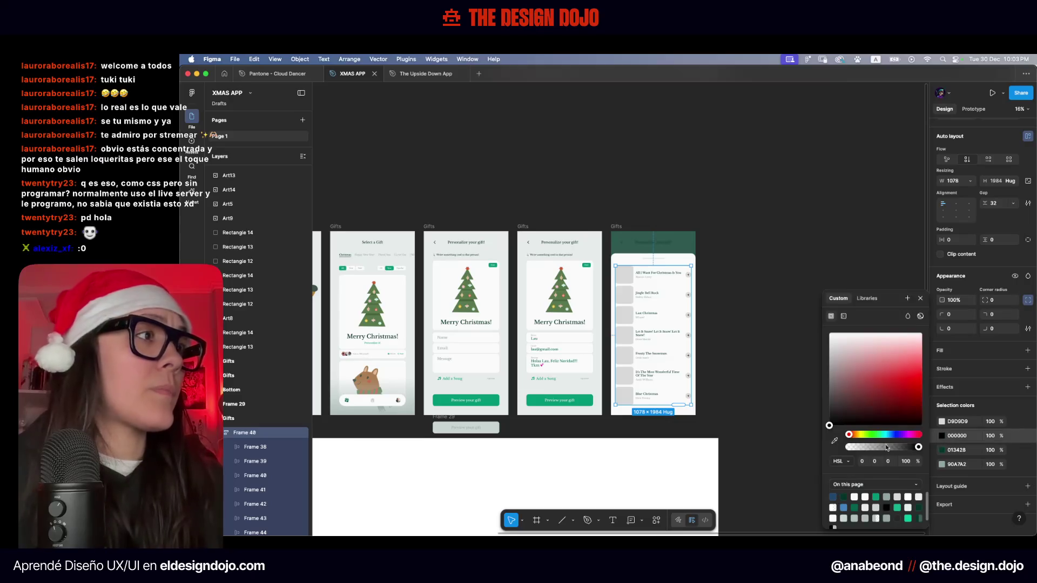
{"action": "left_click", "coordinate": [835, 441]}
{"action": "scroll", "coordinate": [572, 398], "scroll_direction": "up", "scroll_amount": 5}
{"action": "left_click", "coordinate": [601, 292]}
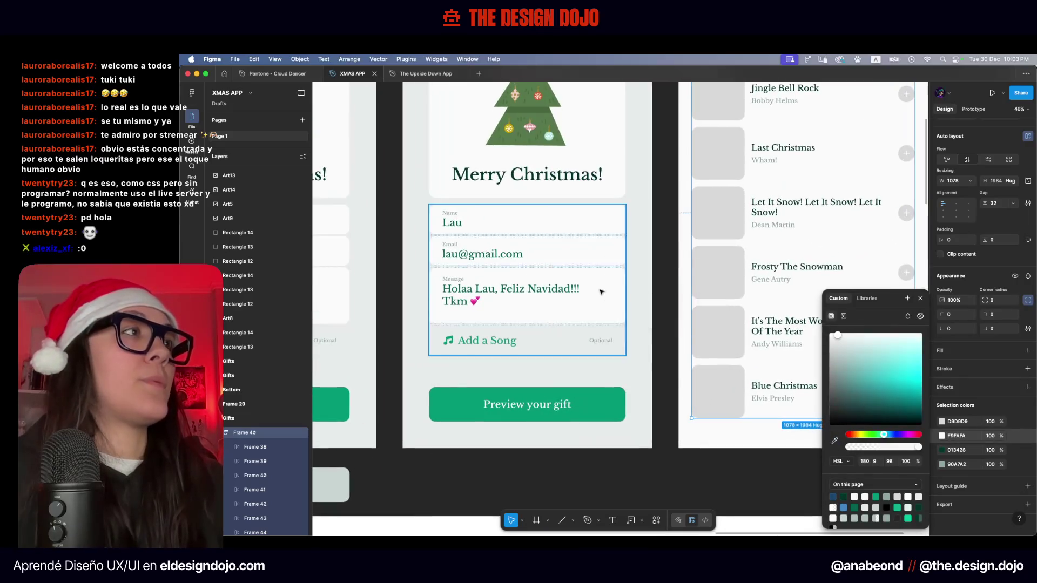
{"action": "scroll", "coordinate": [602, 291], "scroll_direction": "right", "scroll_amount": 5}
{"action": "scroll", "coordinate": [602, 292], "scroll_direction": "up", "scroll_amount": 2}
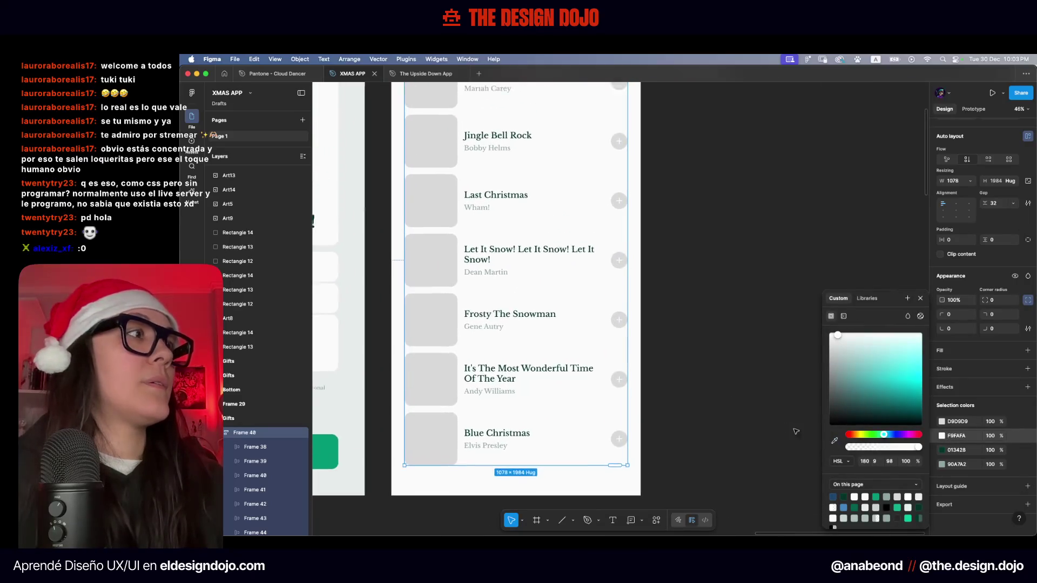
Recolour the grey D9D9D9 thumbnails and plus buttons to the sampled green 039673
{"action": "left_click", "coordinate": [941, 423]}
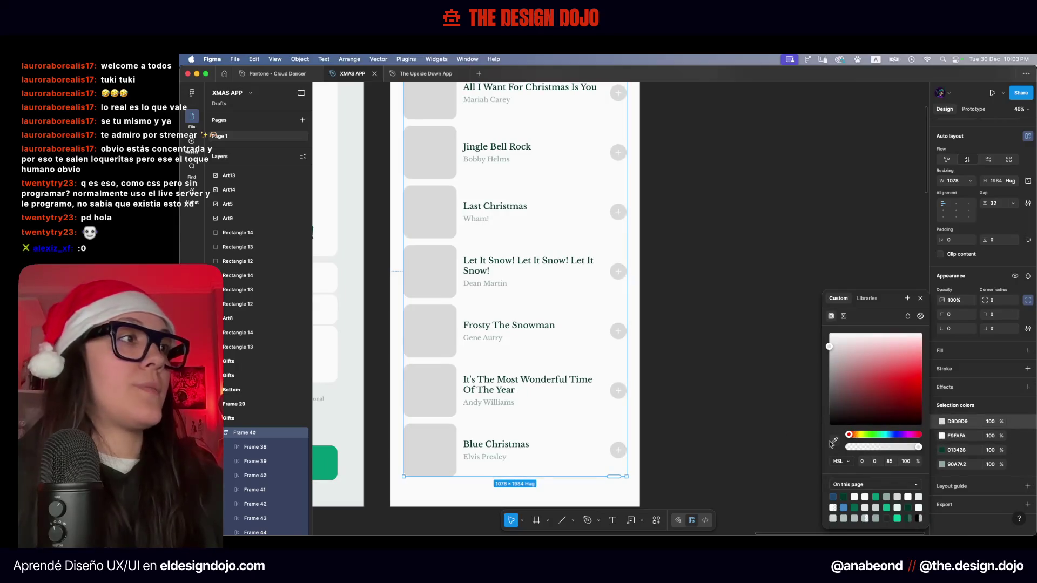
{"action": "scroll", "coordinate": [774, 438], "scroll_direction": "down", "scroll_amount": 3}
{"action": "left_click", "coordinate": [599, 481]}
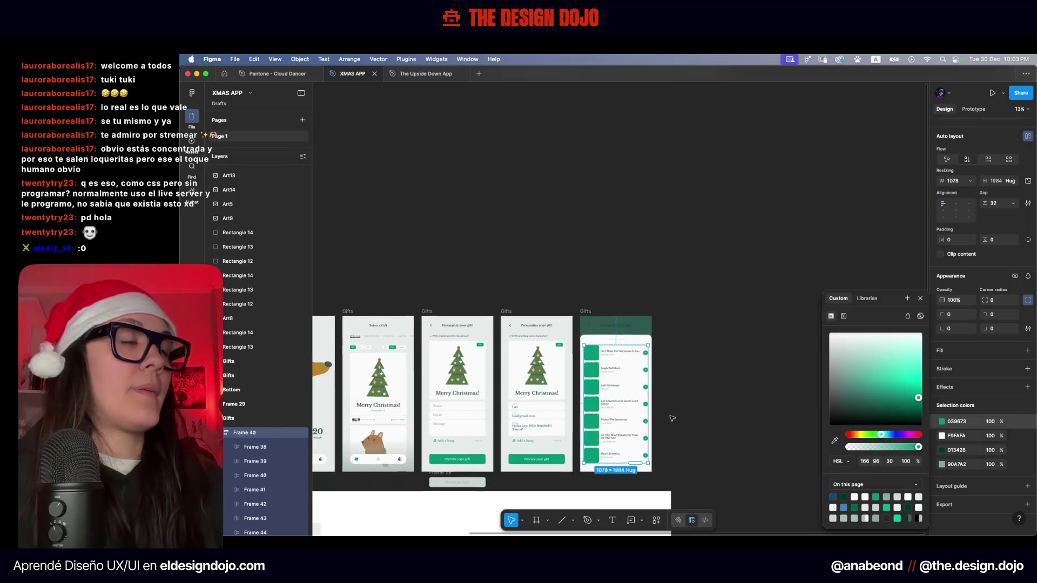
{"action": "scroll", "coordinate": [669, 414], "scroll_direction": "down", "scroll_amount": 2}
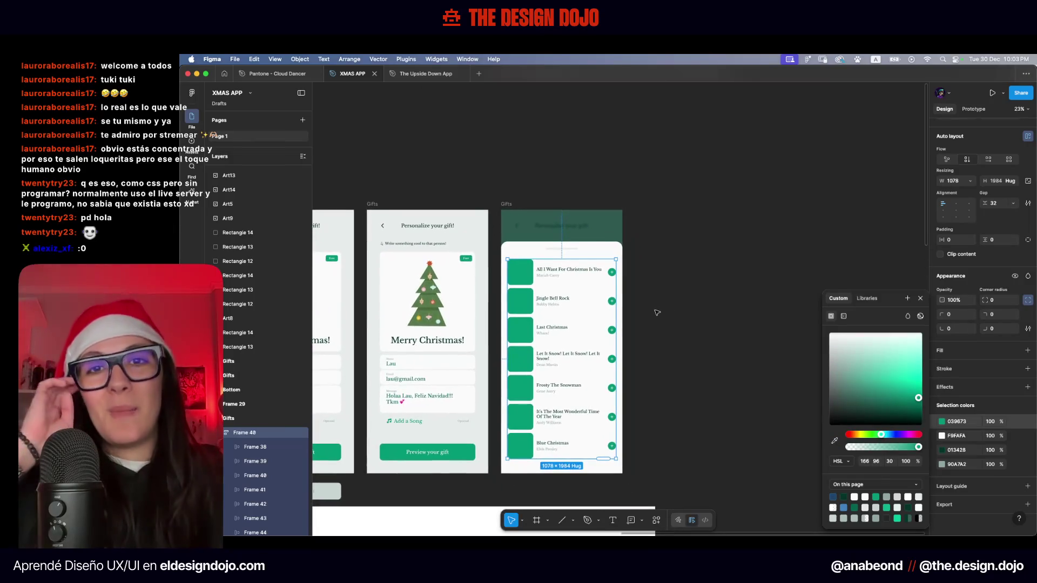
{"action": "scroll", "coordinate": [657, 312], "scroll_direction": "up", "scroll_amount": 3}
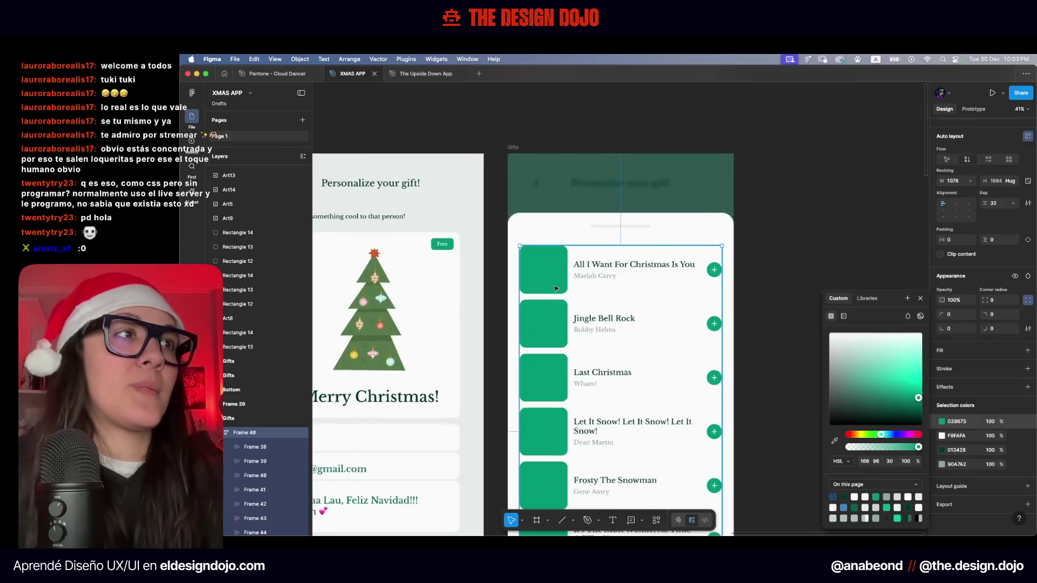
Deselect everything to review the green song list, then bring up the window overview
{"action": "left_click", "coordinate": [702, 253]}
{"action": "scroll", "coordinate": [689, 276], "scroll_direction": "down", "scroll_amount": 2}
{"action": "scroll", "coordinate": [689, 276], "scroll_direction": "down", "scroll_amount": 2}
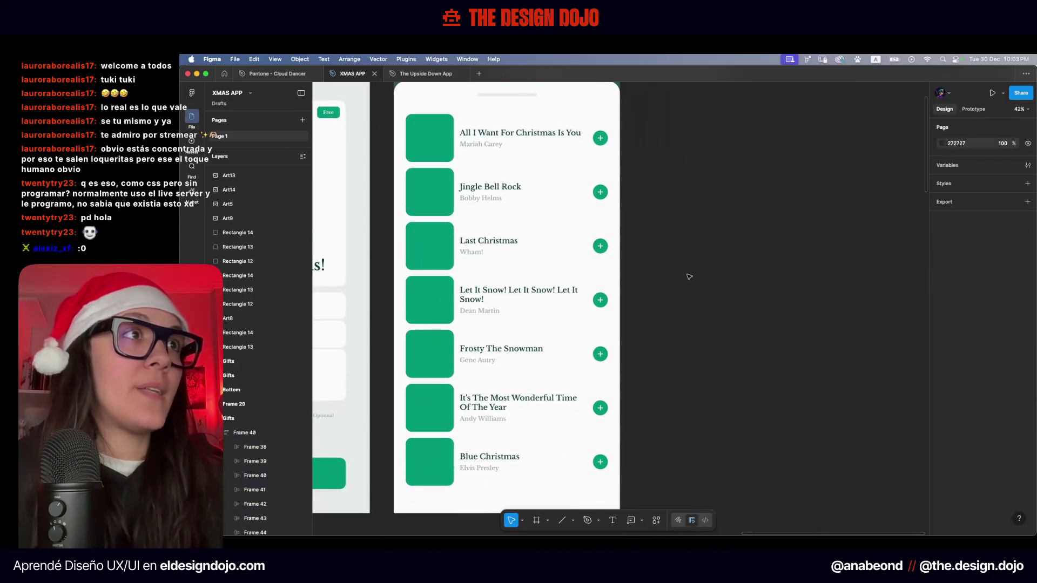
{"action": "scroll", "coordinate": [692, 278], "scroll_direction": "down", "scroll_amount": 2}
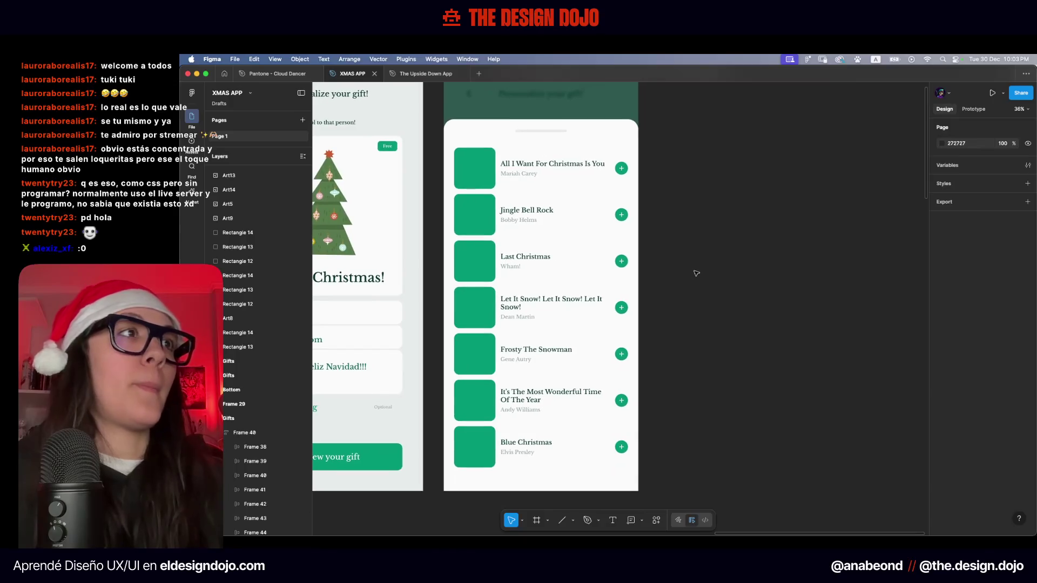
{"action": "scroll", "coordinate": [700, 286], "scroll_direction": "down", "scroll_amount": 1}
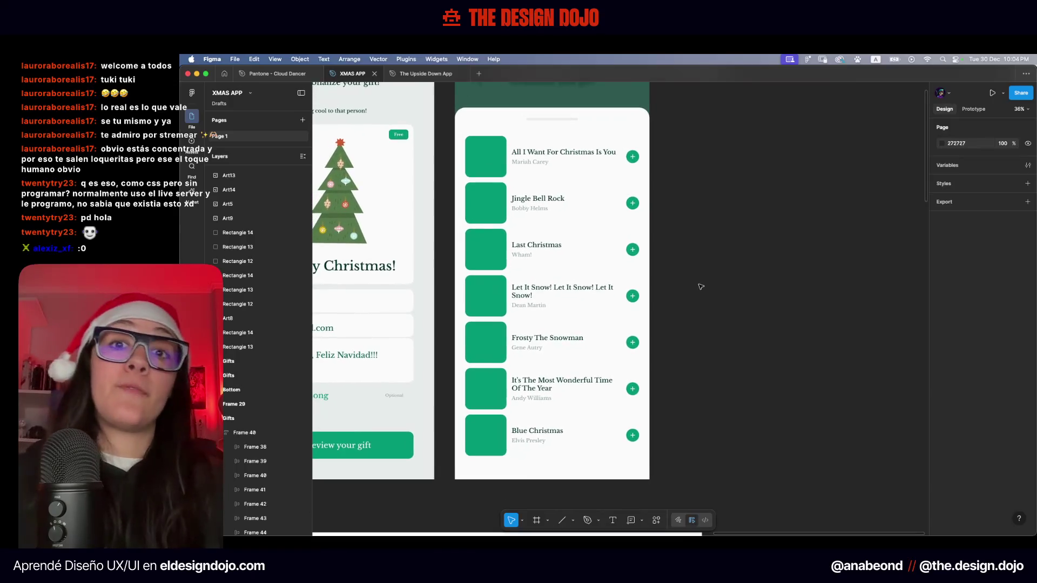
{"action": "key", "text": "ctrl+Up"}
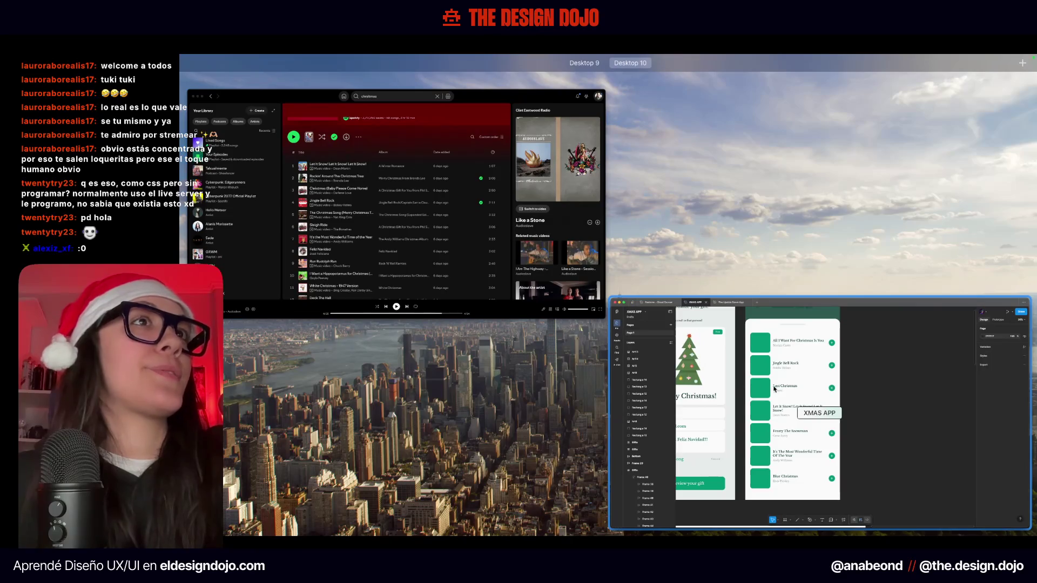
Switch back and forth between the Figma XMAS APP design and the Spotify window
{"action": "left_click", "coordinate": [761, 385]}
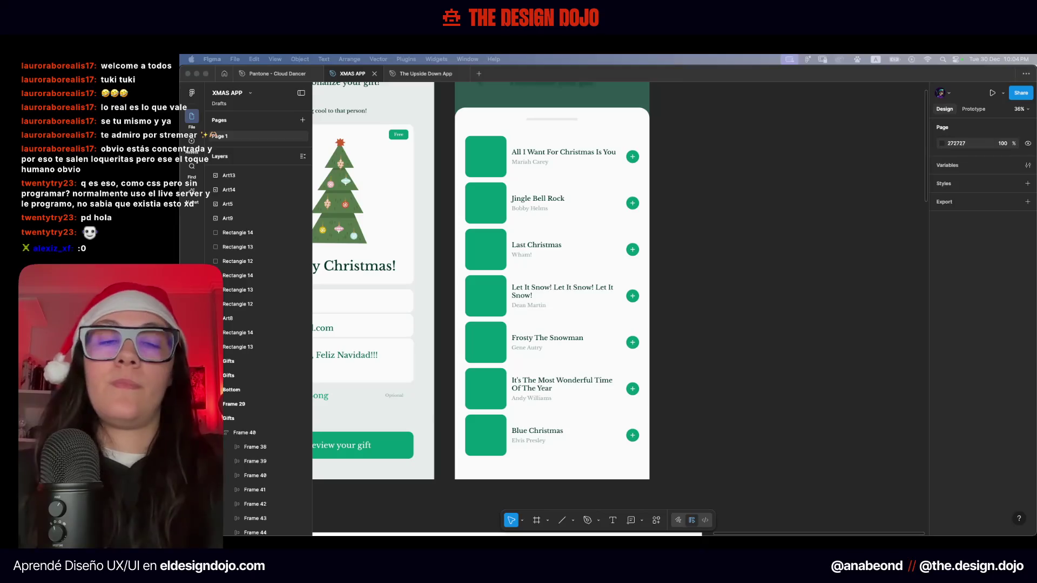
{"action": "key", "text": "ctrl+Up"}
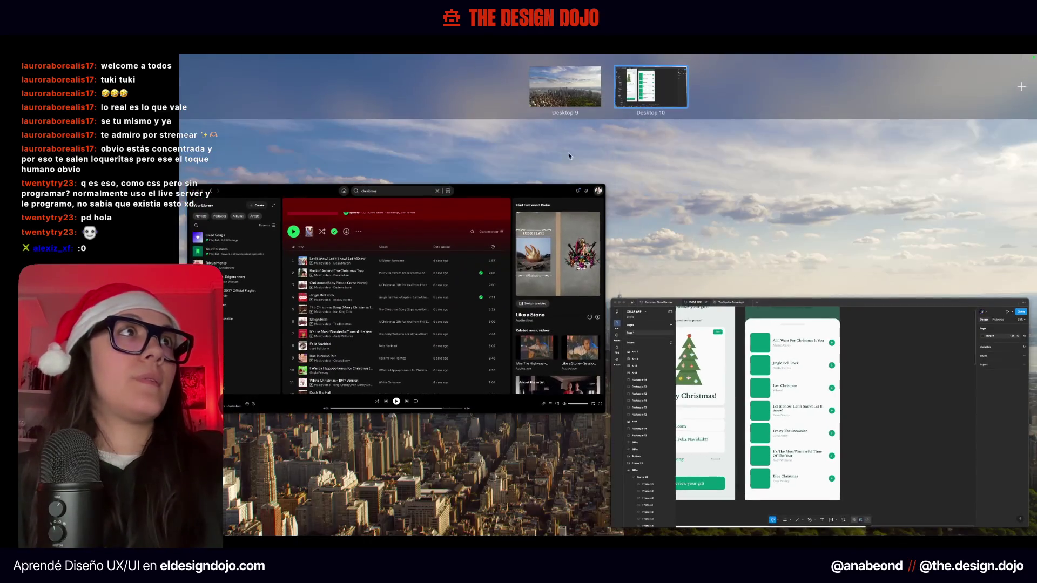
{"action": "left_click", "coordinate": [406, 353]}
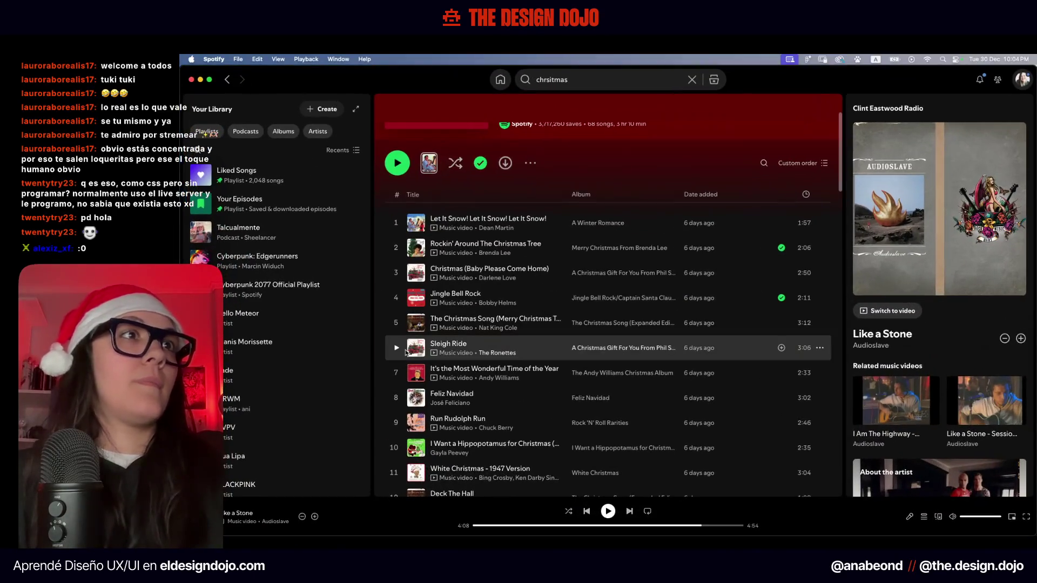
{"action": "key", "text": "ctrl+Up"}
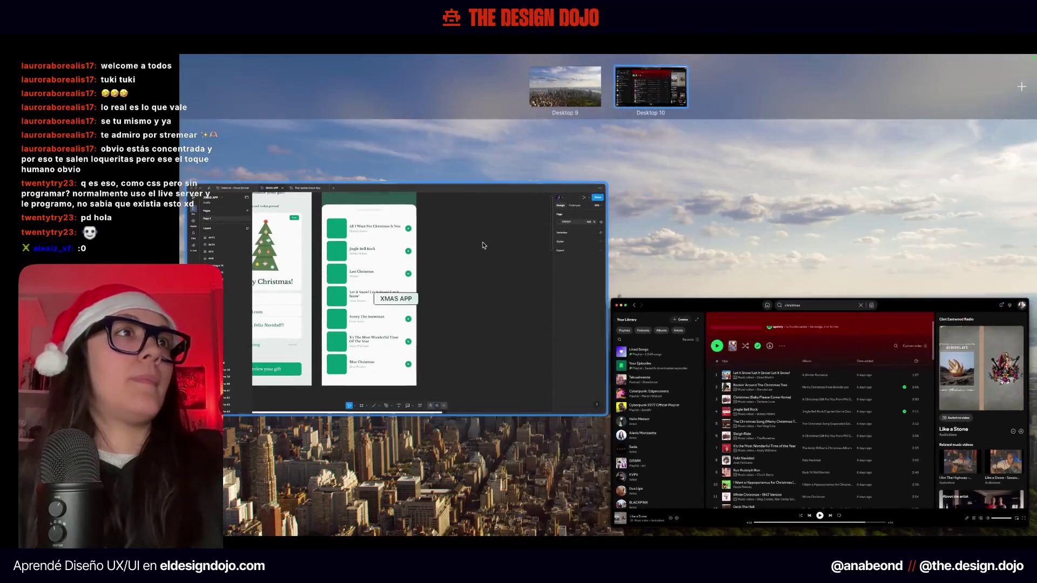
{"action": "left_click", "coordinate": [481, 241]}
{"action": "key", "text": "ctrl+Up"}
{"action": "key", "text": "ctrl+Up"}
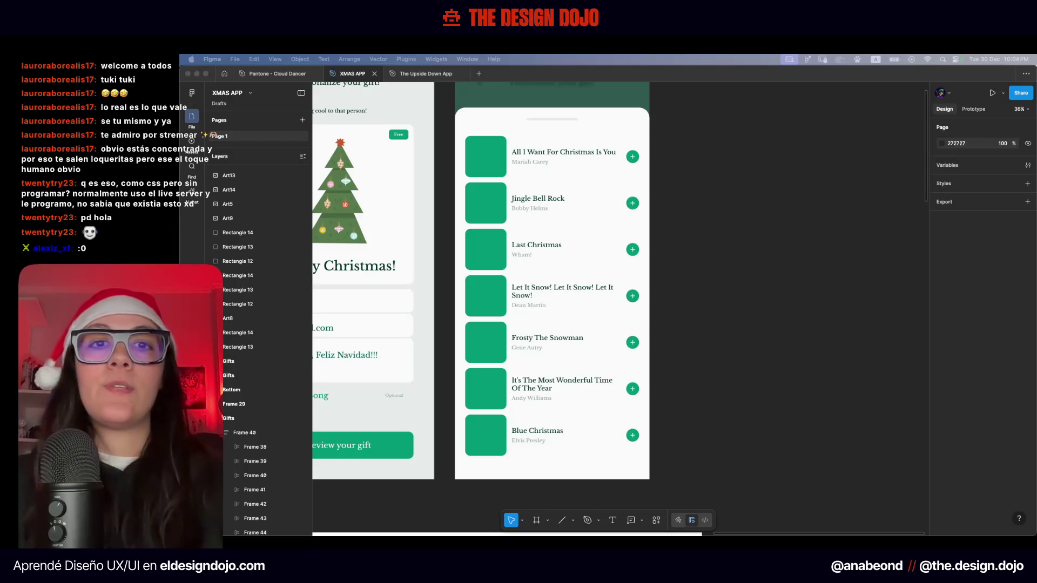
{"action": "key", "text": "ctrl+Up"}
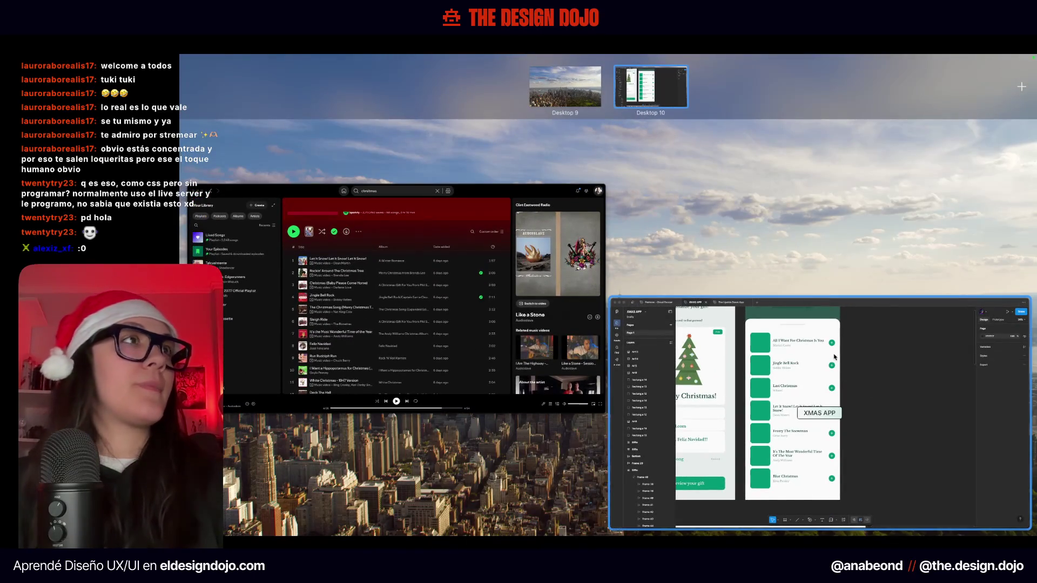
{"action": "left_click", "coordinate": [835, 357]}
Bring the Spotify Christmas playlist to the front and mute the playback
{"action": "key", "text": "ctrl+Up"}
{"action": "left_click", "coordinate": [395, 205]}
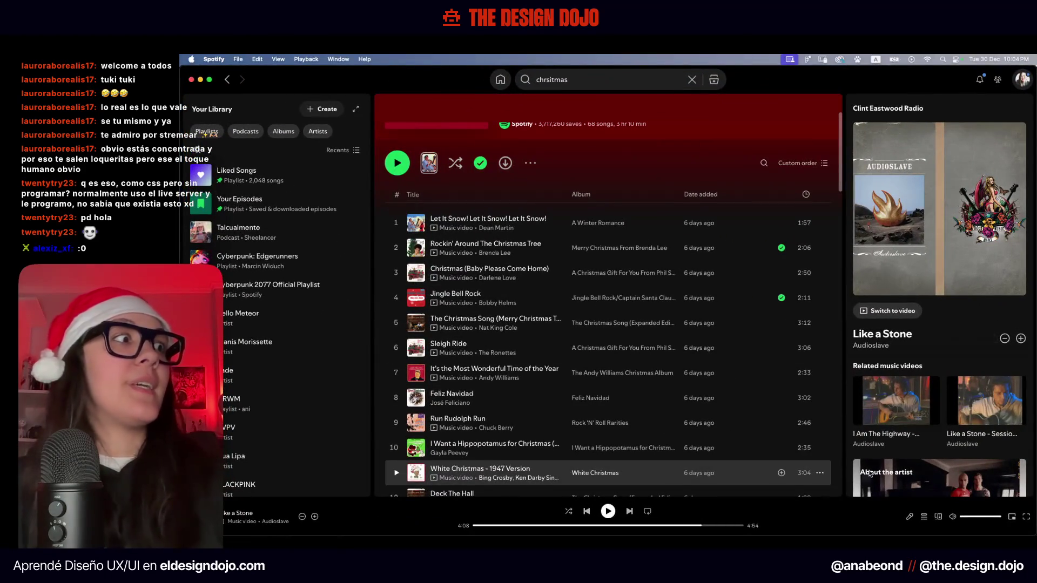
{"action": "left_click", "coordinate": [952, 518]}
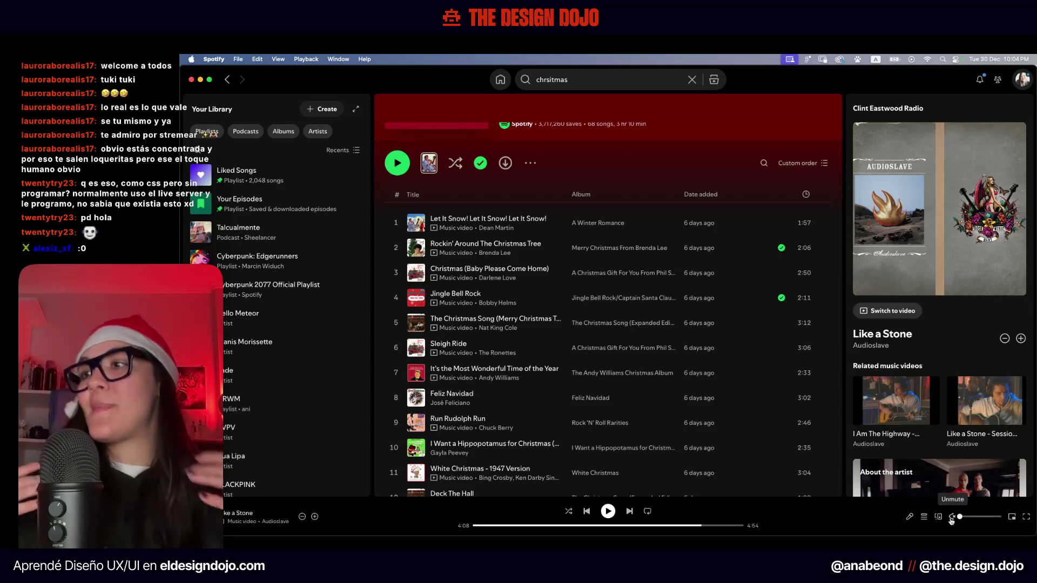
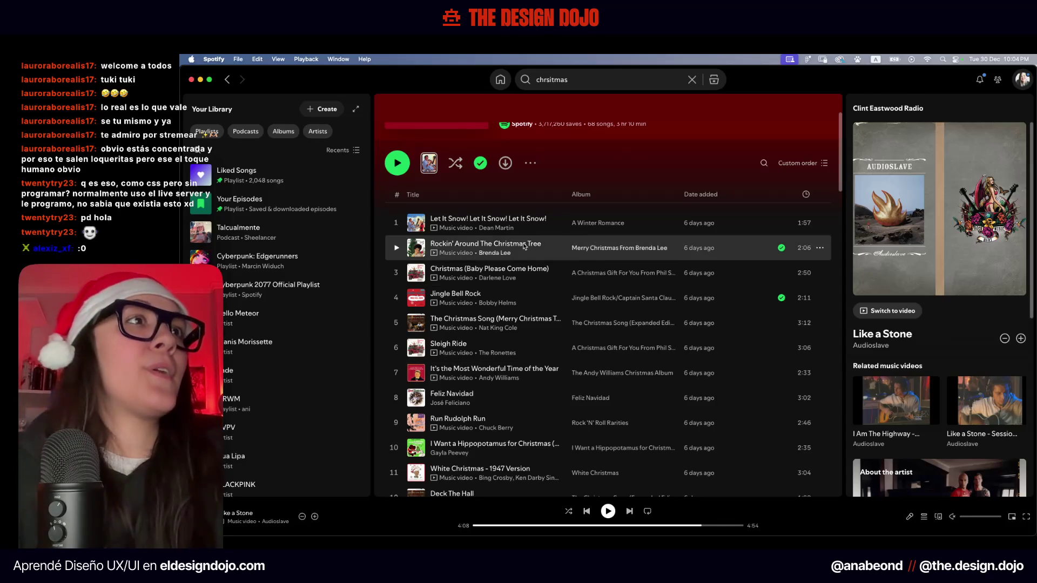
Search 'all i want' and play All I Want for Christmas Is You from Merry Christmas
{"action": "scroll", "coordinate": [449, 372], "scroll_direction": "down", "scroll_amount": 3}
{"action": "scroll", "coordinate": [453, 362], "scroll_direction": "down", "scroll_amount": 5}
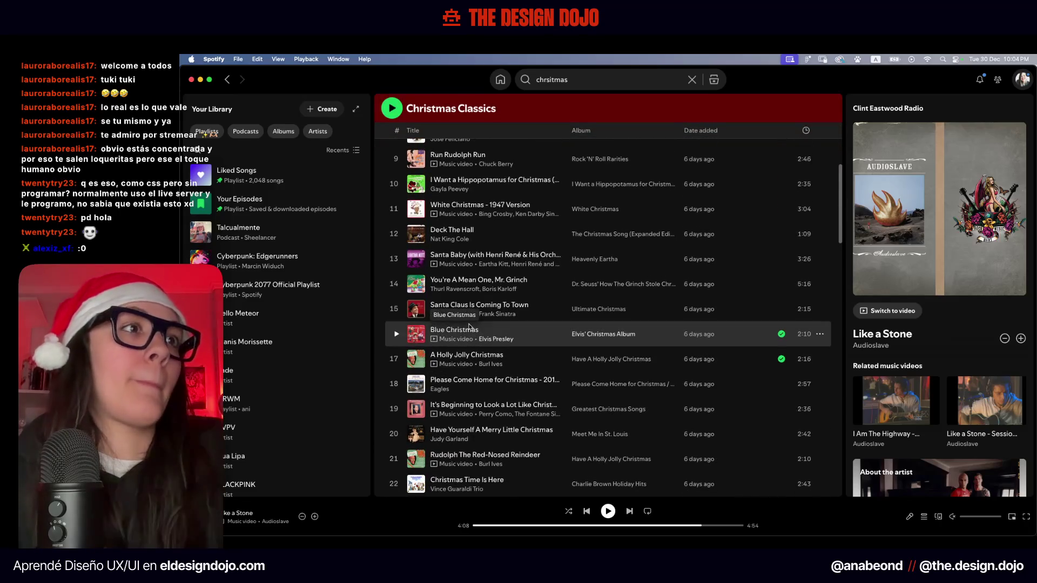
{"action": "scroll", "coordinate": [469, 327], "scroll_direction": "down", "scroll_amount": 4}
{"action": "scroll", "coordinate": [469, 327], "scroll_direction": "down", "scroll_amount": 4}
{"action": "scroll", "coordinate": [470, 327], "scroll_direction": "down", "scroll_amount": 4}
{"action": "scroll", "coordinate": [470, 327], "scroll_direction": "up", "scroll_amount": 20}
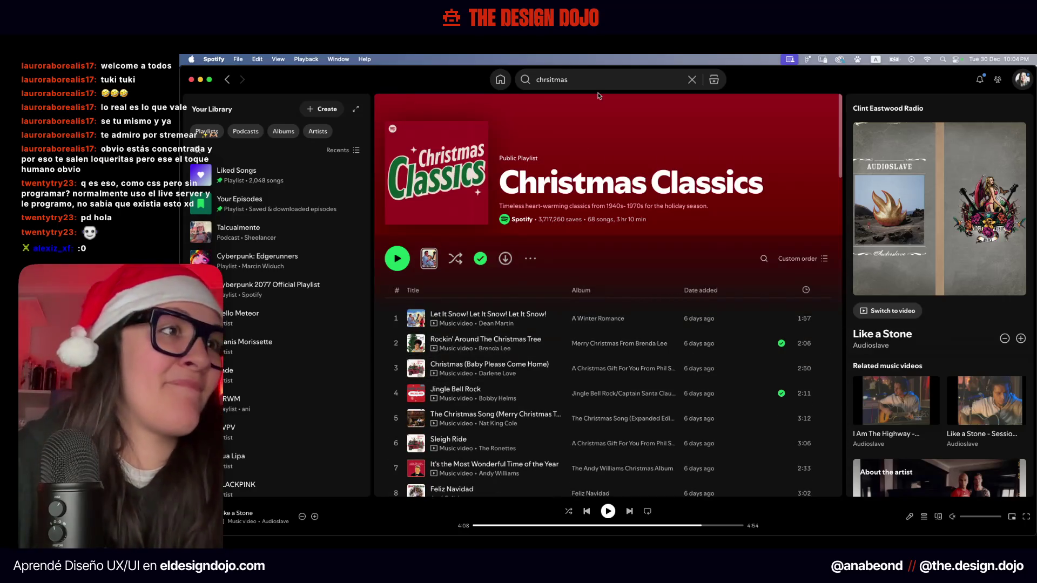
{"action": "left_click", "coordinate": [598, 78]}
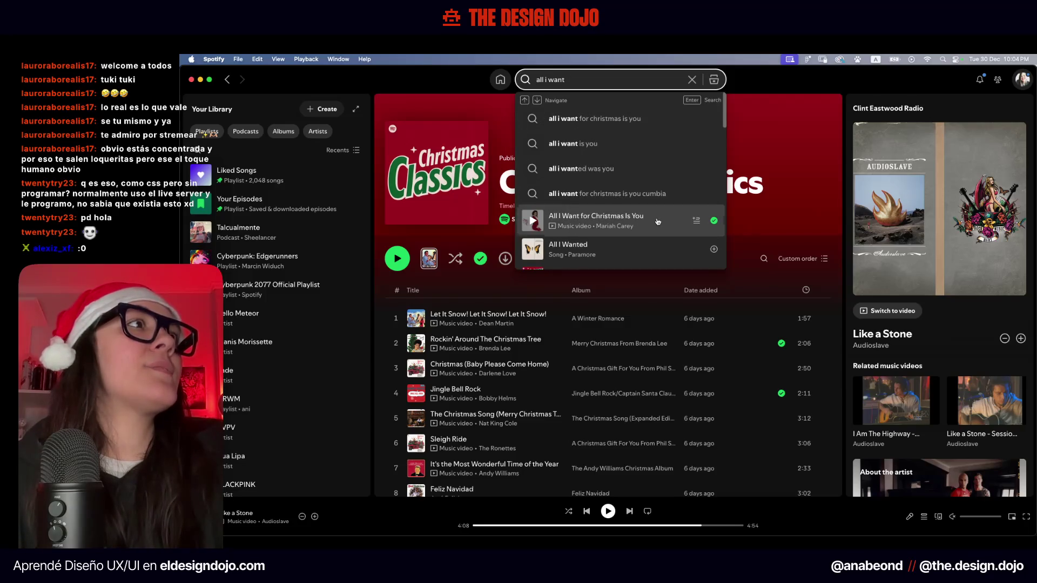
{"action": "left_click", "coordinate": [627, 221]}
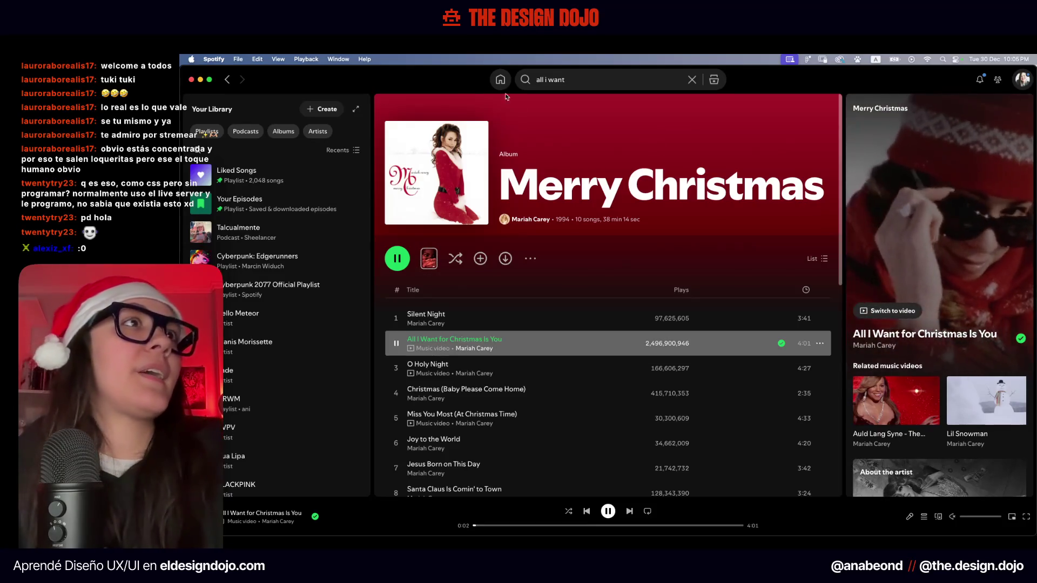
Screenshot the enlarged Merry Christmas album cover, then close the cover view
{"action": "left_click", "coordinate": [455, 189]}
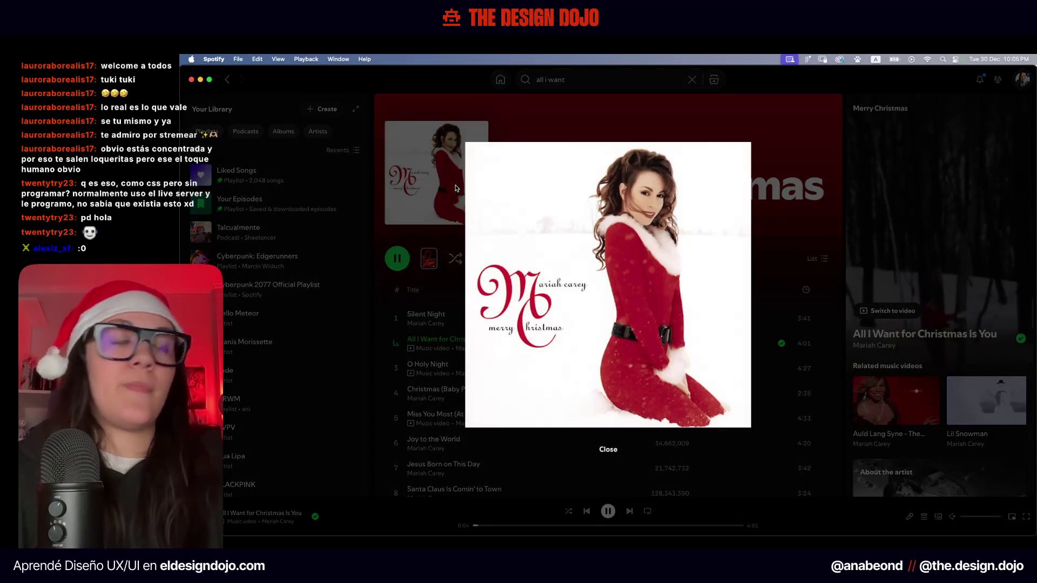
{"action": "key", "text": "super+shift+4"}
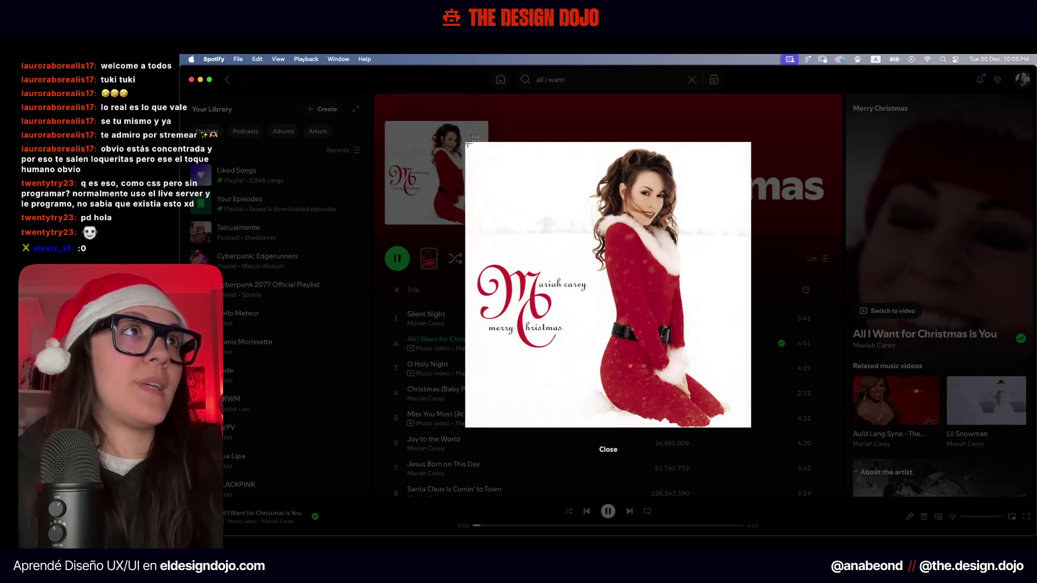
{"action": "mouse_move", "coordinate": [467, 143]}
{"action": "left_mouse_down"}
{"action": "mouse_move", "coordinate": [732, 431]}
{"action": "mouse_move", "coordinate": [750, 429]}
{"action": "left_mouse_up"}
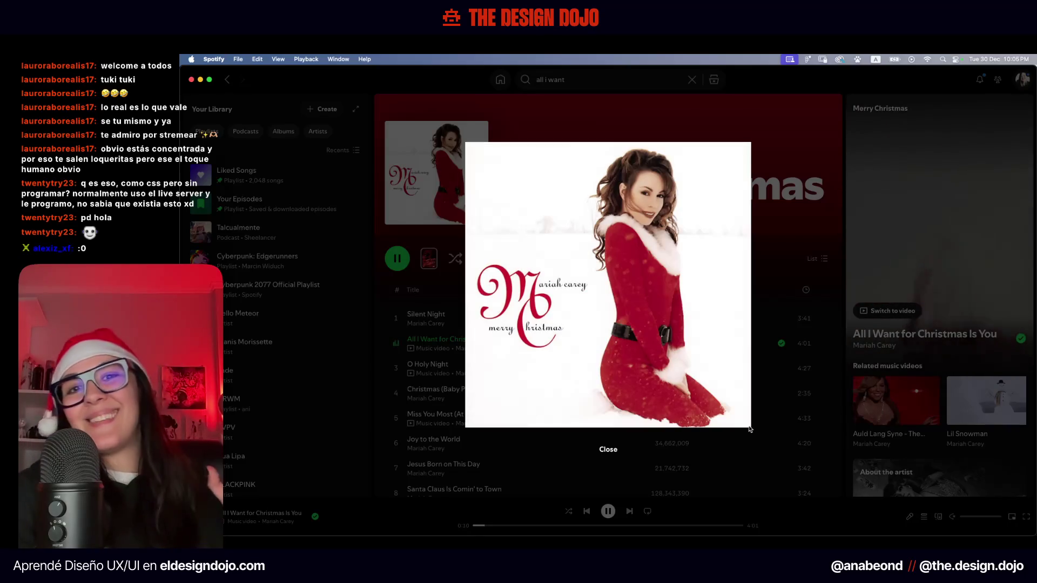
{"action": "left_click", "coordinate": [750, 428]}
{"action": "key", "text": "ctrl+Up"}
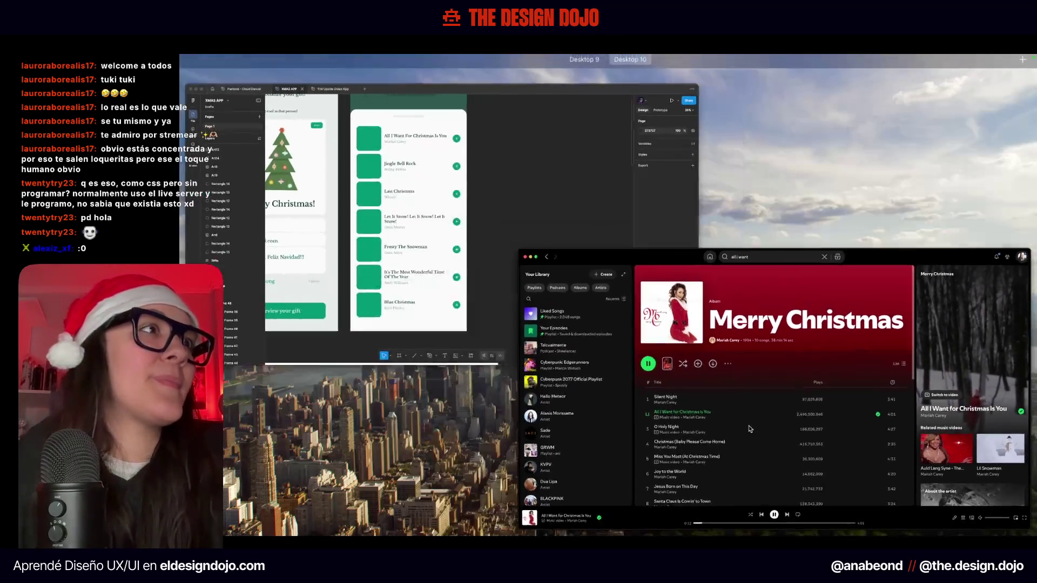
Search 'jingle bell rock' and open the Jingle Bell Rock music-video result
{"action": "left_click", "coordinate": [501, 287]}
{"action": "key", "text": "ctrl+Left"}
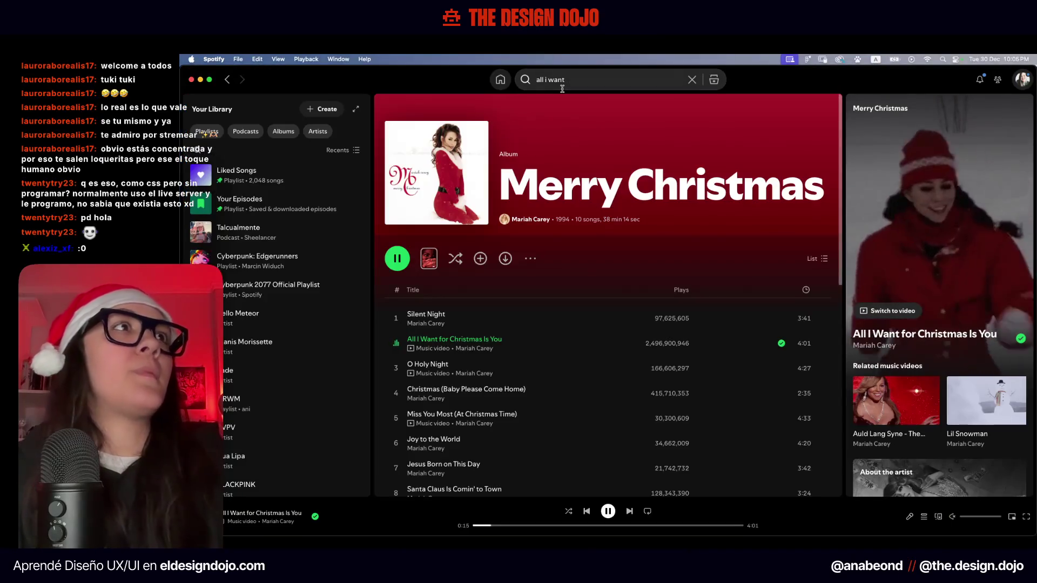
{"action": "left_click", "coordinate": [562, 88]}
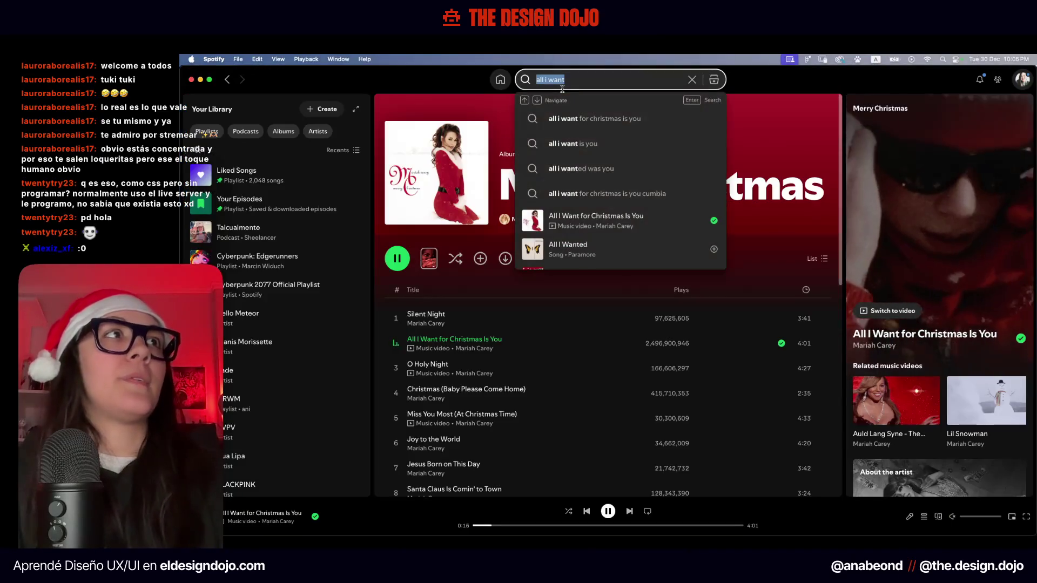
{"action": "type", "text": "jingle e"}
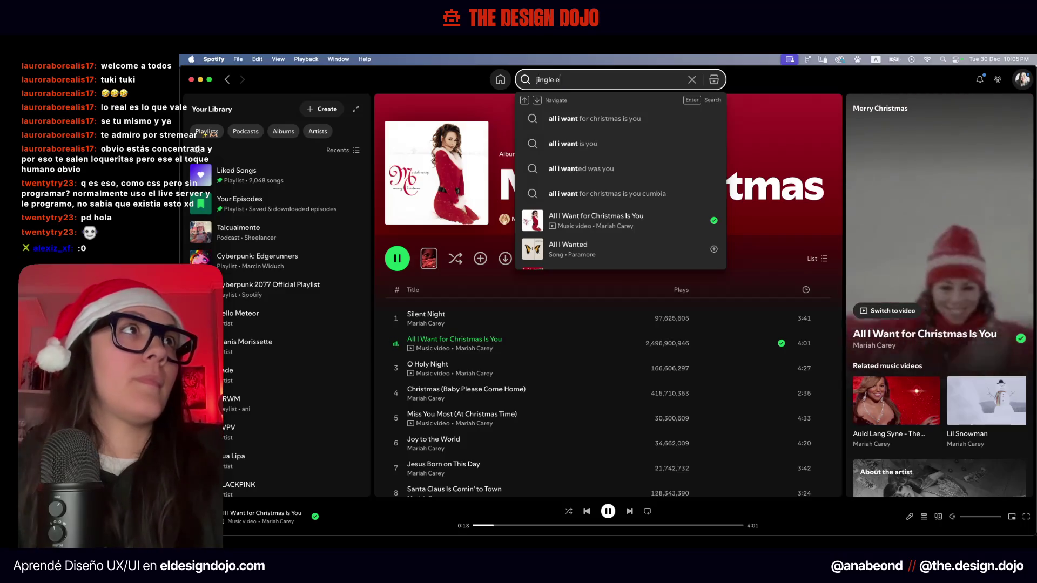
{"action": "key", "text": "BackSpace"}
{"action": "type", "text": "bell rock"}
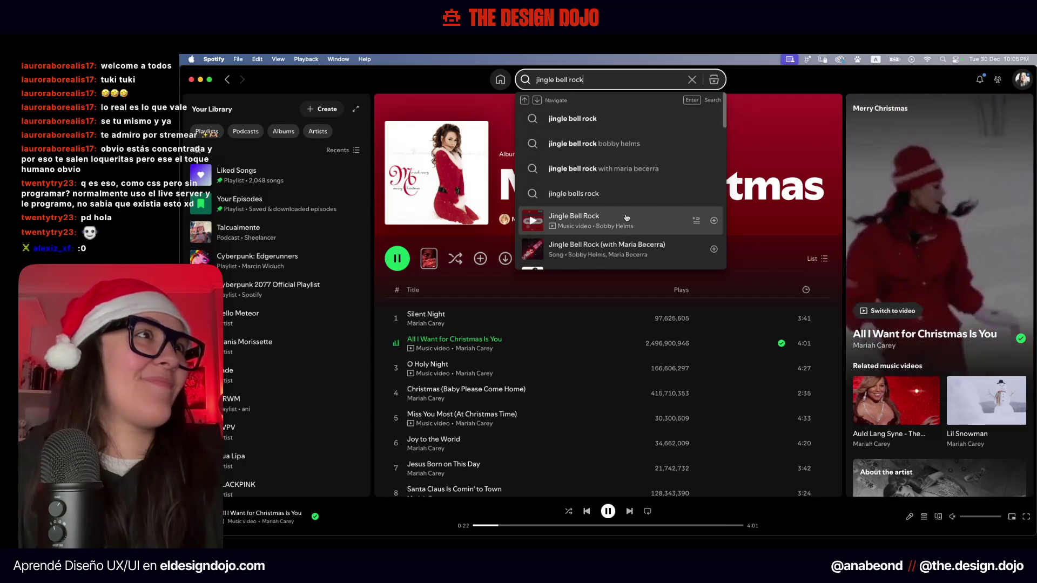
{"action": "left_click", "coordinate": [660, 216]}
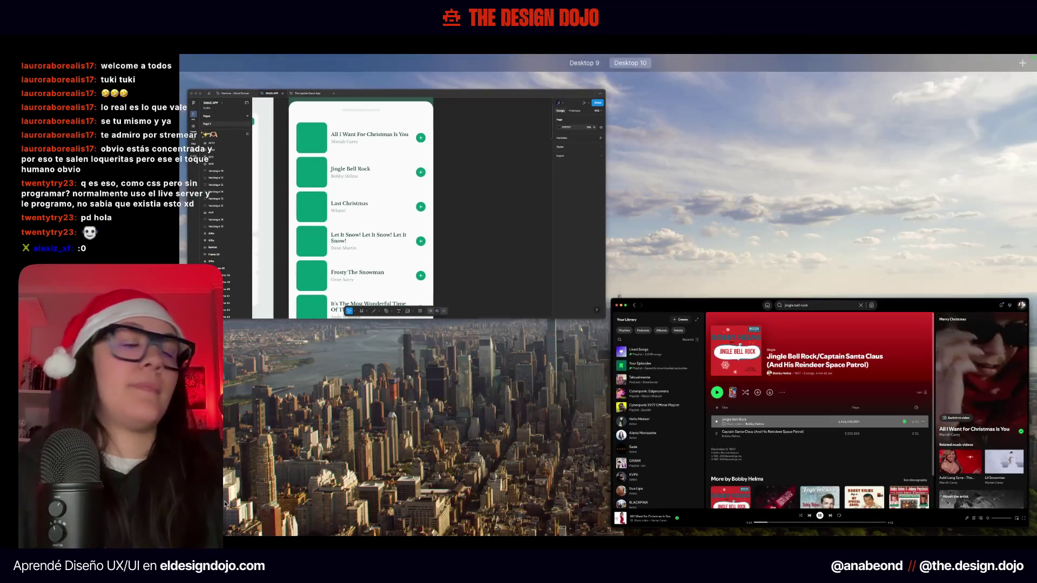
Pause playback and screenshot the enlarged Jingle Bell Rock cover art, then close it
{"action": "key", "text": "ctrl+Right"}
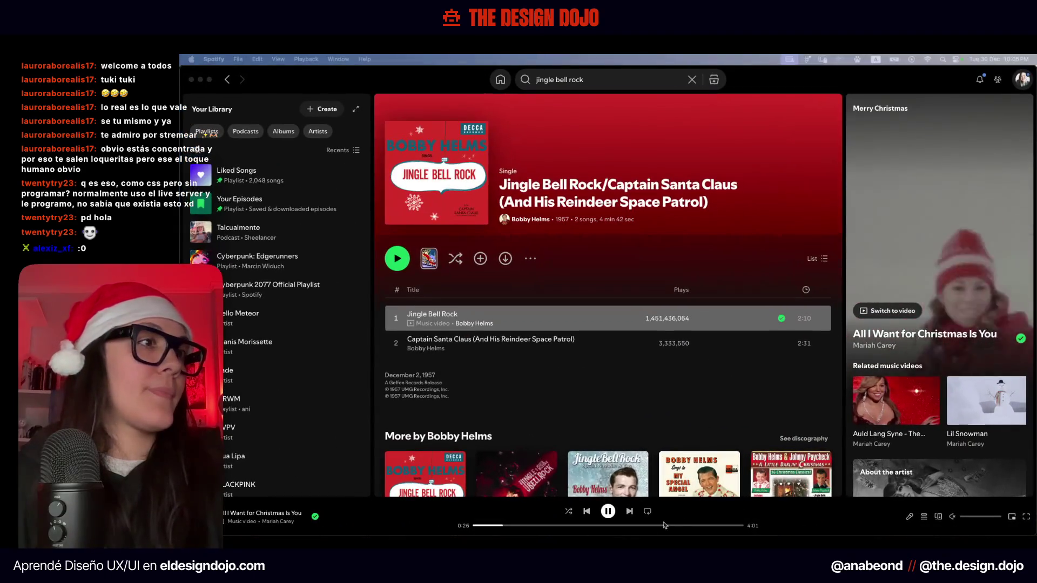
{"action": "left_click", "coordinate": [683, 306]}
{"action": "key", "text": "space"}
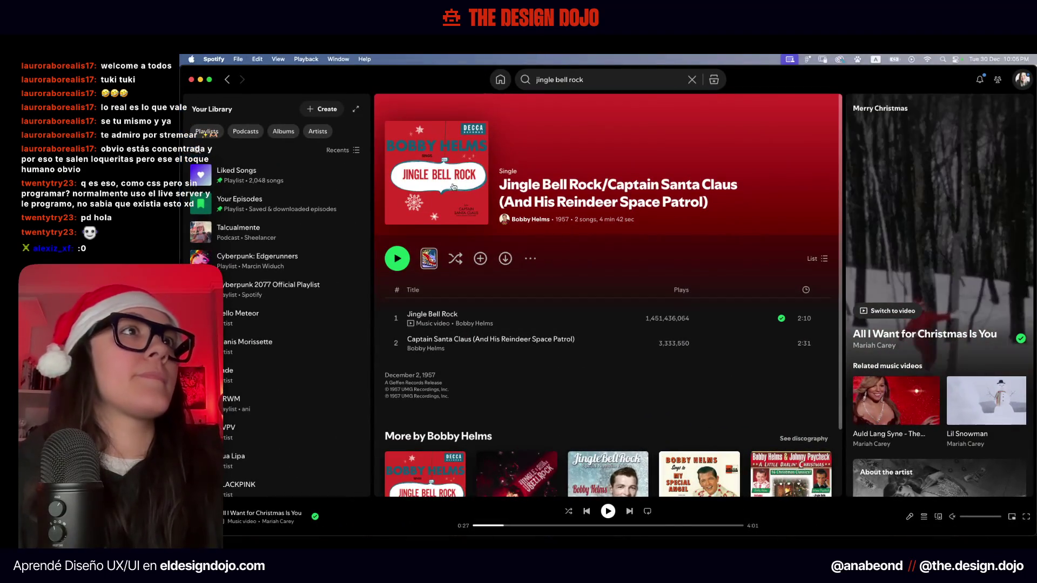
{"action": "left_click", "coordinate": [464, 195]}
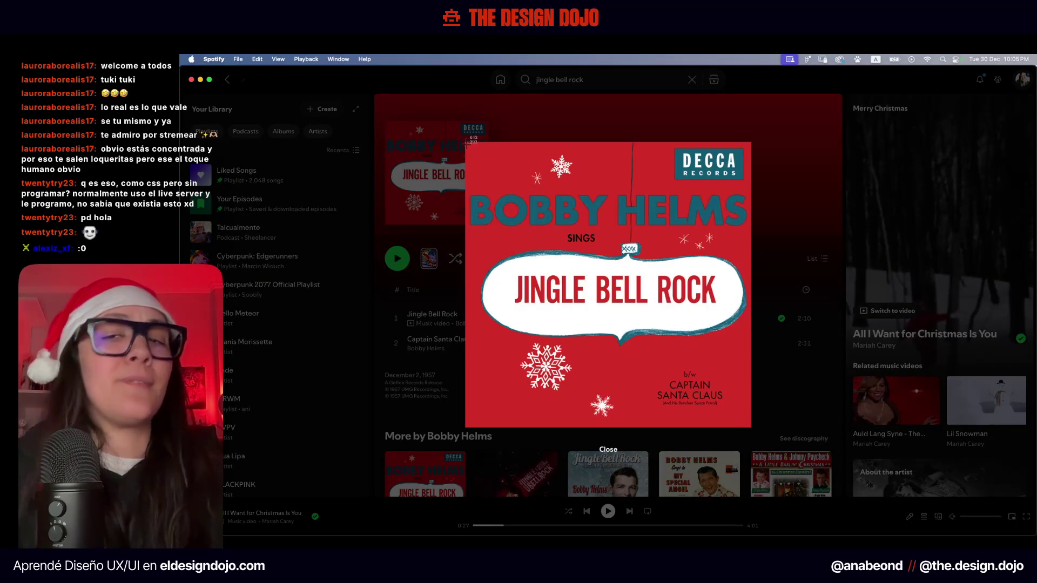
{"action": "left_click_drag", "start_coordinate": [467, 141], "coordinate": [750, 429]}
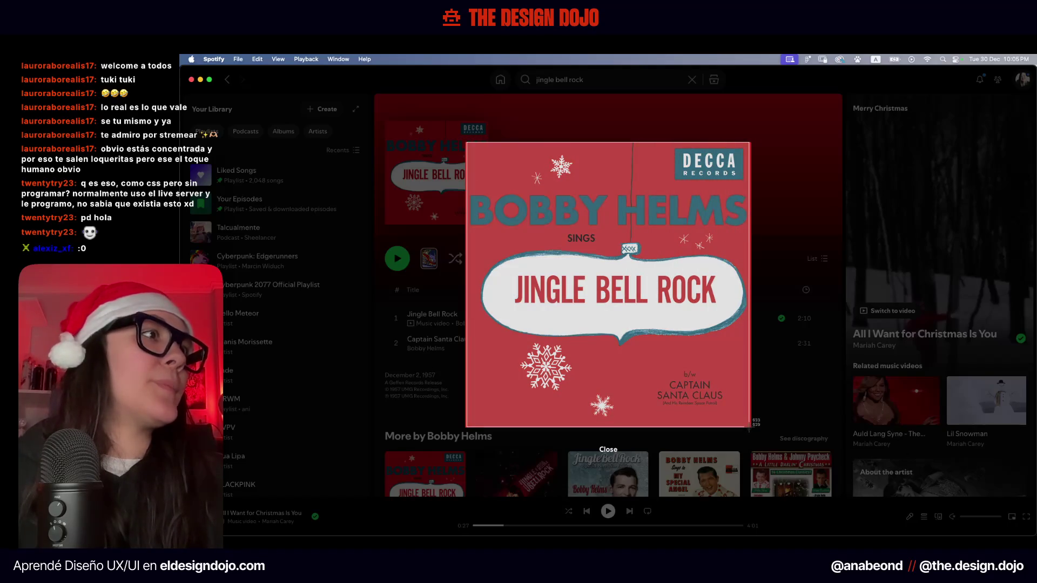
{"action": "left_click_drag", "start_coordinate": [749, 428], "coordinate": [750, 428]}
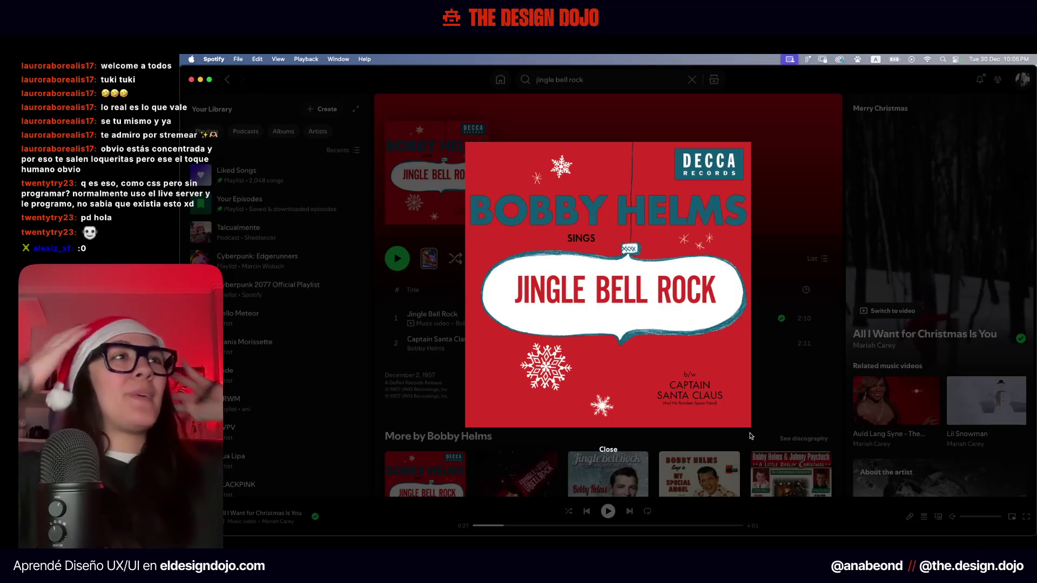
{"action": "left_click", "coordinate": [750, 436]}
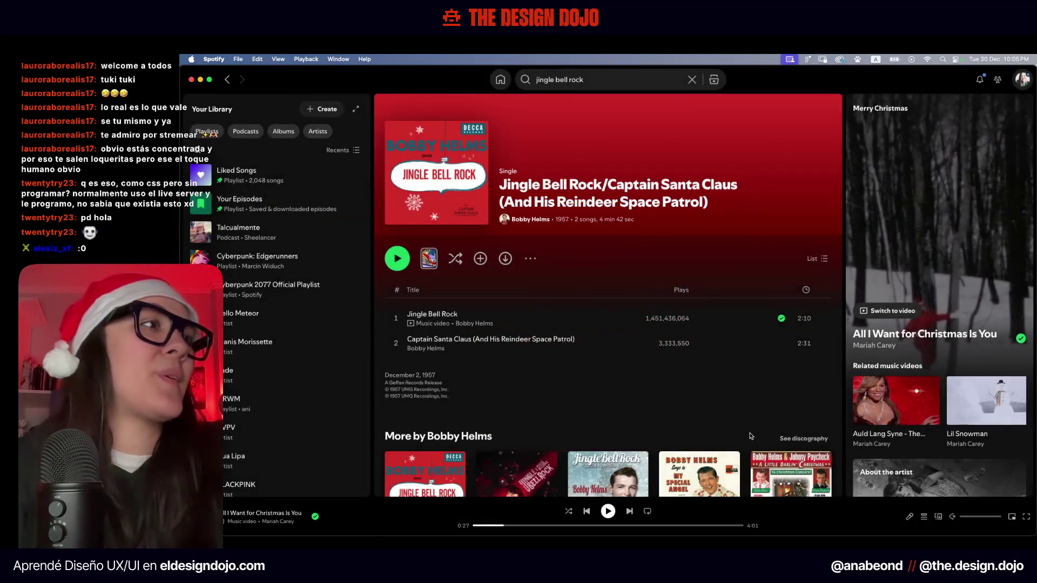
{"action": "key", "text": "ctrl+Up"}
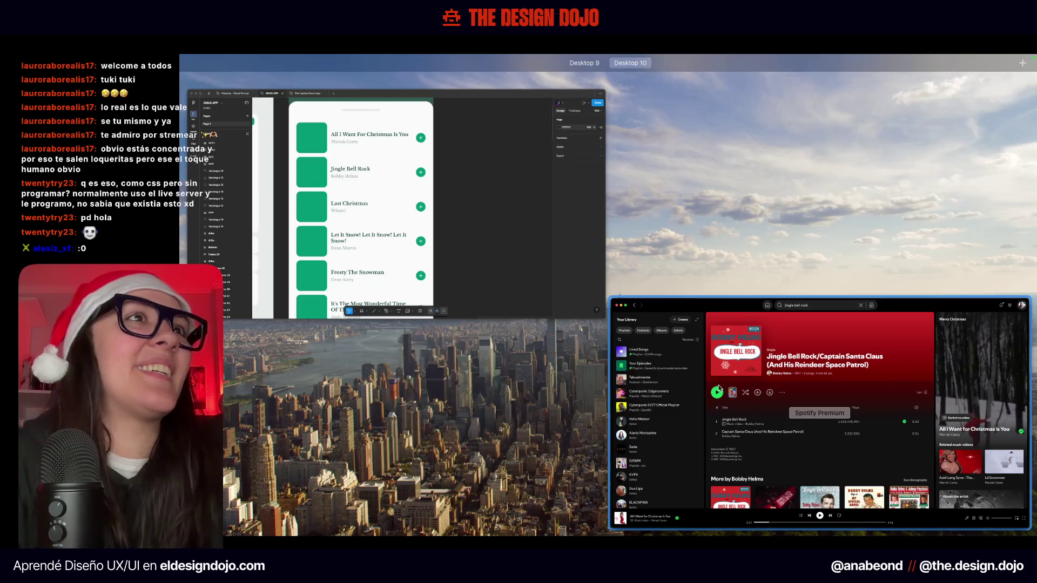
Search 'last christmas' and play the Last Christmas single
{"action": "left_click", "coordinate": [633, 315]}
{"action": "double_click", "coordinate": [576, 79]}
{"action": "triple_click", "coordinate": [581, 80]}
{"action": "type", "text": "last christmas"}
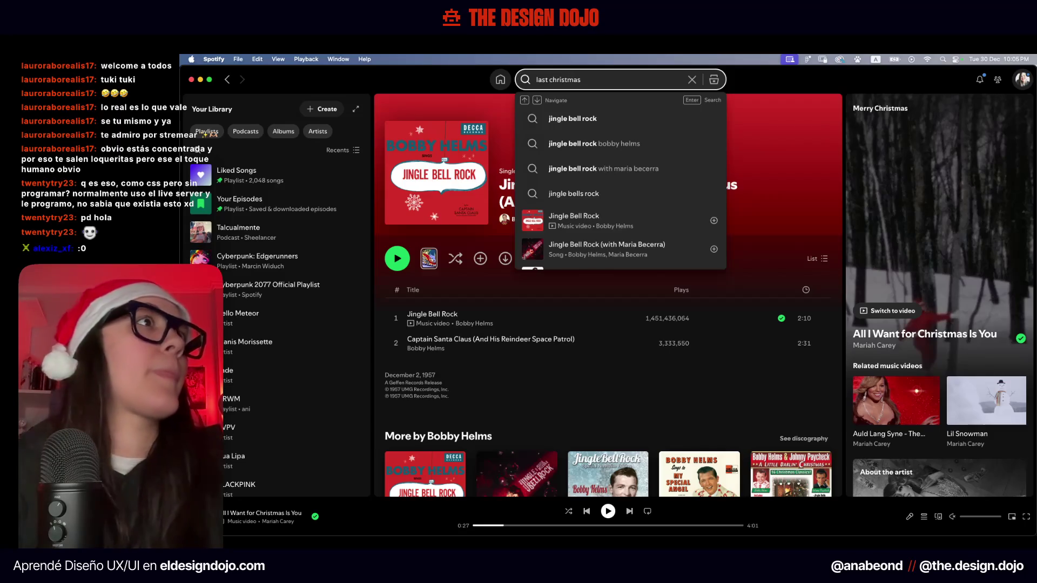
{"action": "key", "text": "Return"}
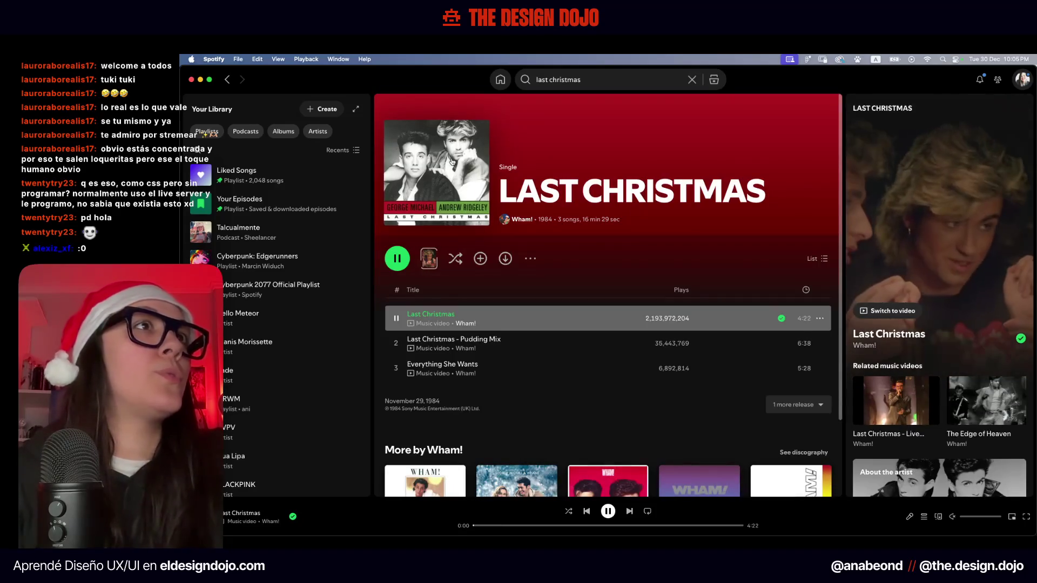
{"action": "left_click", "coordinate": [453, 161]}
Screenshot the enlarged Last Christmas cover art, then close the cover view
{"action": "left_click", "coordinate": [642, 496]}
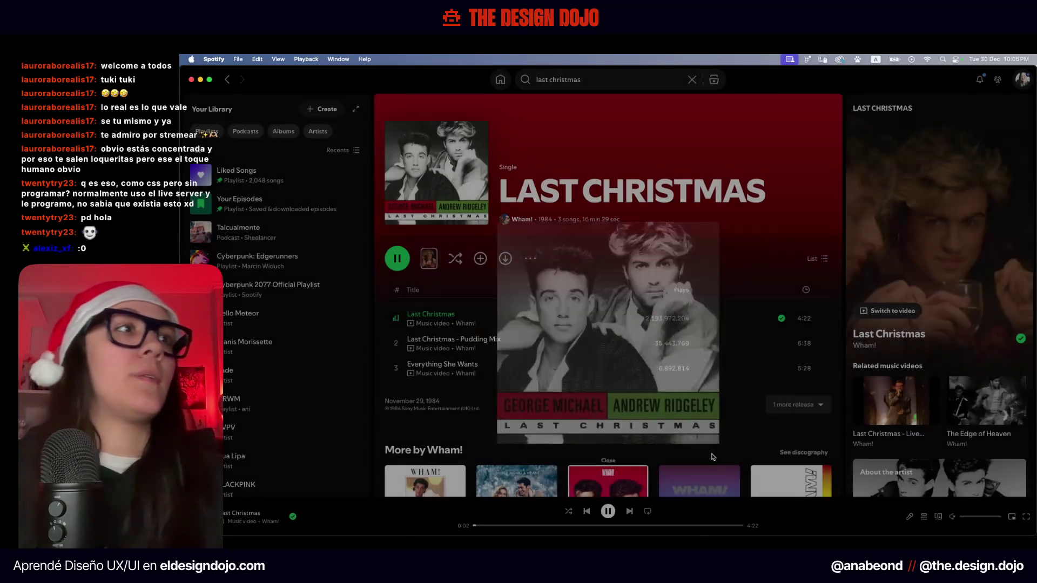
{"action": "left_click", "coordinate": [437, 172]}
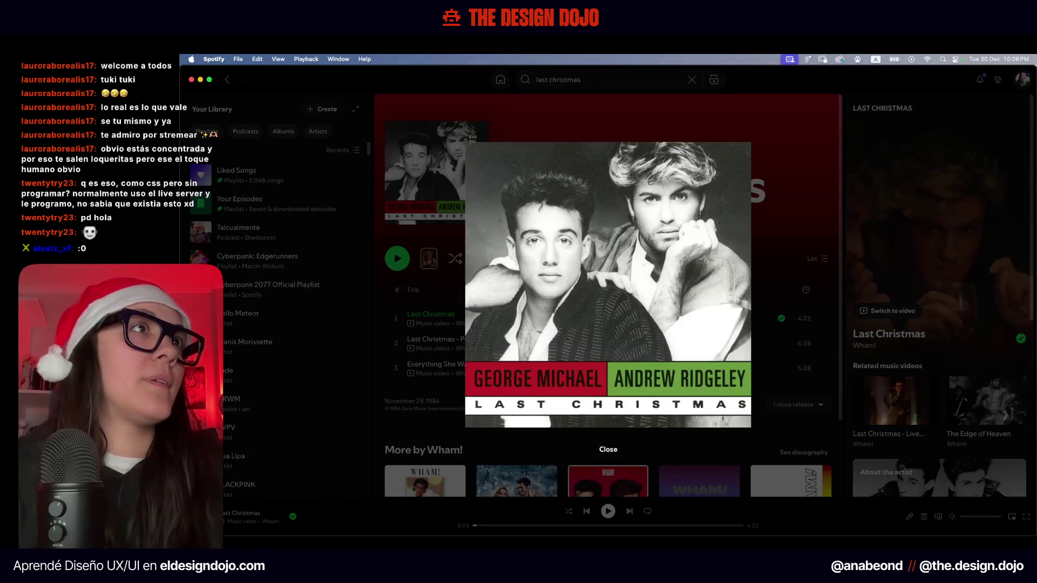
{"action": "left_click_drag", "start_coordinate": [465, 143], "coordinate": [750, 428]}
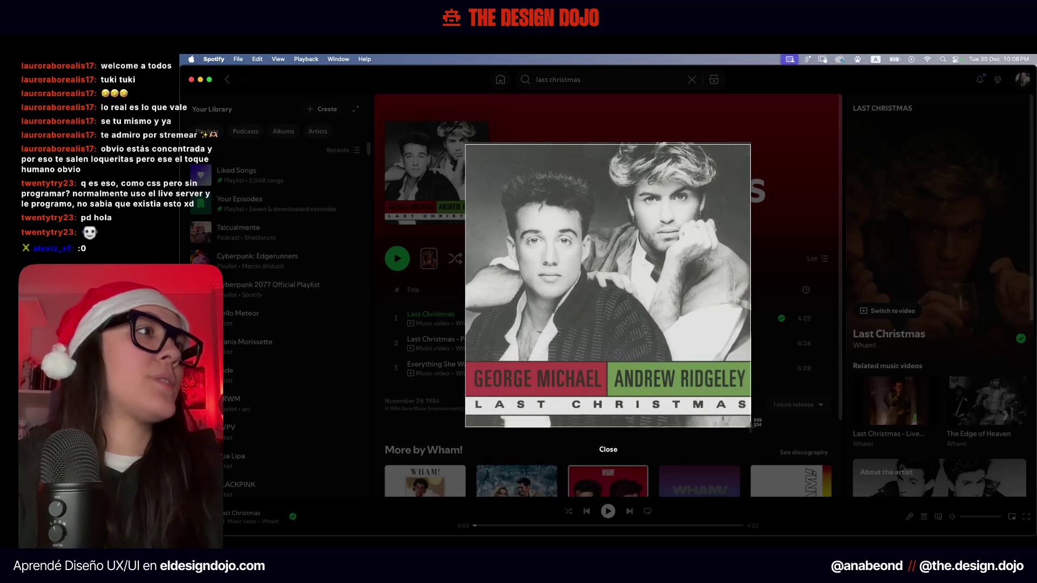
{"action": "left_click_drag", "start_coordinate": [750, 427], "coordinate": [751, 428]}
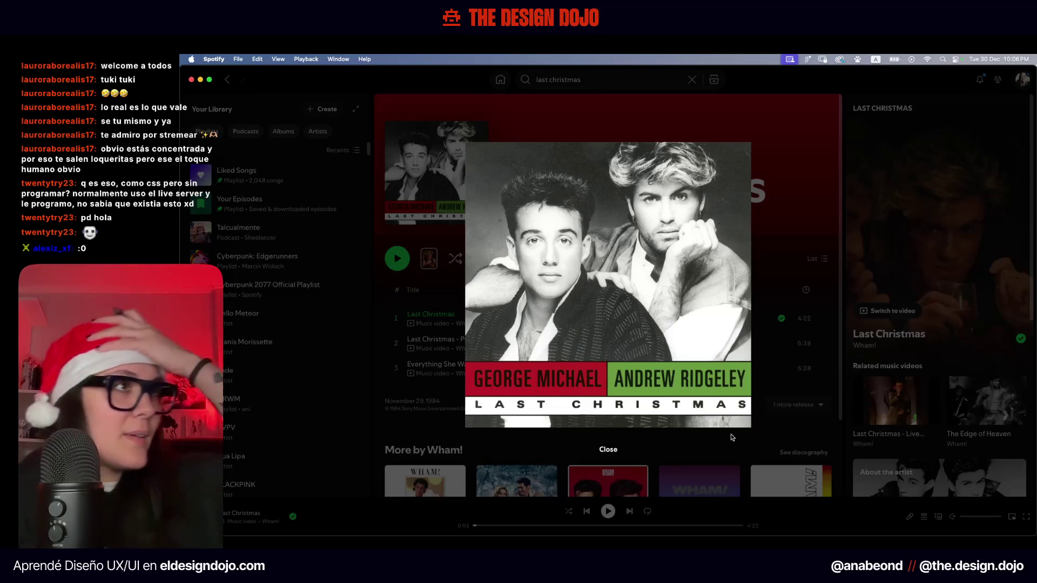
{"action": "left_click", "coordinate": [730, 437]}
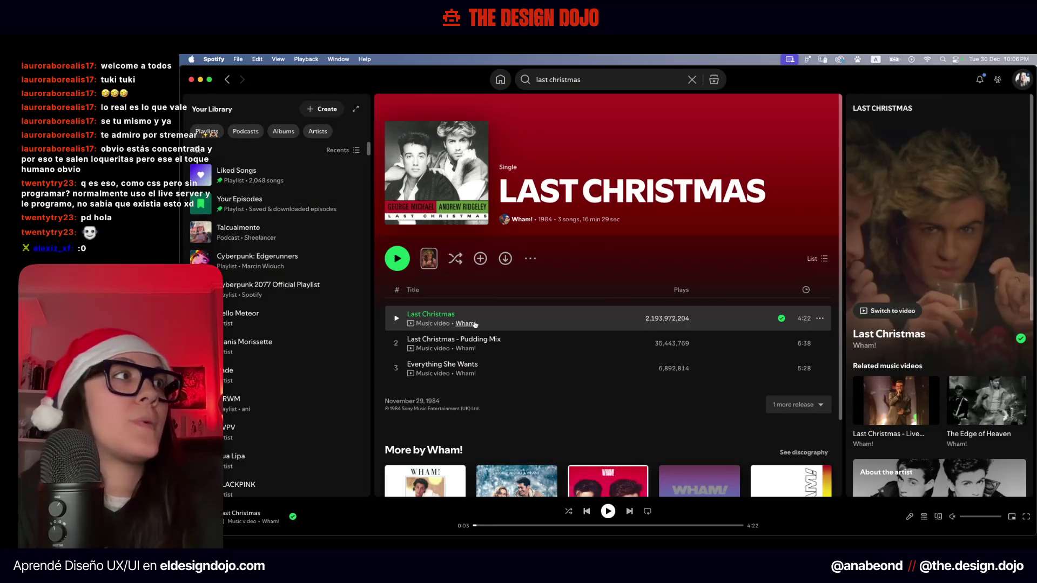
{"action": "key", "text": "ctrl+Up"}
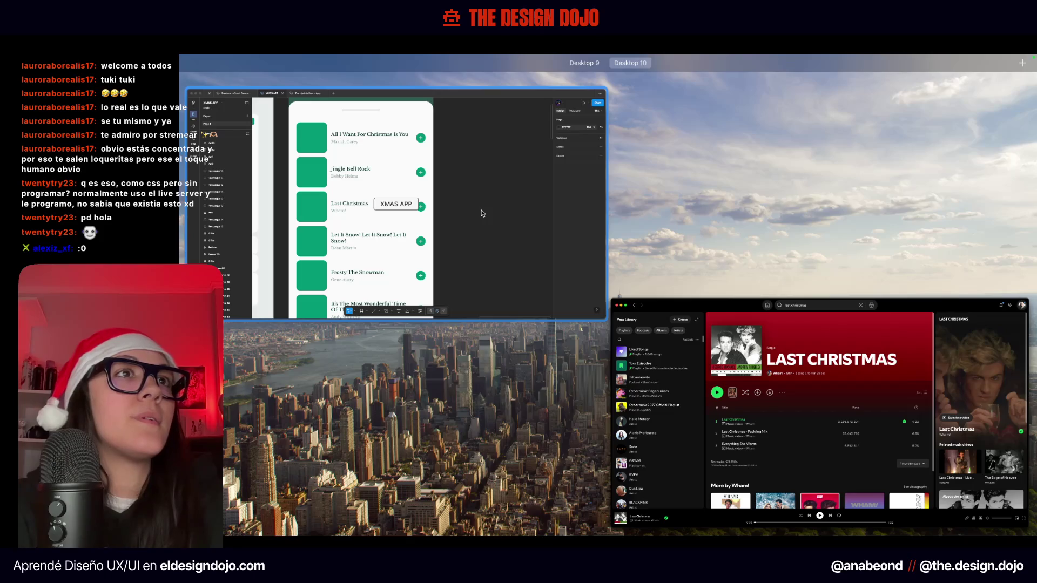
Search for Let It Snow, which first opens Frank Sinatra's version
{"action": "left_click", "coordinate": [716, 357]}
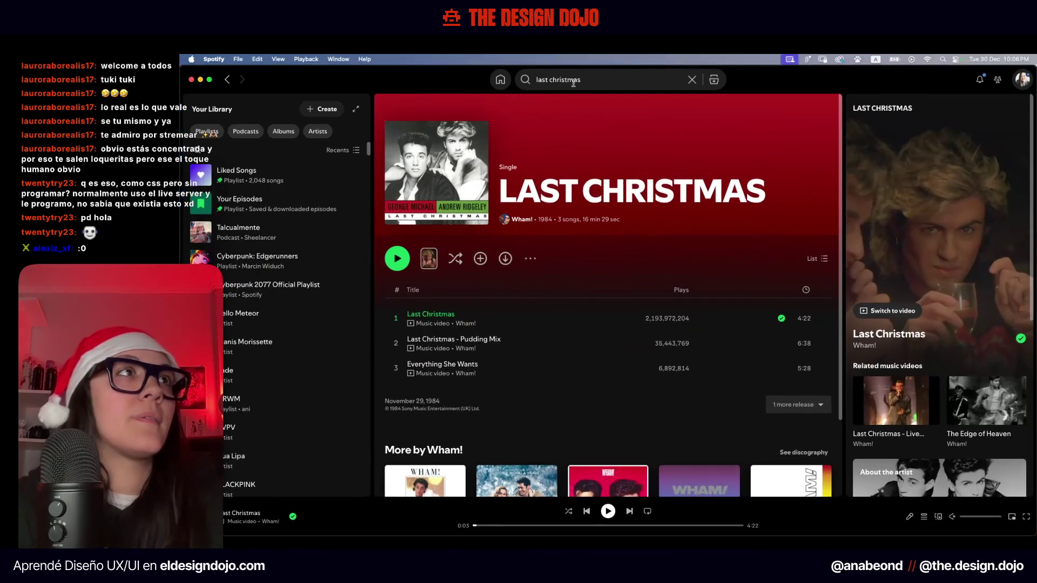
{"action": "left_click", "coordinate": [583, 78]}
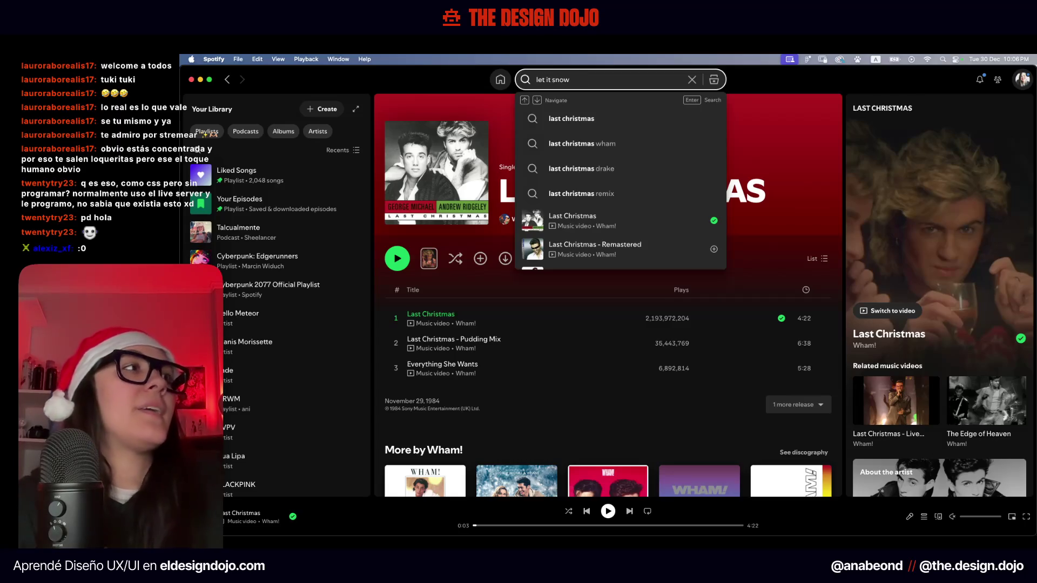
{"action": "type", "text": "let it snow"}
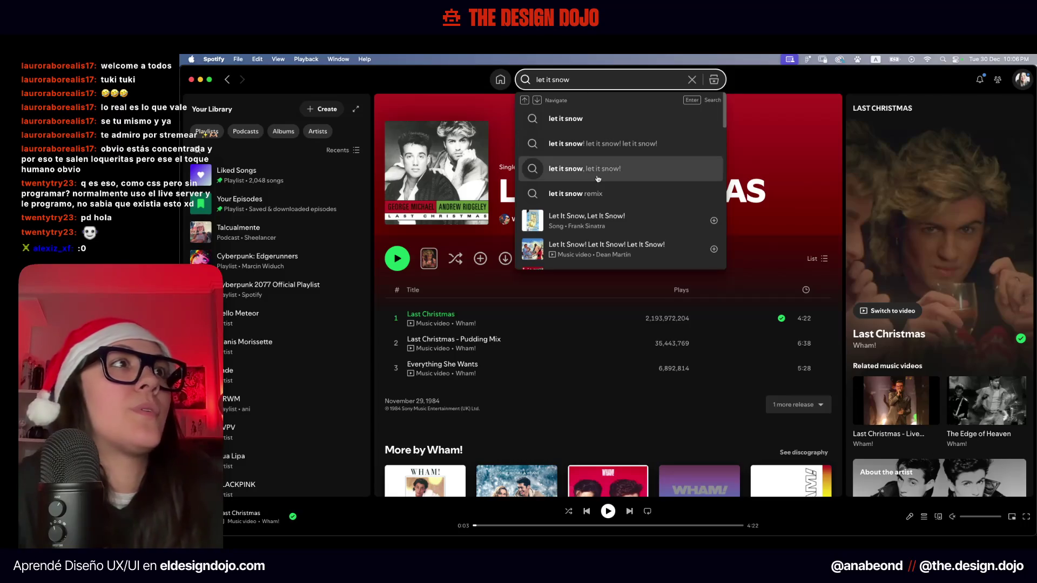
{"action": "left_click", "coordinate": [641, 232]}
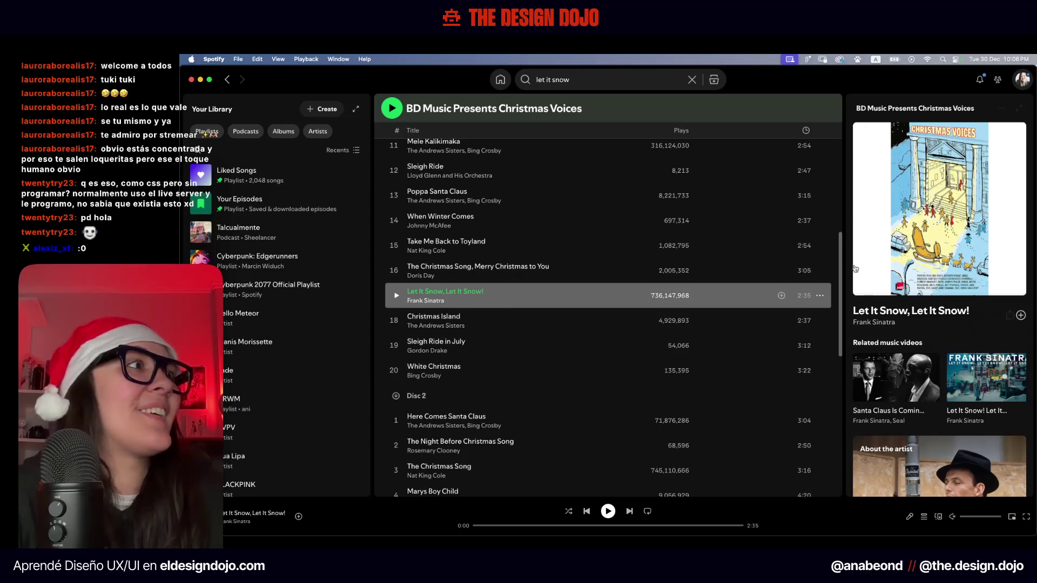
{"action": "key", "text": "ctrl+Up"}
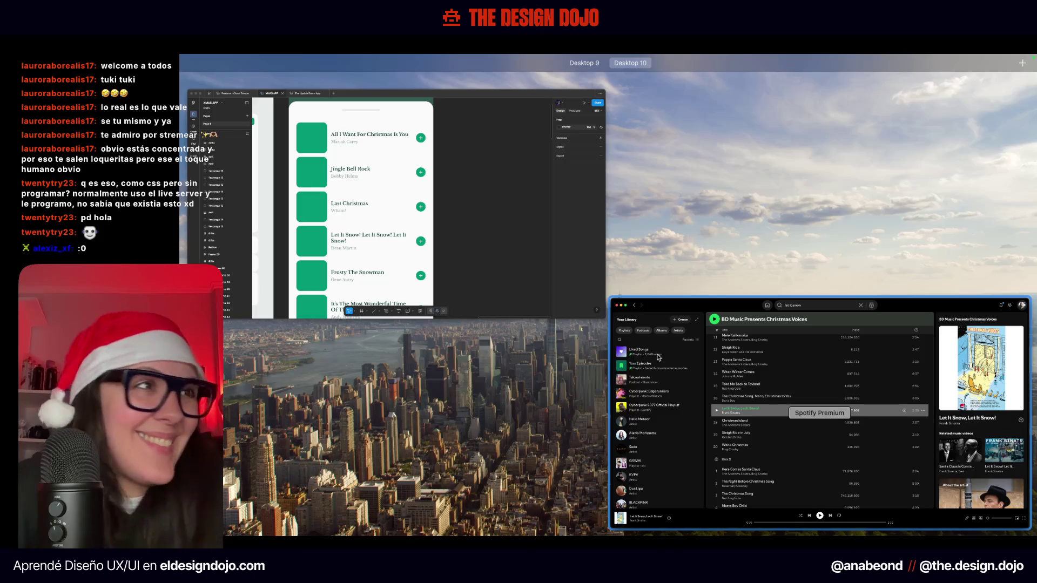
{"action": "mouse_move", "coordinate": [585, 63]}
{"action": "left_click", "coordinate": [712, 301]}
{"action": "key", "text": "ctrl+Up"}
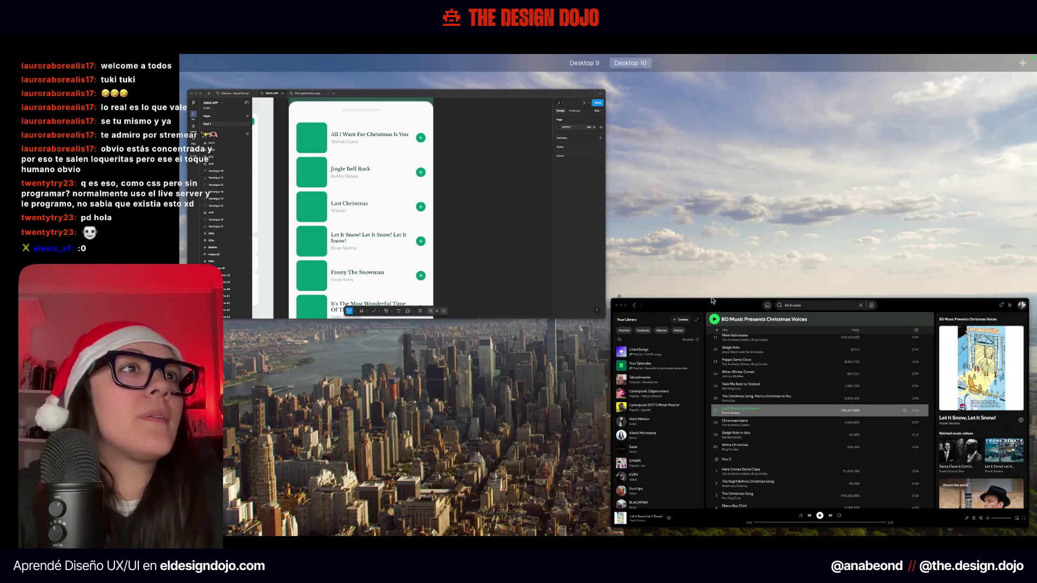
{"action": "left_click", "coordinate": [712, 300]}
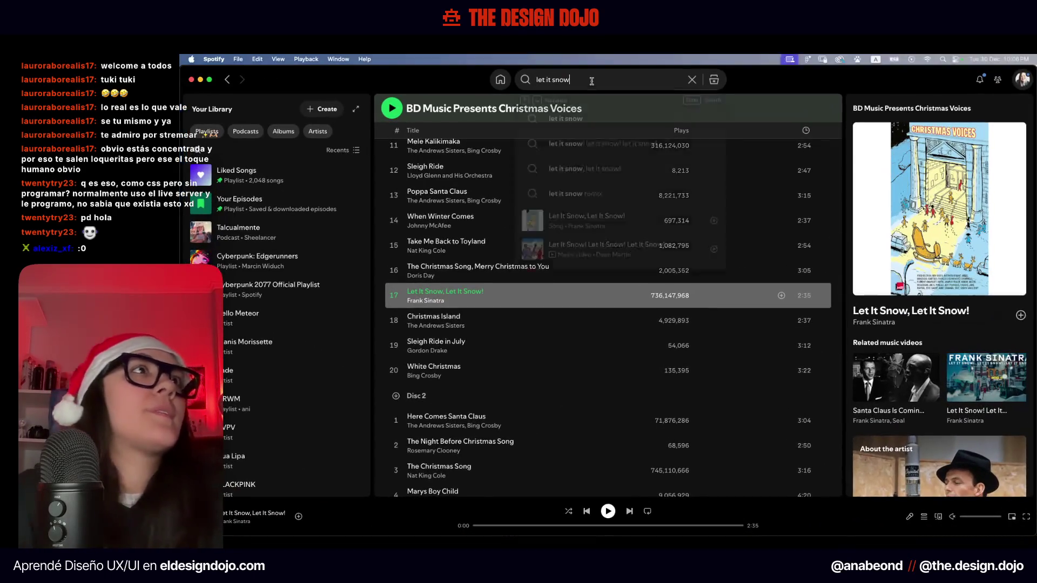
Refine to 'let it snow d', open Dean Martin's version, and screenshot the A Winter Romance cover
{"action": "left_click", "coordinate": [592, 81]}
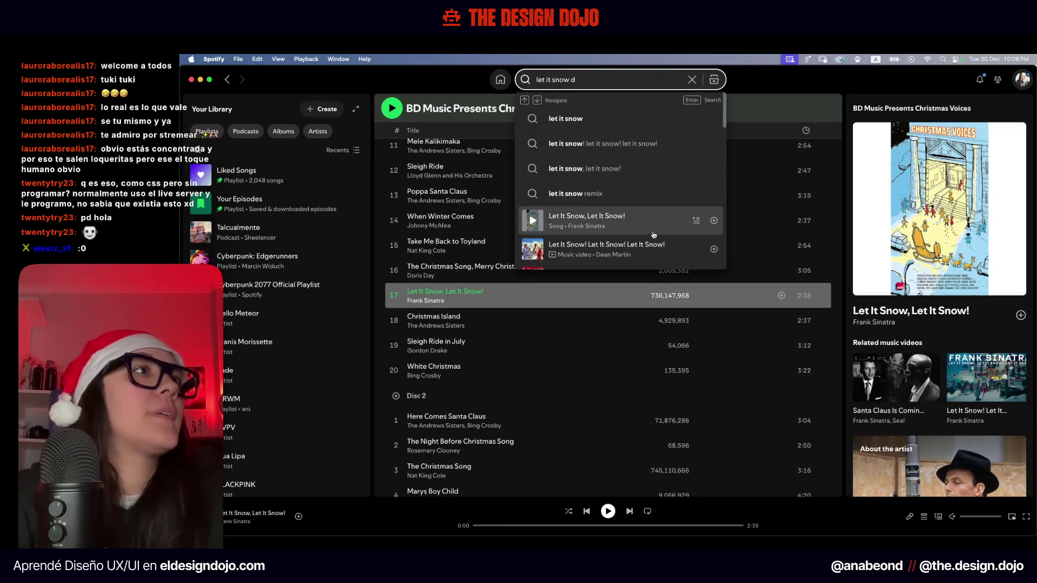
{"action": "left_click", "coordinate": [646, 228]}
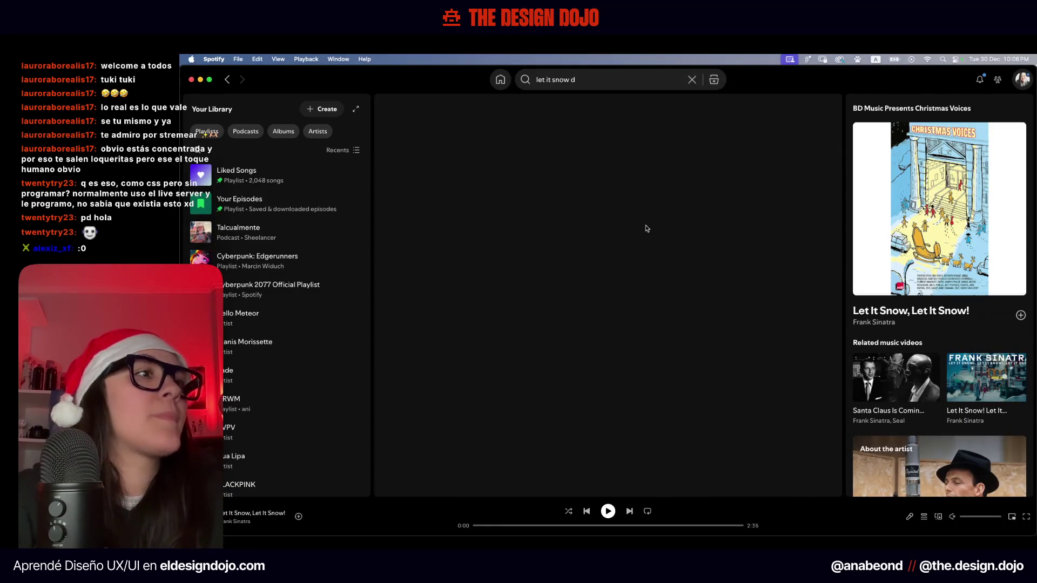
{"action": "left_click", "coordinate": [430, 182]}
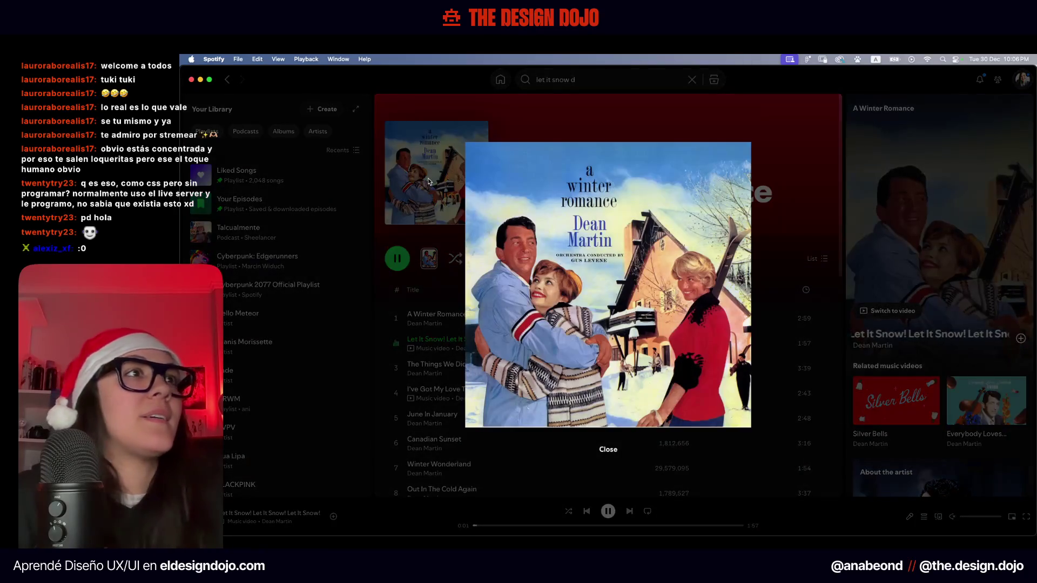
{"action": "key", "text": "super+shift+4"}
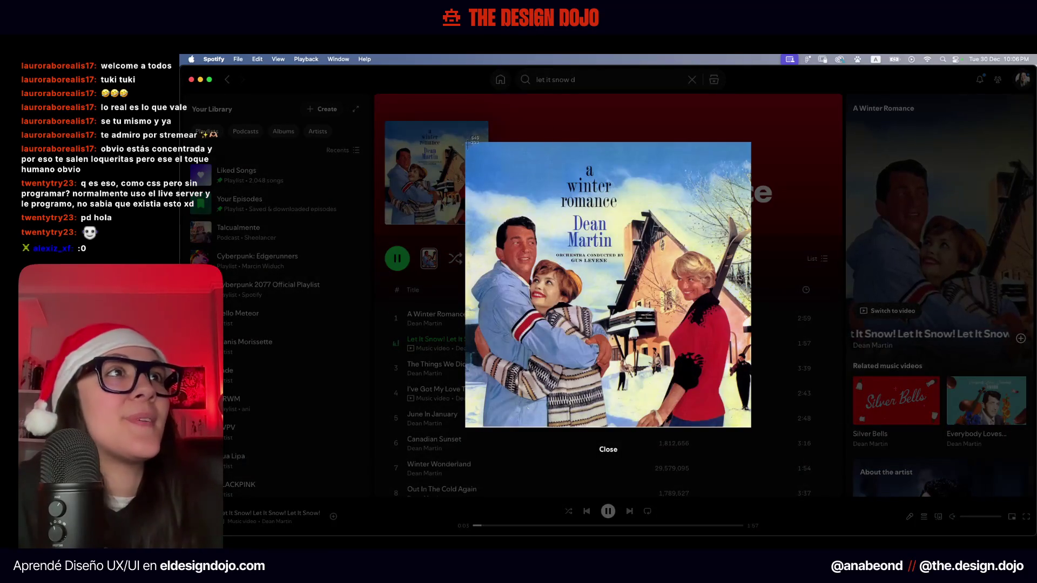
{"action": "mouse_move", "coordinate": [467, 142]}
{"action": "left_mouse_down"}
{"action": "mouse_move", "coordinate": [731, 427]}
{"action": "mouse_move", "coordinate": [750, 428]}
{"action": "left_mouse_up"}
{"action": "key", "text": "ctrl+Up"}
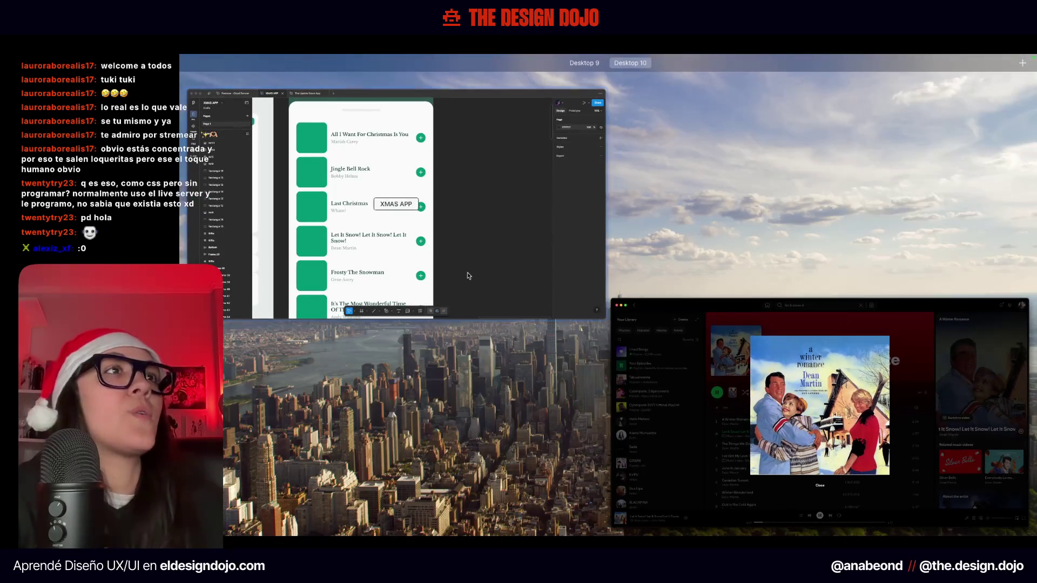
In the Figma XMAS APP list, confirm Frosty The Snowman is the next song
{"action": "left_click", "coordinate": [466, 256]}
{"action": "scroll", "coordinate": [530, 273], "scroll_direction": "down", "scroll_amount": 3}
{"action": "scroll", "coordinate": [567, 294], "scroll_direction": "down", "scroll_amount": 3}
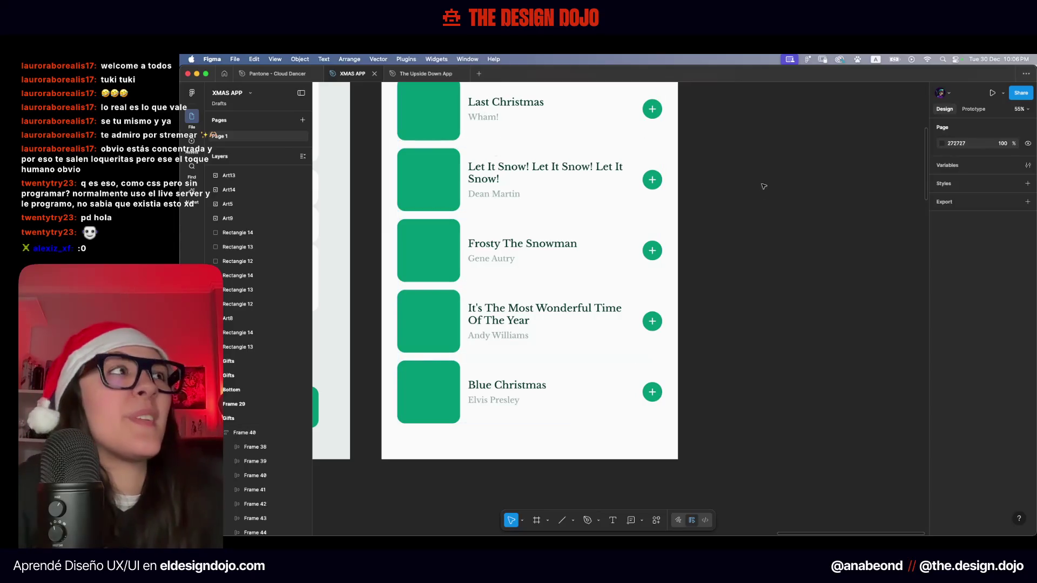
{"action": "scroll", "coordinate": [739, 201], "scroll_direction": "up", "scroll_amount": 1}
{"action": "scroll", "coordinate": [739, 200], "scroll_direction": "left", "scroll_amount": 1}
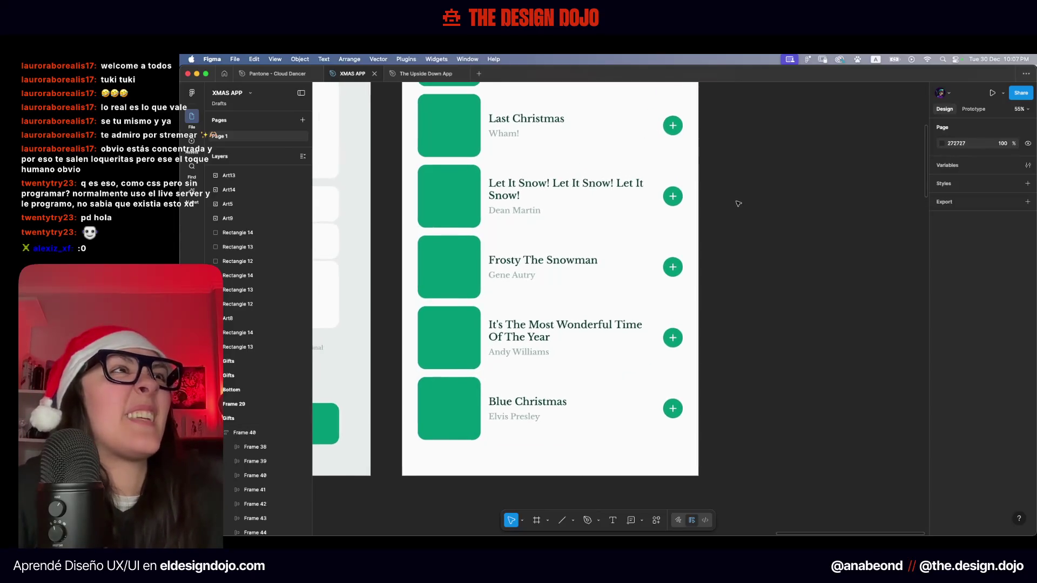
{"action": "scroll", "coordinate": [738, 203], "scroll_direction": "left", "scroll_amount": 1}
{"action": "scroll", "coordinate": [739, 203], "scroll_direction": "up", "scroll_amount": 1}
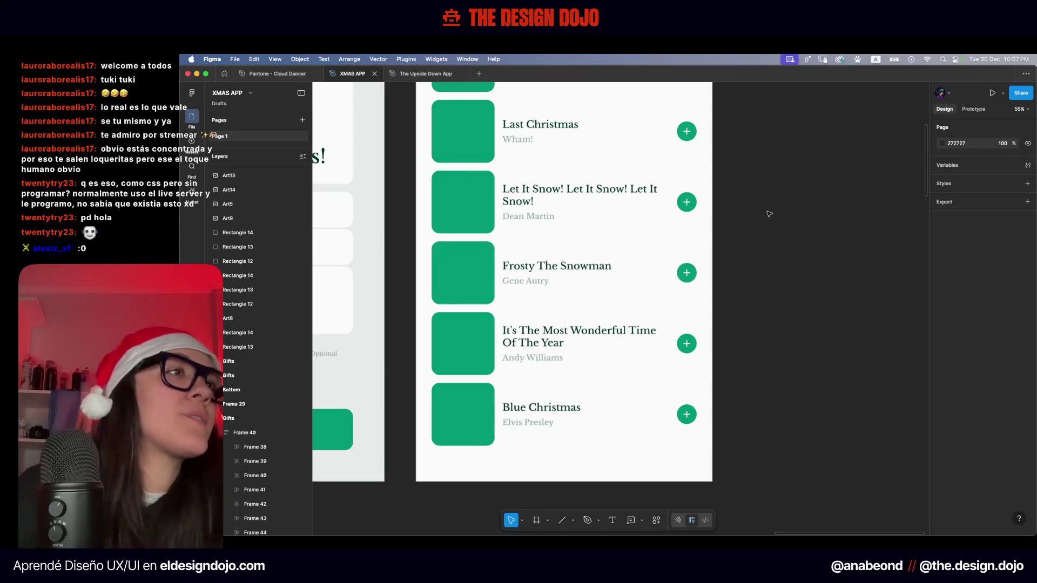
{"action": "left_click", "coordinate": [566, 272]}
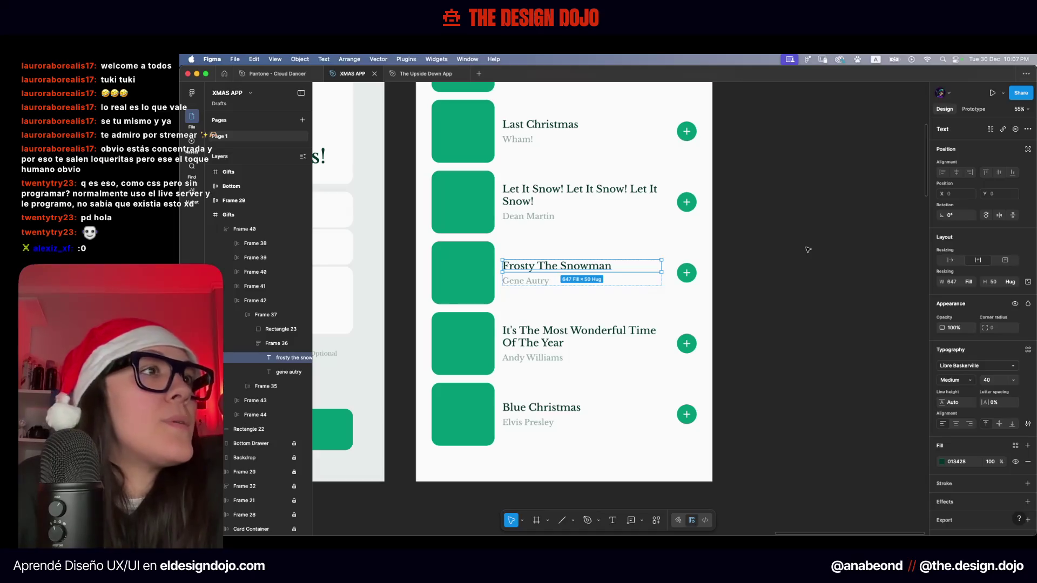
{"action": "left_click", "coordinate": [808, 249]}
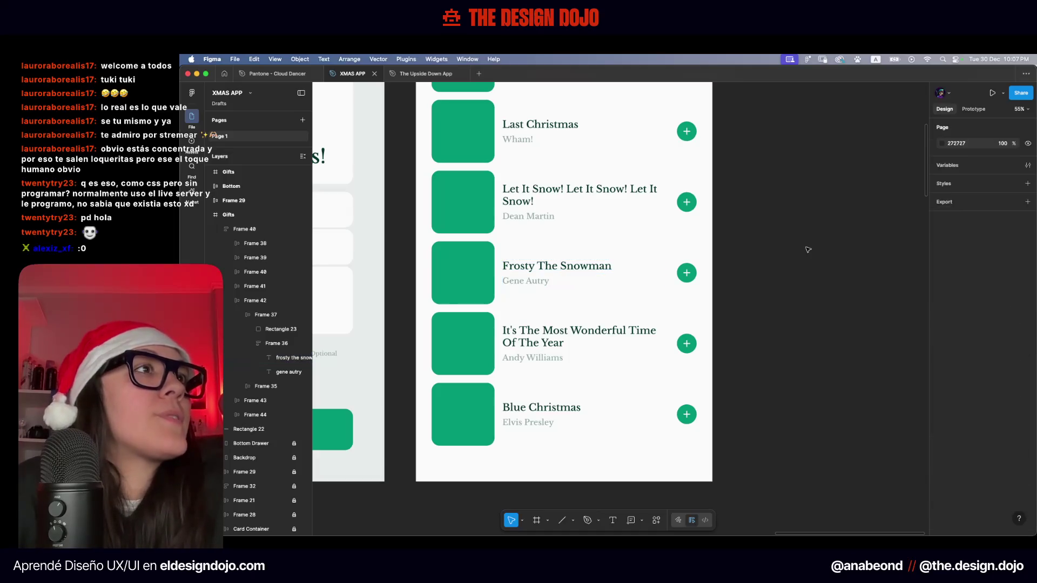
Back in Spotify, close the enlarged cover and start a new search
{"action": "key", "text": "super+Tab"}
{"action": "left_click", "coordinate": [568, 180]}
{"action": "left_click", "coordinate": [573, 79]}
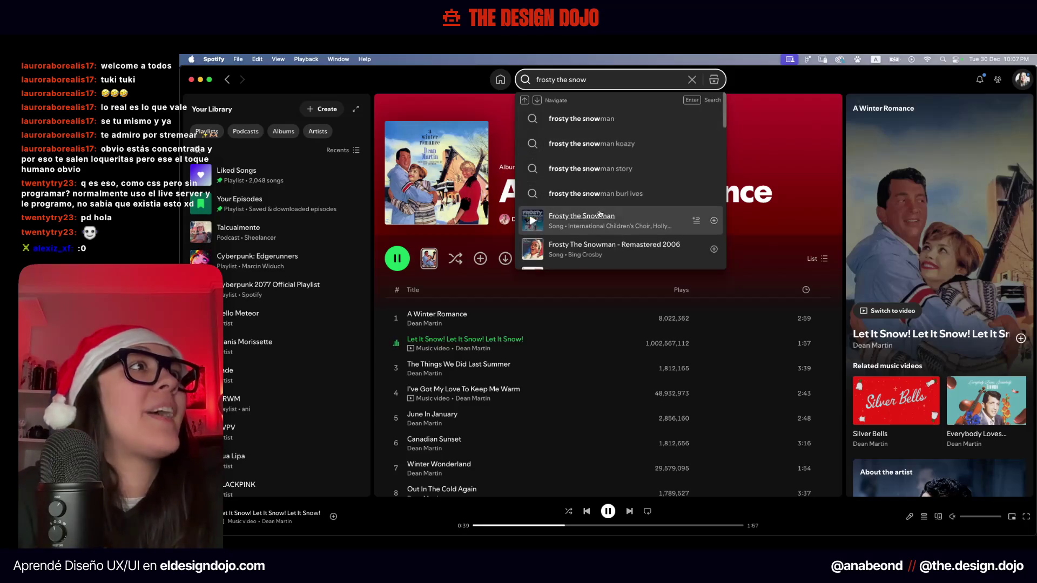
Open Frosty the Snowman and screenshot the International Children's Choir album cover
{"action": "left_click", "coordinate": [630, 218]}
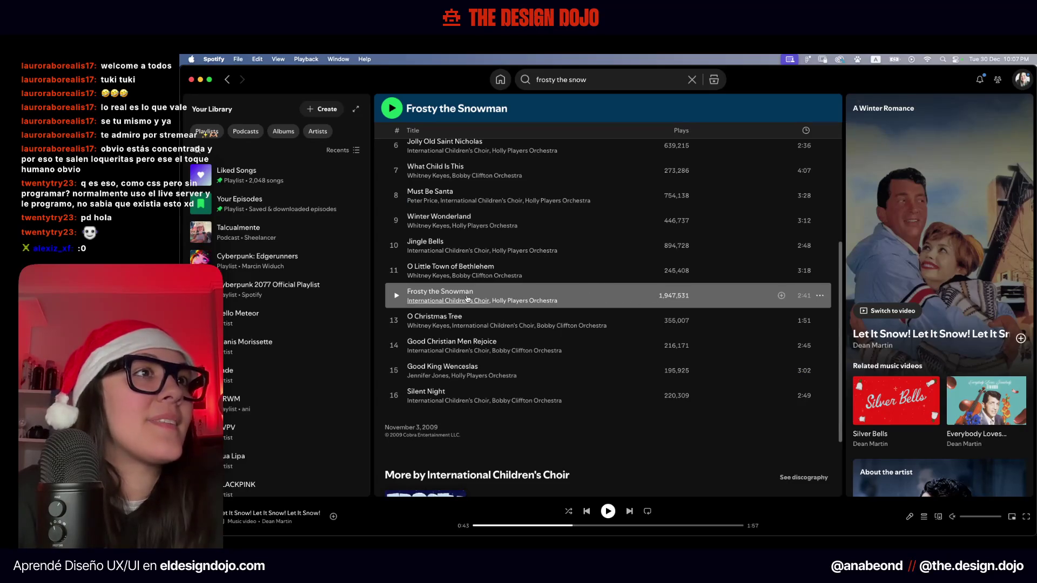
{"action": "scroll", "coordinate": [603, 301], "scroll_direction": "up", "scroll_amount": 5}
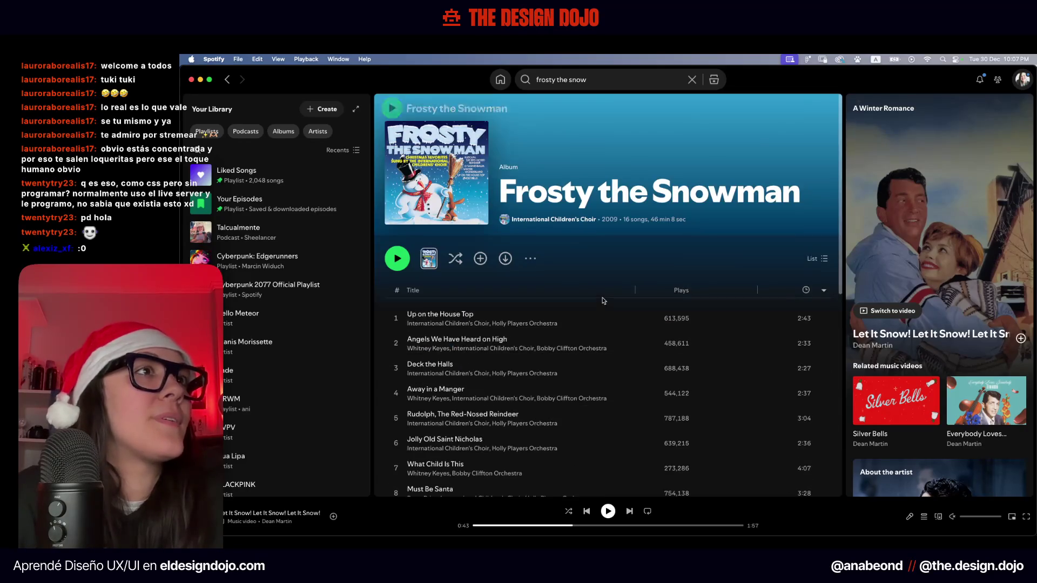
{"action": "left_click", "coordinate": [432, 172]}
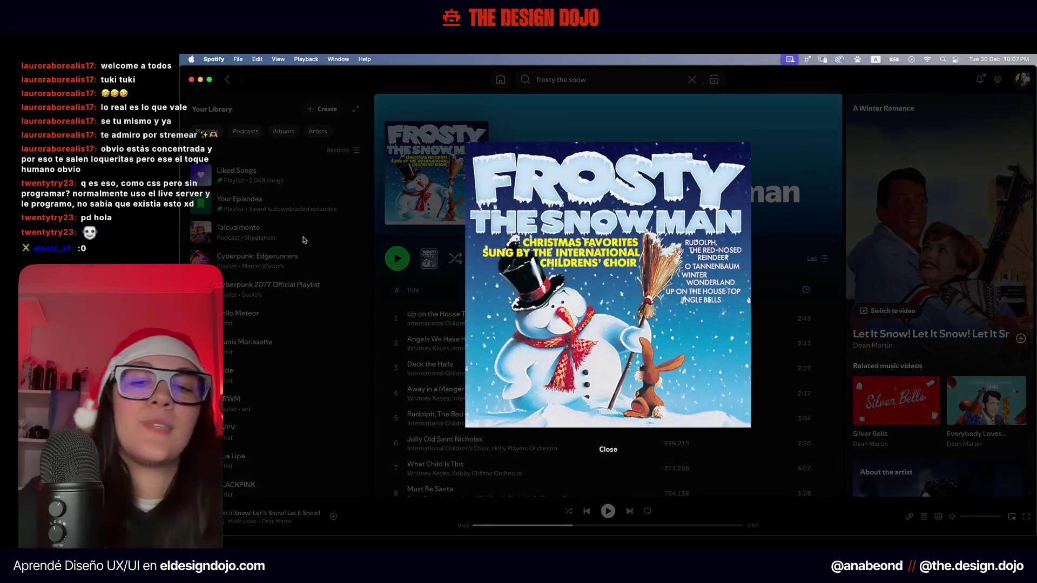
{"action": "key", "text": "super+shift+4"}
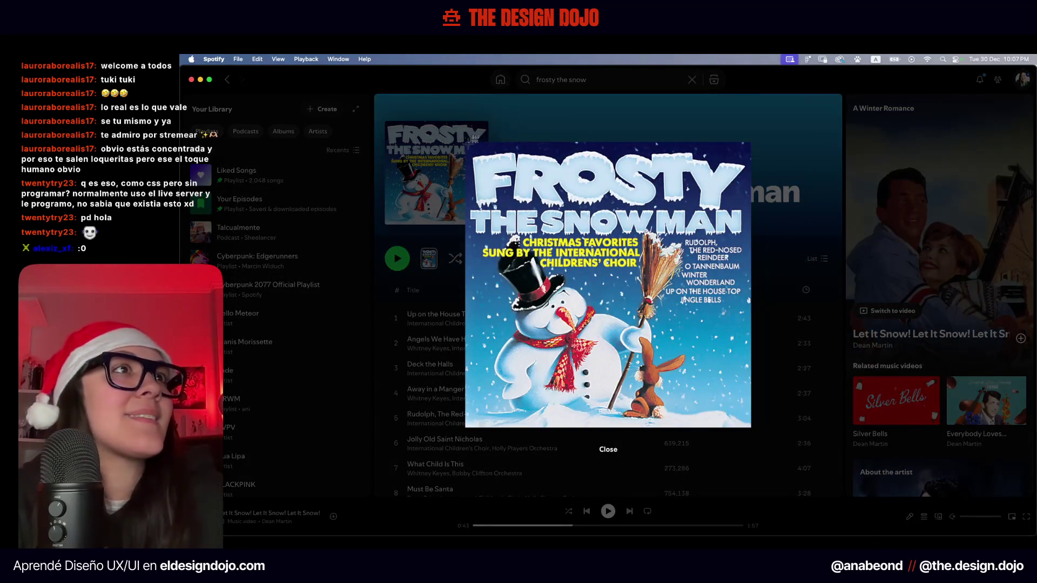
{"action": "left_click_drag", "start_coordinate": [468, 142], "coordinate": [749, 425]}
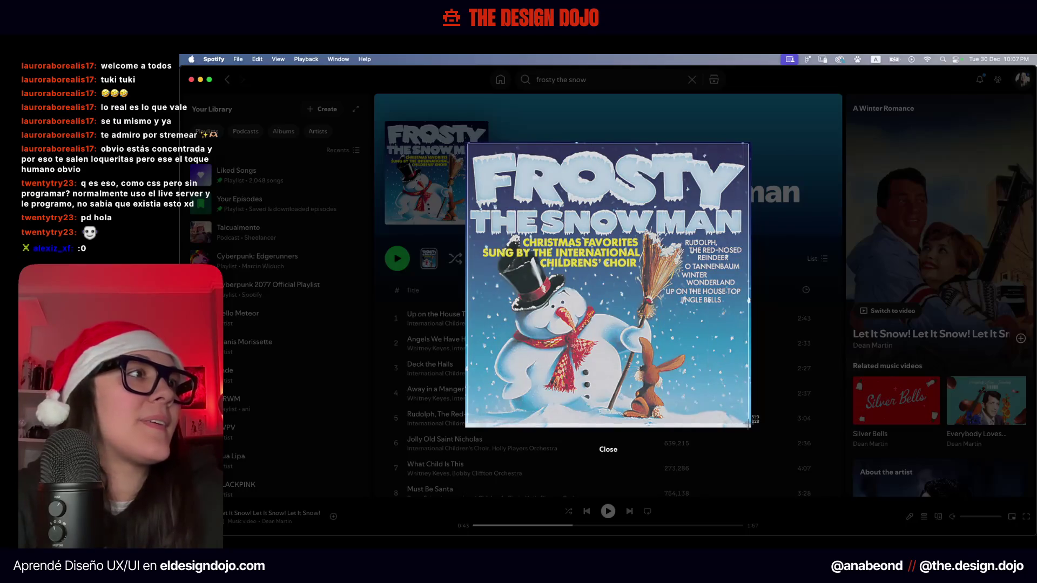
{"action": "left_click_drag", "start_coordinate": [749, 425], "coordinate": [751, 428]}
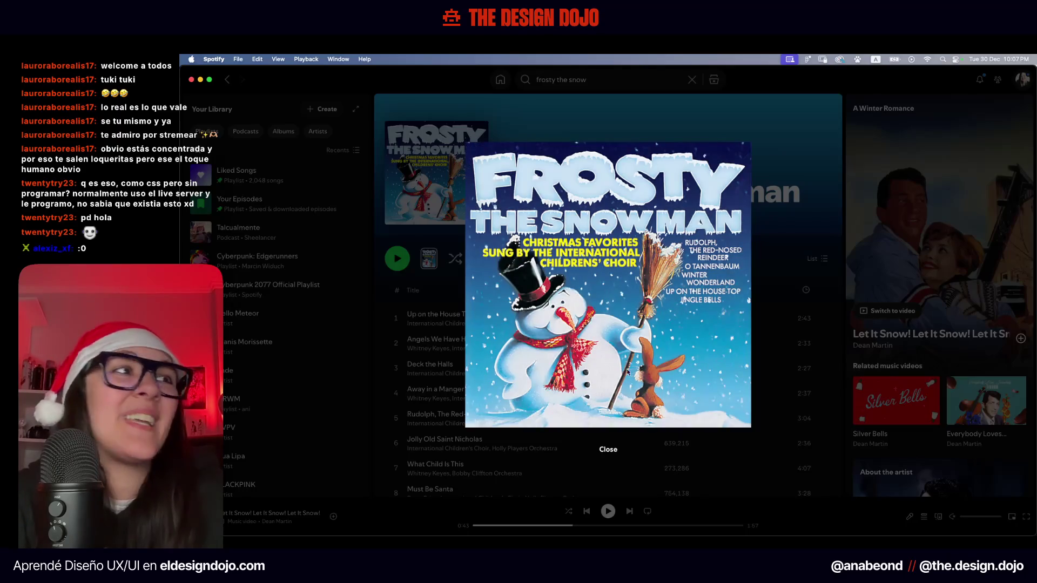
Glance at the Figma design, then bring Spotify back to the front
{"action": "key", "text": "ctrl+Up"}
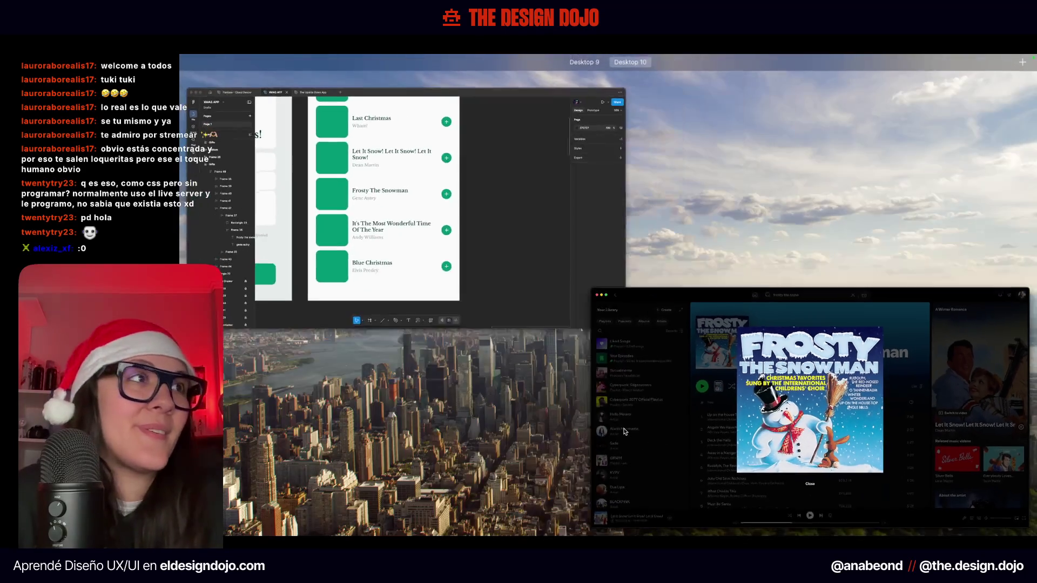
{"action": "left_click", "coordinate": [823, 232]}
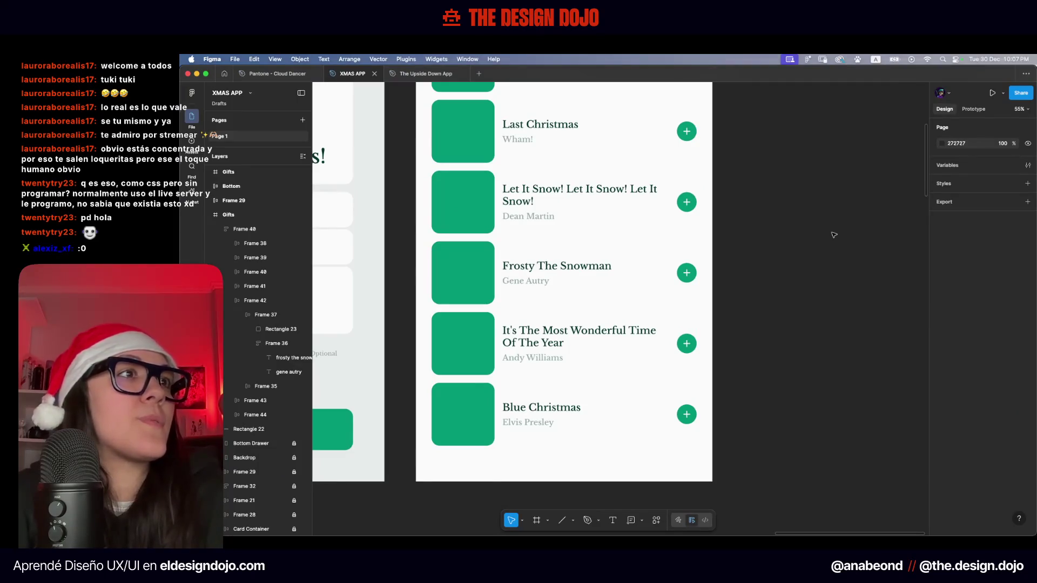
{"action": "key", "text": "ctrl+Up"}
{"action": "left_click", "coordinate": [590, 69]}
Search 'it', open It's the Most Wonderful Time of the Year, and screenshot the Andy Williams cover
{"action": "left_click", "coordinate": [590, 71]}
{"action": "type", "text": "its the most"}
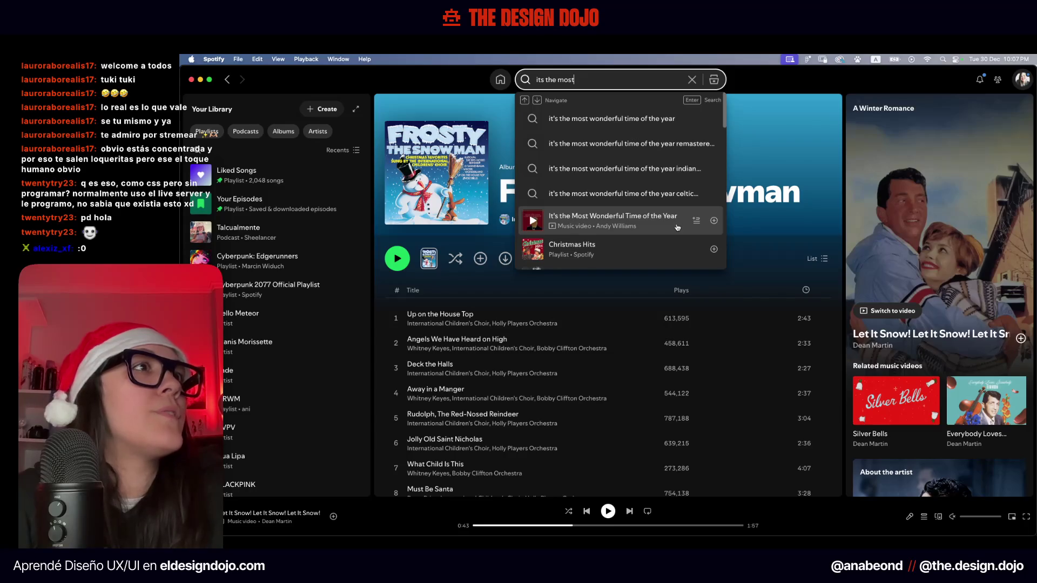
{"action": "left_click", "coordinate": [677, 227]}
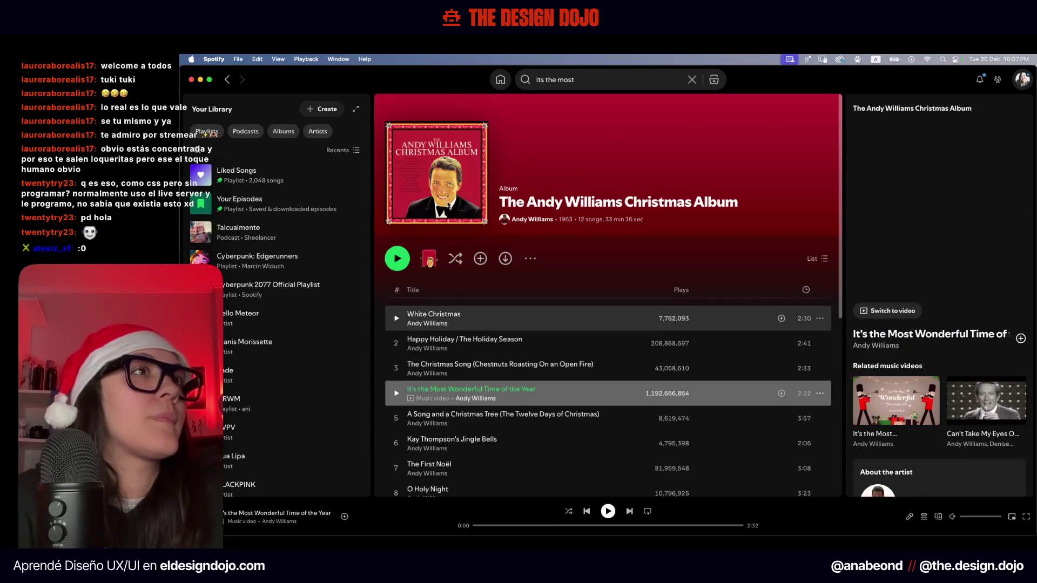
{"action": "left_click", "coordinate": [451, 211]}
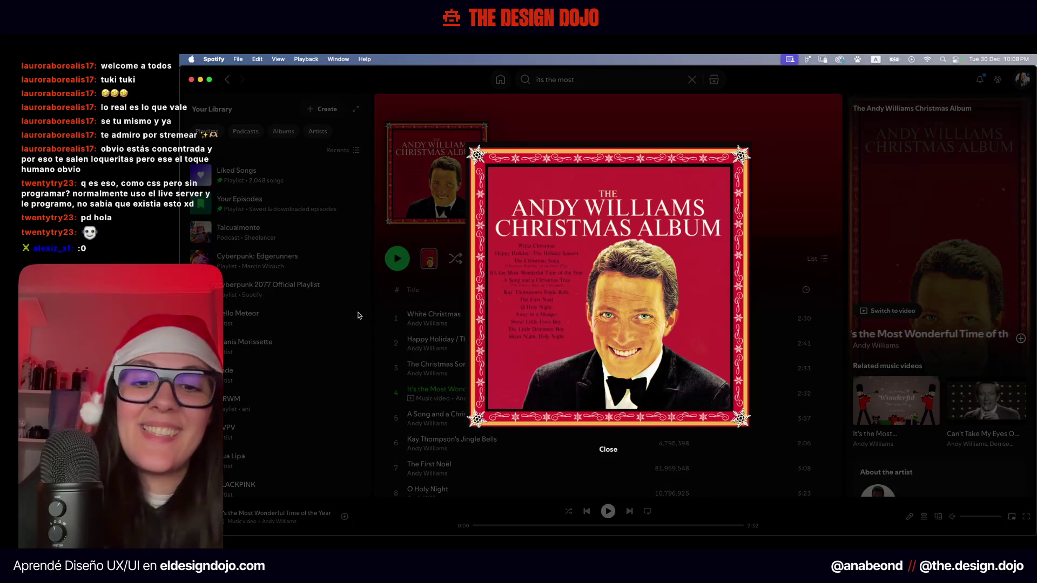
{"action": "key", "text": "super+shift+4"}
{"action": "left_click_drag", "start_coordinate": [469, 144], "coordinate": [752, 433]}
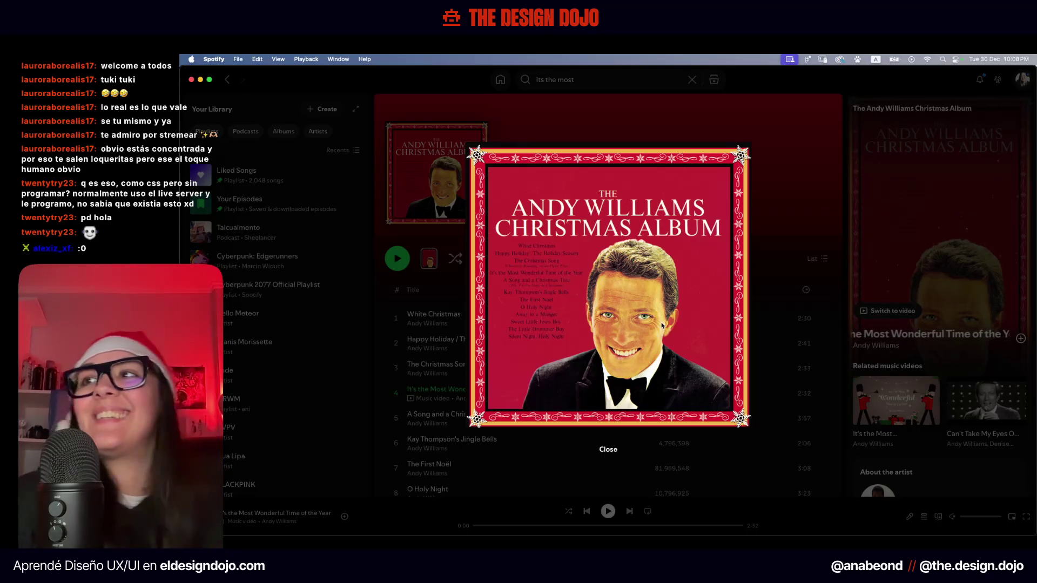
Close the enlarged album art and select the old search query
{"action": "key", "text": "super+Tab"}
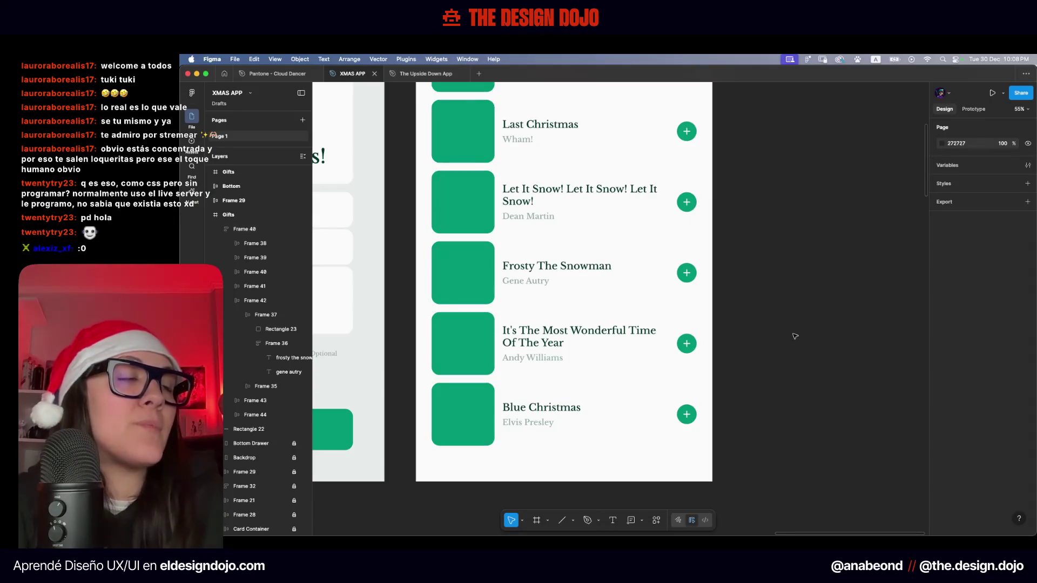
{"action": "key", "text": "super+Tab"}
{"action": "key", "text": "Escape"}
{"action": "double_click", "coordinate": [583, 80]}
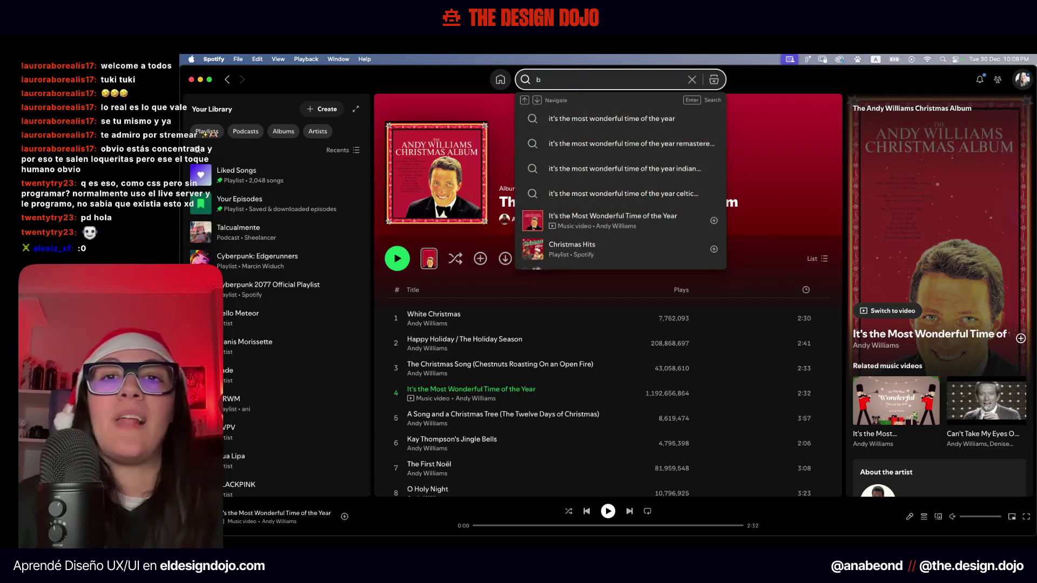
Find Elvis Presley's Blue Christmas, screenshot the Elvis' Christmas Album cover, and return to Figma
{"action": "type", "text": "b"}
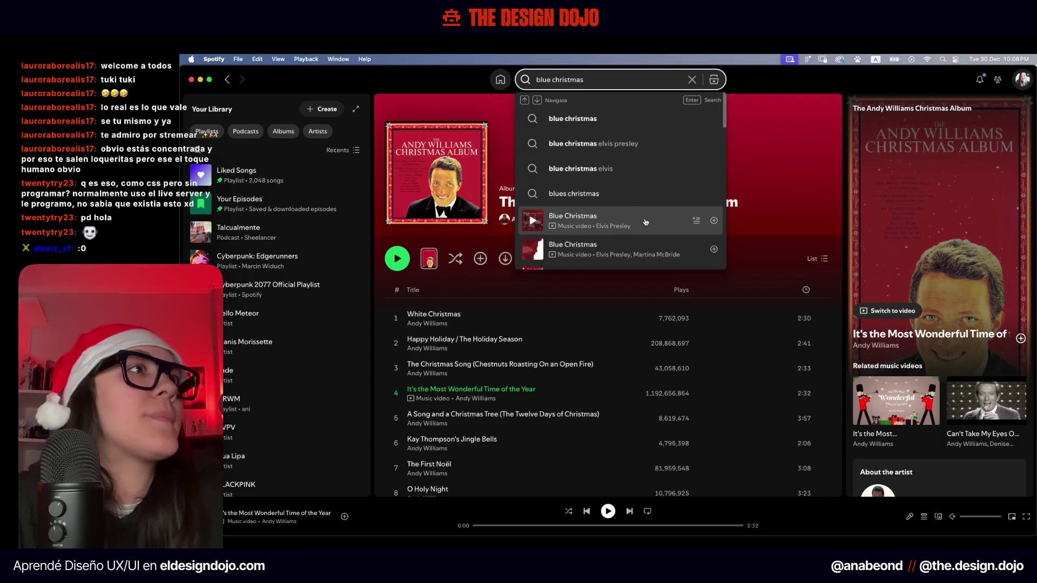
{"action": "left_click", "coordinate": [647, 222]}
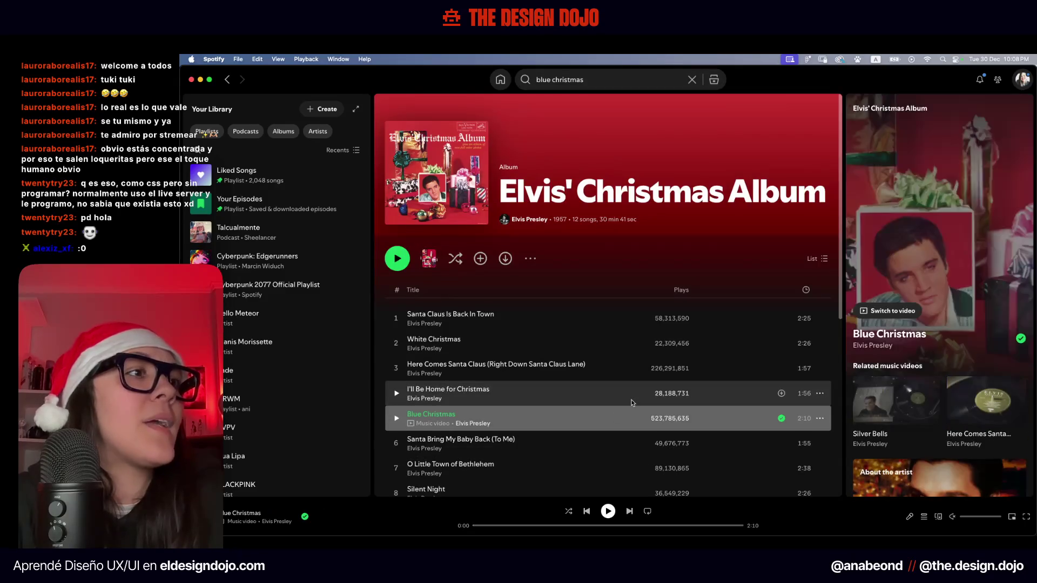
{"action": "left_click", "coordinate": [485, 222]}
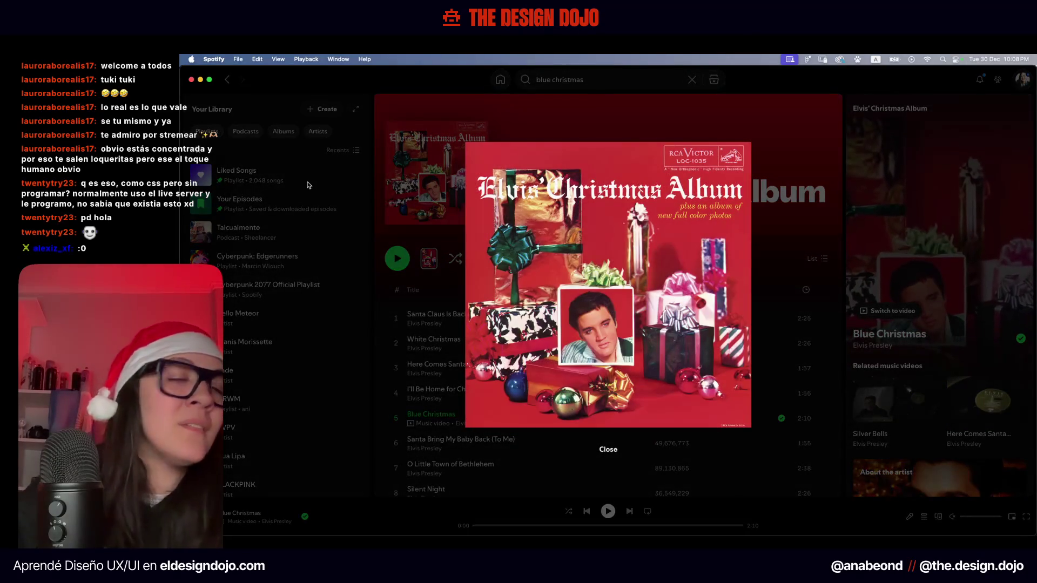
{"action": "key", "text": "super+shift+4"}
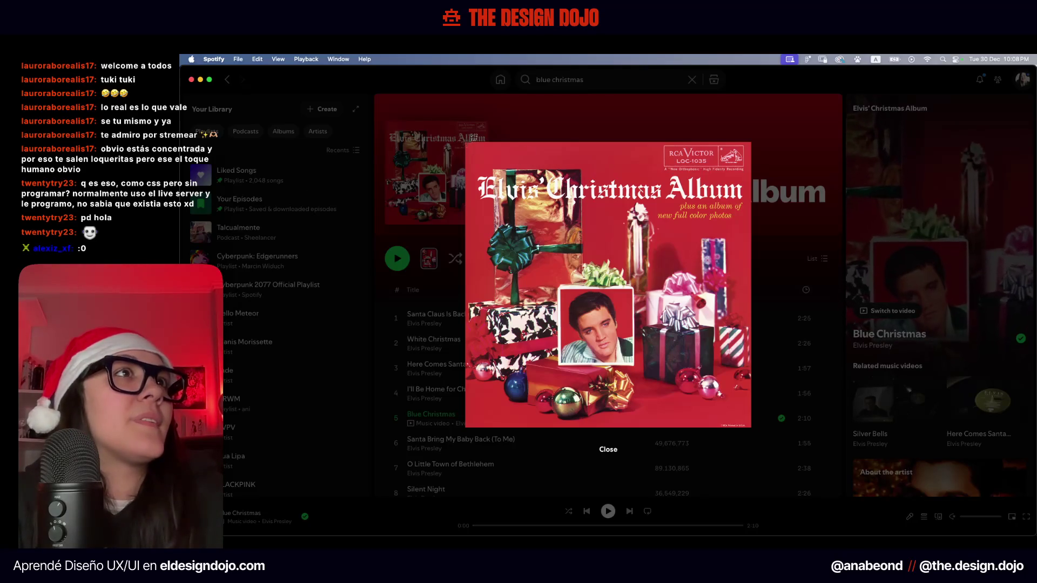
{"action": "left_click_drag", "start_coordinate": [466, 143], "coordinate": [752, 427]}
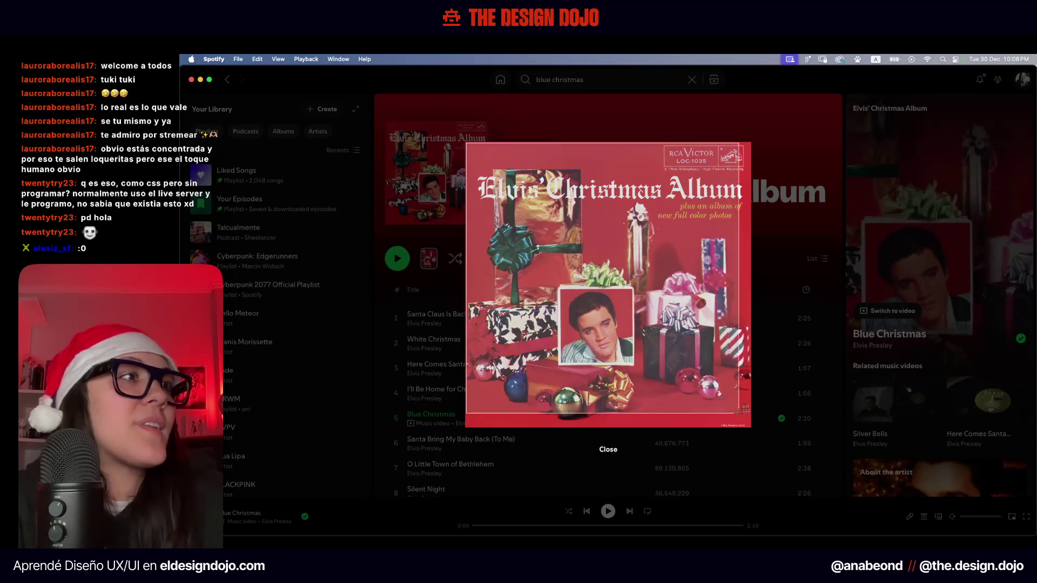
{"action": "key", "text": "super+Tab"}
{"action": "scroll", "coordinate": [504, 180], "scroll_direction": "up", "scroll_amount": 3}
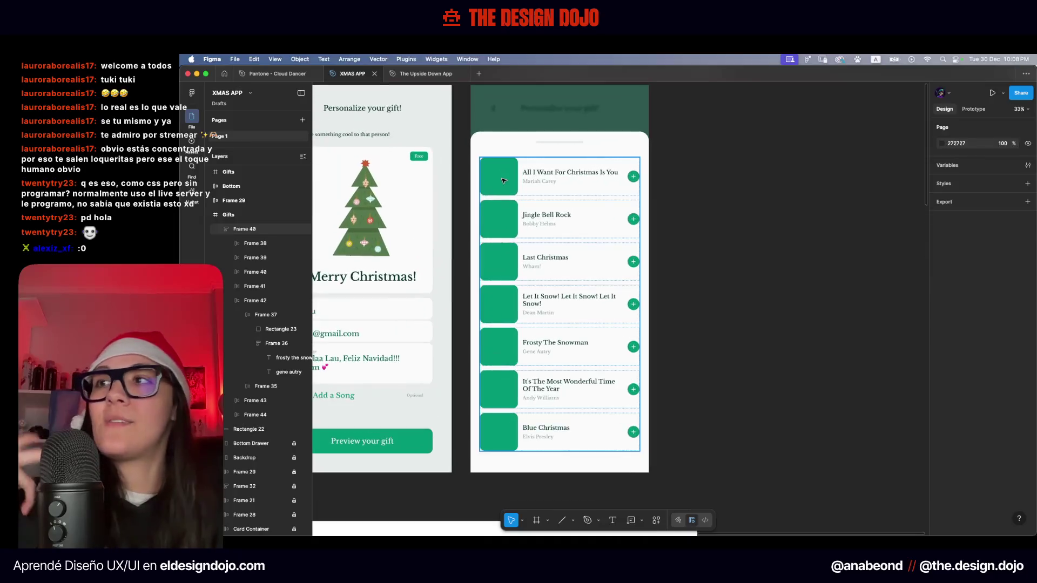
Set the first Rectangle 23's fill to an image of the uploaded Mariah Carey cover screenshot
{"action": "scroll", "coordinate": [503, 181], "scroll_direction": "up", "scroll_amount": 2}
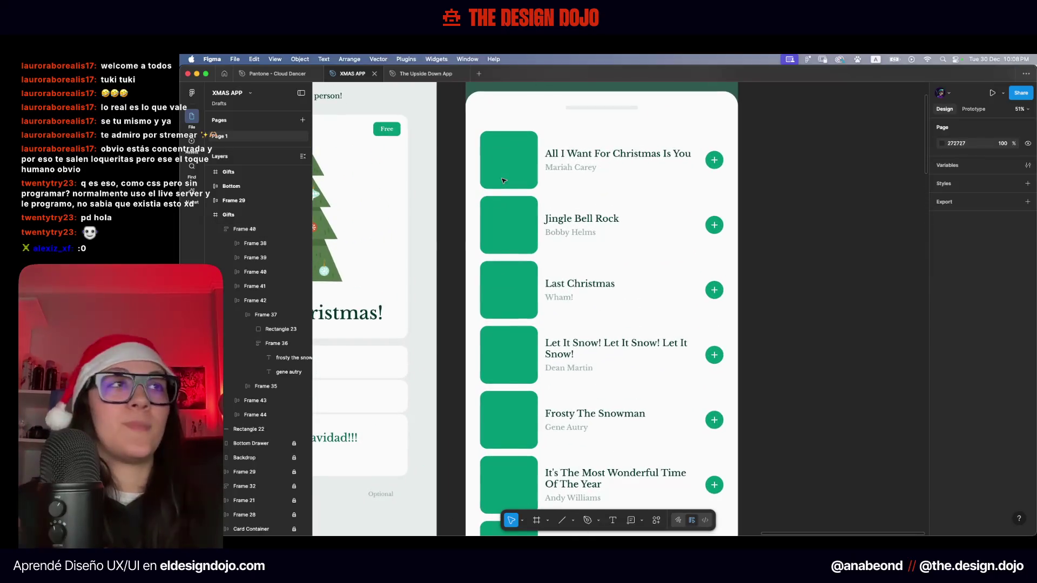
{"action": "double_click", "coordinate": [504, 181]}
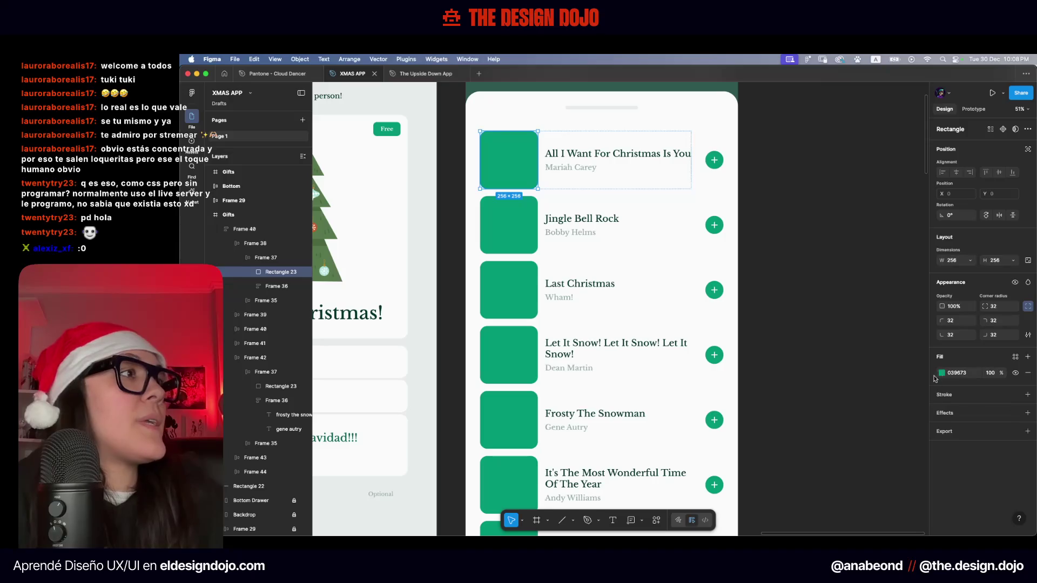
{"action": "left_click", "coordinate": [942, 373]}
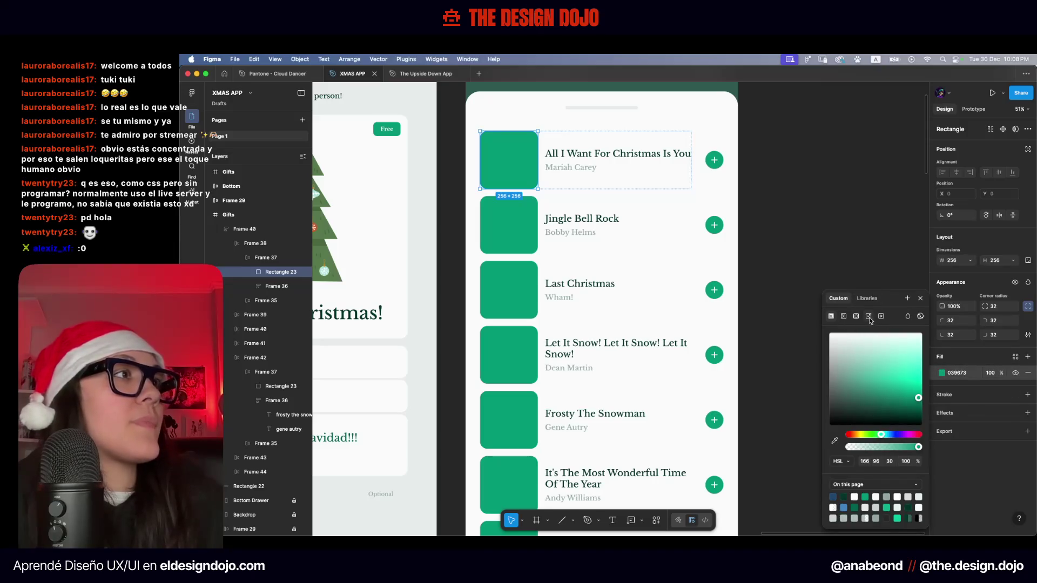
{"action": "left_click", "coordinate": [869, 318]}
{"action": "left_click", "coordinate": [866, 371]}
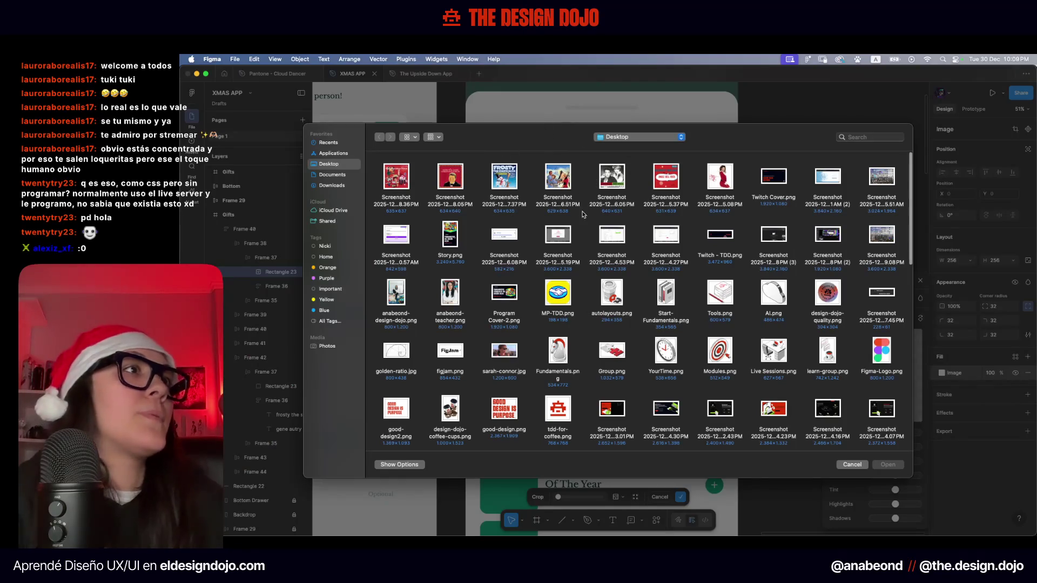
{"action": "key", "text": "Escape"}
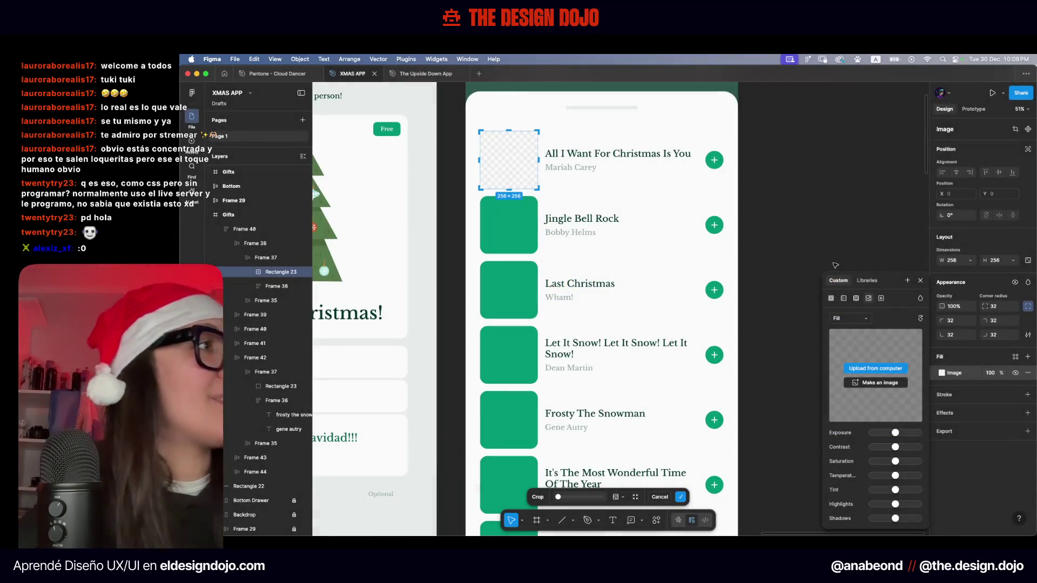
{"action": "left_click", "coordinate": [865, 371]}
{"action": "left_click", "coordinate": [716, 180]}
{"action": "double_click", "coordinate": [716, 180]}
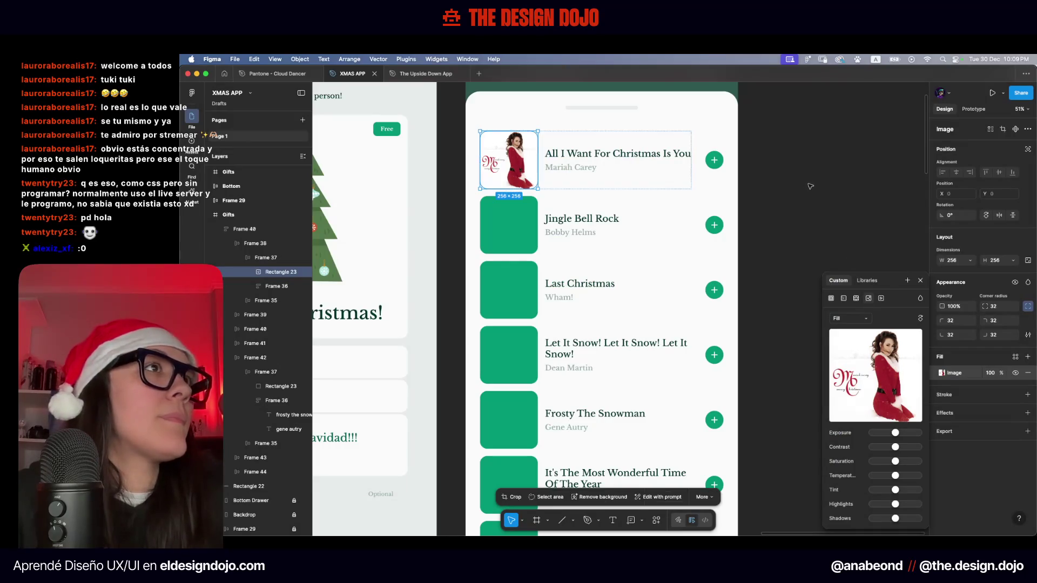
{"action": "left_click", "coordinate": [800, 195]}
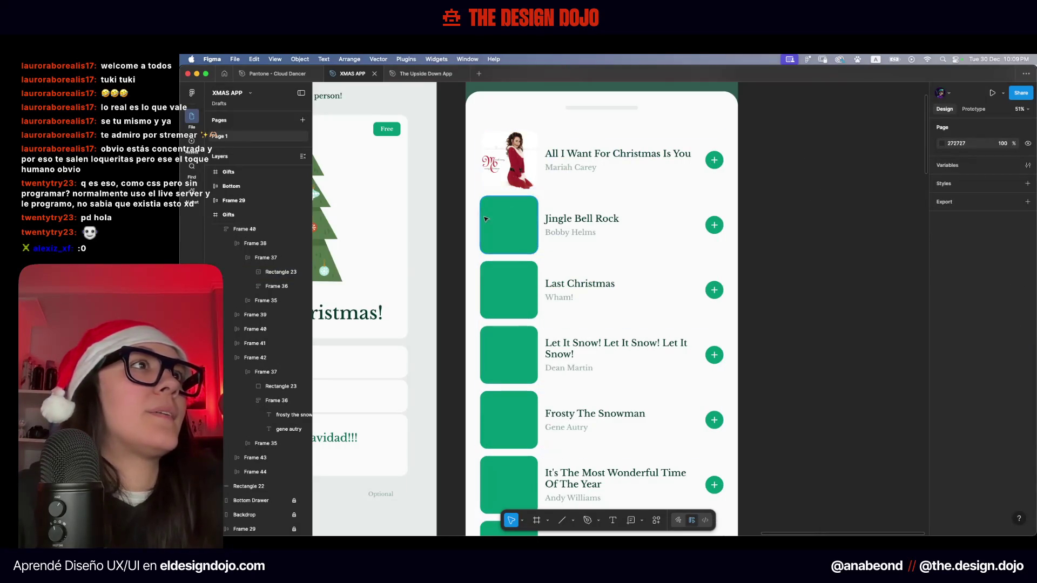
{"action": "left_click", "coordinate": [509, 224]}
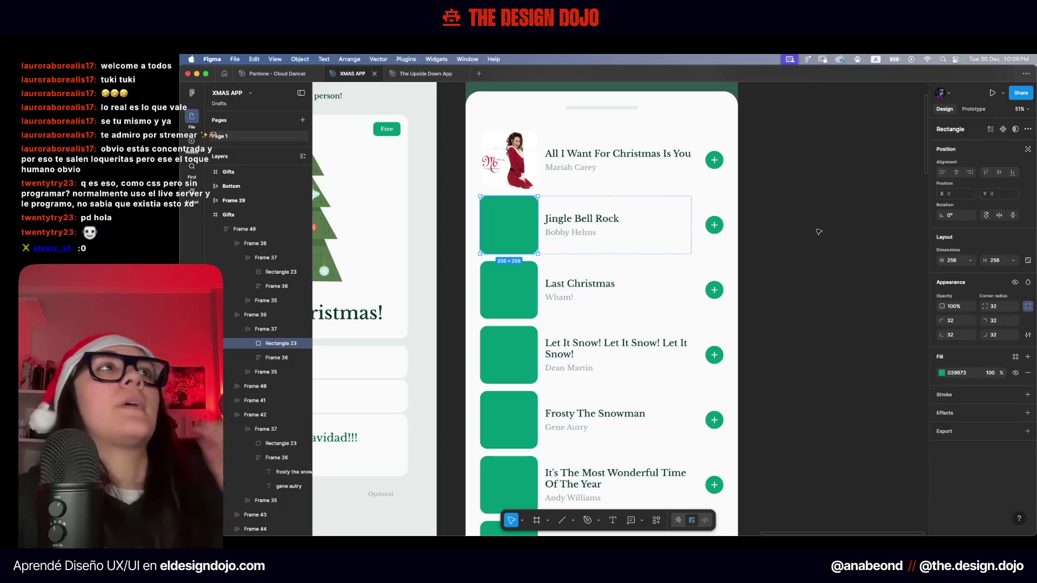
Switch back from Spotify to the Figma design and zoom out to see all frames
{"action": "key", "text": "ctrl+Up"}
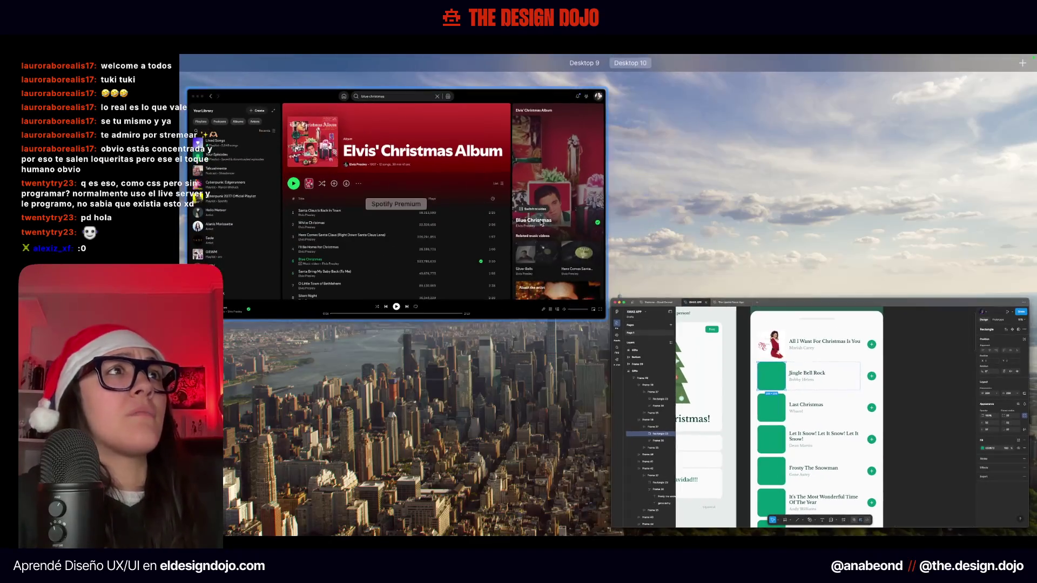
{"action": "left_click", "coordinate": [739, 322]}
{"action": "key", "text": "ctrl+Up"}
{"action": "left_click", "coordinate": [382, 116]}
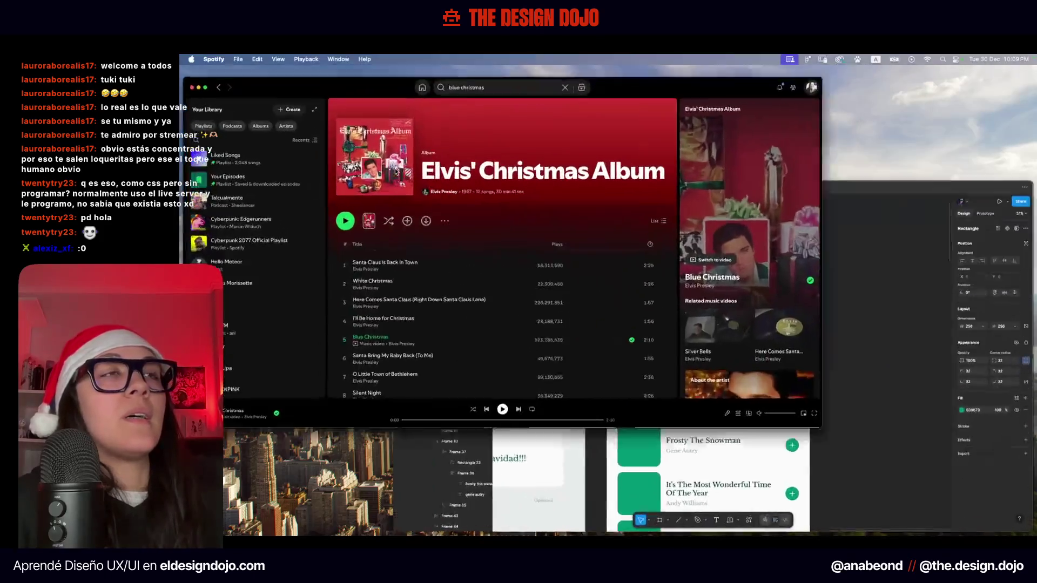
{"action": "key", "text": "ctrl+Up"}
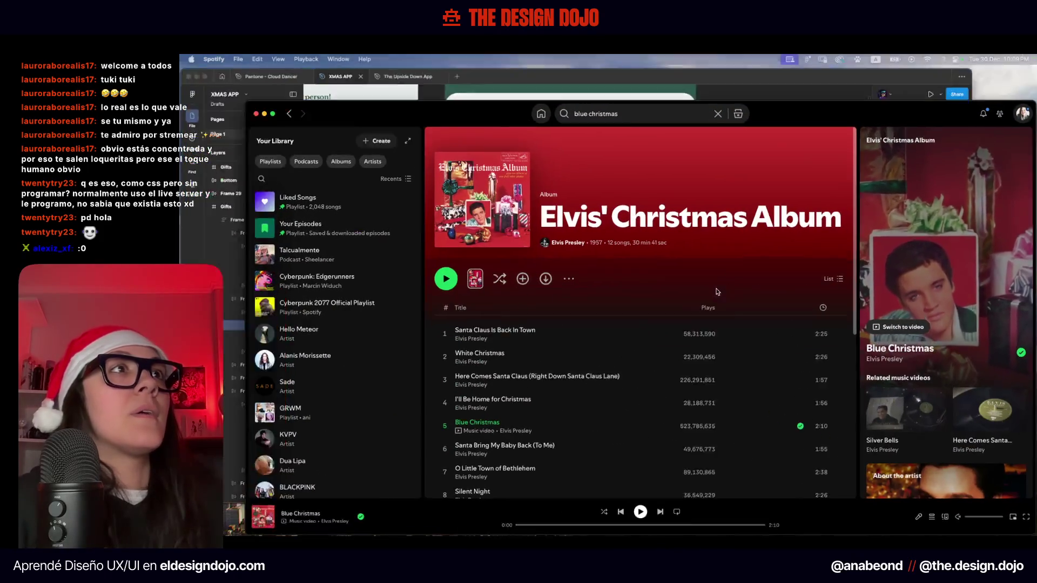
{"action": "left_click", "coordinate": [378, 189]}
{"action": "left_click", "coordinate": [824, 178]}
{"action": "key", "text": "shift+1"}
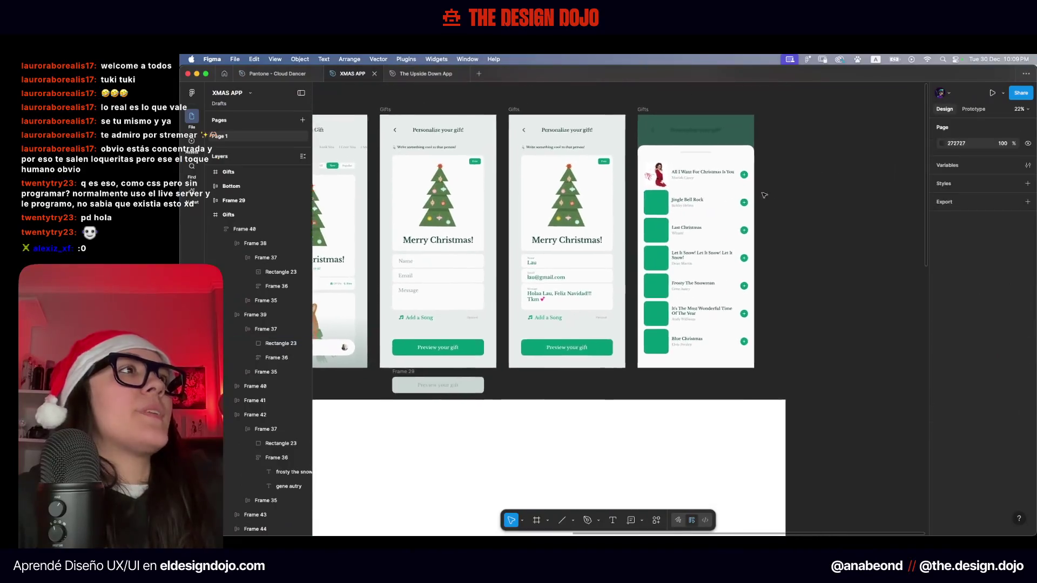
{"action": "scroll", "coordinate": [571, 215], "scroll_direction": "up", "scroll_amount": 5}
Fill the Jingle Bell Rock green square with its uploaded cover screenshot
{"action": "left_click", "coordinate": [429, 237]}
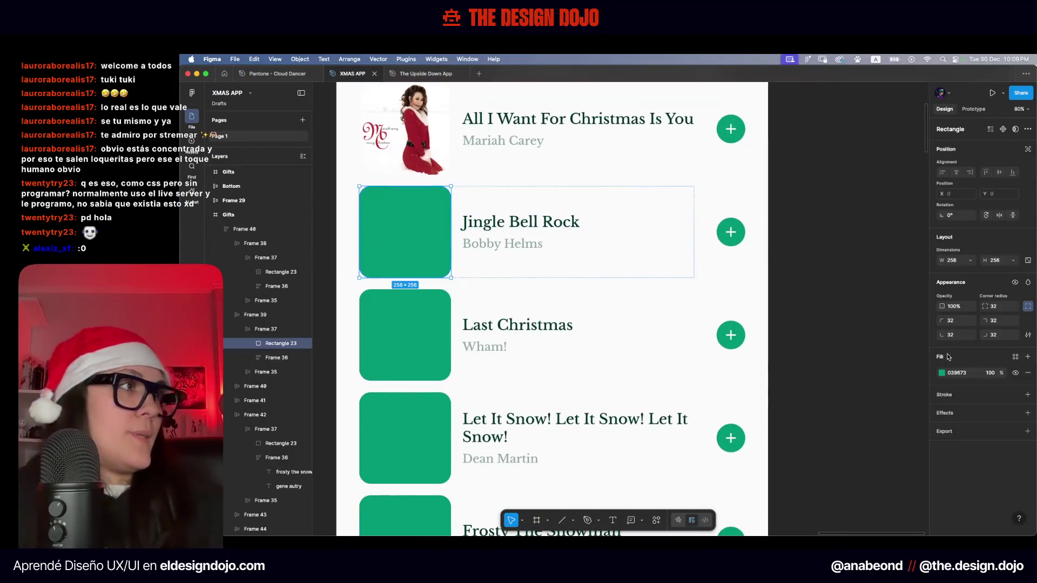
{"action": "left_click", "coordinate": [942, 372]}
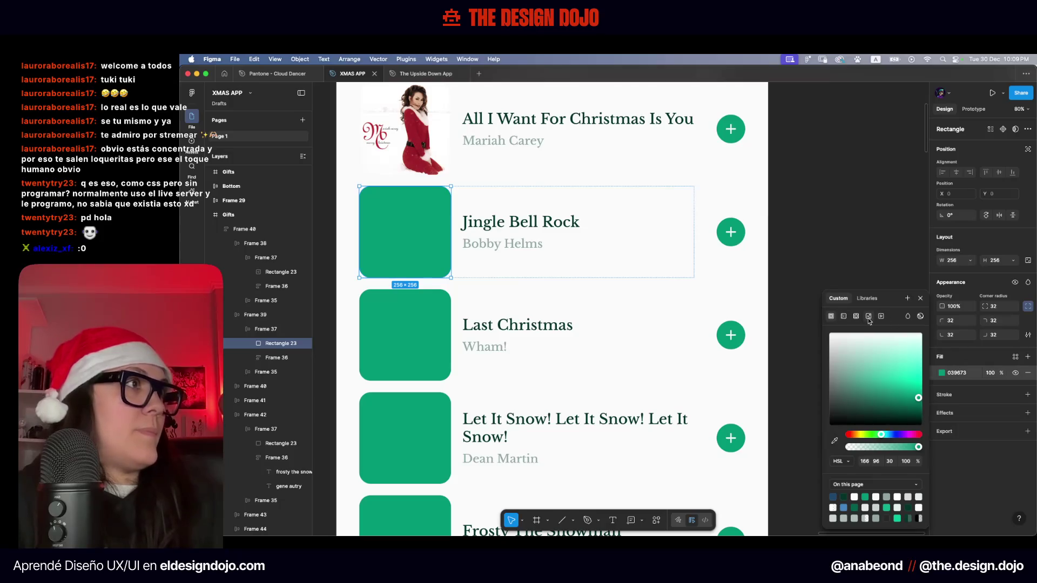
{"action": "left_click", "coordinate": [868, 318]}
{"action": "left_click", "coordinate": [875, 368]}
{"action": "left_click", "coordinate": [666, 178]}
{"action": "key", "text": "Return"}
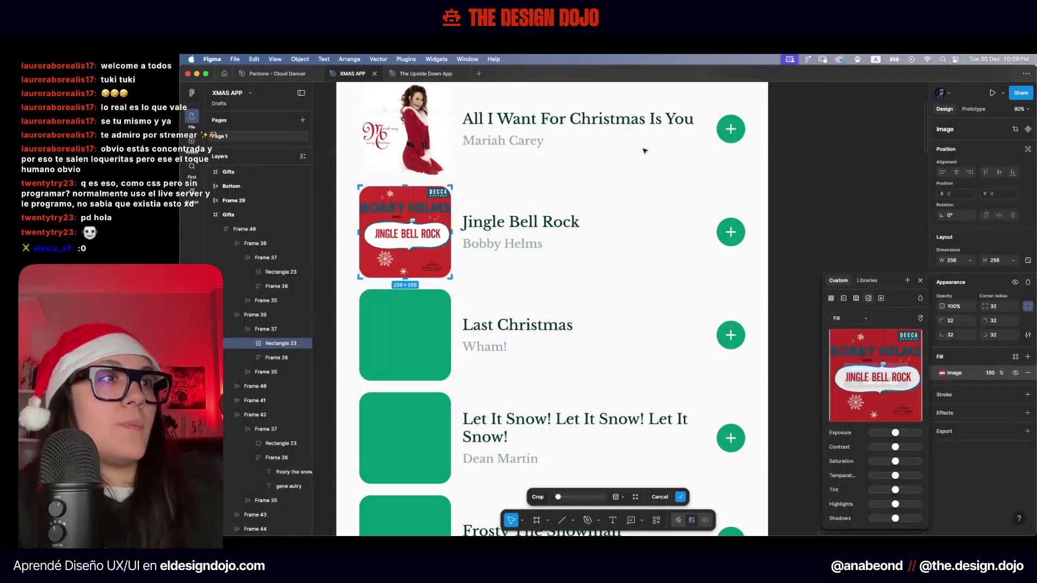
{"action": "key", "text": "Escape"}
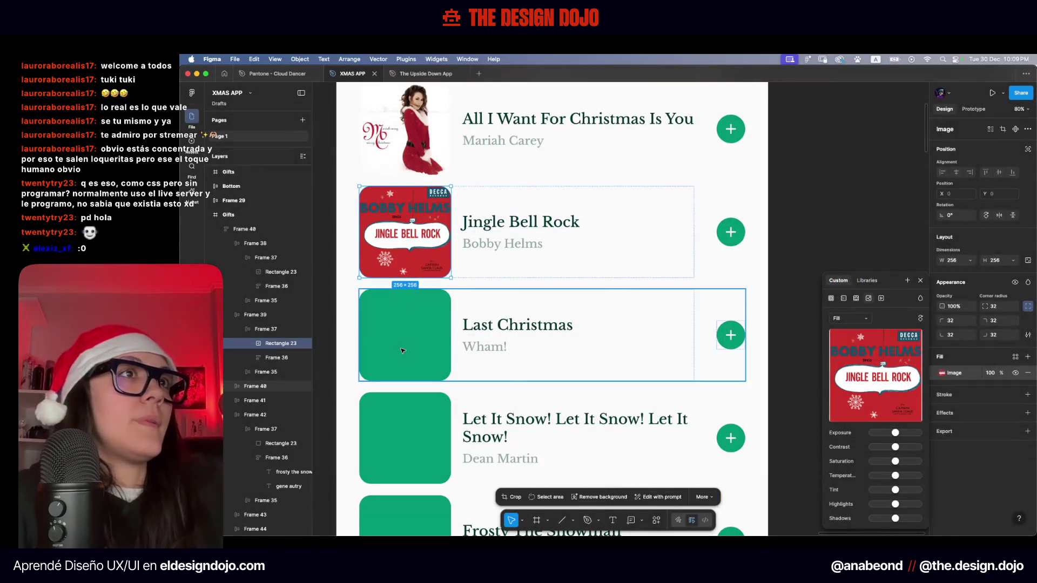
Fill the Last Christmas square with the Wham! album cover image
{"action": "left_click", "coordinate": [403, 349]}
{"action": "left_click", "coordinate": [805, 294]}
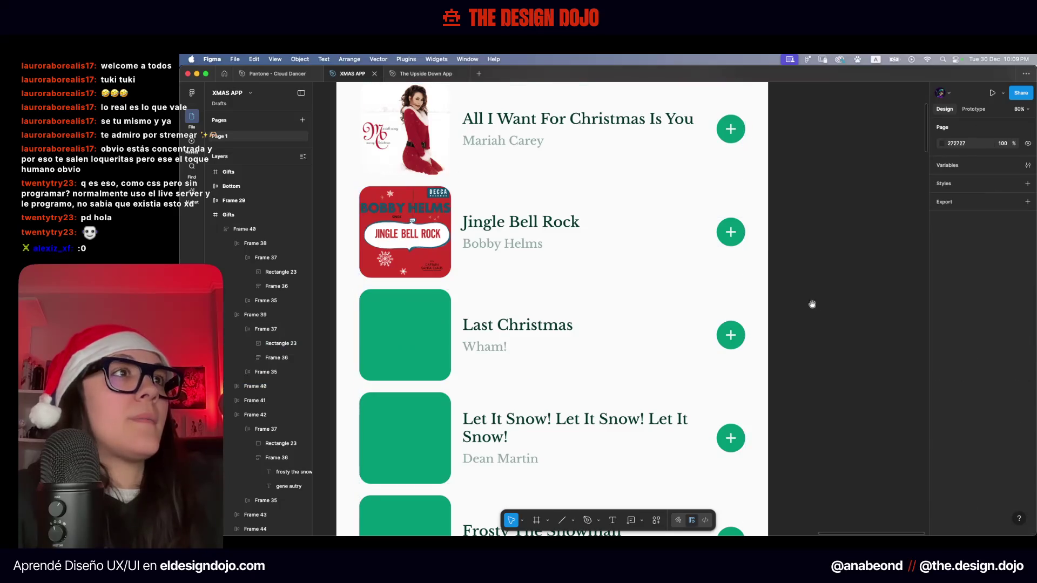
{"action": "scroll", "coordinate": [806, 294], "scroll_direction": "down", "scroll_amount": 3}
{"action": "scroll", "coordinate": [632, 234], "scroll_direction": "down", "scroll_amount": 3}
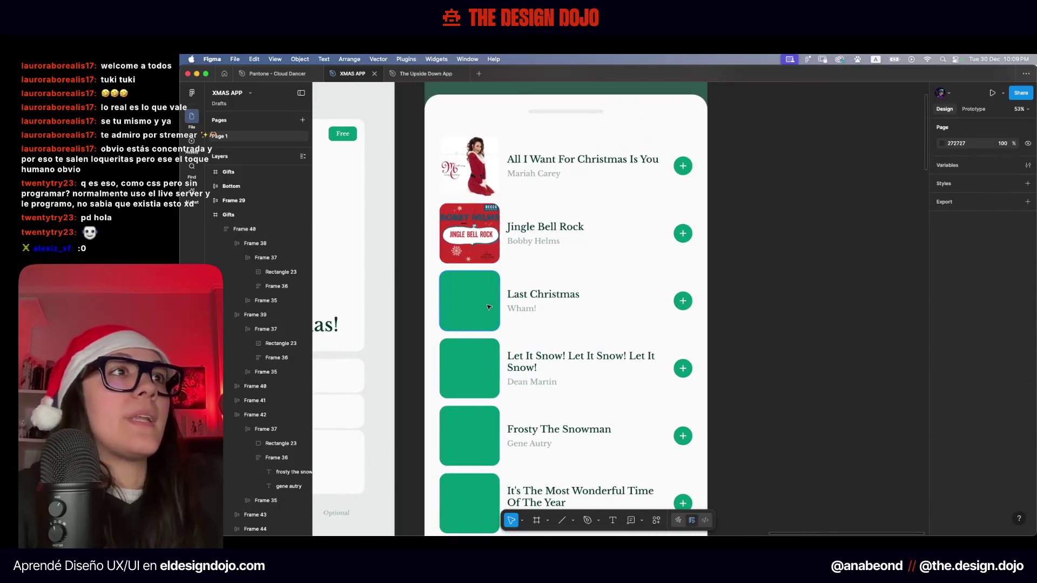
{"action": "left_click", "coordinate": [488, 306]}
{"action": "left_click", "coordinate": [943, 373]}
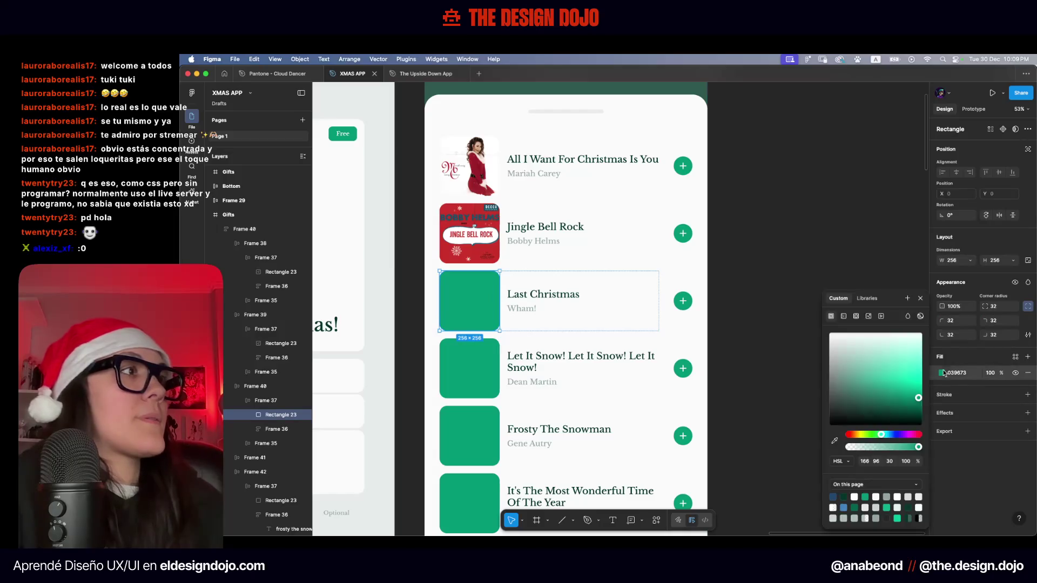
{"action": "left_click", "coordinate": [868, 316]}
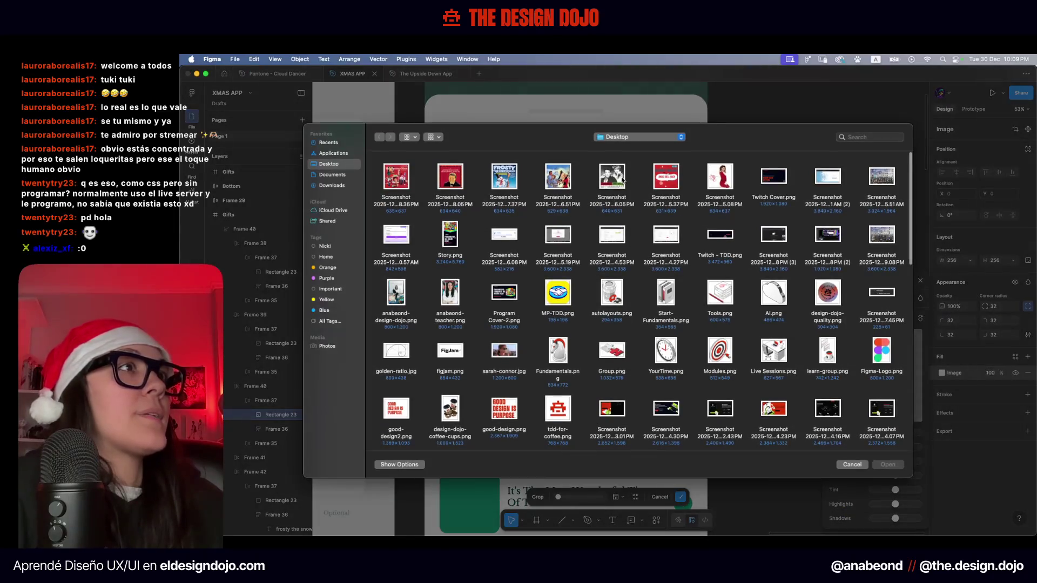
{"action": "double_click", "coordinate": [622, 179]}
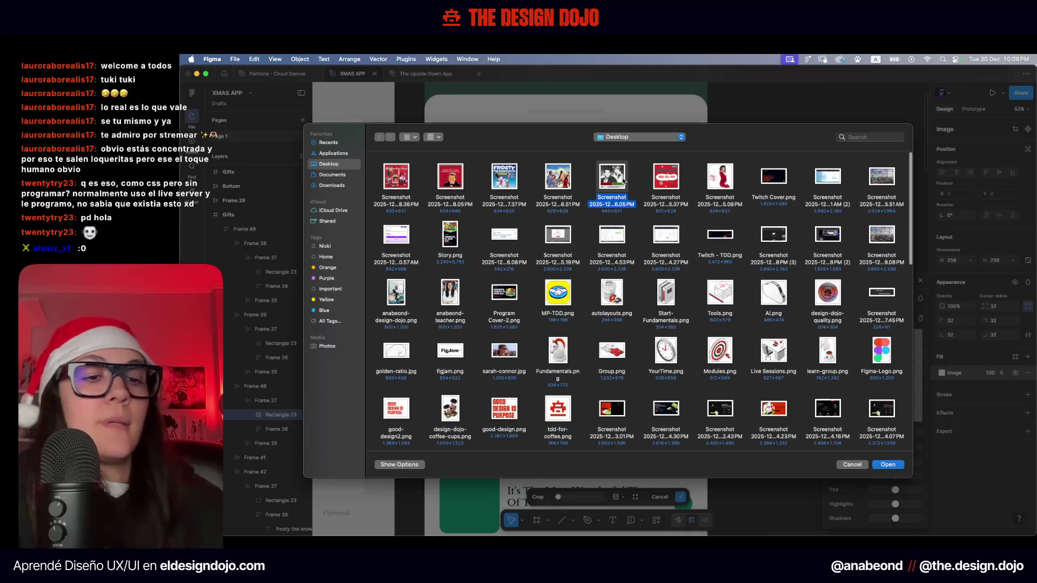
{"action": "key", "text": "Escape"}
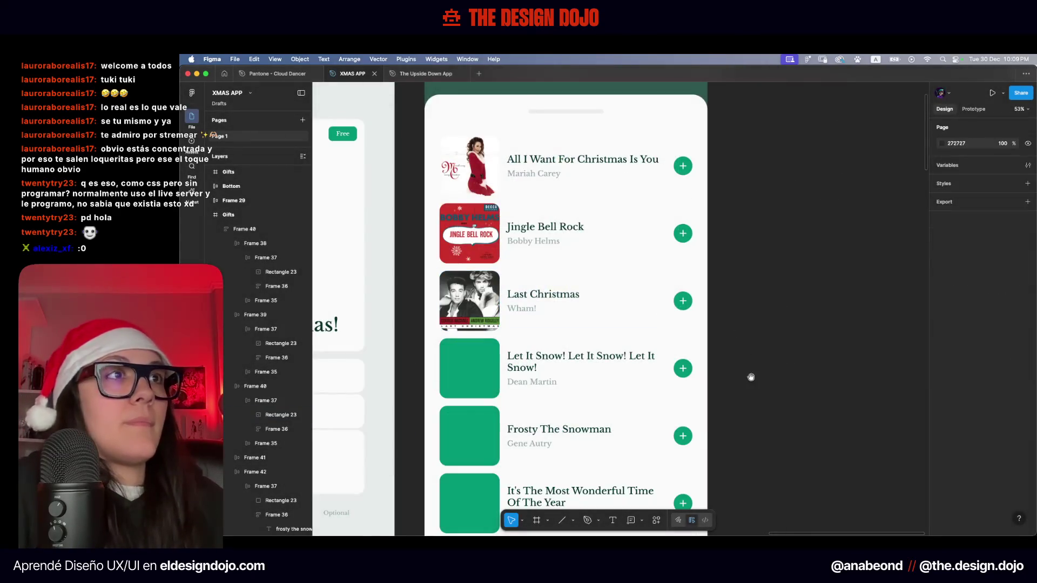
Fill the Let It Snow placeholder square with its cover screenshot
{"action": "scroll", "coordinate": [749, 373], "scroll_direction": "down", "scroll_amount": 3}
{"action": "left_click", "coordinate": [459, 268]}
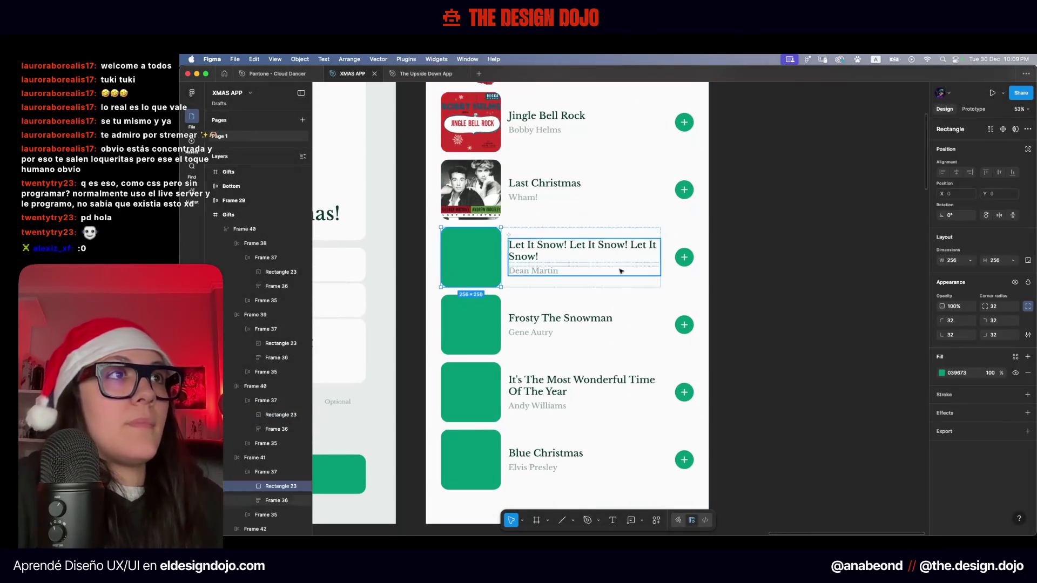
{"action": "left_click", "coordinate": [941, 374]}
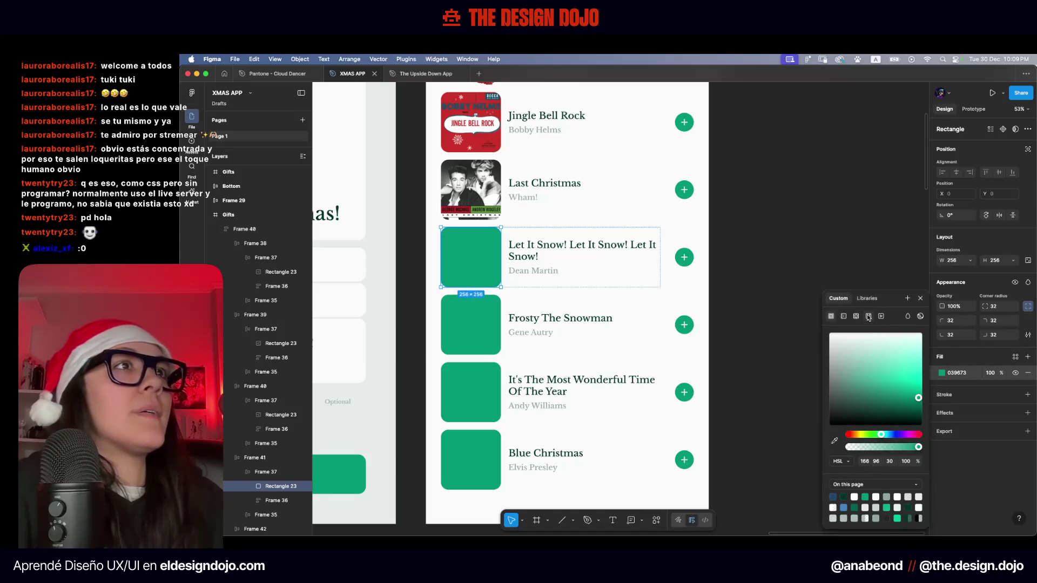
{"action": "left_click", "coordinate": [869, 317]}
{"action": "left_click", "coordinate": [900, 369]}
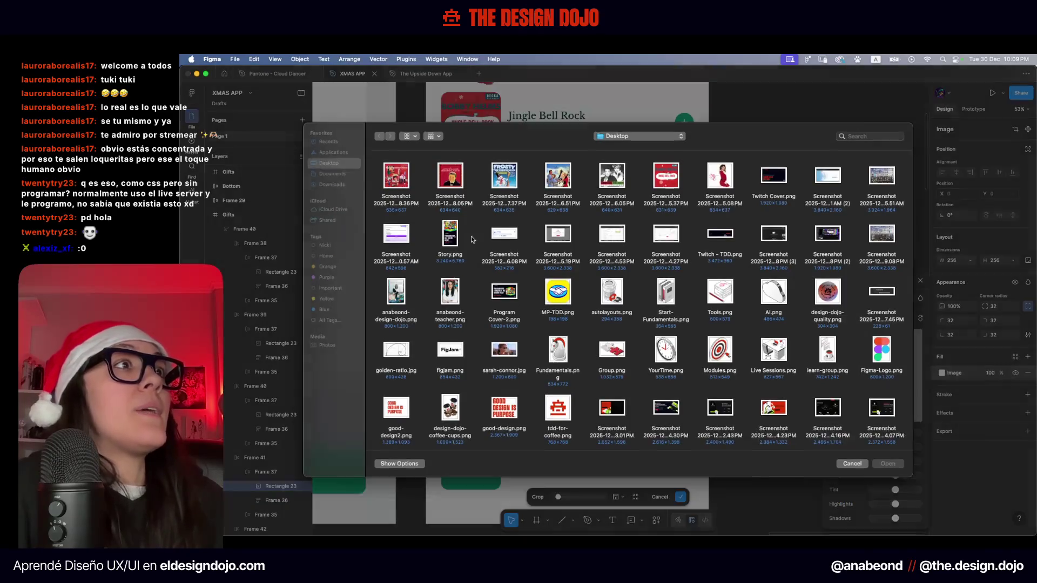
{"action": "double_click", "coordinate": [558, 183]}
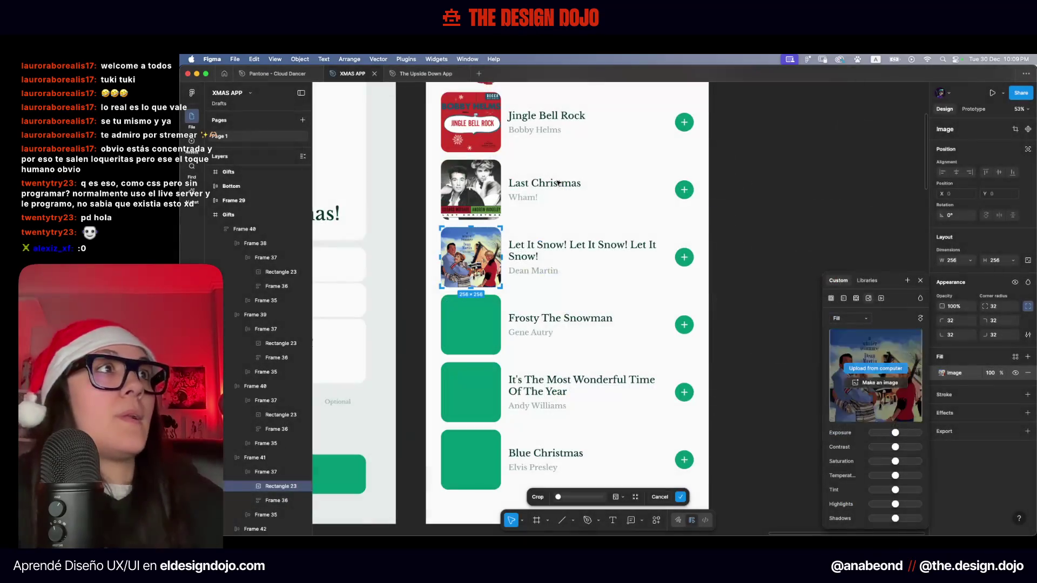
{"action": "left_click", "coordinate": [828, 297]}
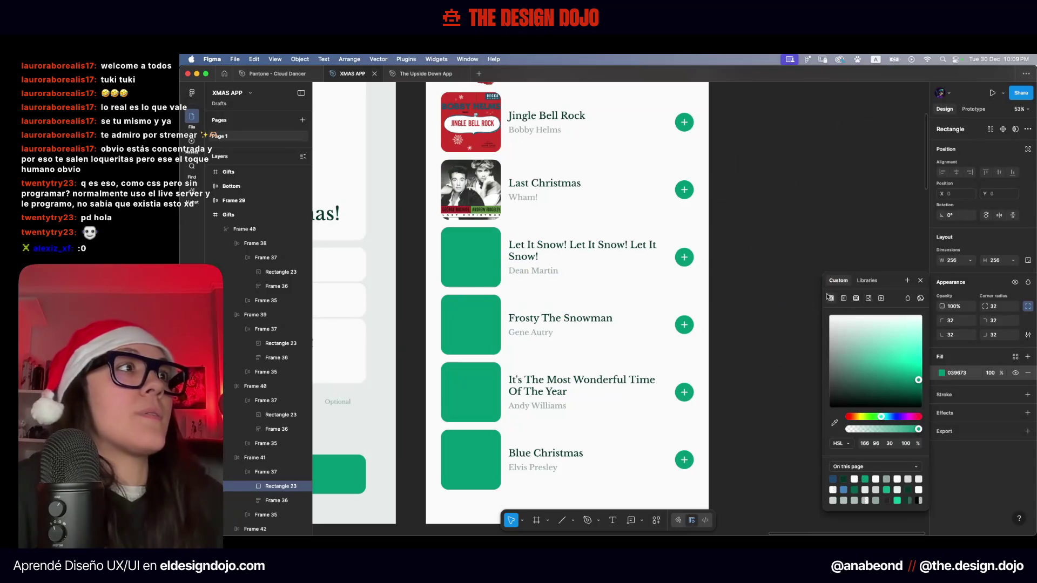
{"action": "left_click", "coordinate": [793, 290]}
Fill the Frosty The Snowman placeholder square with its cover screenshot
{"action": "scroll", "coordinate": [785, 345], "scroll_direction": "down", "scroll_amount": 3}
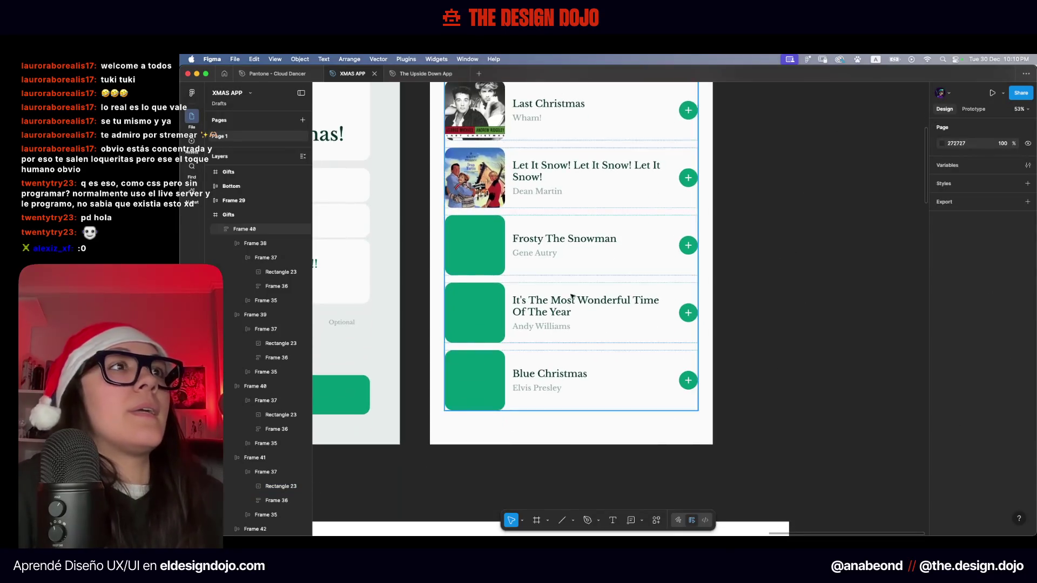
{"action": "left_click", "coordinate": [480, 233]}
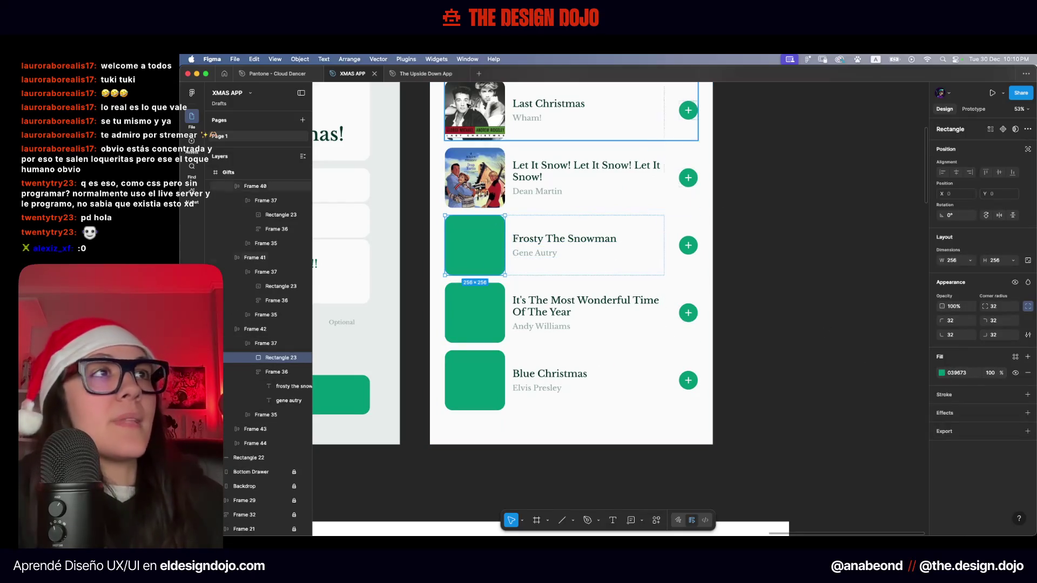
{"action": "left_click", "coordinate": [942, 373]}
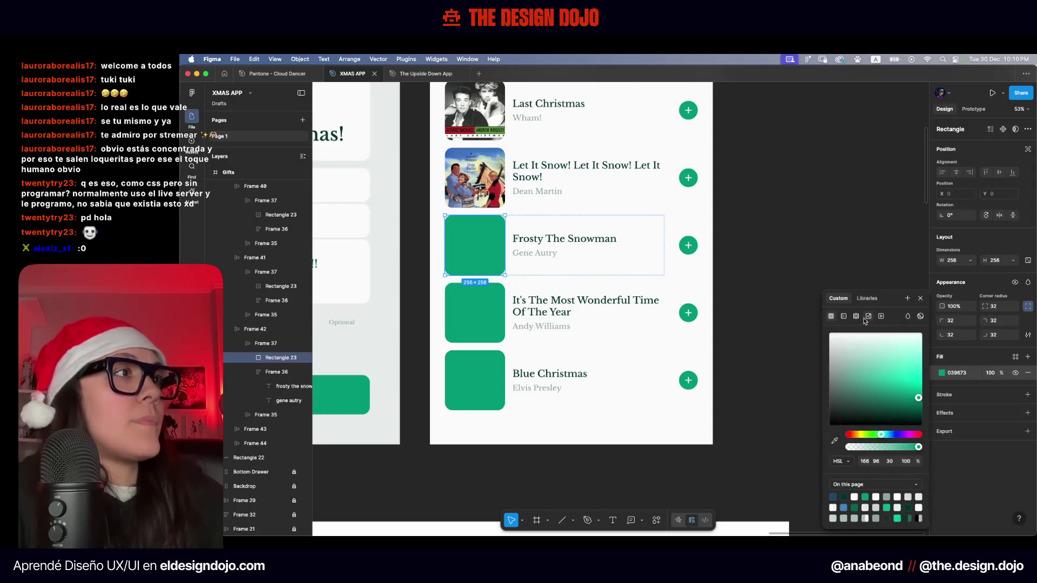
{"action": "left_click", "coordinate": [868, 317]}
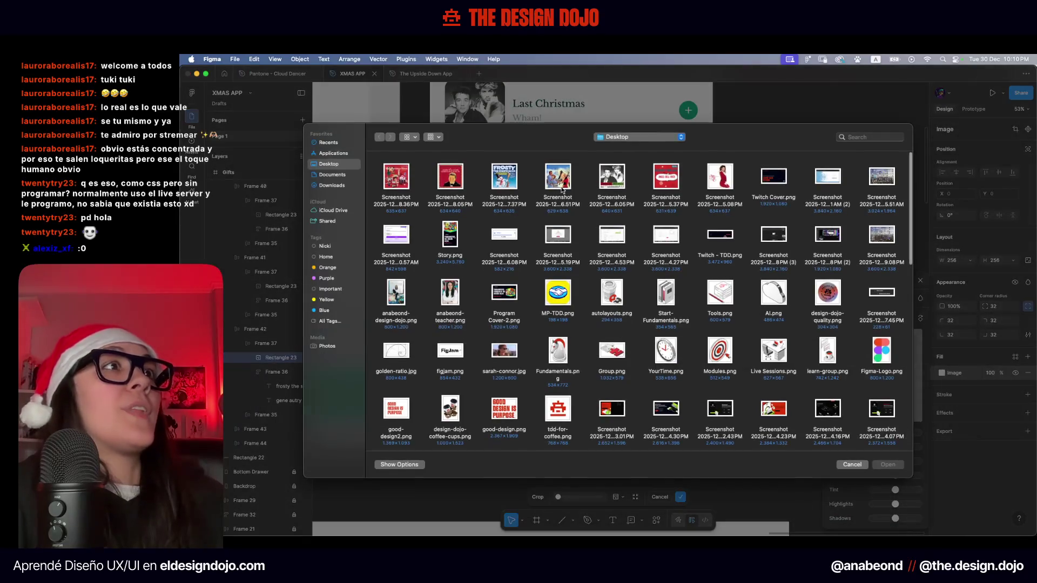
{"action": "double_click", "coordinate": [504, 200]}
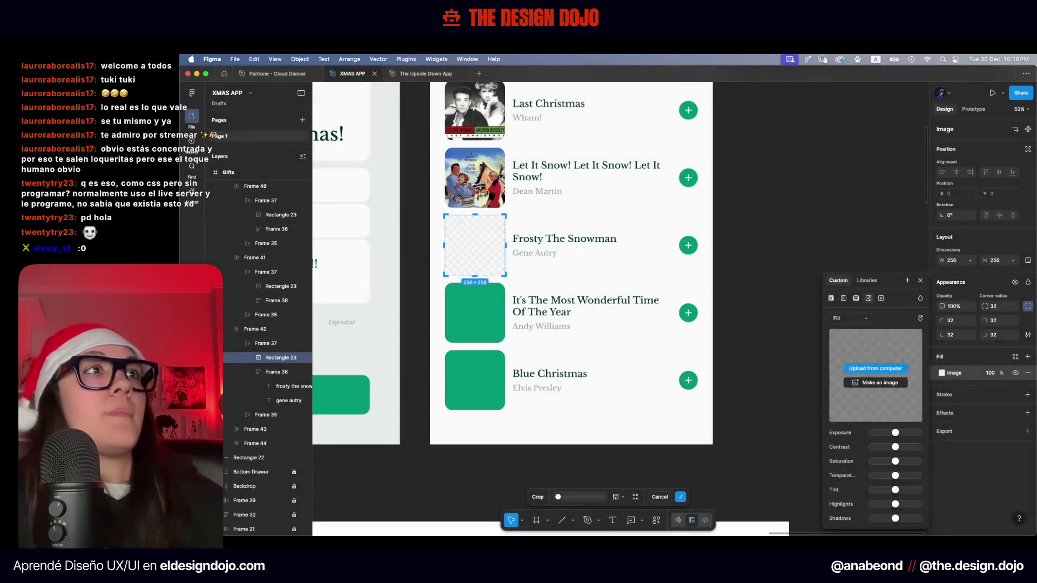
{"action": "left_click", "coordinate": [783, 285]}
Fill the Andy Williams song's placeholder square with its album cover
{"action": "scroll", "coordinate": [783, 286], "scroll_direction": "down", "scroll_amount": 2}
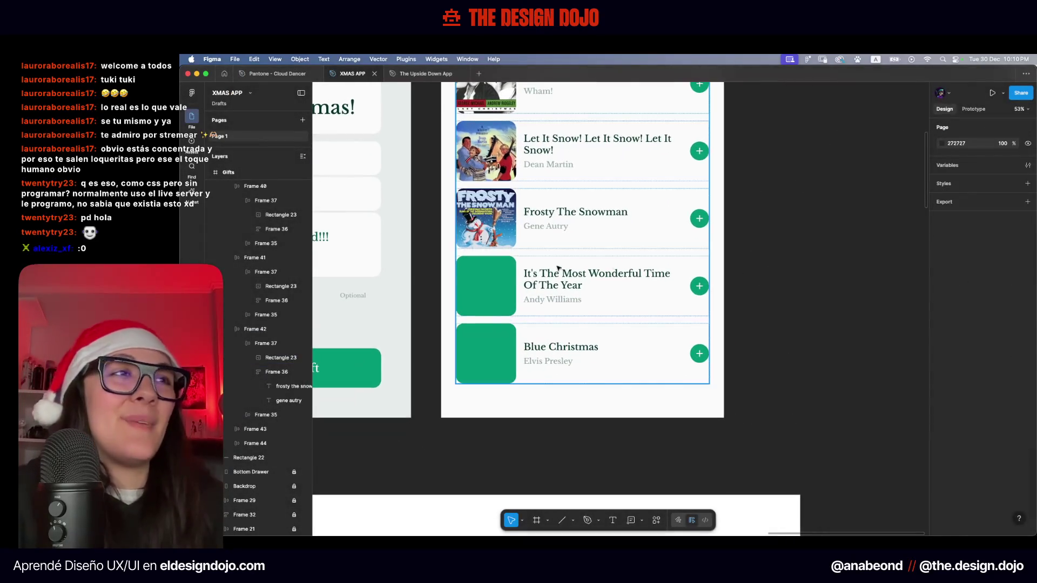
{"action": "double_click", "coordinate": [486, 286]}
{"action": "left_click", "coordinate": [941, 375]}
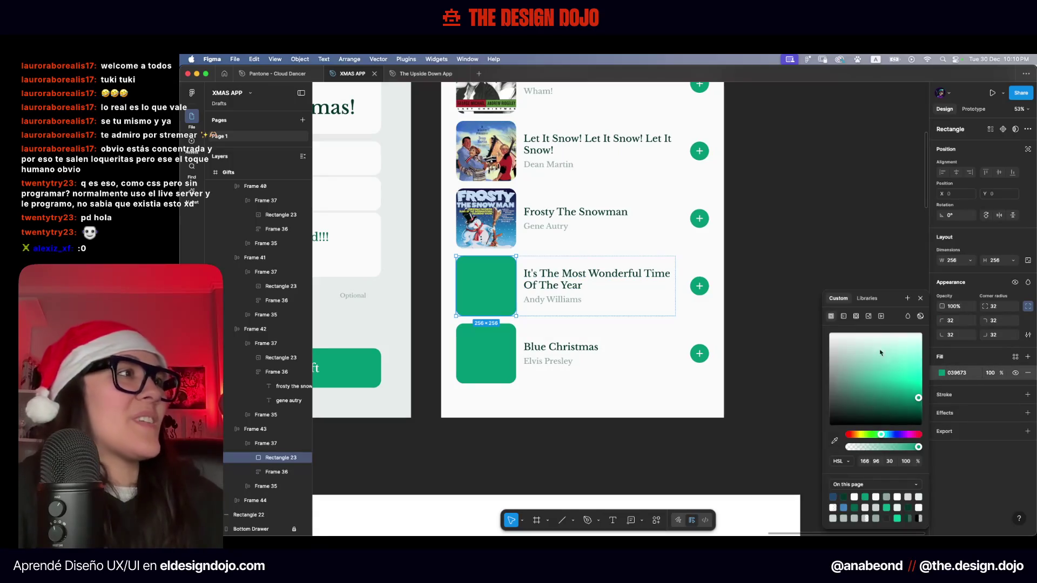
{"action": "left_click", "coordinate": [869, 316]}
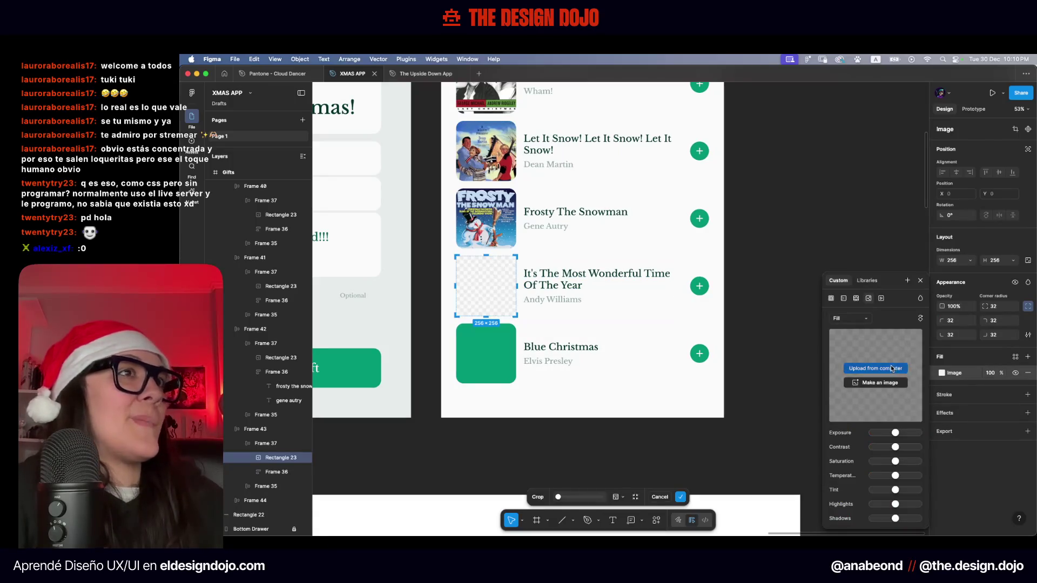
{"action": "left_click", "coordinate": [891, 369]}
{"action": "double_click", "coordinate": [452, 179]}
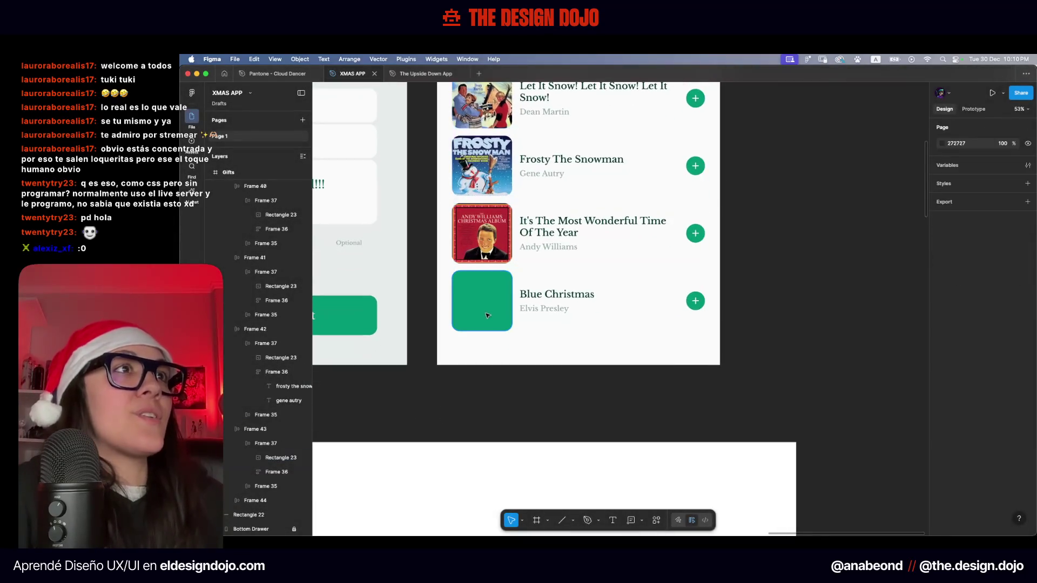
Fill the Blue Christmas square with the Elvis Presley cover screenshot
{"action": "left_click", "coordinate": [941, 373]}
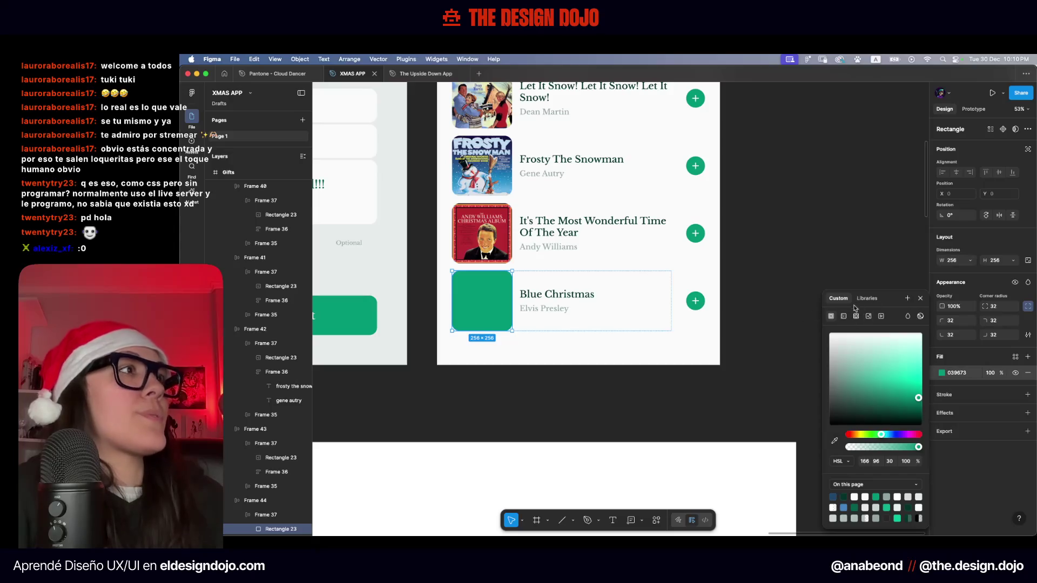
{"action": "left_click", "coordinate": [869, 316]}
{"action": "left_click", "coordinate": [876, 369]}
{"action": "left_click", "coordinate": [410, 176]}
{"action": "double_click", "coordinate": [411, 176]}
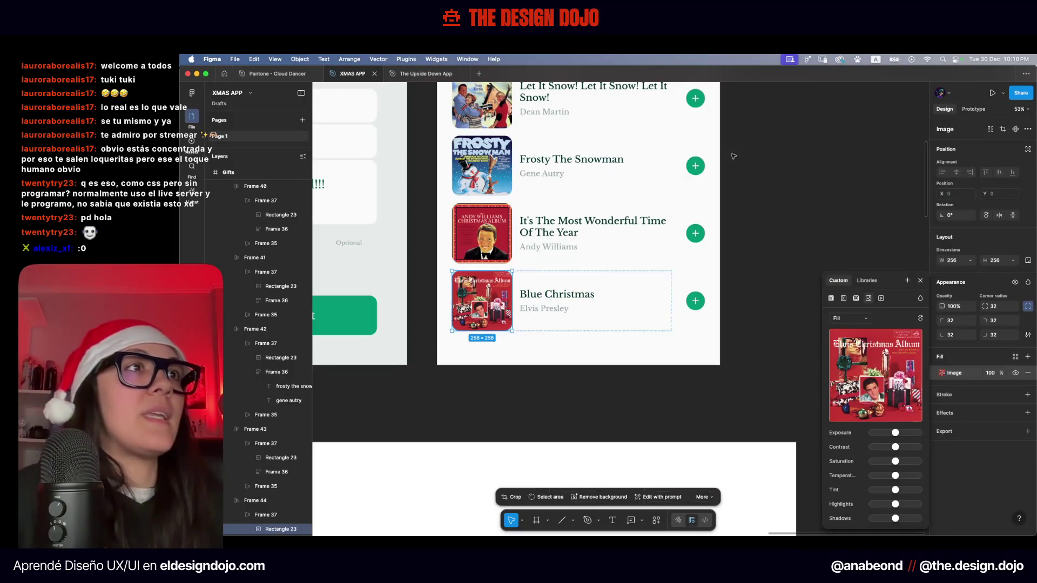
{"action": "left_click", "coordinate": [777, 184]}
{"action": "scroll", "coordinate": [777, 184], "scroll_direction": "up", "scroll_amount": 5}
{"action": "scroll", "coordinate": [767, 286], "scroll_direction": "down", "scroll_amount": 3, "text": "ctrl"}
{"action": "scroll", "coordinate": [766, 257], "scroll_direction": "down", "scroll_amount": 3, "text": "ctrl"}
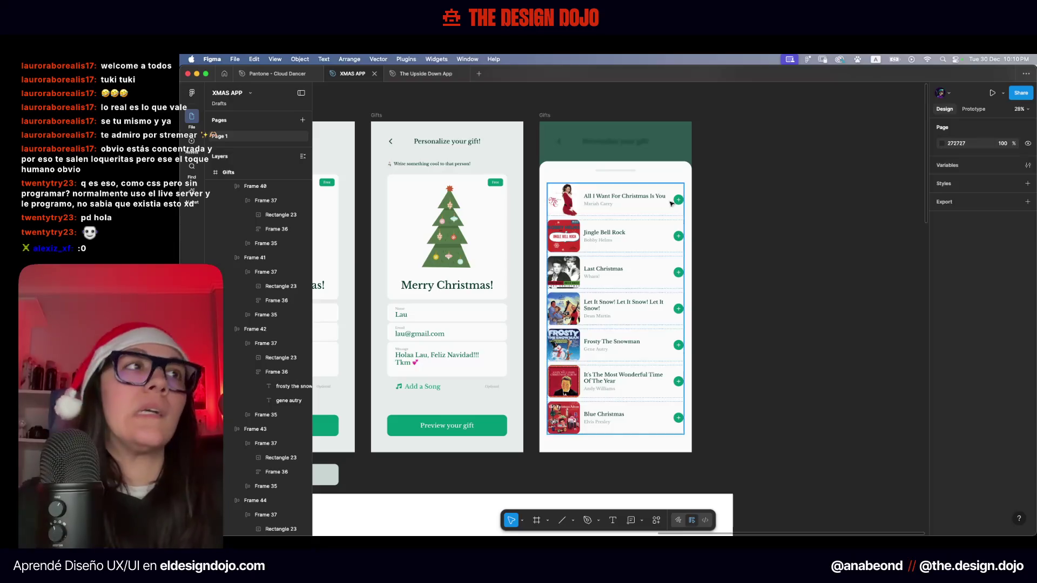
Collapse every layer group and pan toward the Gifts song-list screen
{"action": "key", "text": "alt+l"}
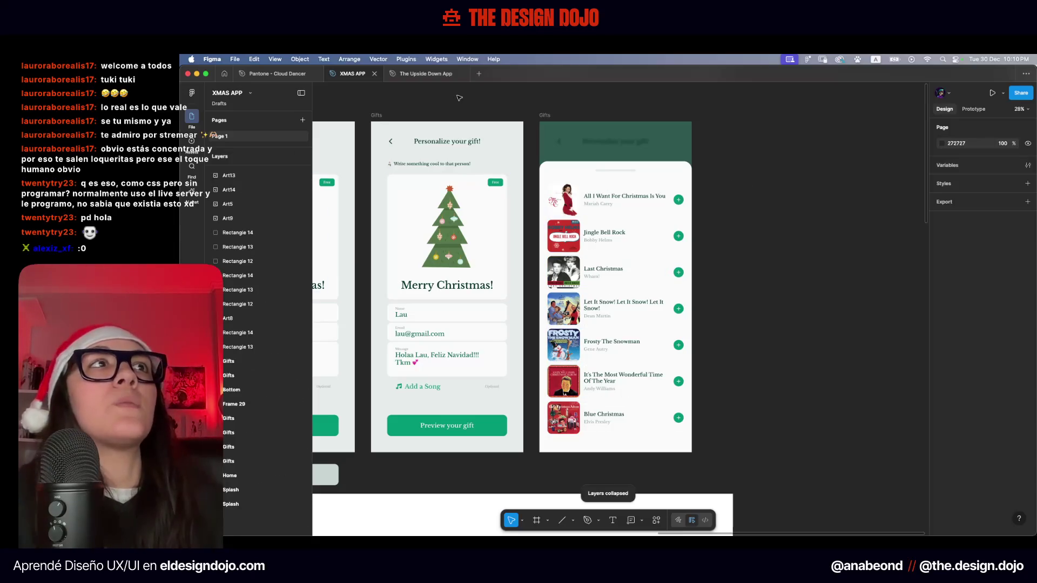
{"action": "scroll", "coordinate": [485, 112], "scroll_direction": "up", "scroll_amount": 1}
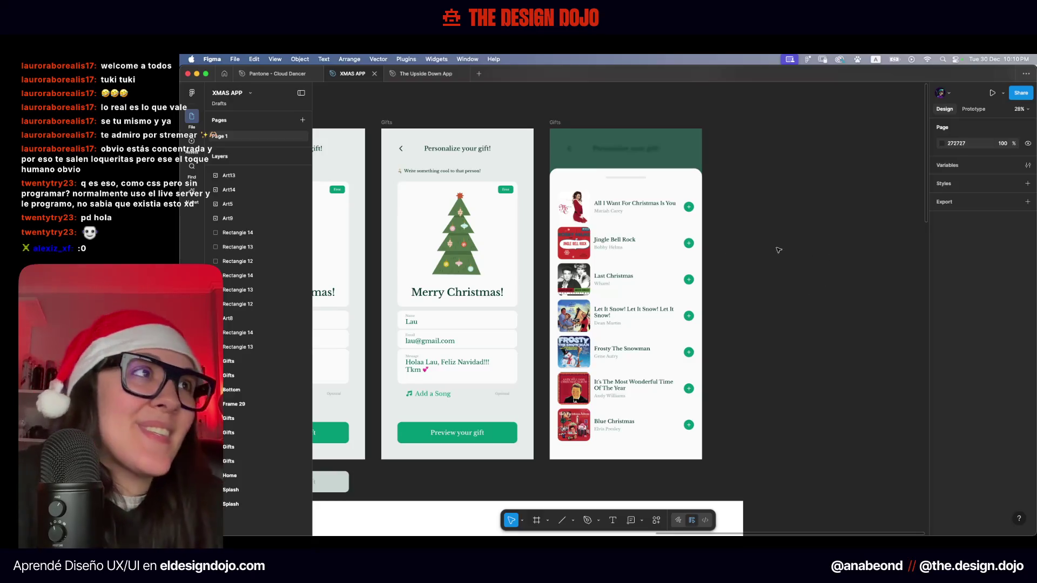
{"action": "left_click_drag", "start_coordinate": [780, 211], "coordinate": [713, 213]}
{"action": "scroll", "coordinate": [487, 224], "scroll_direction": "up", "scroll_amount": 3}
{"action": "scroll", "coordinate": [476, 243], "scroll_direction": "up", "scroll_amount": 3}
{"action": "scroll", "coordinate": [459, 265], "scroll_direction": "up", "scroll_amount": 3}
{"action": "scroll", "coordinate": [449, 278], "scroll_direction": "up", "scroll_amount": 5}
Alt-drag the Gifts song-list frame to the right to place a duplicate beside it
{"action": "left_click", "coordinate": [483, 248], "text": "super"}
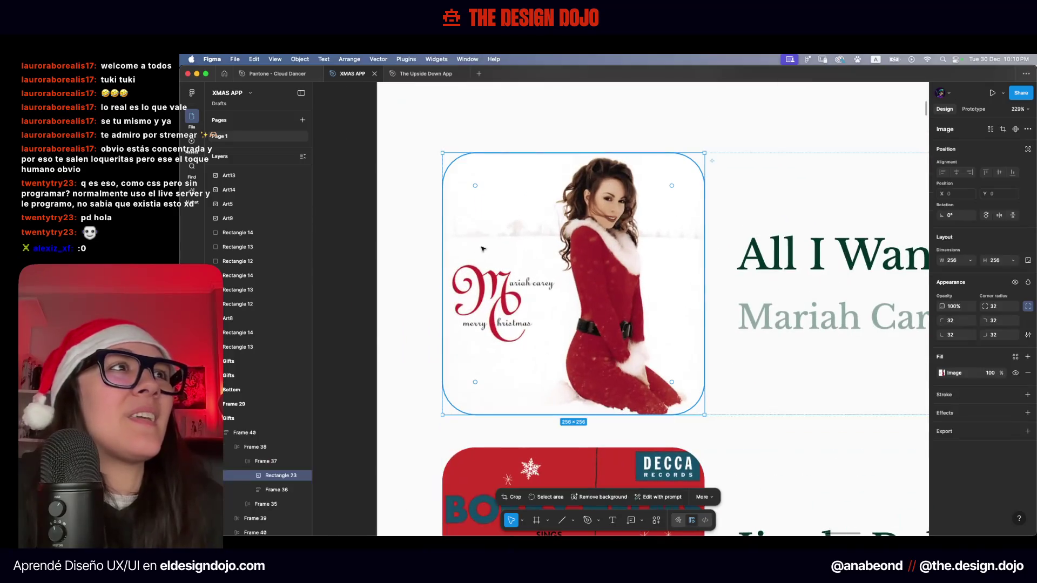
{"action": "key", "text": "Escape"}
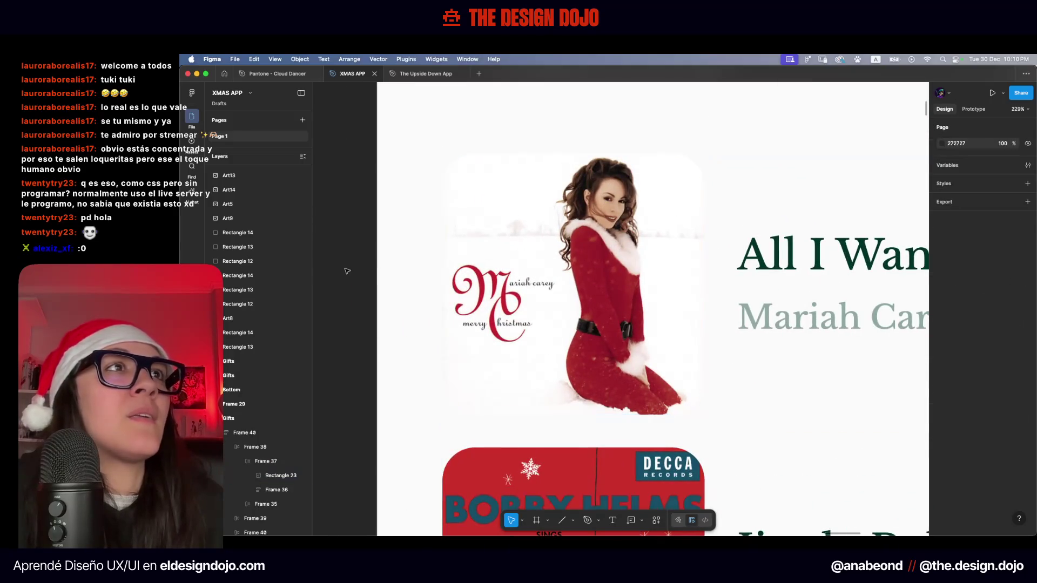
{"action": "scroll", "coordinate": [541, 270], "scroll_direction": "down", "scroll_amount": 5}
{"action": "scroll", "coordinate": [590, 292], "scroll_direction": "down", "scroll_amount": 5}
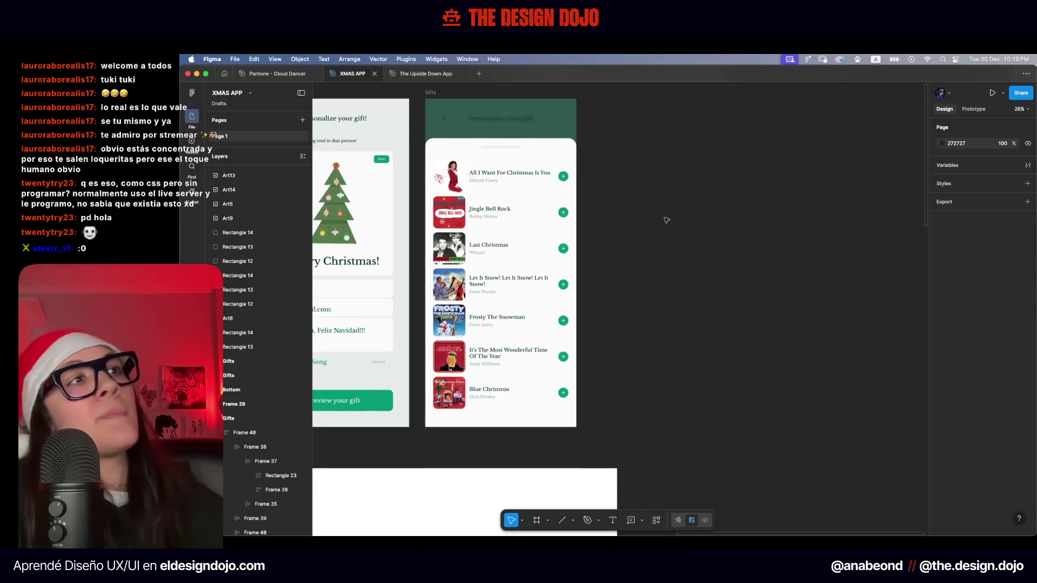
{"action": "left_click_drag", "start_coordinate": [705, 226], "coordinate": [802, 269]}
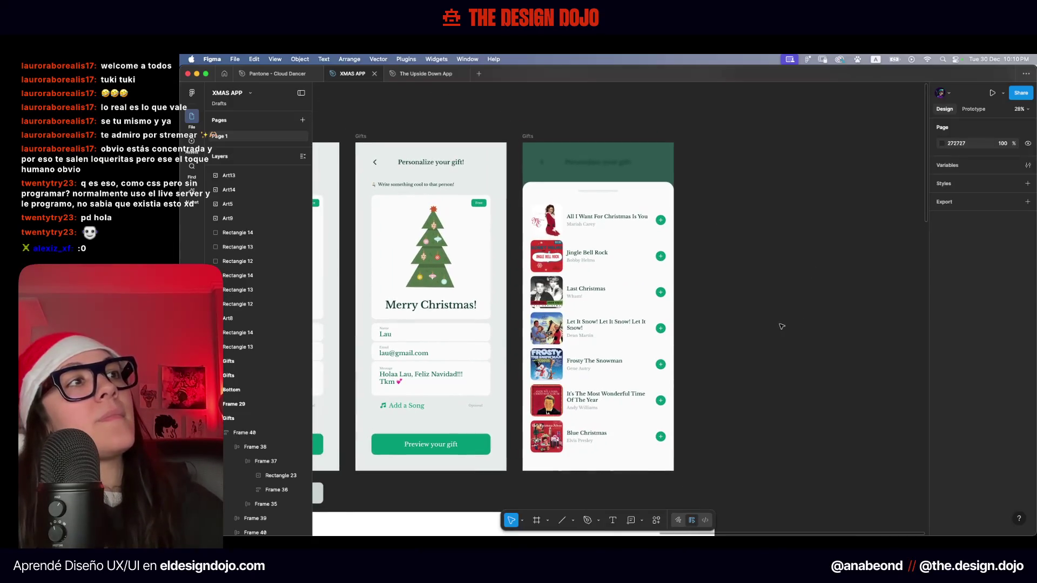
{"action": "left_click_drag", "start_coordinate": [537, 136], "coordinate": [704, 135]}
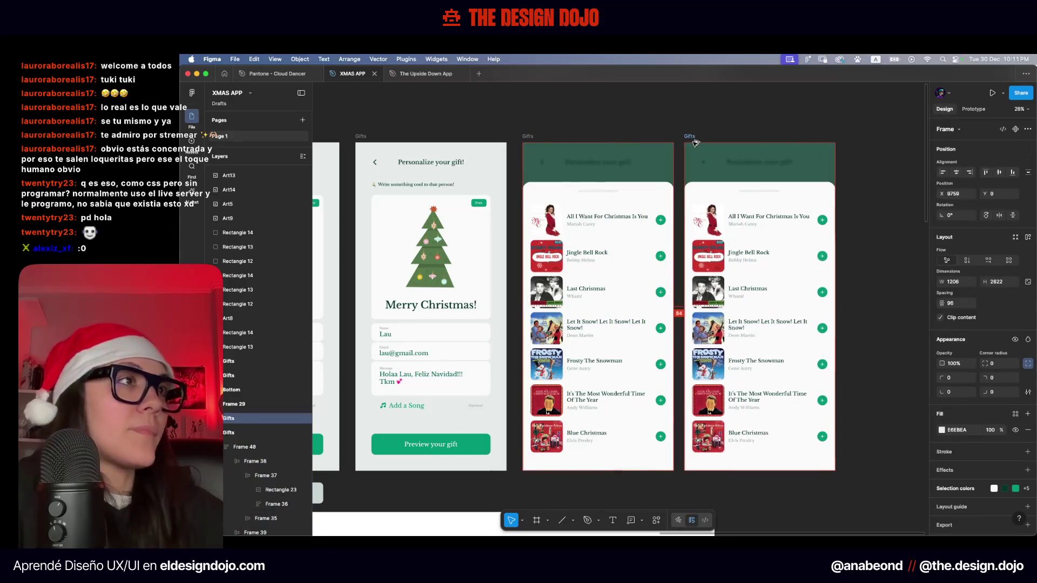
{"action": "left_click", "coordinate": [879, 270]}
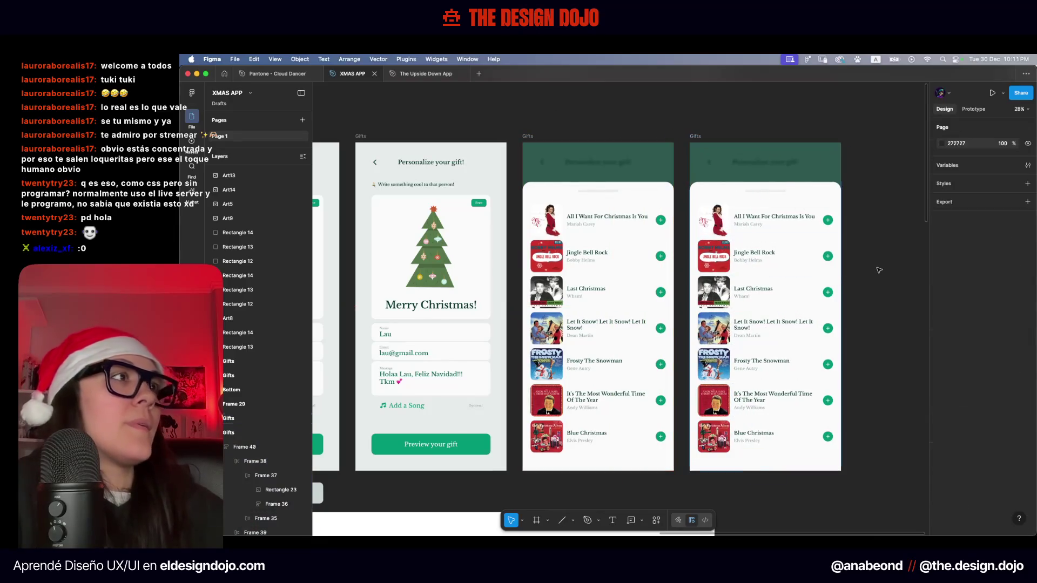
{"action": "left_click", "coordinate": [529, 135]}
{"action": "left_click", "coordinate": [715, 124]}
{"action": "scroll", "coordinate": [722, 117], "scroll_direction": "right", "scroll_amount": 3}
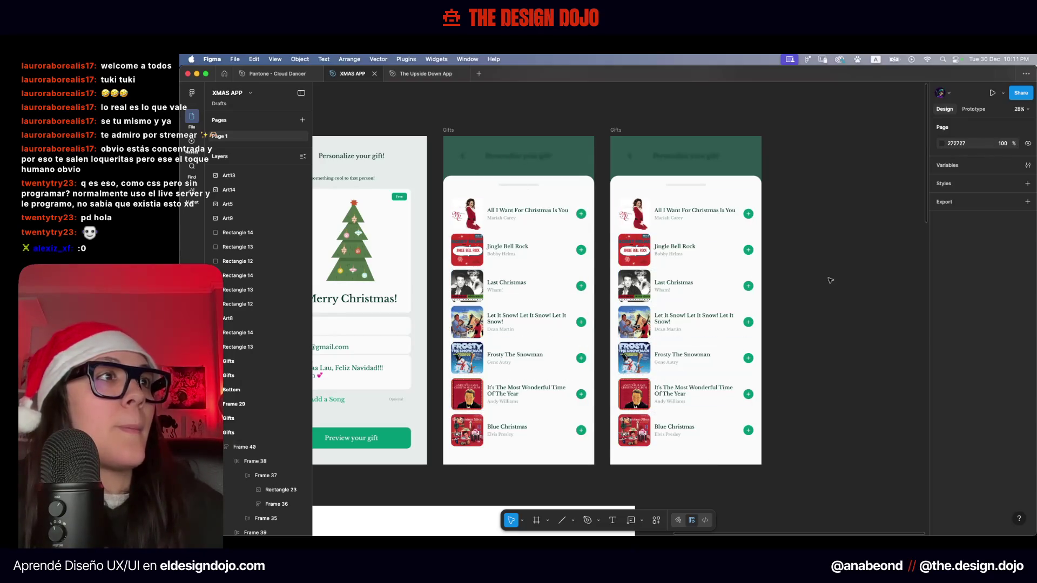
{"action": "left_click_drag", "start_coordinate": [832, 276], "coordinate": [811, 260]}
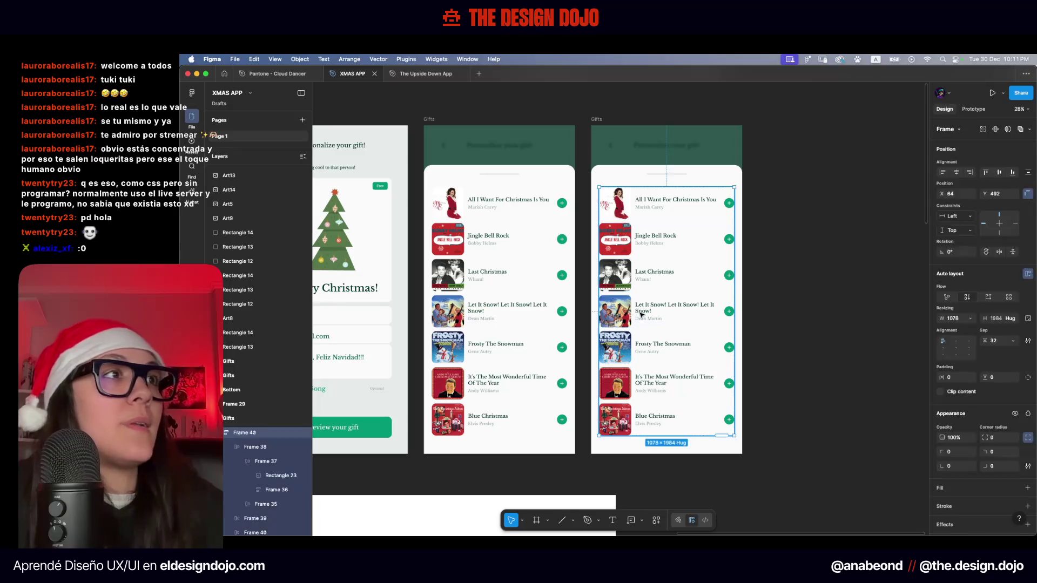
{"action": "scroll", "coordinate": [626, 291], "scroll_direction": "up", "scroll_amount": 5}
{"action": "mouse_move", "coordinate": [785, 311]}
{"action": "left_mouse_down"}
{"action": "mouse_move", "coordinate": [781, 175]}
{"action": "mouse_move", "coordinate": [782, 292]}
{"action": "left_mouse_up"}
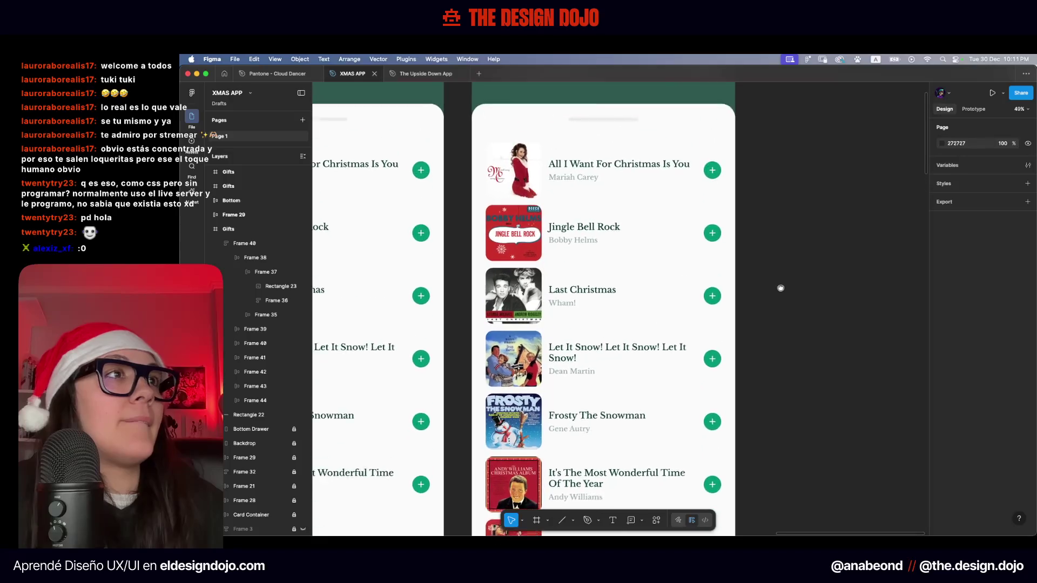
{"action": "left_click", "coordinate": [627, 301]}
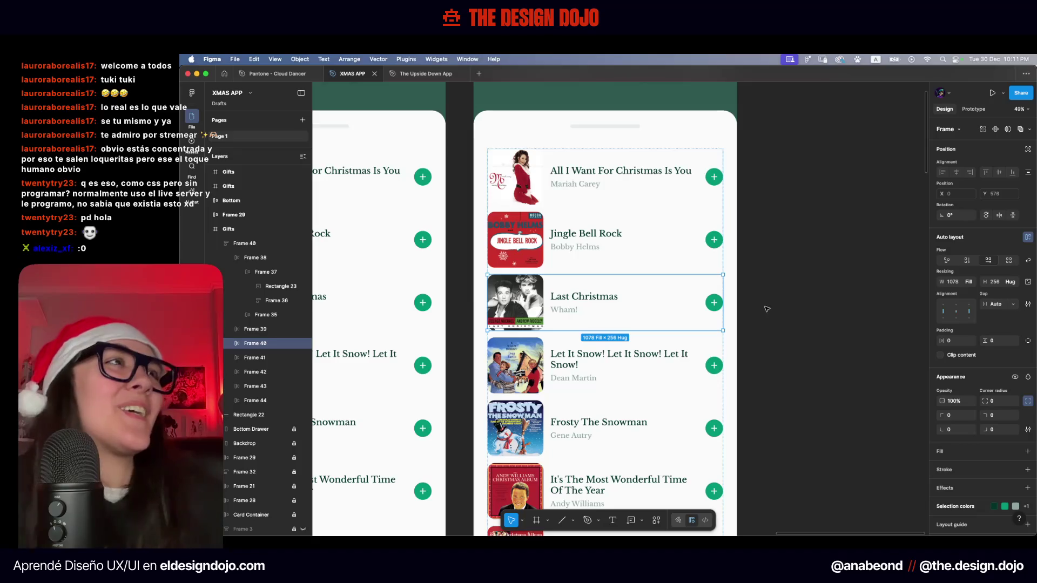
{"action": "scroll", "coordinate": [760, 296], "scroll_direction": "down", "scroll_amount": 5}
{"action": "scroll", "coordinate": [459, 328], "scroll_direction": "up", "scroll_amount": 5}
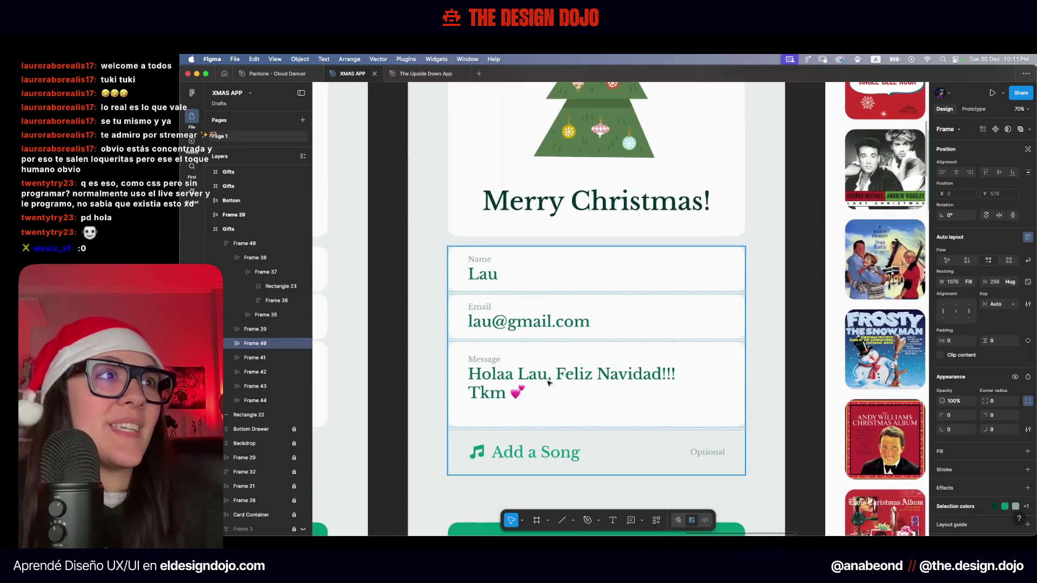
{"action": "scroll", "coordinate": [594, 327], "scroll_direction": "down", "scroll_amount": 5}
{"action": "scroll", "coordinate": [646, 325], "scroll_direction": "up", "scroll_amount": 1}
{"action": "scroll", "coordinate": [646, 326], "scroll_direction": "right", "scroll_amount": 3}
{"action": "scroll", "coordinate": [645, 325], "scroll_direction": "up", "scroll_amount": 5}
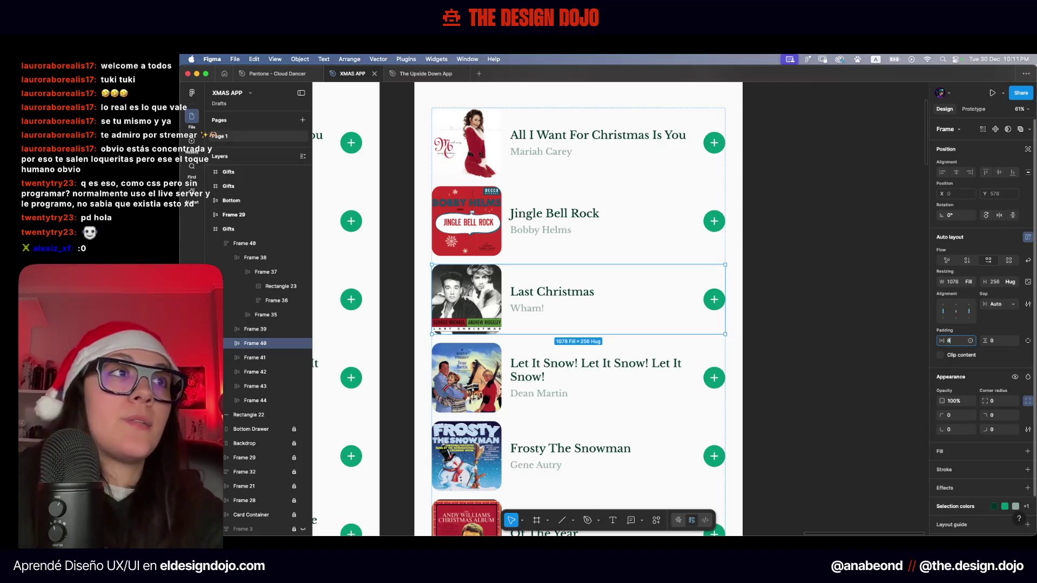
{"action": "key", "text": "Tab"}
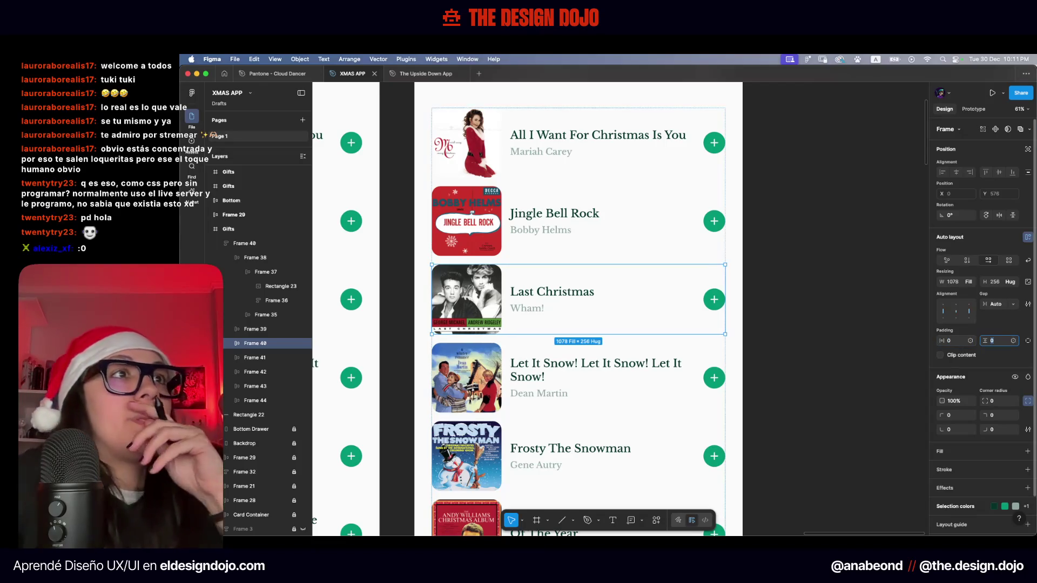
{"action": "scroll", "coordinate": [790, 256], "scroll_direction": "down", "scroll_amount": 3}
{"action": "left_click", "coordinate": [790, 256]}
{"action": "scroll", "coordinate": [790, 256], "scroll_direction": "down", "scroll_amount": 2}
{"action": "scroll", "coordinate": [543, 247], "scroll_direction": "up", "scroll_amount": 1}
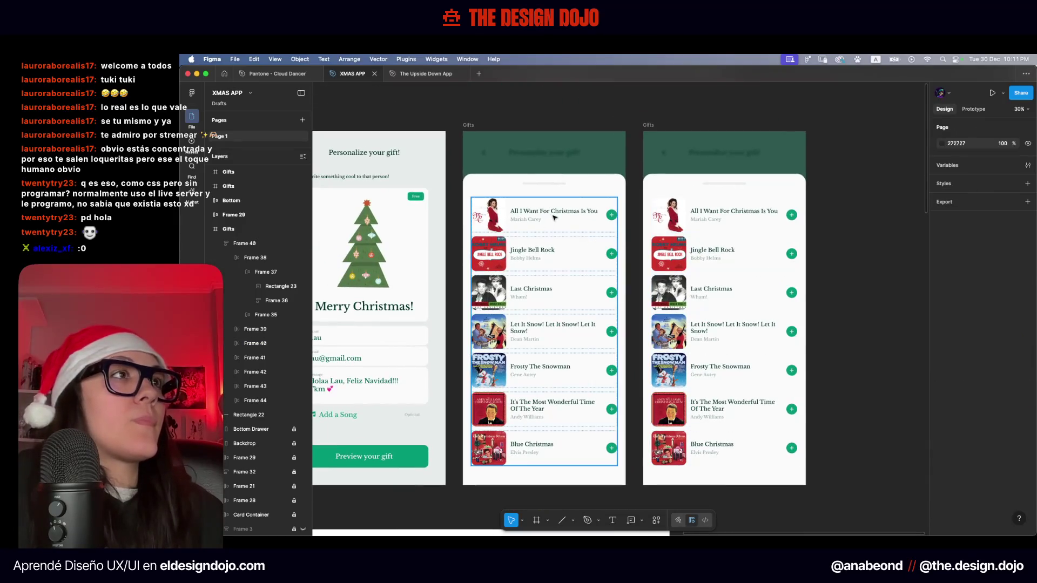
Give all seven song cards auto-layout padding of 16 horizontal and 16 vertical
{"action": "left_click", "coordinate": [550, 220]}
{"action": "left_click", "coordinate": [540, 254], "text": "shift"}
{"action": "left_click", "coordinate": [533, 293], "text": "shift"}
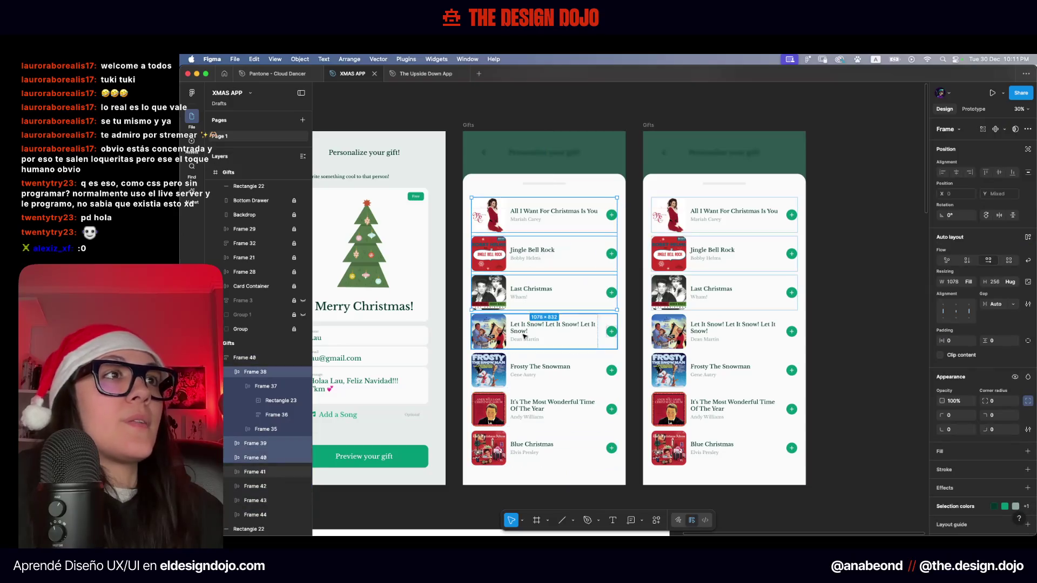
{"action": "left_click", "coordinate": [524, 331], "text": "shift"}
{"action": "left_click", "coordinate": [516, 370], "text": "shift"}
{"action": "left_click", "coordinate": [510, 411], "text": "shift"}
{"action": "left_click", "coordinate": [505, 448], "text": "shift"}
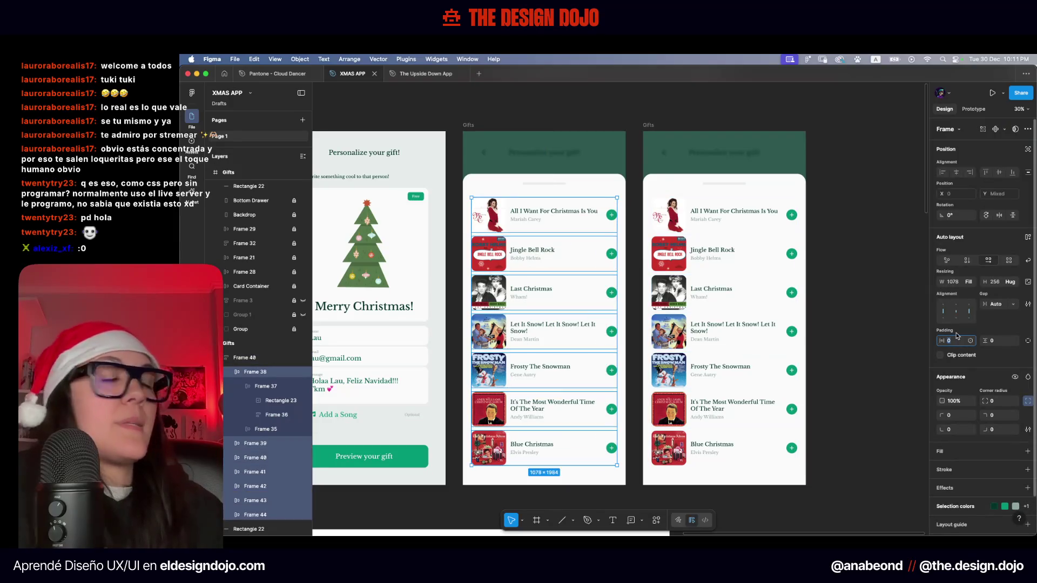
{"action": "type", "text": "16"}
{"action": "key", "text": "Tab"}
{"action": "type", "text": "16"}
{"action": "key", "text": "Tab"}
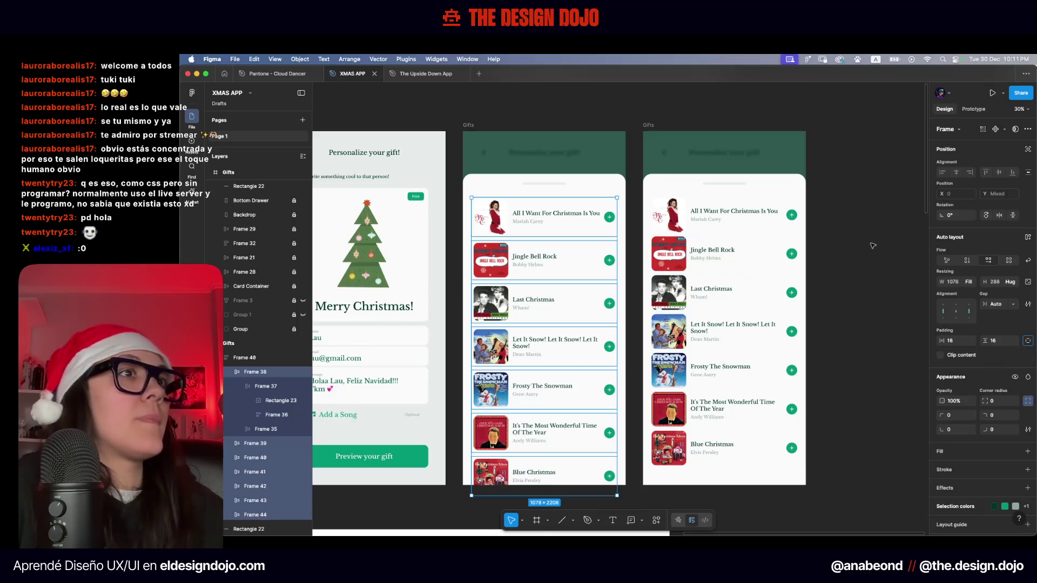
Delete the duplicate Gifts screen and set the song list's row gap to 16
{"action": "left_click", "coordinate": [741, 219]}
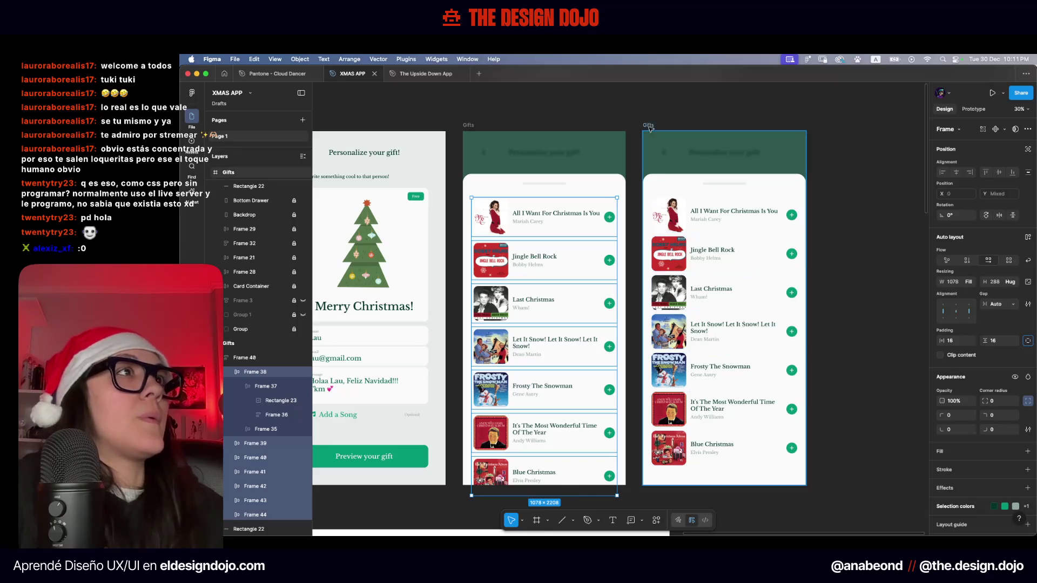
{"action": "key", "text": "Delete"}
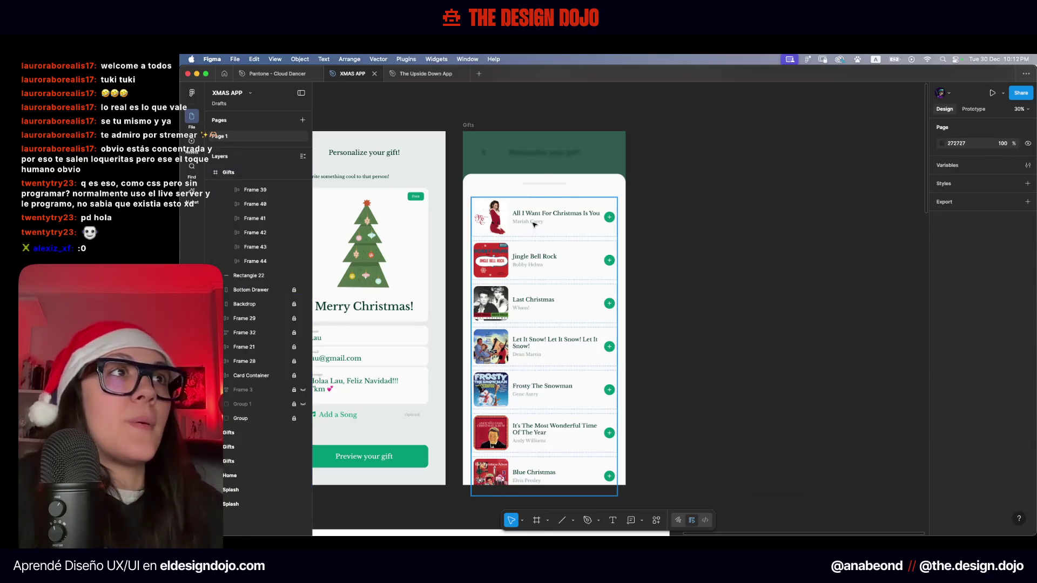
{"action": "left_click", "coordinate": [597, 201]}
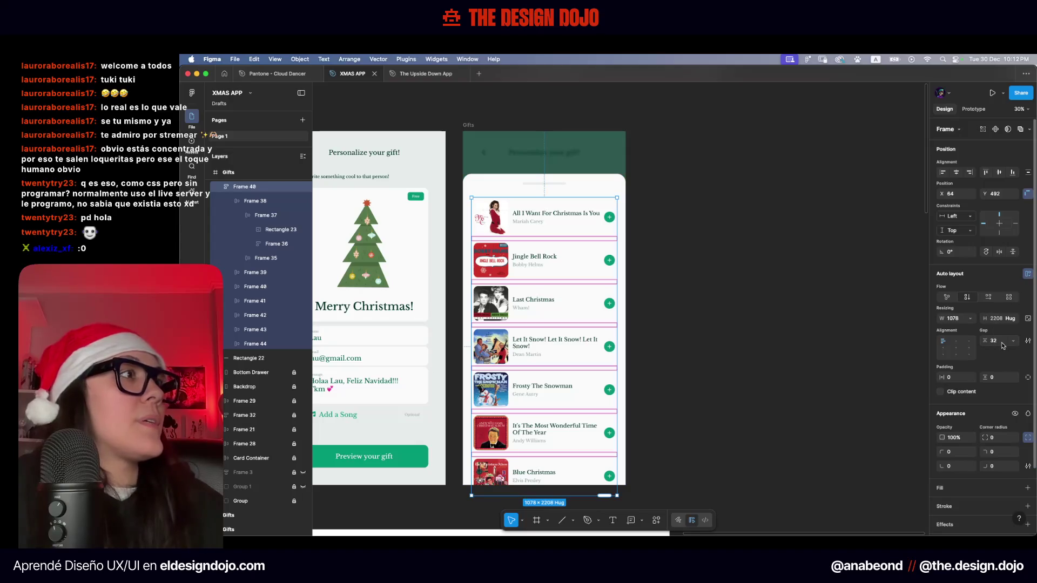
{"action": "type", "text": "16"}
{"action": "key", "text": "Return"}
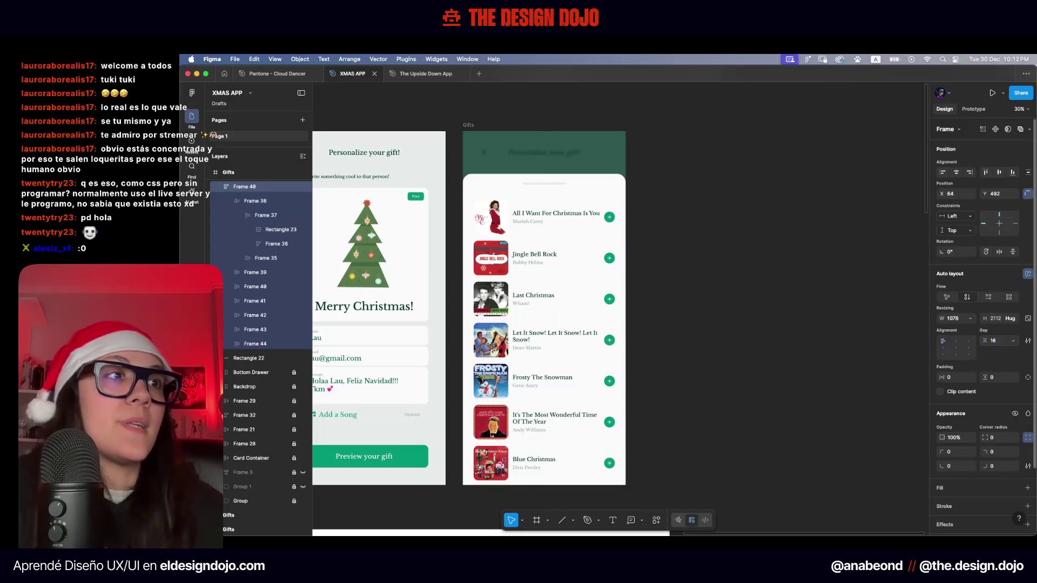
{"action": "key", "text": "Escape"}
Move the song list up so it sits centred in the screen
{"action": "left_click", "coordinate": [539, 217]}
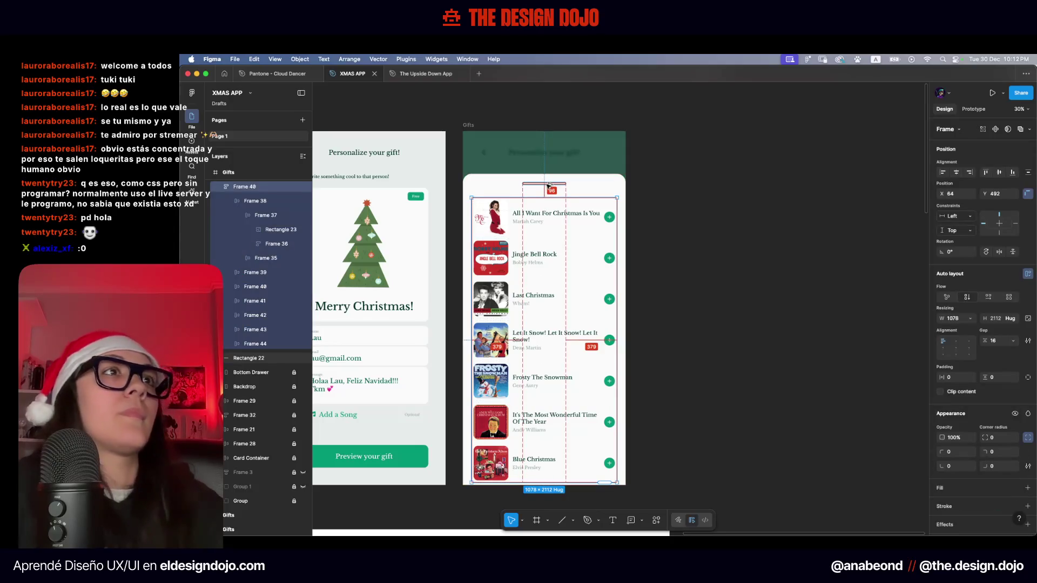
{"action": "left_click_drag", "start_coordinate": [548, 185], "coordinate": [549, 186]}
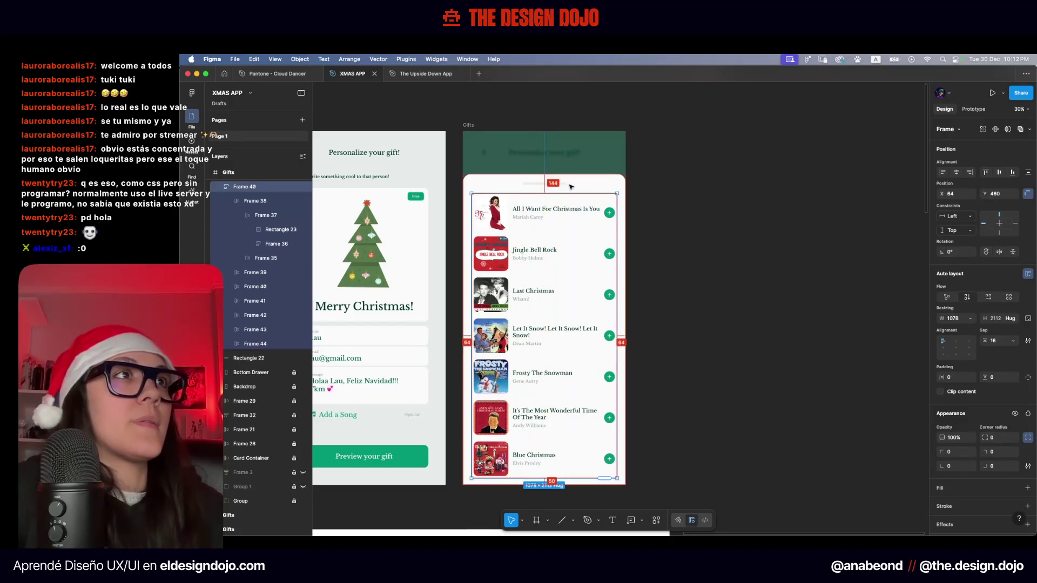
{"action": "left_click", "coordinate": [720, 200]}
Check the Blue Christmas row at the list bottom and select the Gifts screen
{"action": "scroll", "coordinate": [751, 239], "scroll_direction": "right", "scroll_amount": 2}
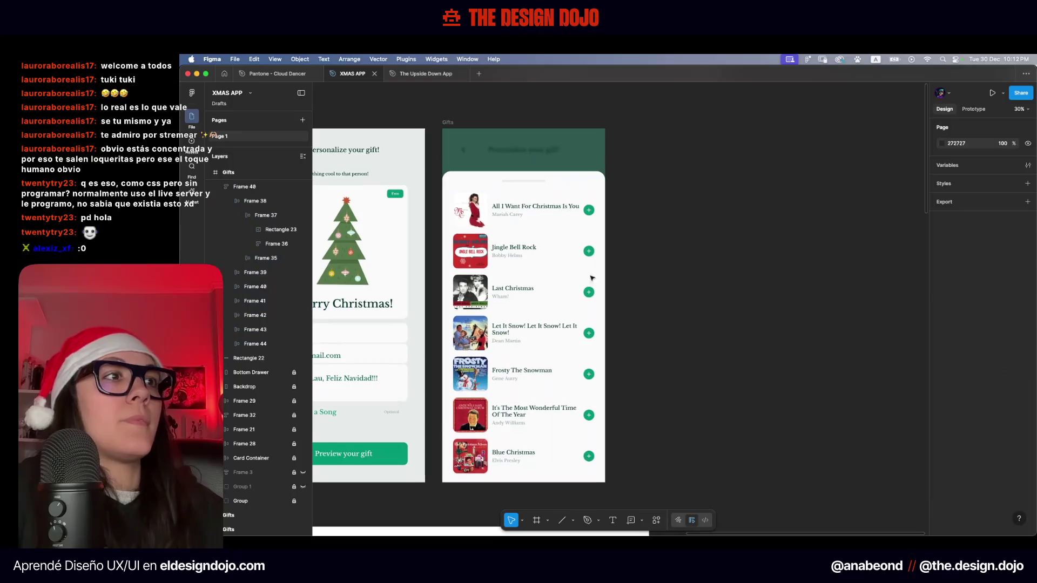
{"action": "scroll", "coordinate": [488, 488], "scroll_direction": "up", "scroll_amount": 5}
{"action": "left_click", "coordinate": [519, 423]}
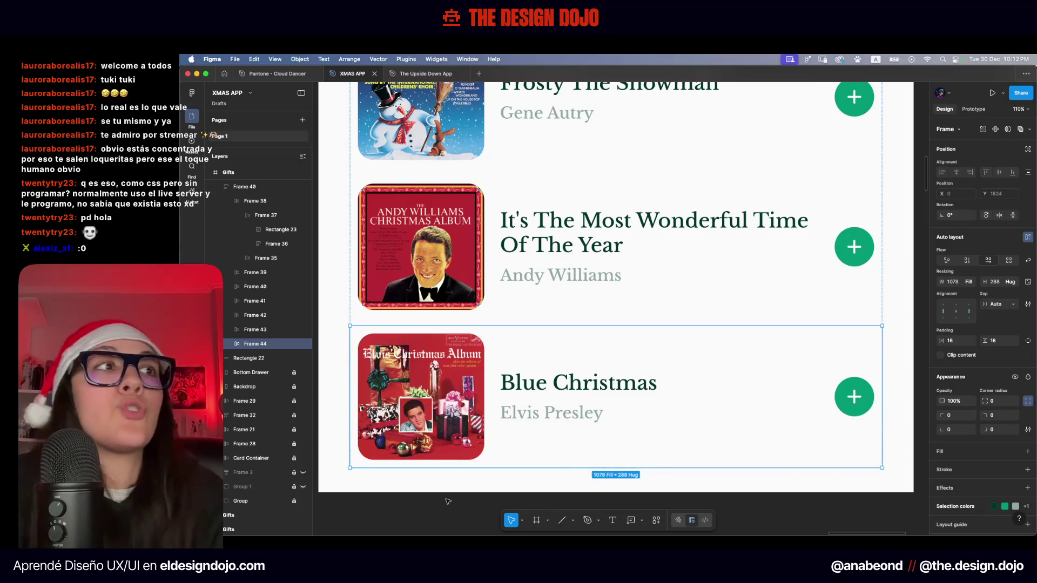
{"action": "scroll", "coordinate": [500, 490], "scroll_direction": "down", "scroll_amount": 10}
{"action": "scroll", "coordinate": [500, 490], "scroll_direction": "down", "scroll_amount": 3}
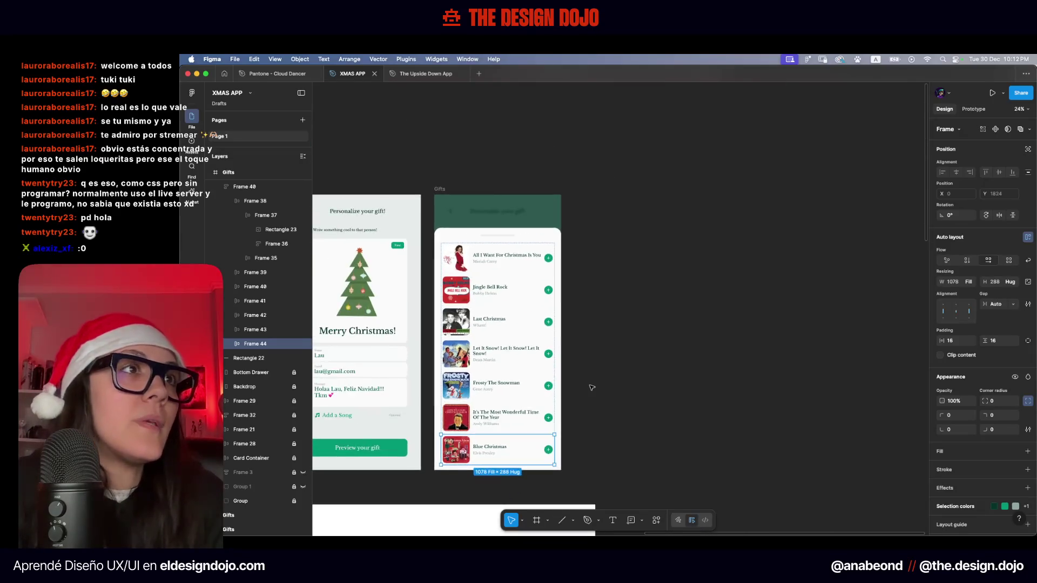
{"action": "left_click", "coordinate": [562, 412]}
{"action": "scroll", "coordinate": [562, 413], "scroll_direction": "left", "scroll_amount": 1}
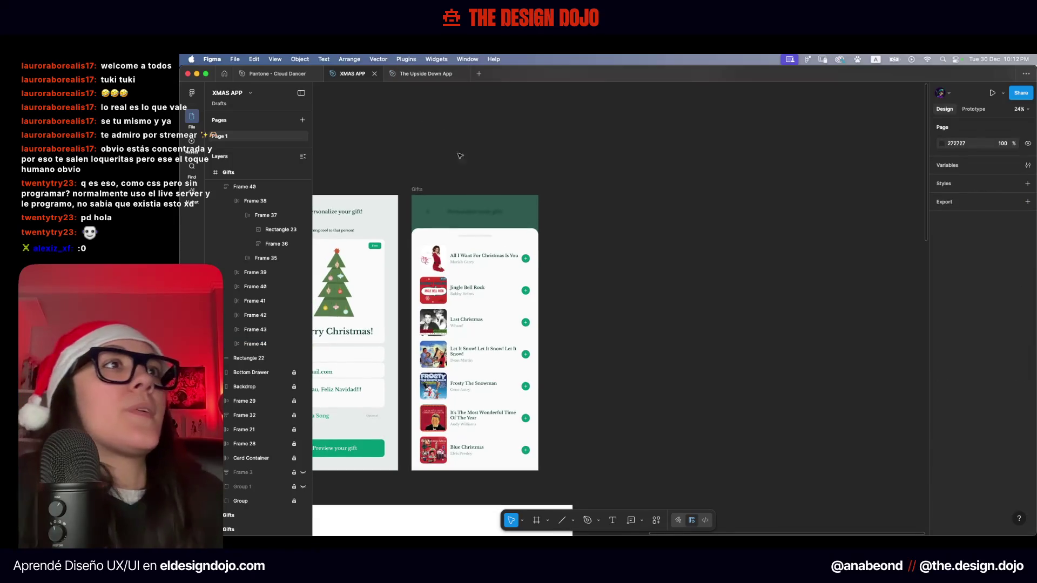
{"action": "left_click", "coordinate": [415, 189]}
Duplicate the Gifts screen and select its Last Christmas row
{"action": "key", "text": "super+d"}
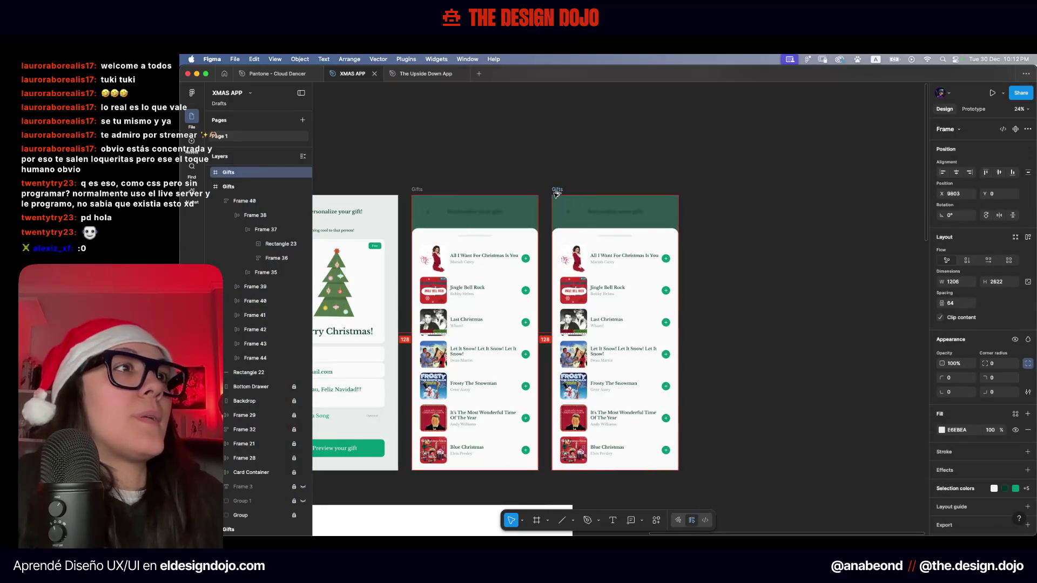
{"action": "scroll", "coordinate": [557, 312], "scroll_direction": "up", "scroll_amount": 5}
{"action": "left_click", "coordinate": [557, 312]}
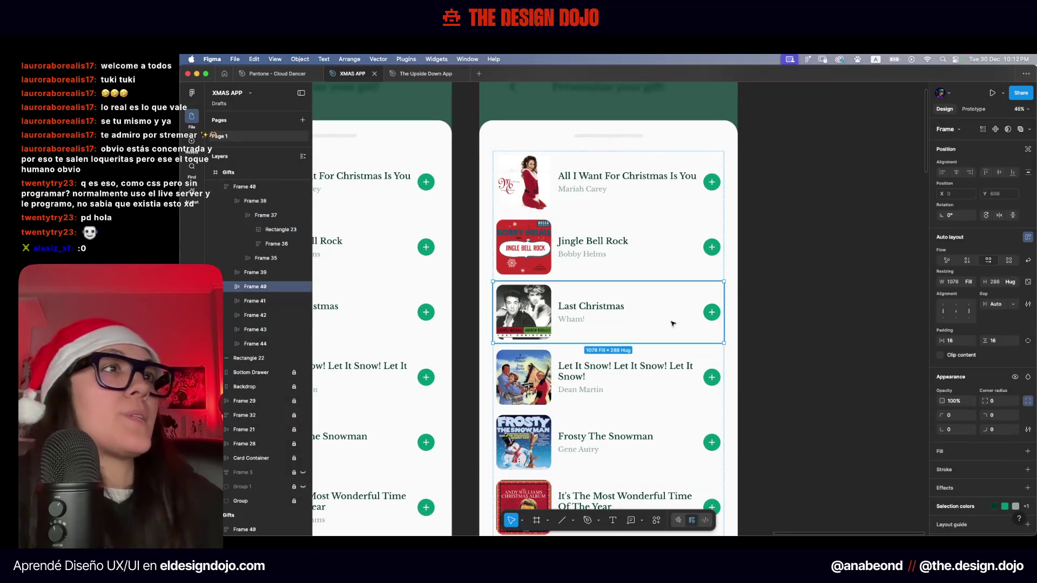
{"action": "scroll", "coordinate": [556, 312], "scroll_direction": "up", "scroll_amount": 3}
{"action": "scroll", "coordinate": [556, 312], "scroll_direction": "up", "scroll_amount": 2}
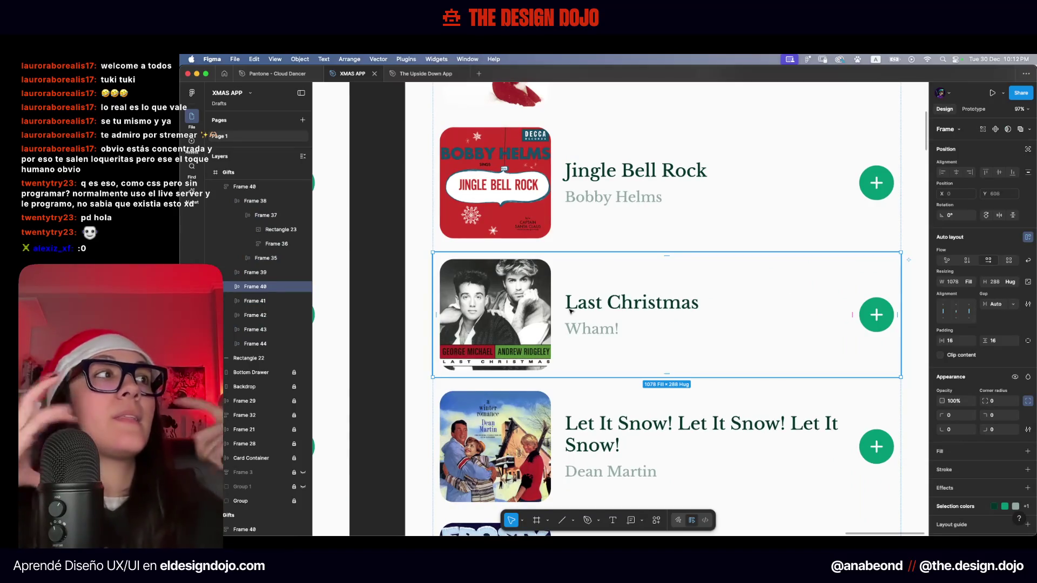
{"action": "scroll", "coordinate": [594, 281], "scroll_direction": "right", "scroll_amount": 2}
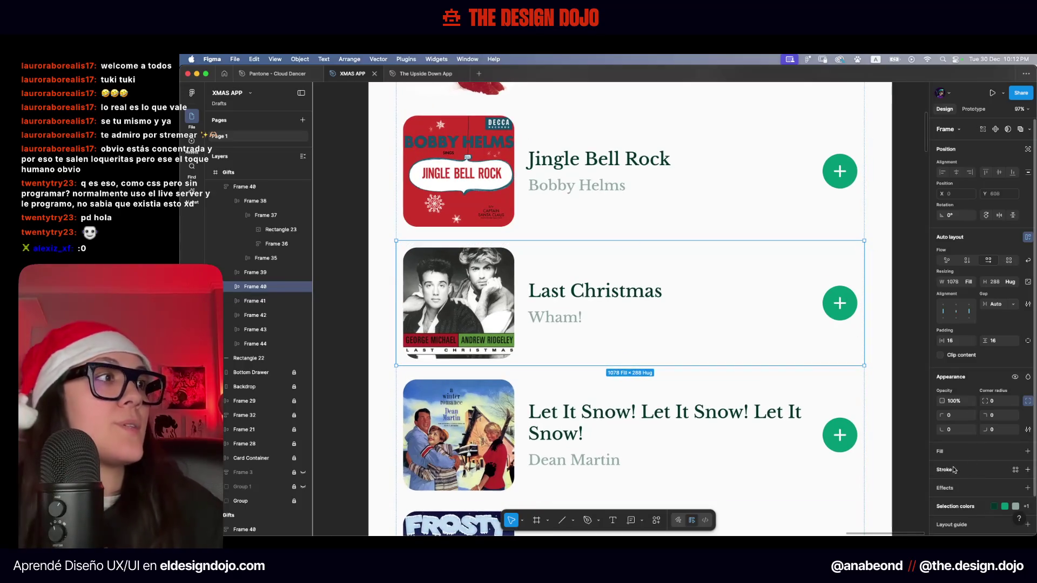
Add a fill to the Last Christmas row and open its colour picker
{"action": "left_click", "coordinate": [1028, 451]}
{"action": "left_click", "coordinate": [942, 468]}
{"action": "left_click", "coordinate": [884, 366]}
{"action": "left_click_drag", "start_coordinate": [886, 370], "coordinate": [900, 371]}
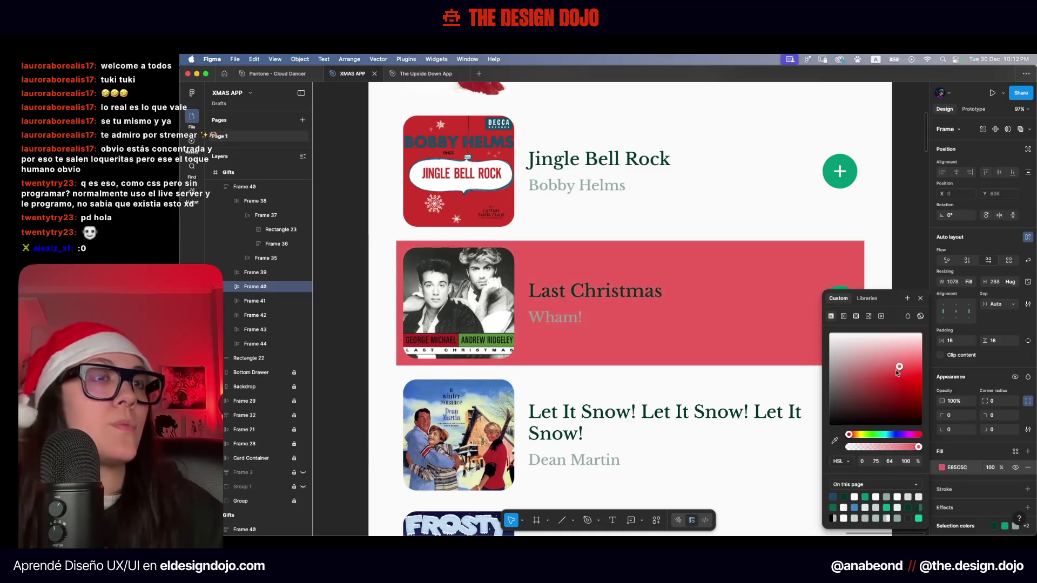
{"action": "scroll", "coordinate": [733, 320], "scroll_direction": "down", "scroll_amount": 5}
{"action": "scroll", "coordinate": [733, 320], "scroll_direction": "down", "scroll_amount": 2}
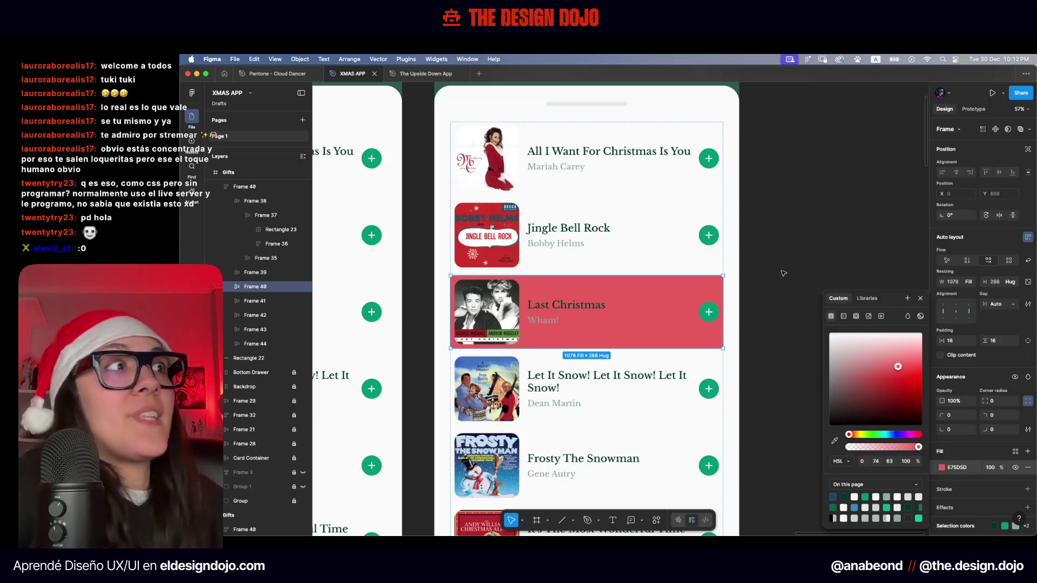
{"action": "scroll", "coordinate": [784, 274], "scroll_direction": "down", "scroll_amount": 5}
{"action": "scroll", "coordinate": [792, 333], "scroll_direction": "down", "scroll_amount": 5}
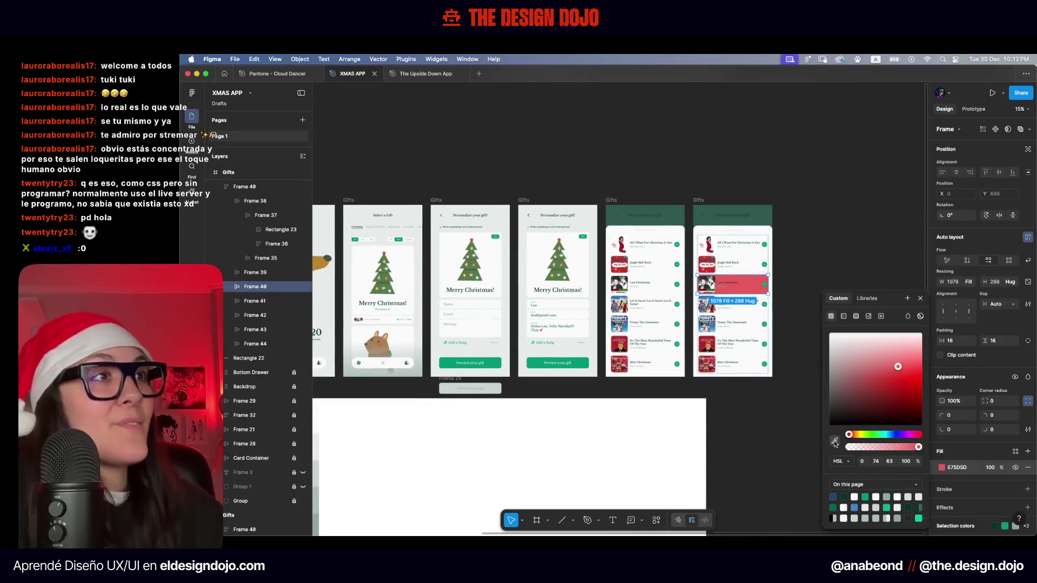
Sample the dark green #013428 from the design as the row's fill
{"action": "left_click", "coordinate": [835, 442]}
{"action": "scroll", "coordinate": [594, 378], "scroll_direction": "left", "scroll_amount": 5}
{"action": "scroll", "coordinate": [594, 378], "scroll_direction": "down", "scroll_amount": 5}
{"action": "left_click", "coordinate": [598, 303]}
{"action": "scroll", "coordinate": [610, 314], "scroll_direction": "right", "scroll_amount": 4}
{"action": "scroll", "coordinate": [625, 320], "scroll_direction": "right", "scroll_amount": 6}
{"action": "scroll", "coordinate": [802, 301], "scroll_direction": "up", "scroll_amount": 5}
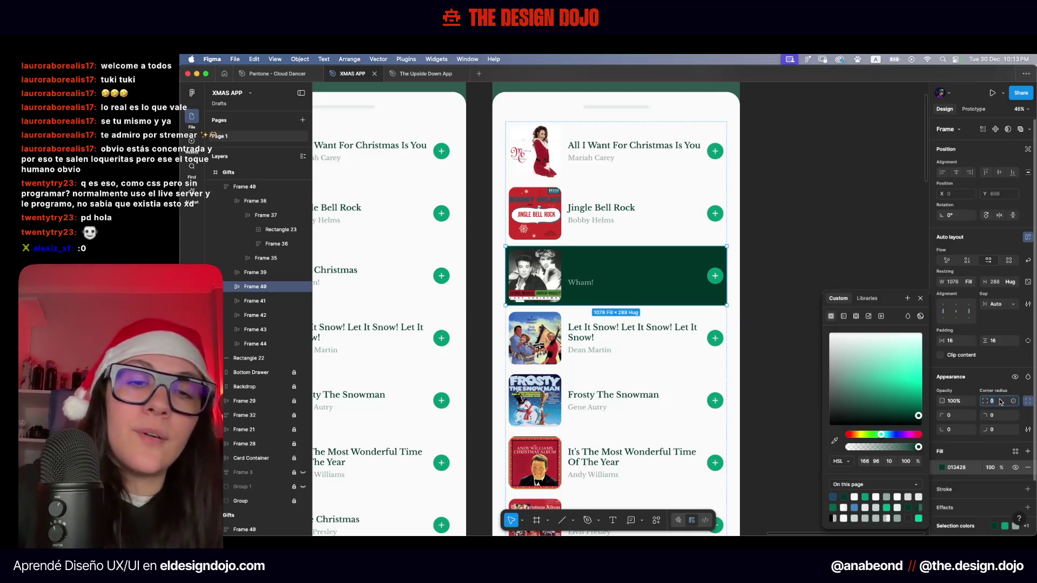
{"action": "type", "text": "32"}
{"action": "key", "text": "Tab"}
Measure the album image's spacing inside its row and review the dark green Wham! row
{"action": "key", "text": "Escape"}
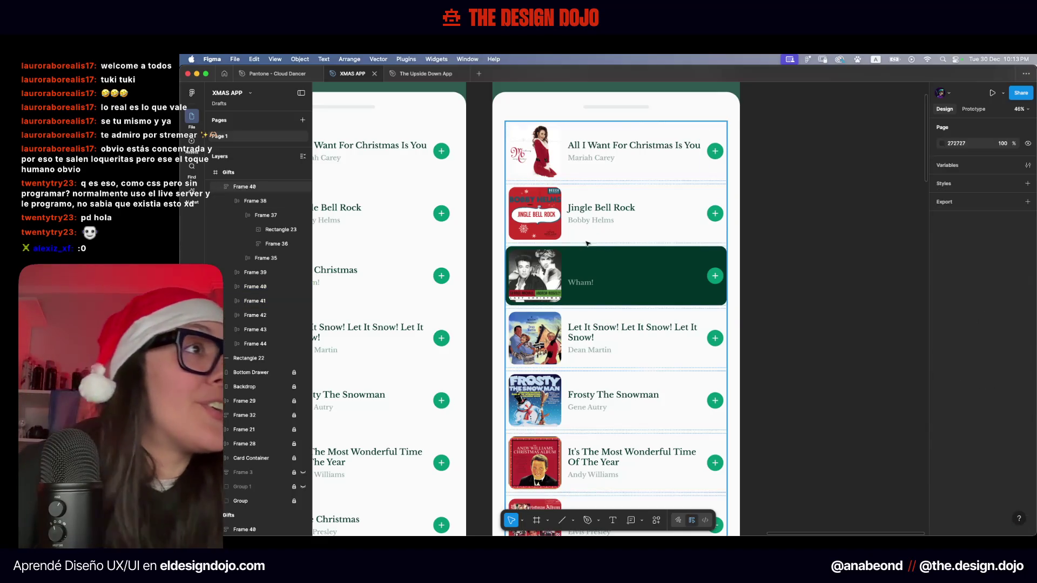
{"action": "scroll", "coordinate": [529, 264], "scroll_direction": "up", "scroll_amount": 5}
{"action": "key", "text": "alt"}
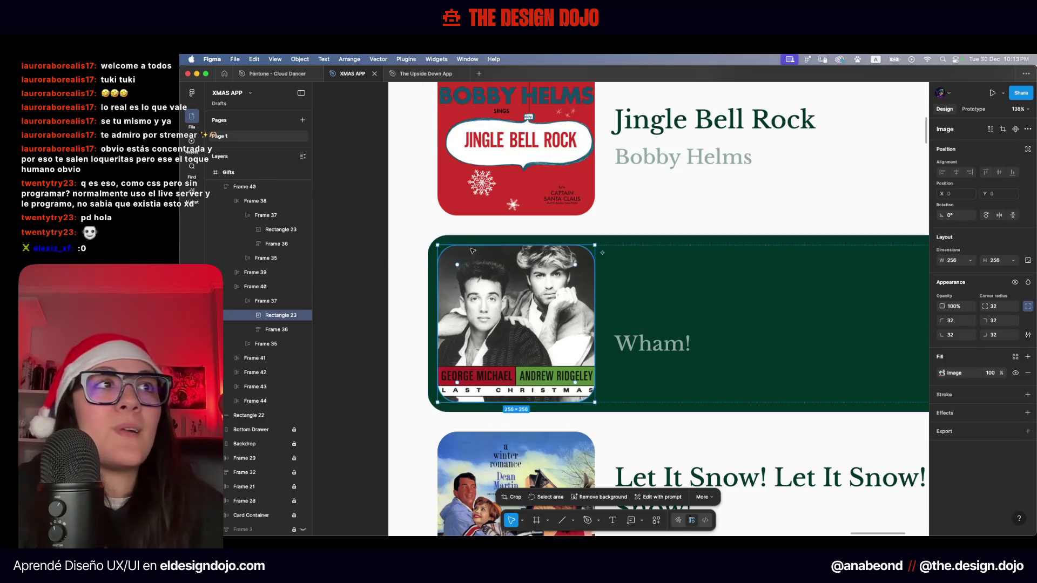
{"action": "scroll", "coordinate": [447, 246], "scroll_direction": "up", "scroll_amount": 5}
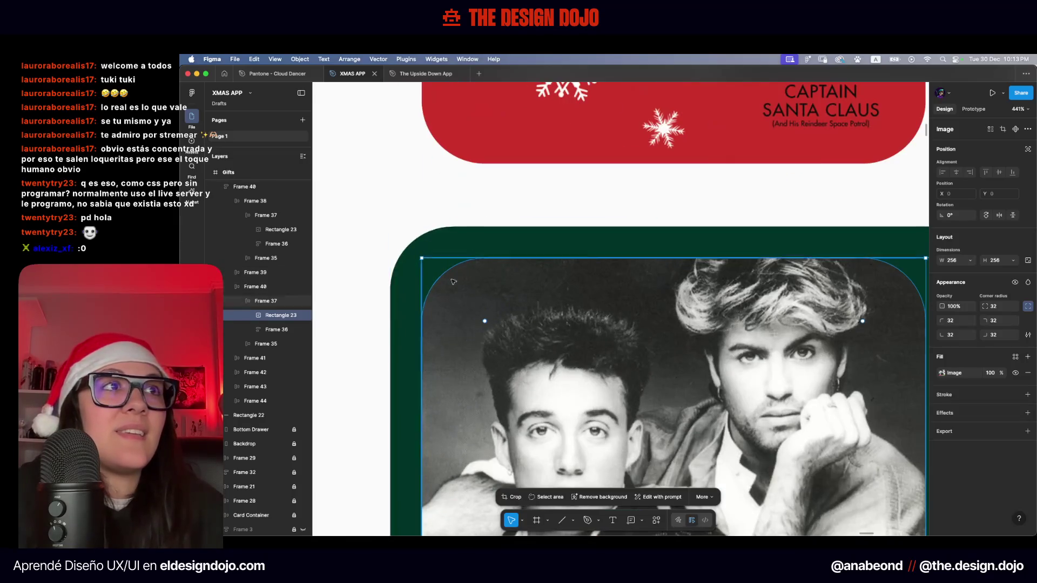
{"action": "scroll", "coordinate": [452, 257], "scroll_direction": "down", "scroll_amount": 5}
{"action": "scroll", "coordinate": [452, 258], "scroll_direction": "down", "scroll_amount": 5}
{"action": "key", "text": "Escape"}
{"action": "scroll", "coordinate": [594, 297], "scroll_direction": "left", "scroll_amount": 1}
{"action": "left_click", "coordinate": [694, 271]}
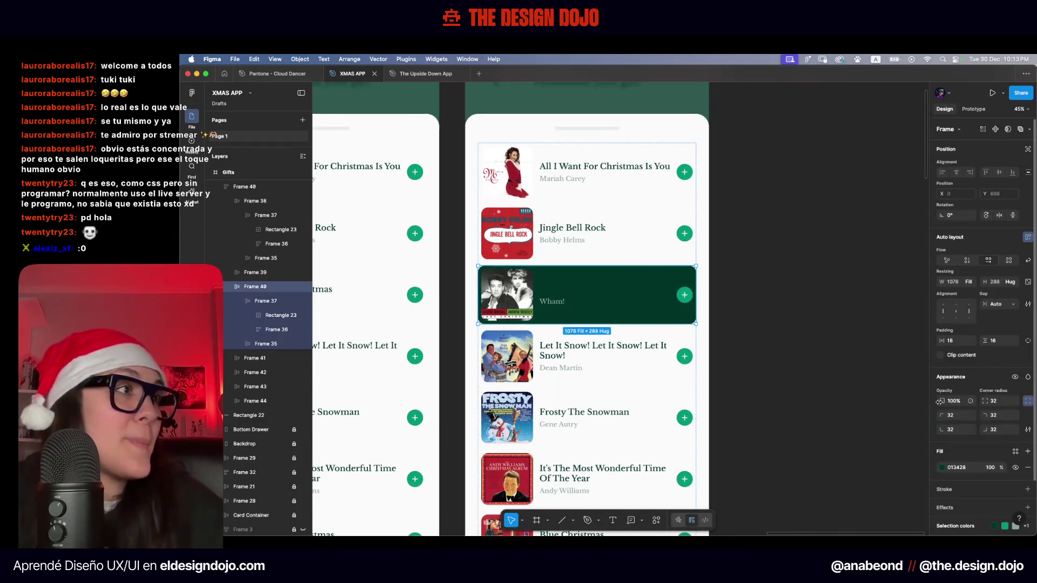
{"action": "left_click", "coordinate": [761, 236]}
{"action": "scroll", "coordinate": [762, 236], "scroll_direction": "down", "scroll_amount": 3}
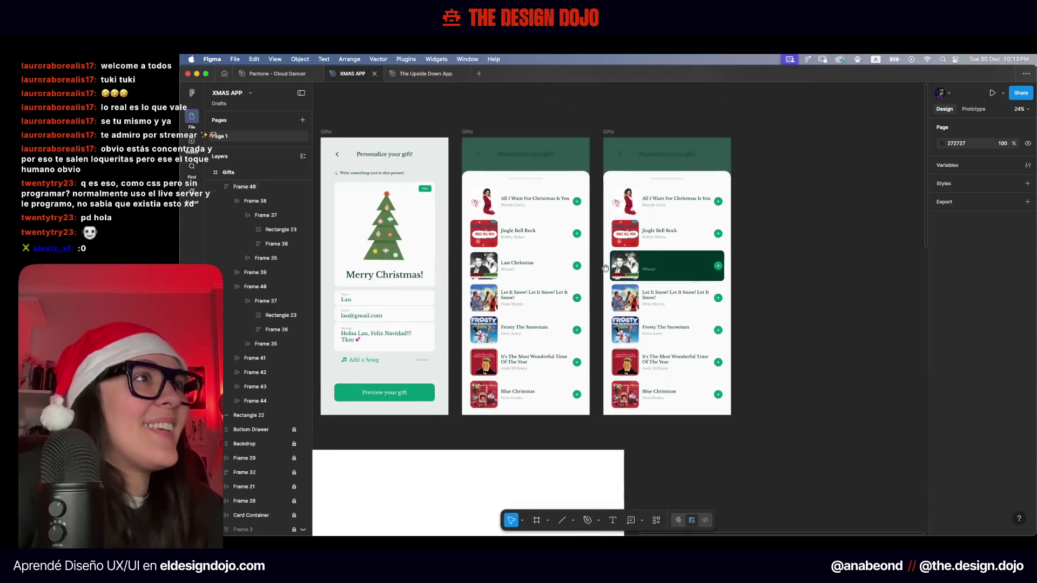
Set right padding 32 on all seven song rows in the left list
{"action": "scroll", "coordinate": [625, 270], "scroll_direction": "up", "scroll_amount": 2}
{"action": "left_click", "coordinate": [546, 197]}
{"action": "left_click_drag", "start_coordinate": [550, 217], "coordinate": [551, 470]}
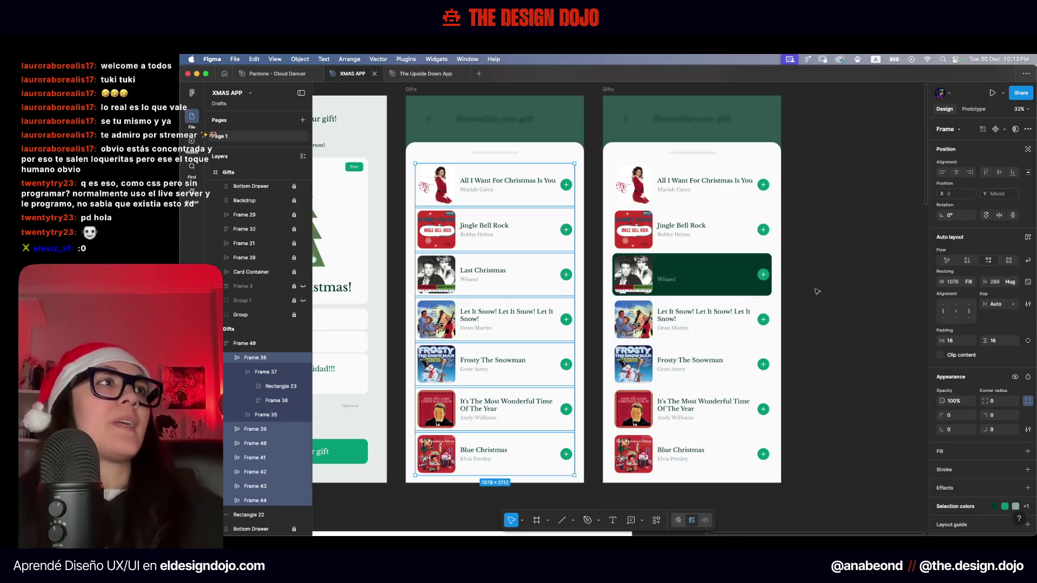
{"action": "scroll", "coordinate": [811, 292], "scroll_direction": "up", "scroll_amount": 10}
{"action": "scroll", "coordinate": [684, 250], "scroll_direction": "down", "scroll_amount": 10}
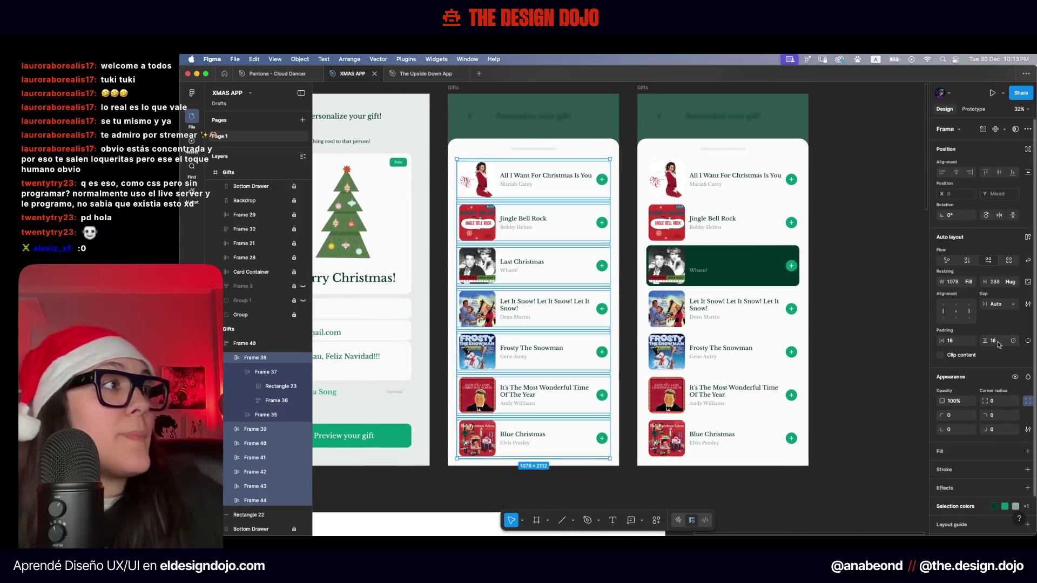
{"action": "left_click", "coordinate": [1028, 341]}
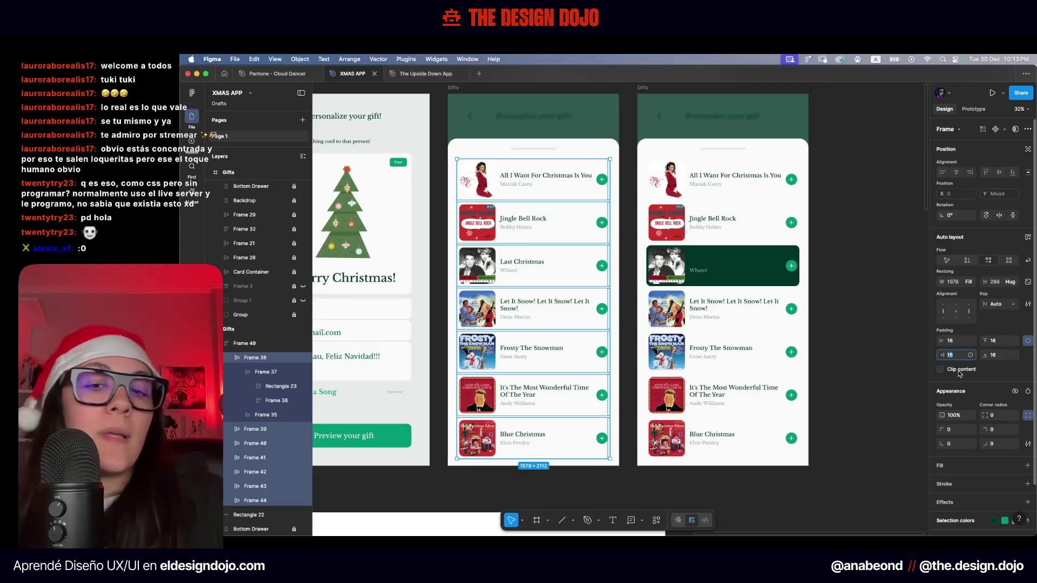
{"action": "type", "text": "32"}
{"action": "key", "text": "Return"}
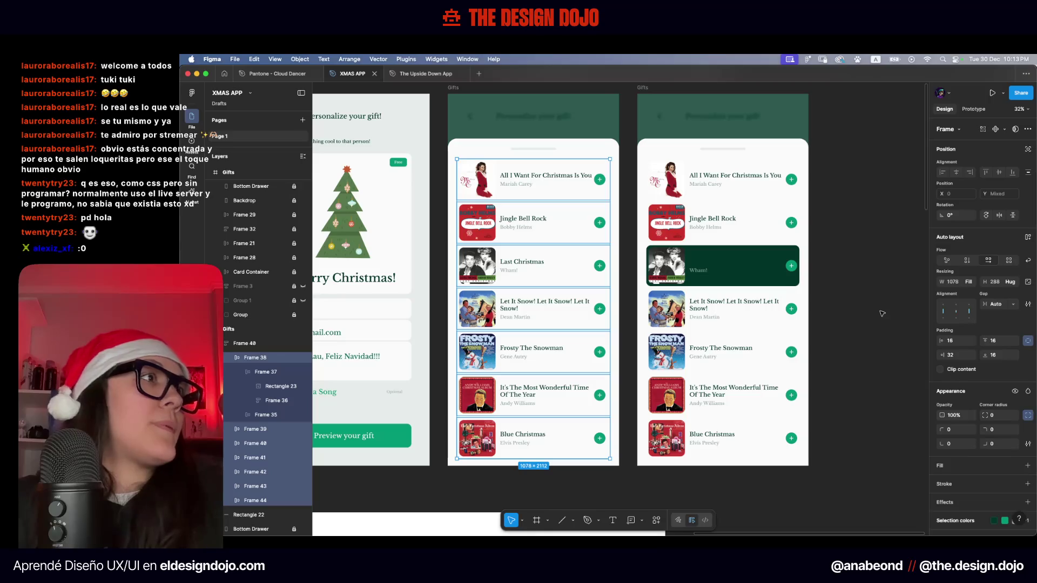
Set right padding 28 on all song rows in the right list
{"action": "left_click", "coordinate": [727, 442]}
{"action": "mouse_move", "coordinate": [730, 444]}
{"action": "left_mouse_down"}
{"action": "mouse_move", "coordinate": [746, 276]}
{"action": "mouse_move", "coordinate": [730, 175]}
{"action": "left_mouse_up"}
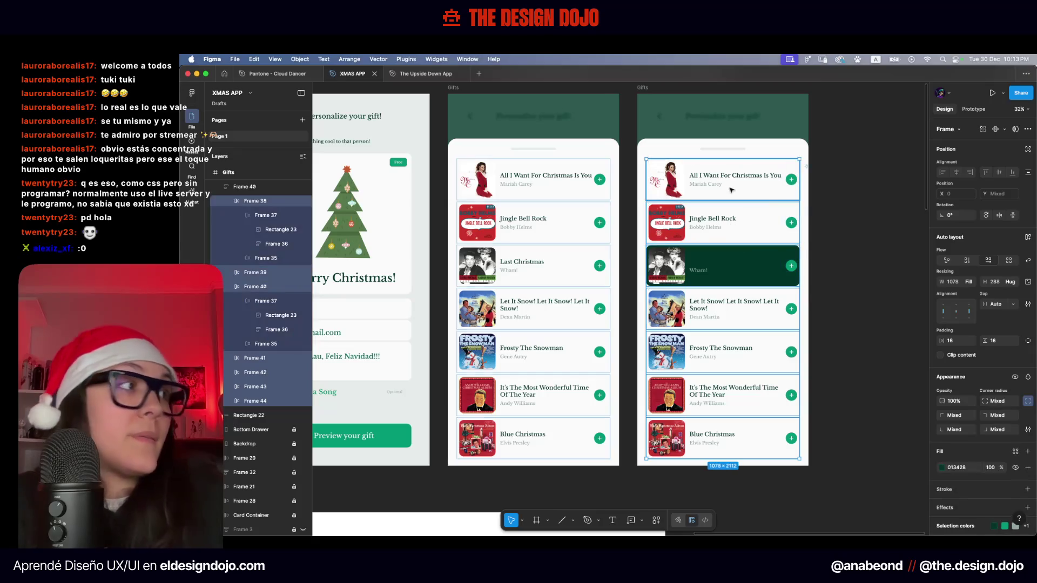
{"action": "left_click", "coordinate": [1028, 341]}
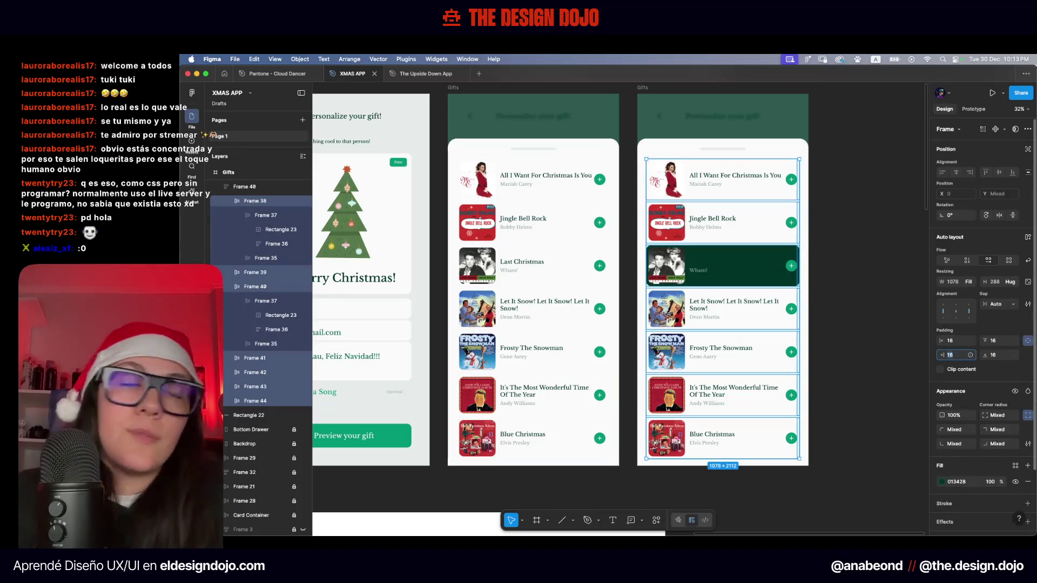
{"action": "type", "text": "28"}
{"action": "left_click", "coordinate": [823, 306]}
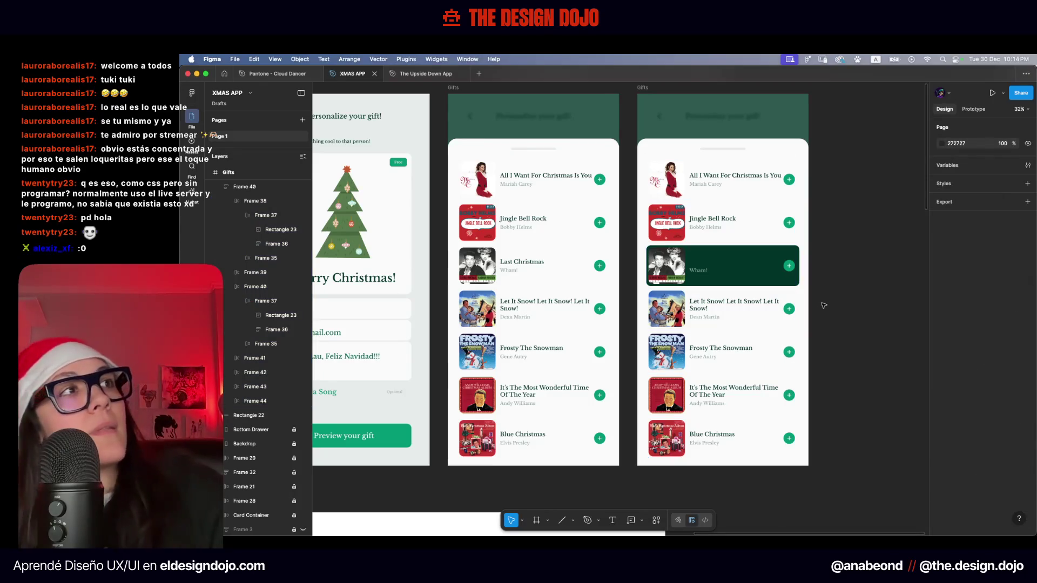
Try selecting the All I Want For Christmas Is You title text
{"action": "scroll", "coordinate": [765, 176], "scroll_direction": "up", "scroll_amount": 5}
{"action": "double_click", "coordinate": [772, 175]}
{"action": "scroll", "coordinate": [822, 185], "scroll_direction": "up", "scroll_amount": 3}
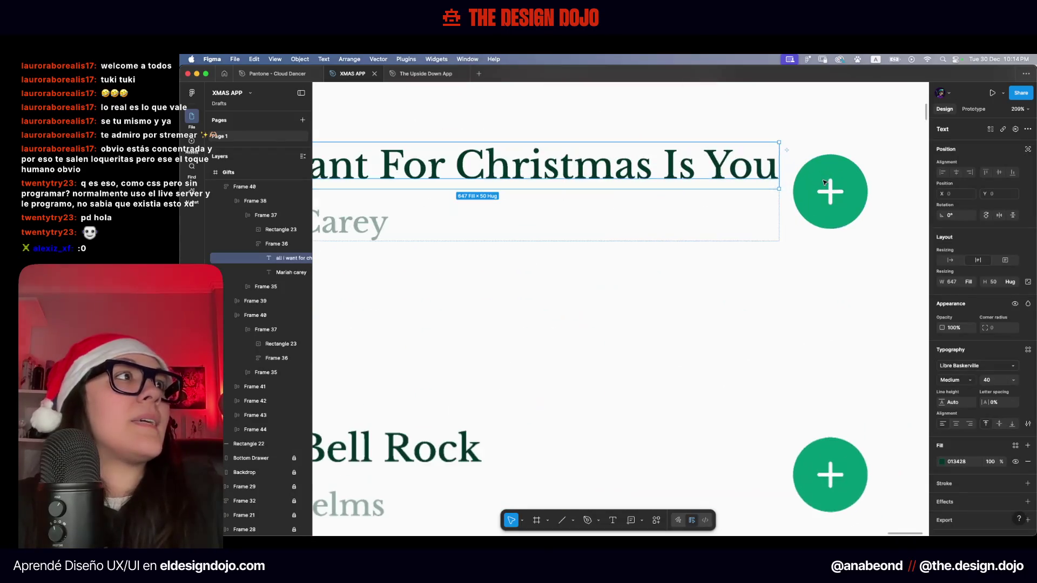
{"action": "scroll", "coordinate": [858, 198], "scroll_direction": "down", "scroll_amount": 5}
{"action": "left_click", "coordinate": [858, 198]}
{"action": "scroll", "coordinate": [859, 197], "scroll_direction": "down", "scroll_amount": 3}
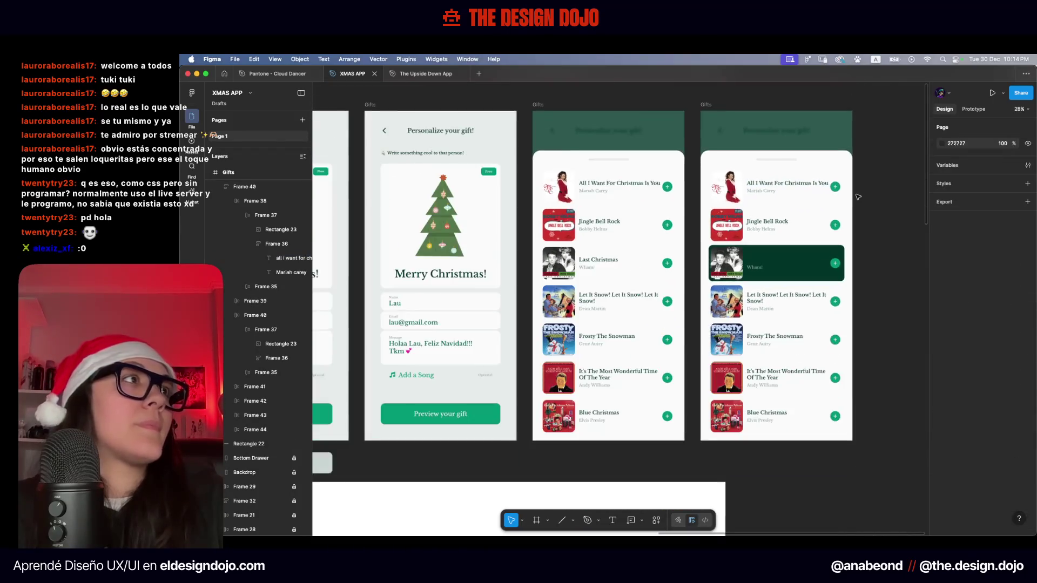
{"action": "scroll", "coordinate": [638, 182], "scroll_direction": "up", "scroll_amount": 3}
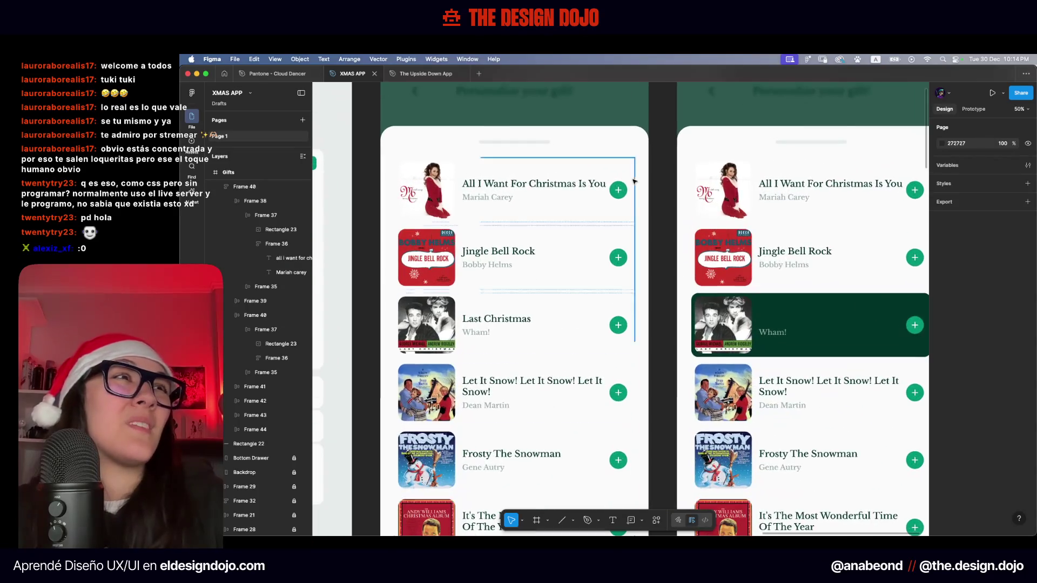
{"action": "key", "text": "t"}
{"action": "left_click", "coordinate": [578, 183]}
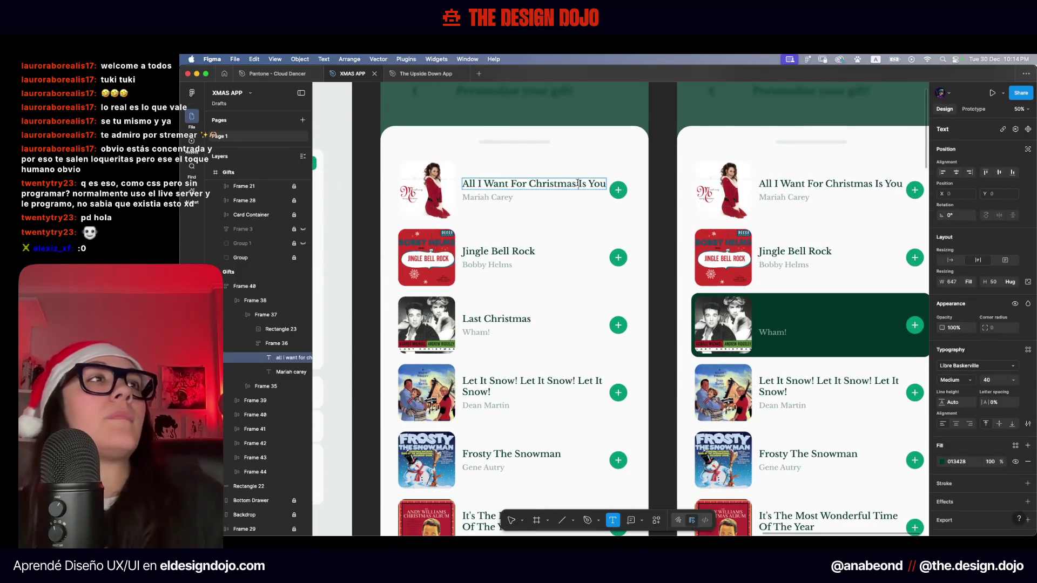
{"action": "key", "text": "Escape"}
{"action": "scroll", "coordinate": [578, 183], "scroll_direction": "down", "scroll_amount": 3}
{"action": "scroll", "coordinate": [578, 183], "scroll_direction": "down", "scroll_amount": 2}
{"action": "scroll", "coordinate": [558, 289], "scroll_direction": "up", "scroll_amount": 5}
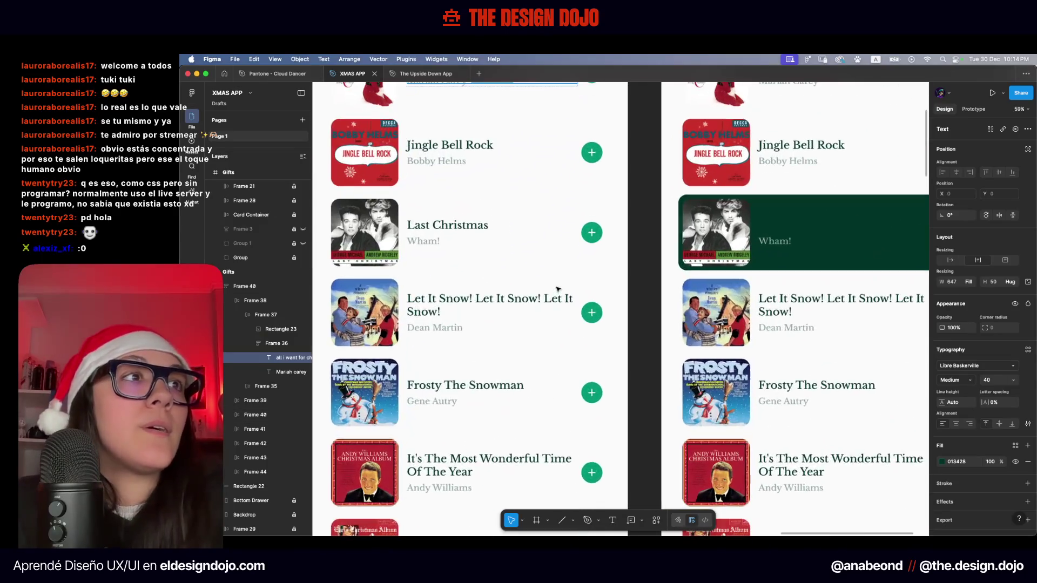
Select and edit the It's The Most Wonderful Time Of The Year and Let It Snow! titles
{"action": "left_click", "coordinate": [473, 466]}
{"action": "scroll", "coordinate": [474, 466], "scroll_direction": "down", "scroll_amount": 2}
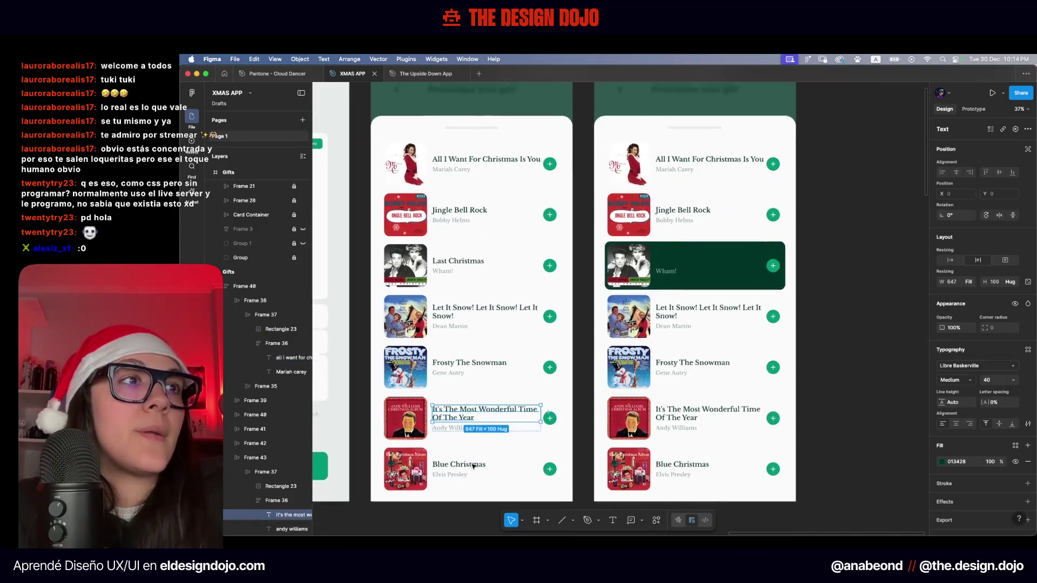
{"action": "scroll", "coordinate": [483, 411], "scroll_direction": "up", "scroll_amount": 4}
{"action": "scroll", "coordinate": [486, 403], "scroll_direction": "down", "scroll_amount": 4}
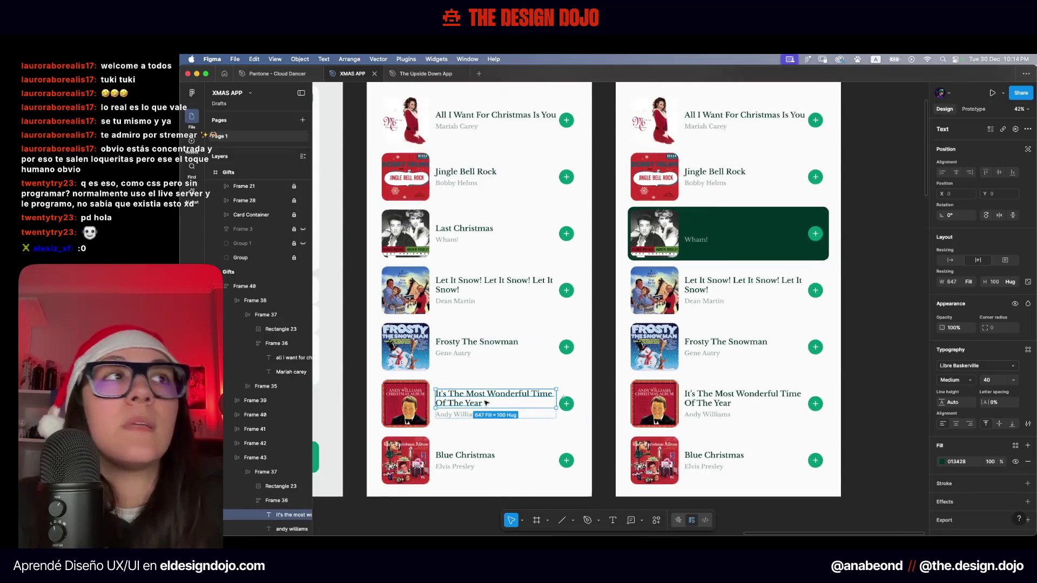
{"action": "scroll", "coordinate": [553, 263], "scroll_direction": "up", "scroll_amount": 4}
{"action": "key", "text": "Return"}
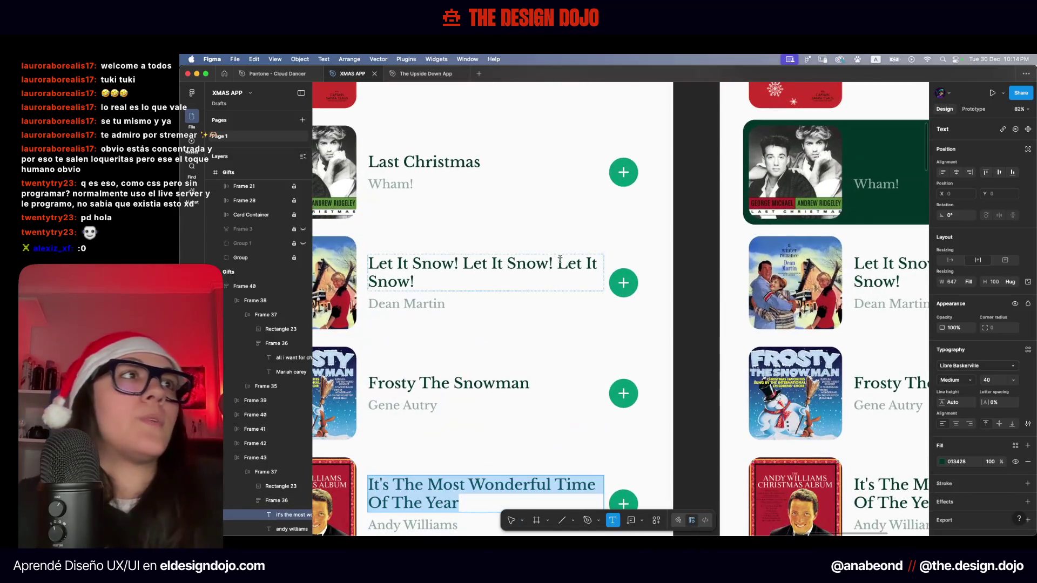
{"action": "left_click", "coordinate": [560, 259]}
{"action": "scroll", "coordinate": [553, 329], "scroll_direction": "down", "scroll_amount": 3}
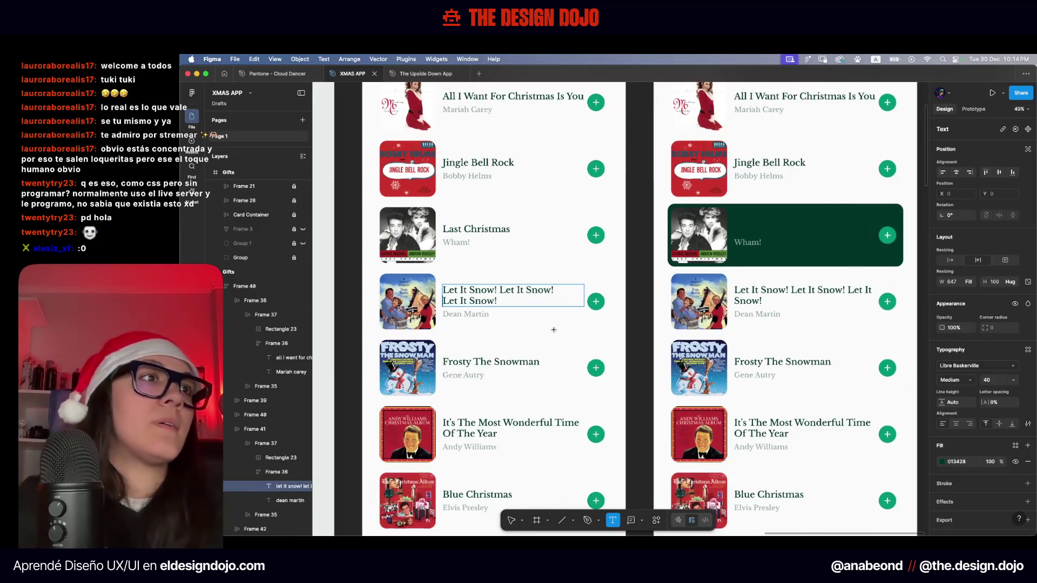
{"action": "scroll", "coordinate": [557, 373], "scroll_direction": "down", "scroll_amount": 1}
{"action": "left_click", "coordinate": [559, 406]}
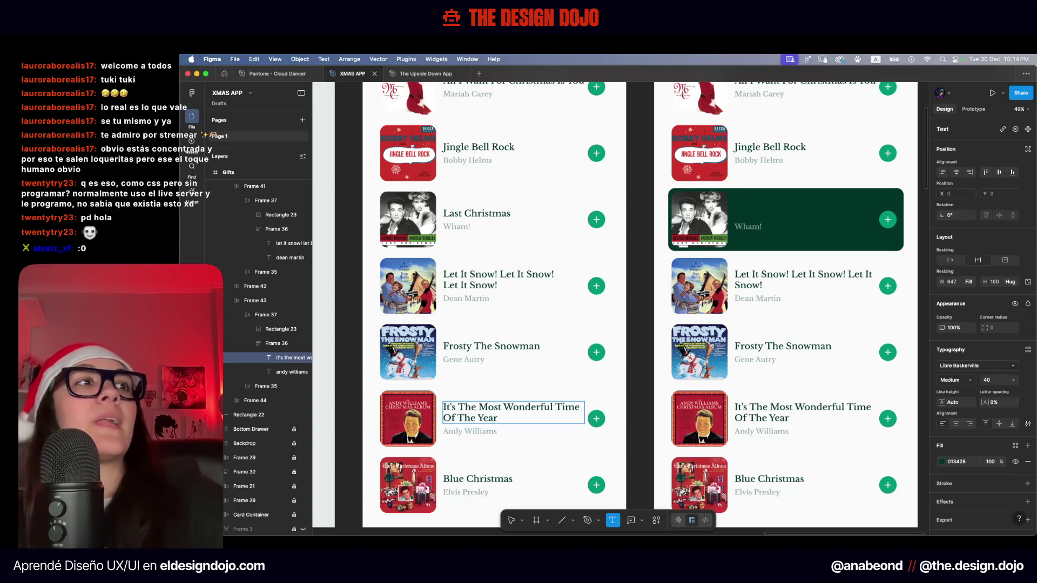
{"action": "scroll", "coordinate": [541, 378], "scroll_direction": "down", "scroll_amount": 2}
{"action": "scroll", "coordinate": [535, 363], "scroll_direction": "up", "scroll_amount": 5}
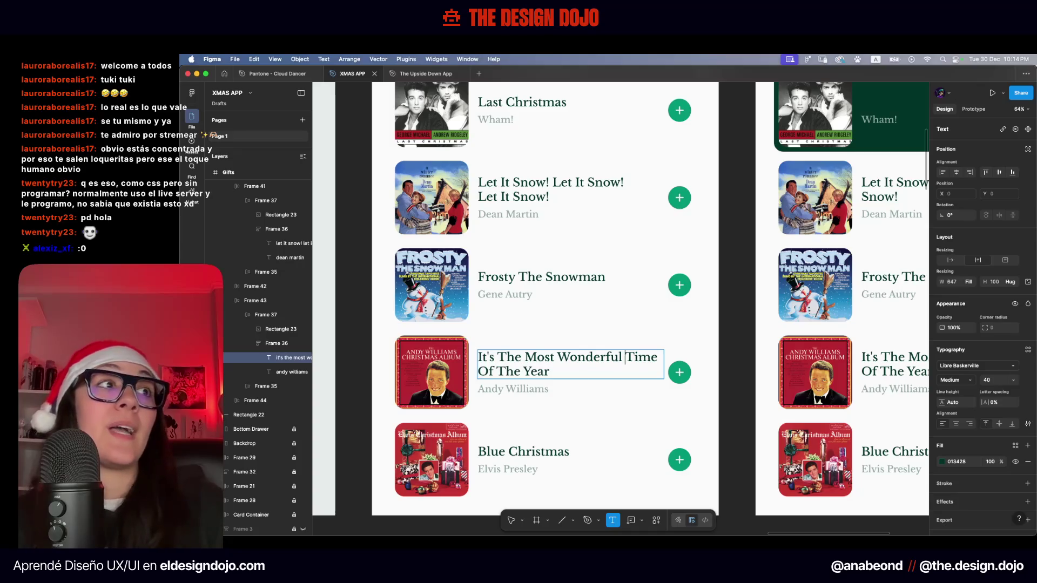
{"action": "key", "text": "Escape"}
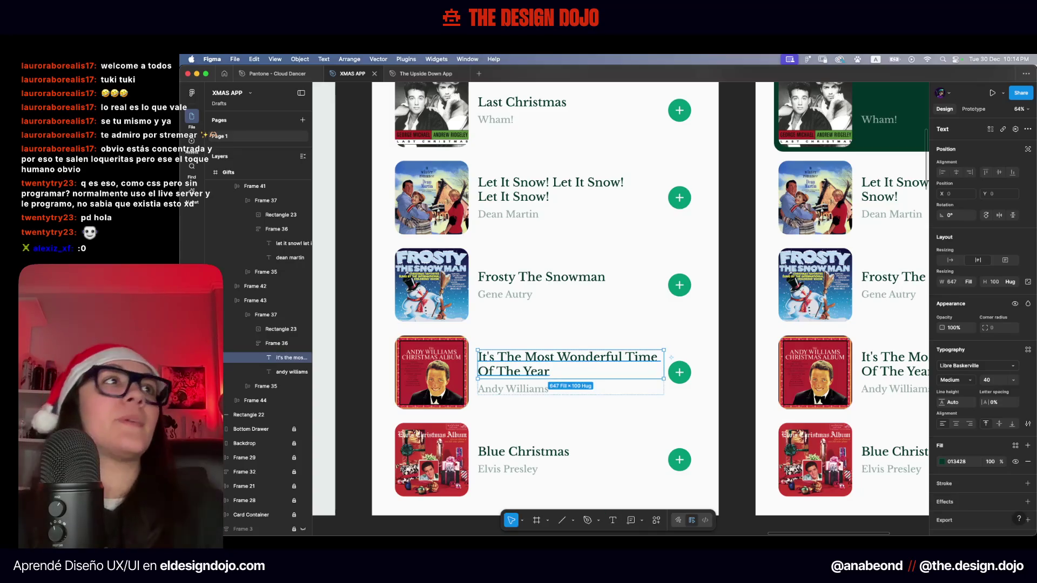
{"action": "scroll", "coordinate": [530, 308], "scroll_direction": "up", "scroll_amount": 3}
{"action": "scroll", "coordinate": [530, 308], "scroll_direction": "up", "scroll_amount": 1}
{"action": "left_click", "coordinate": [521, 327]}
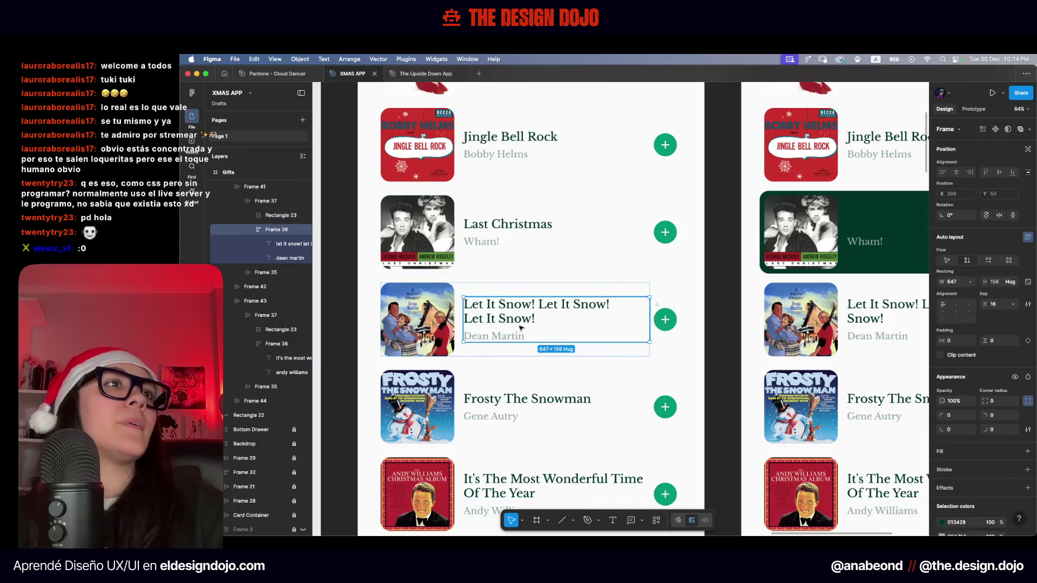
{"action": "left_click", "coordinate": [497, 323]}
{"action": "double_click", "coordinate": [497, 322]}
{"action": "left_click", "coordinate": [497, 322]}
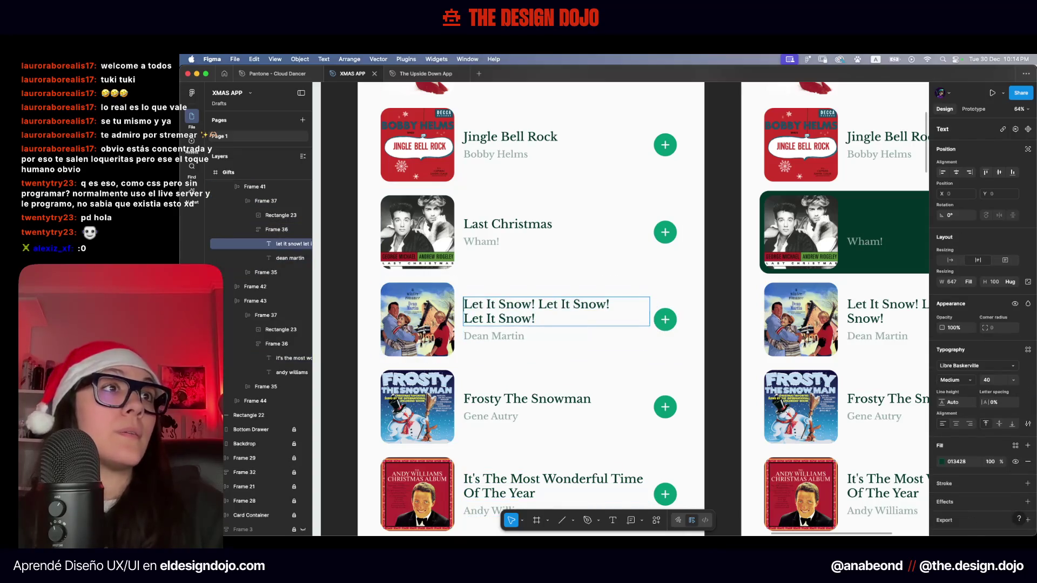
{"action": "scroll", "coordinate": [471, 320], "scroll_direction": "down", "scroll_amount": 5}
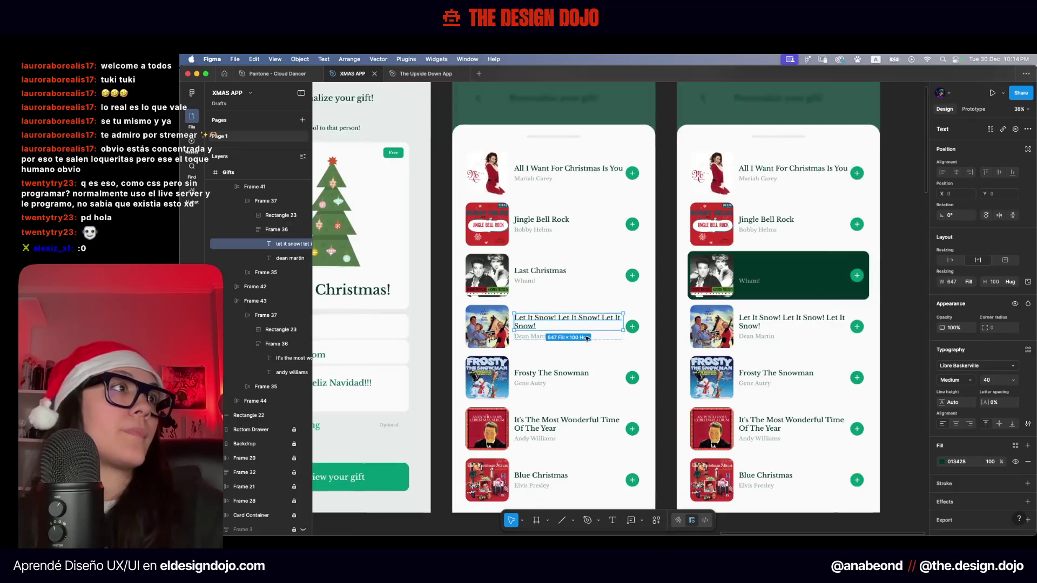
Delete the extra copy of the Gifts frame
{"action": "left_click", "coordinate": [602, 202]}
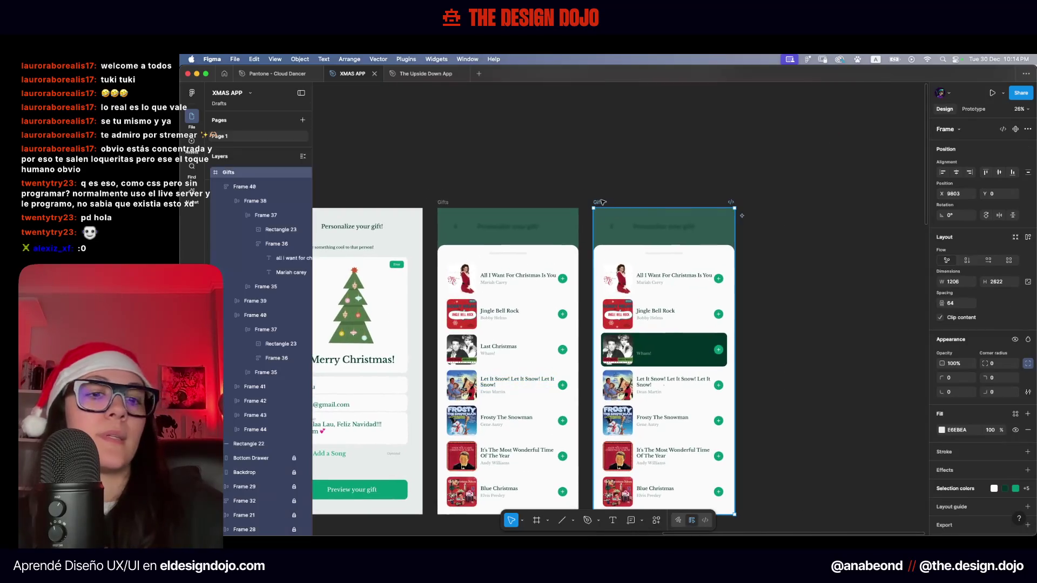
{"action": "key", "text": "Delete"}
{"action": "scroll", "coordinate": [546, 220], "scroll_direction": "down", "scroll_amount": 3}
{"action": "scroll", "coordinate": [546, 220], "scroll_direction": "left", "scroll_amount": 1}
{"action": "scroll", "coordinate": [541, 216], "scroll_direction": "up", "scroll_amount": 5}
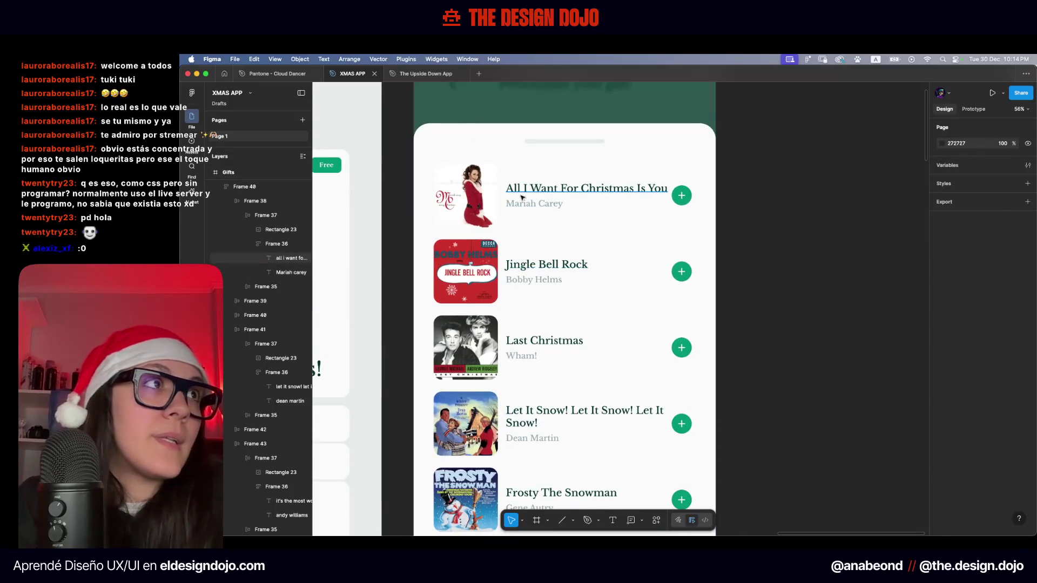
Select all seven song titles, from All I Want For Christmas Is You to Blue Christmas
{"action": "left_click", "coordinate": [526, 189]}
{"action": "scroll", "coordinate": [522, 197], "scroll_direction": "down", "scroll_amount": 3}
{"action": "scroll", "coordinate": [522, 198], "scroll_direction": "down", "scroll_amount": 2}
{"action": "scroll", "coordinate": [521, 198], "scroll_direction": "down", "scroll_amount": 1}
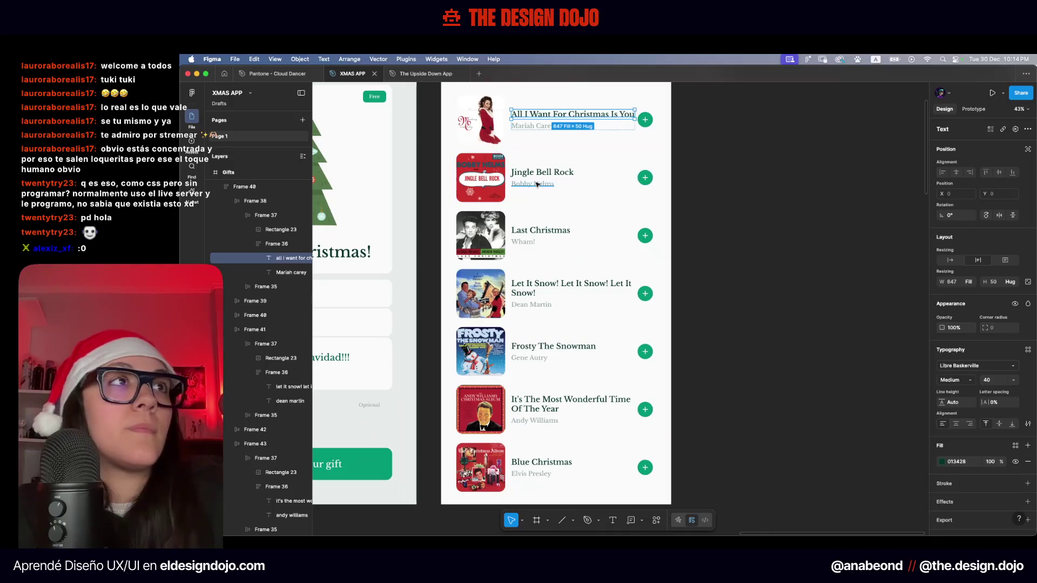
{"action": "left_click", "coordinate": [533, 177], "text": "shift"}
{"action": "left_click", "coordinate": [532, 232], "text": "shift"}
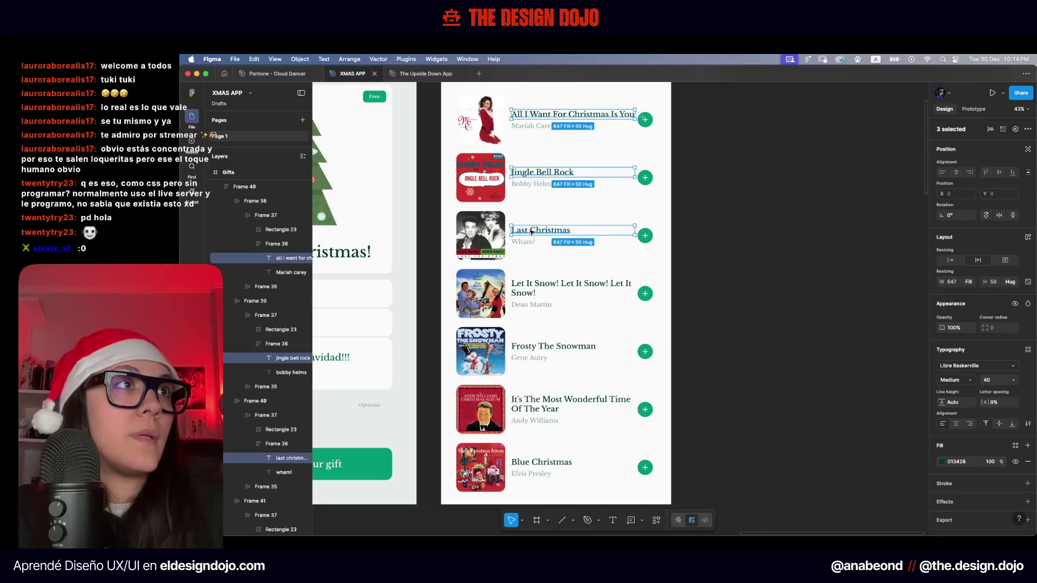
{"action": "left_click", "coordinate": [530, 285], "text": "shift"}
{"action": "left_click", "coordinate": [531, 346], "text": "shift"}
{"action": "left_click", "coordinate": [529, 402], "text": "shift"}
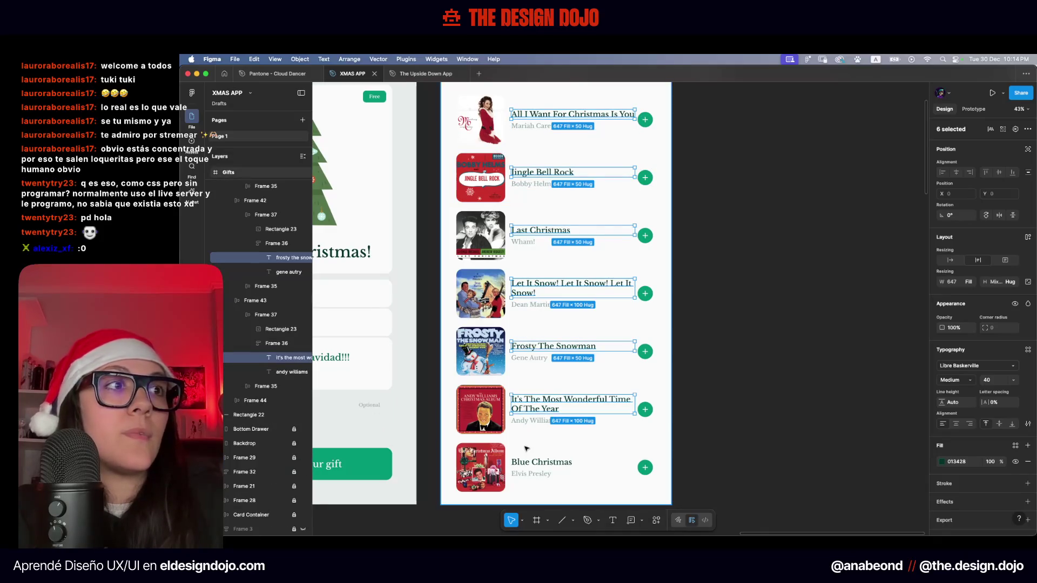
{"action": "left_click", "coordinate": [527, 462], "text": "shift"}
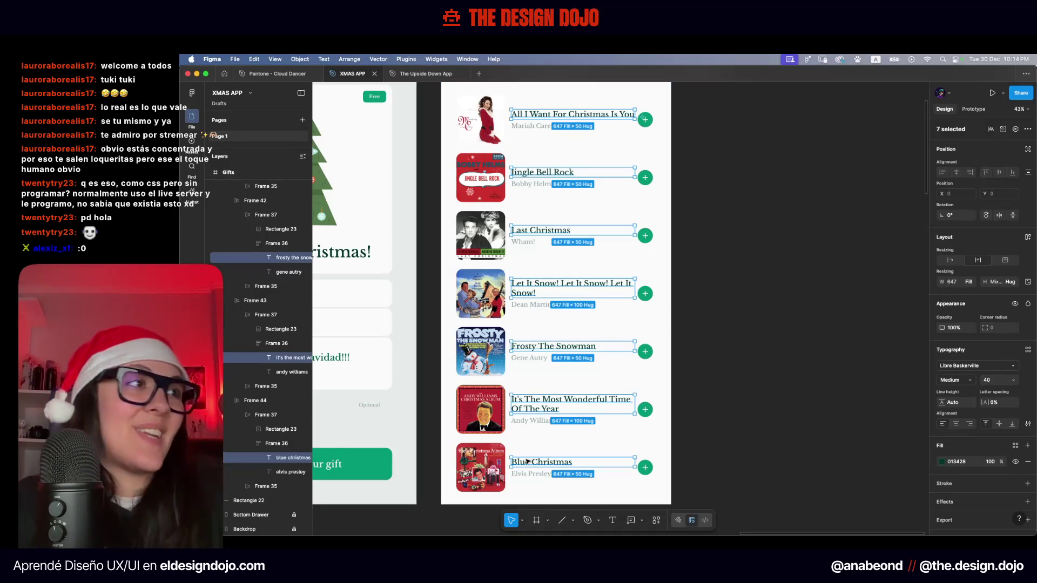
Set the titles' width resizing to Fill container, then fix the width at 580
{"action": "scroll", "coordinate": [662, 276], "scroll_direction": "up", "scroll_amount": 2}
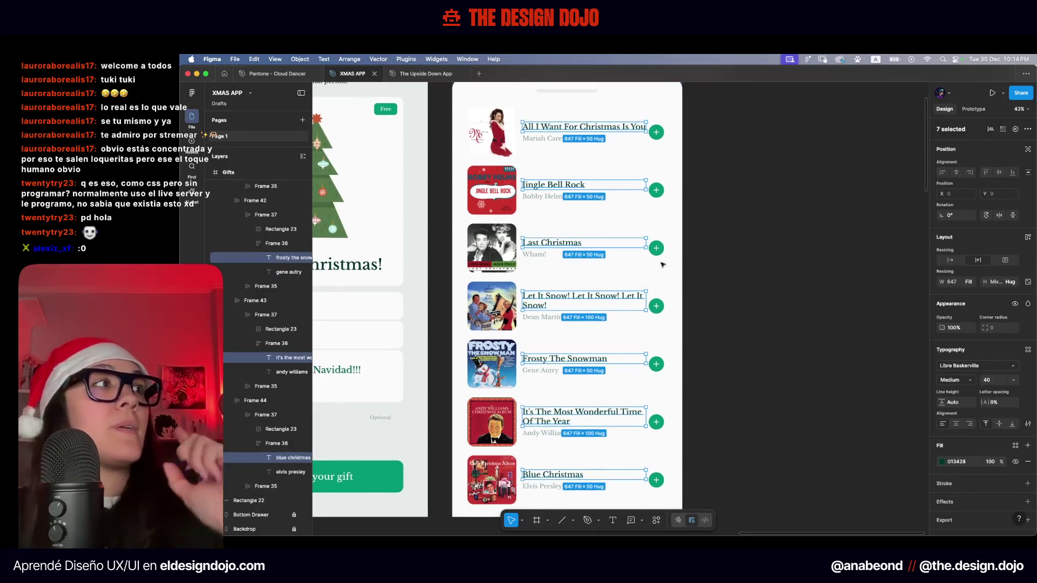
{"action": "left_click", "coordinate": [971, 283]}
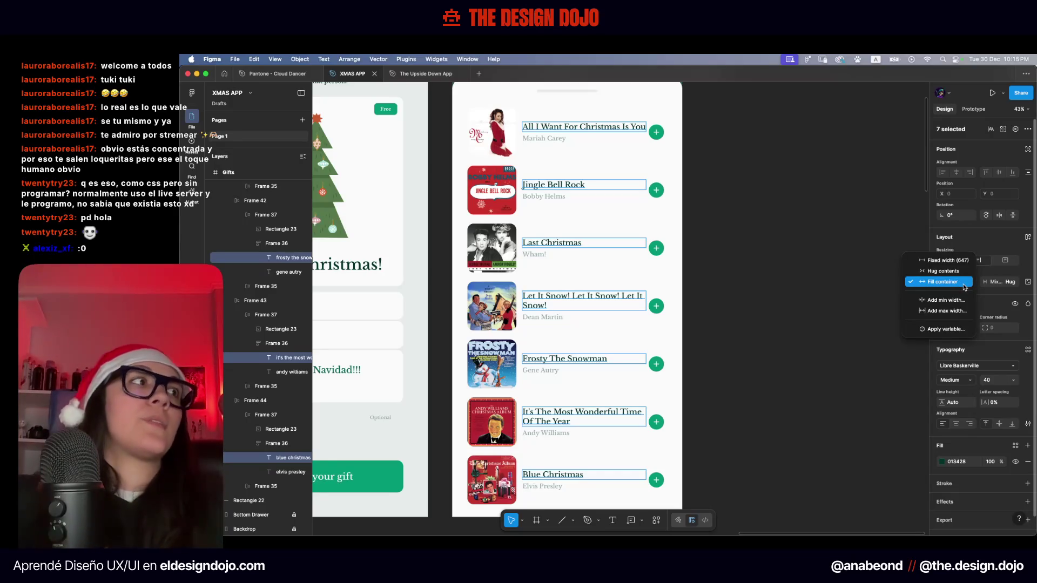
{"action": "left_click", "coordinate": [965, 285]}
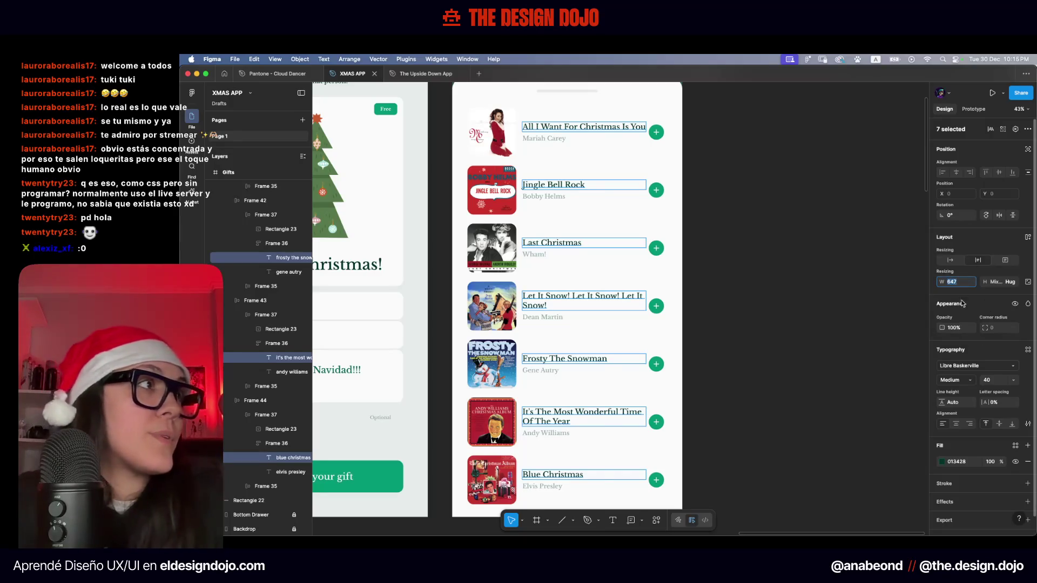
{"action": "type", "text": "580"}
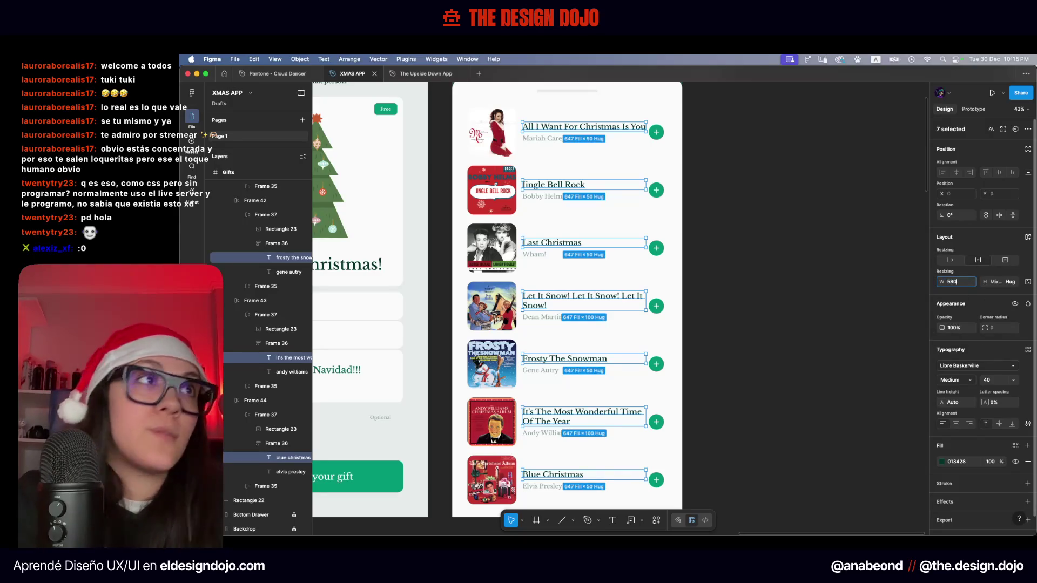
{"action": "key", "text": "Return"}
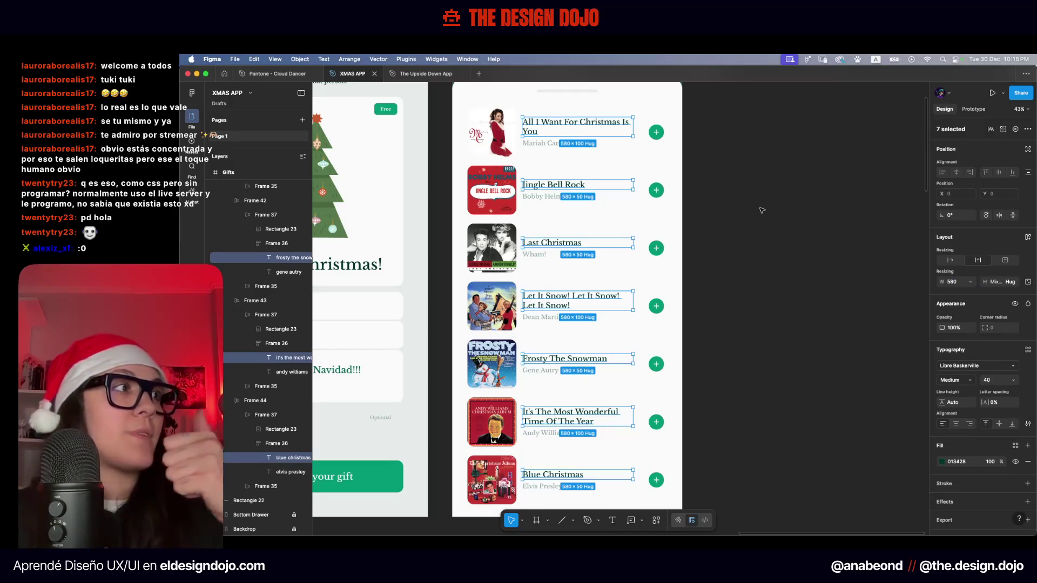
{"action": "scroll", "coordinate": [762, 210], "scroll_direction": "down", "scroll_amount": 3}
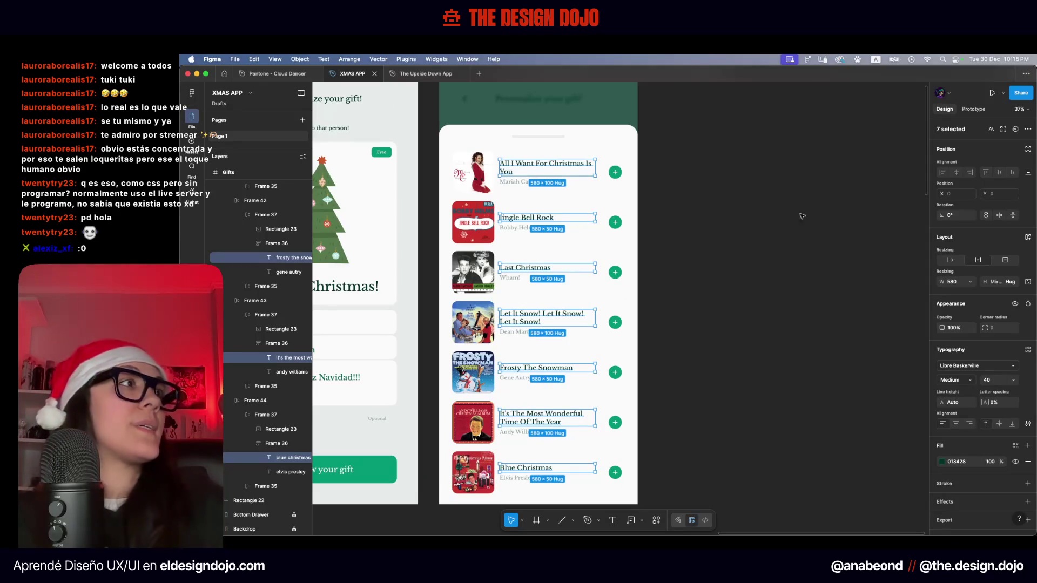
Switch the titles to Hug contents, enable one-line truncation, and set width 500
{"action": "left_click", "coordinate": [952, 261]}
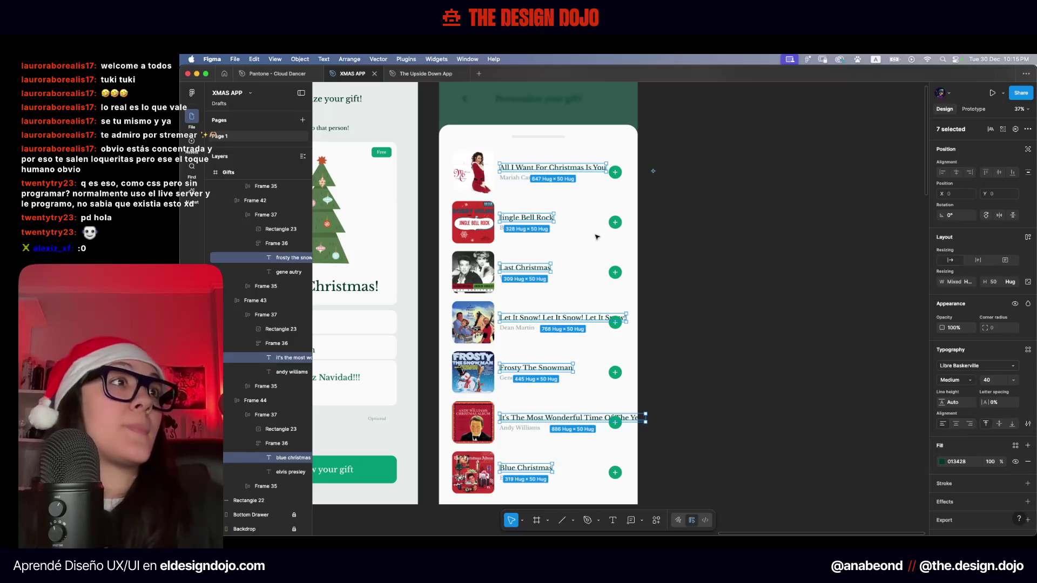
{"action": "left_click", "coordinate": [1028, 424]}
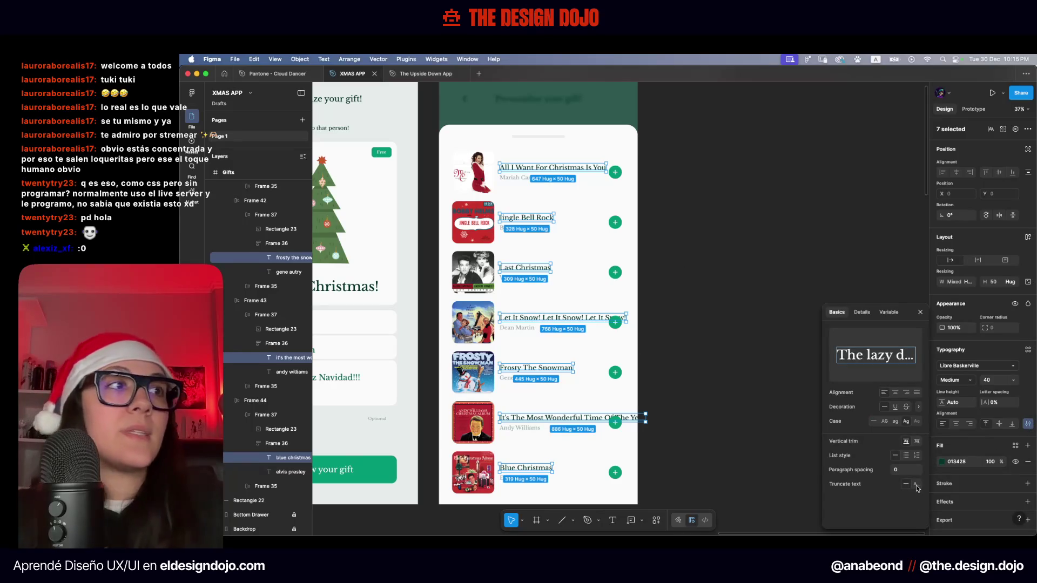
{"action": "left_click", "coordinate": [916, 486]}
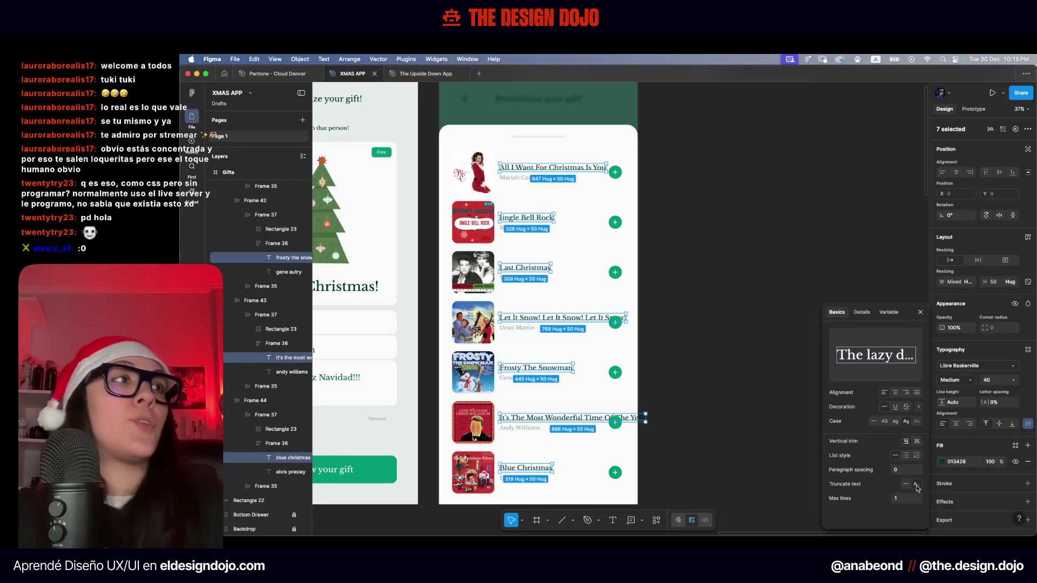
{"action": "left_click", "coordinate": [954, 282]}
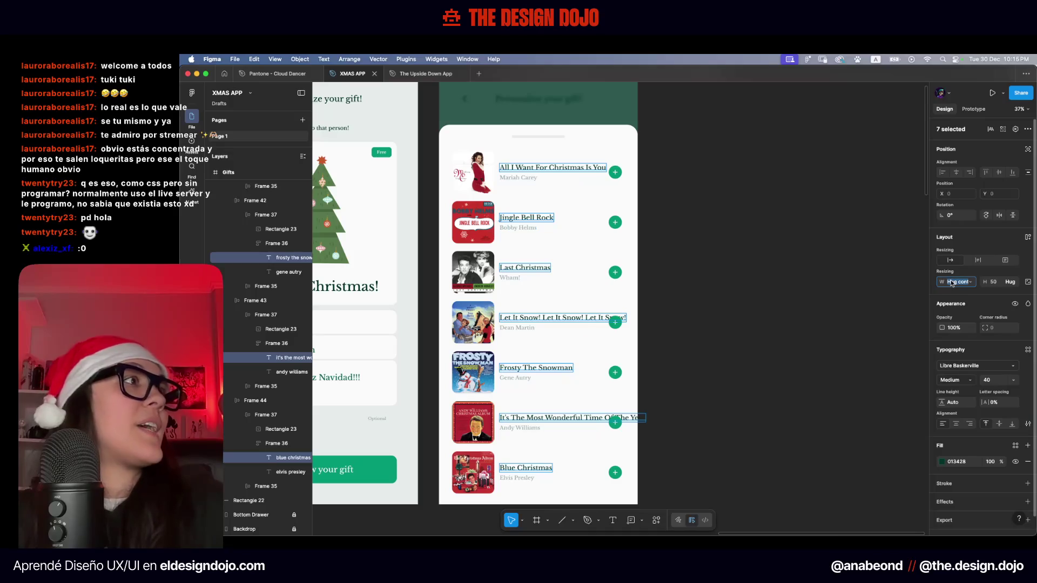
{"action": "type", "text": "500"}
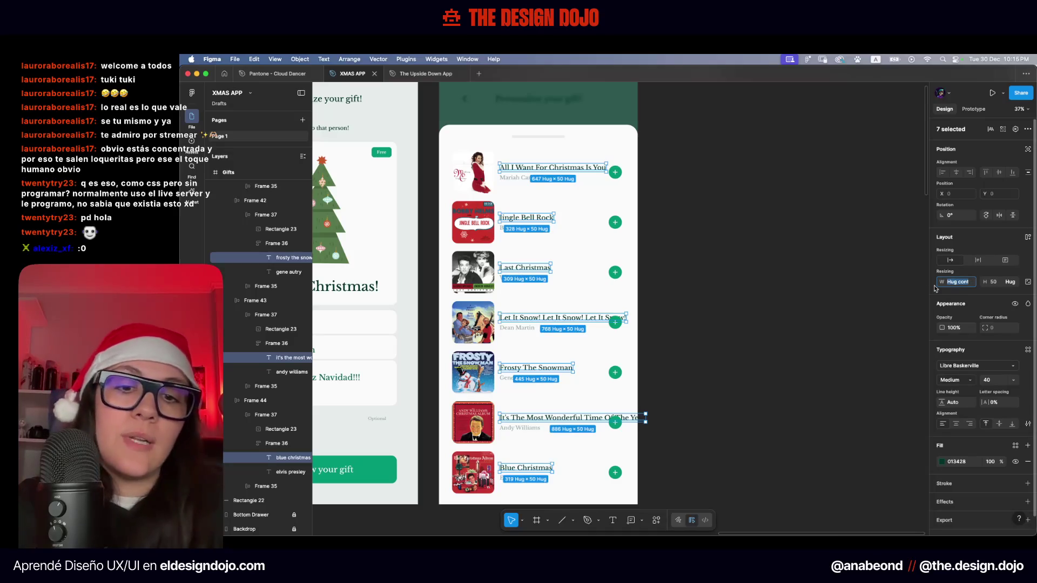
{"action": "key", "text": "Return"}
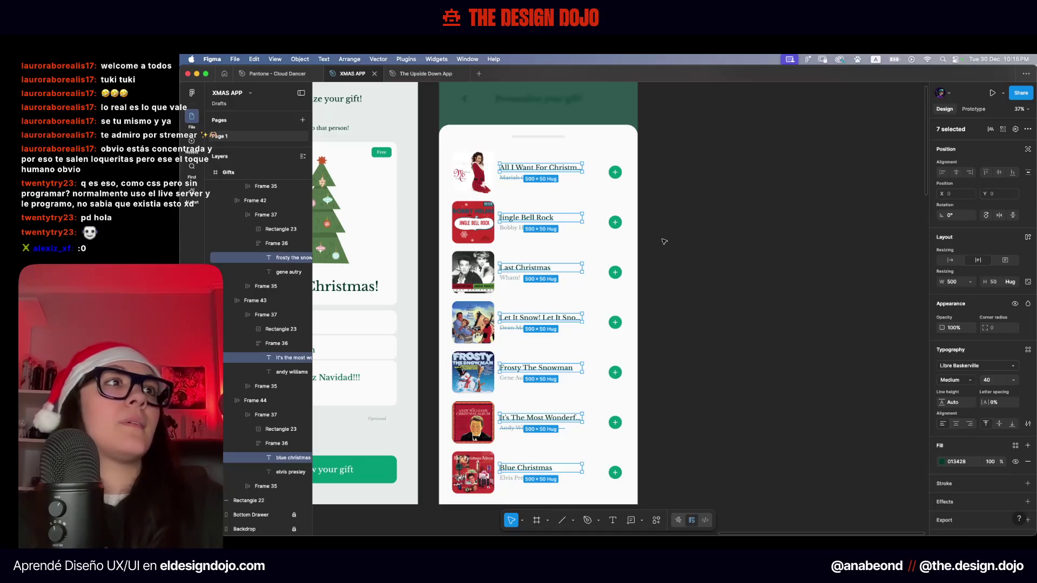
{"action": "left_click", "coordinate": [664, 241]}
{"action": "scroll", "coordinate": [597, 343], "scroll_direction": "up", "scroll_amount": 3}
{"action": "scroll", "coordinate": [584, 324], "scroll_direction": "up", "scroll_amount": 3}
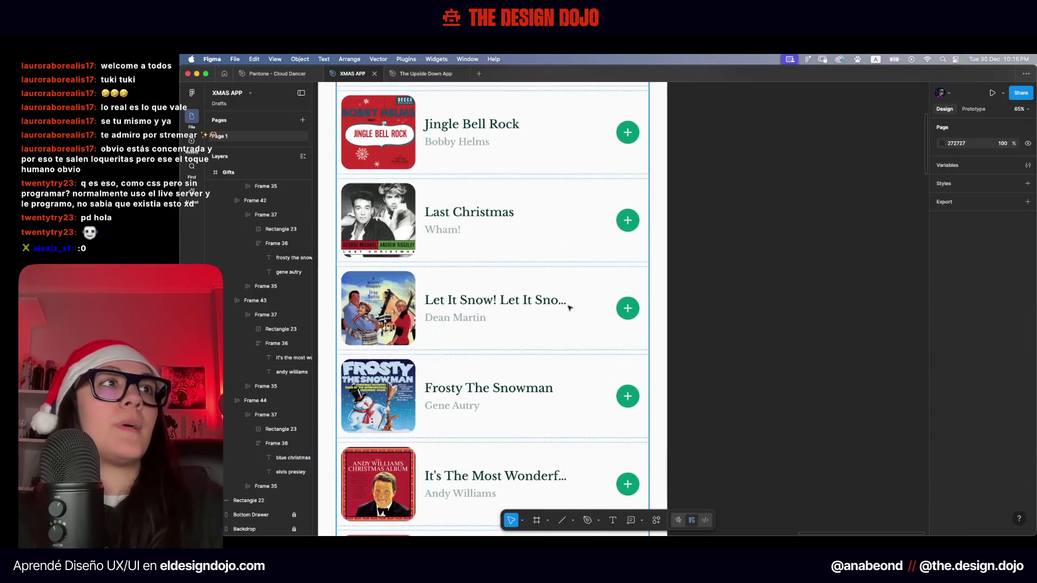
{"action": "scroll", "coordinate": [571, 310], "scroll_direction": "up", "scroll_amount": 5}
{"action": "scroll", "coordinate": [552, 306], "scroll_direction": "down", "scroll_amount": 1}
{"action": "scroll", "coordinate": [551, 306], "scroll_direction": "down", "scroll_amount": 5}
{"action": "left_click", "coordinate": [535, 302]}
{"action": "scroll", "coordinate": [540, 304], "scroll_direction": "up", "scroll_amount": 5}
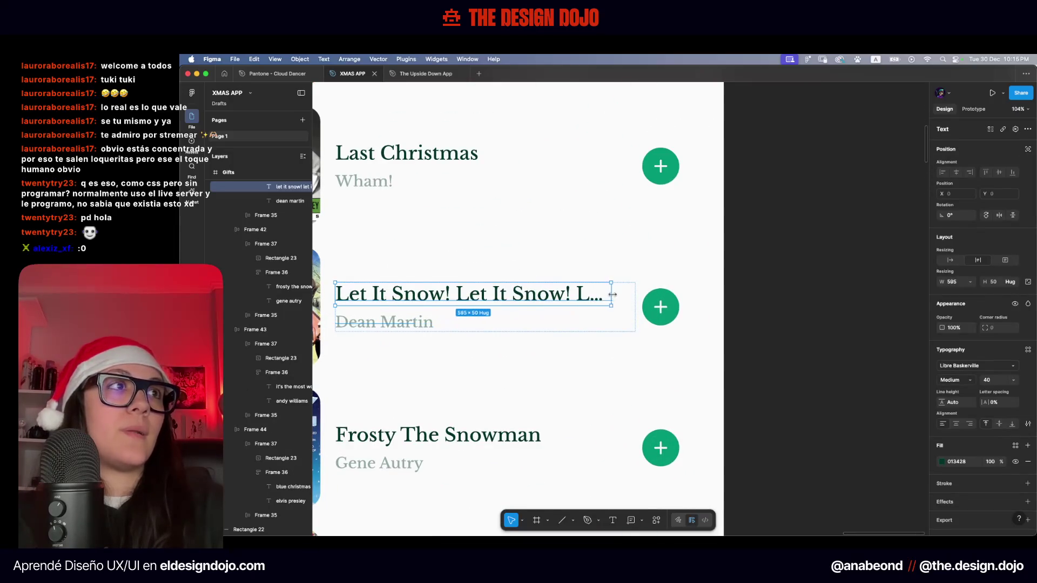
{"action": "left_click", "coordinate": [746, 326]}
{"action": "scroll", "coordinate": [748, 328], "scroll_direction": "down", "scroll_amount": 3}
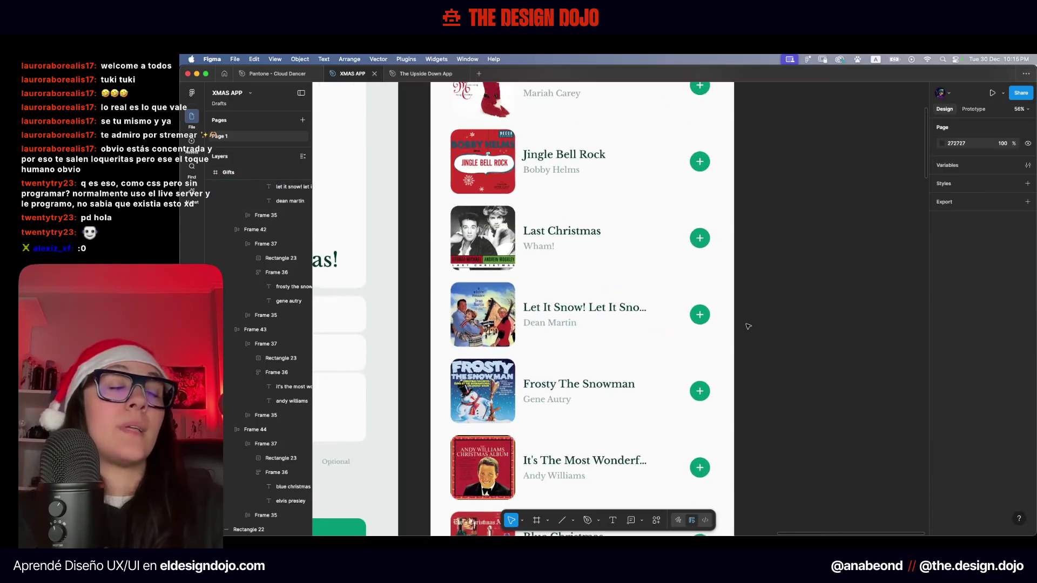
{"action": "scroll", "coordinate": [748, 331], "scroll_direction": "down", "scroll_amount": 2}
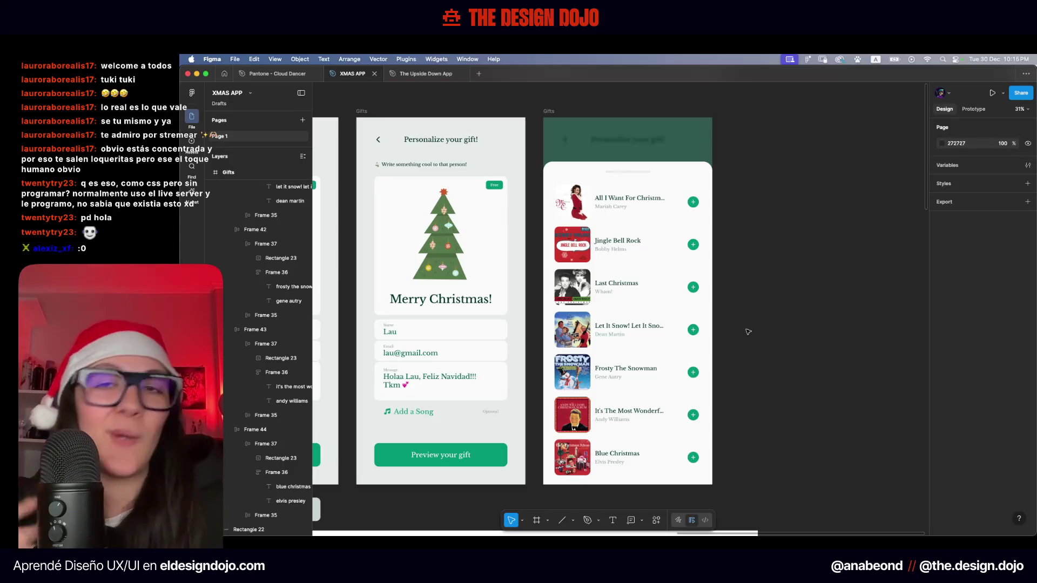
{"action": "mouse_move", "coordinate": [767, 232]}
{"action": "left_mouse_down"}
{"action": "mouse_move", "coordinate": [705, 214]}
{"action": "mouse_move", "coordinate": [716, 180]}
{"action": "left_mouse_up"}
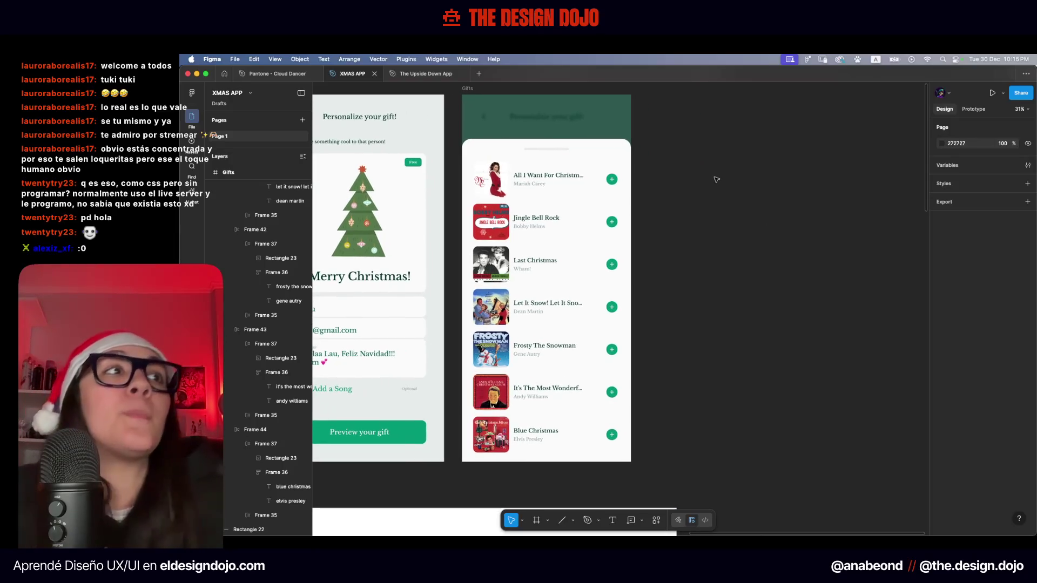
{"action": "scroll", "coordinate": [547, 161], "scroll_direction": "up", "scroll_amount": 10}
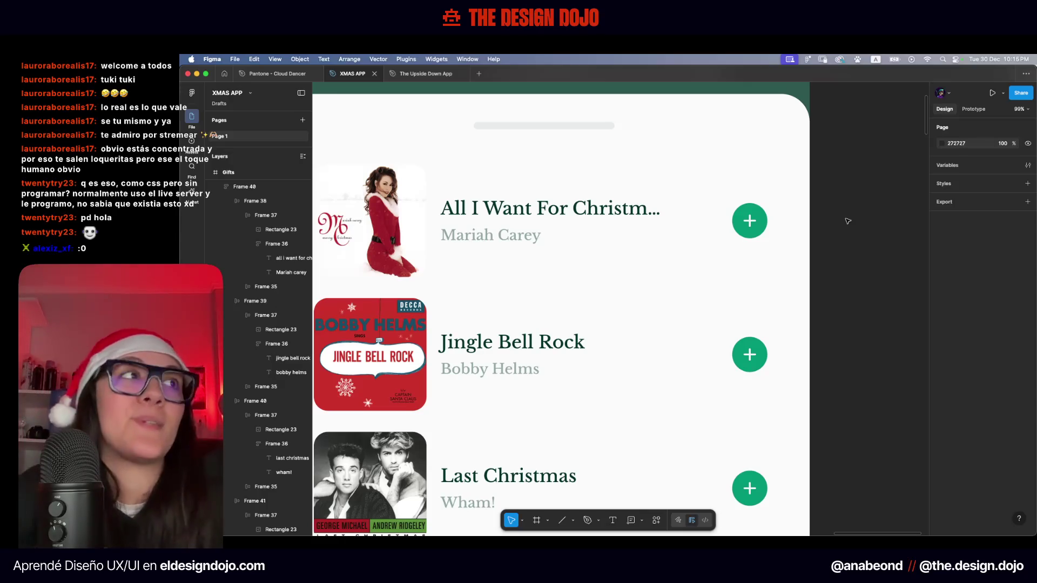
{"action": "key", "text": "Return"}
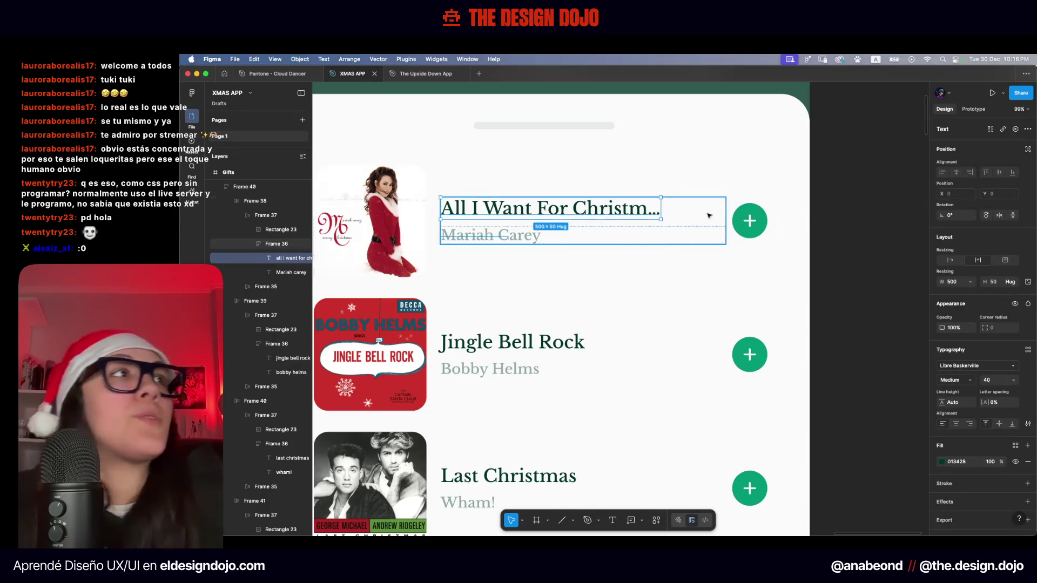
{"action": "scroll", "coordinate": [728, 216], "scroll_direction": "down", "scroll_amount": 8}
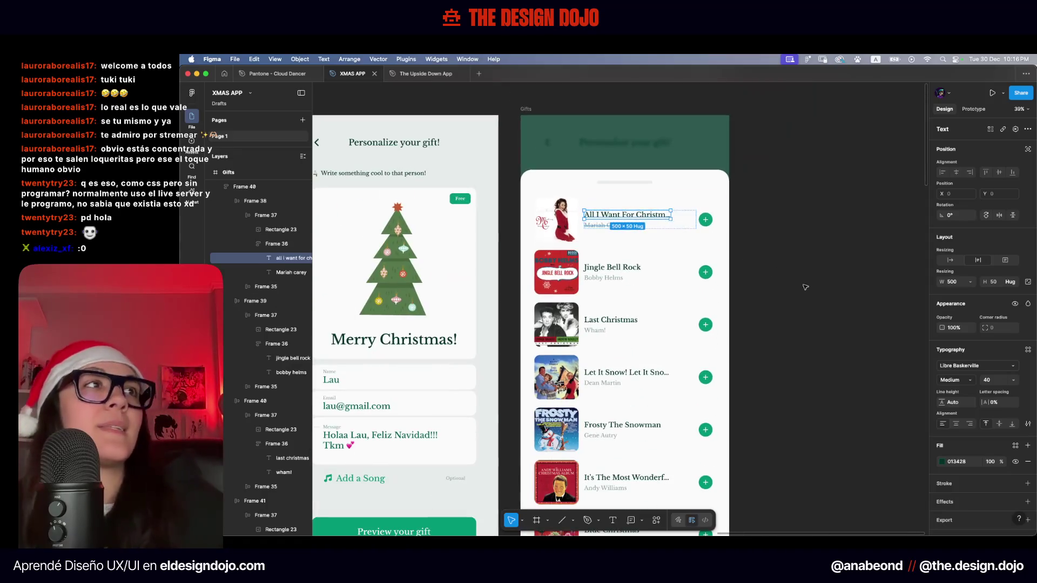
{"action": "left_click", "coordinate": [736, 246]}
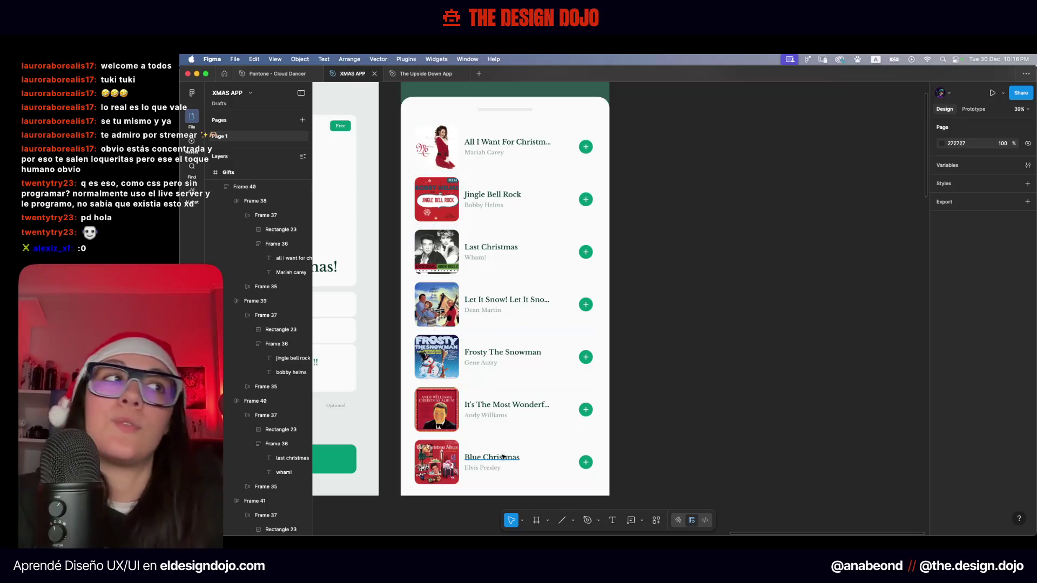
{"action": "left_click", "coordinate": [526, 405]}
Select the song titles, choose No truncation, and widen them to 598 toward the add buttons
{"action": "left_click", "coordinate": [492, 458], "text": "super"}
{"action": "left_click", "coordinate": [508, 405], "text": "shift"}
{"action": "left_click", "coordinate": [503, 352], "text": "shift"}
{"action": "left_click", "coordinate": [539, 297], "text": "shift"}
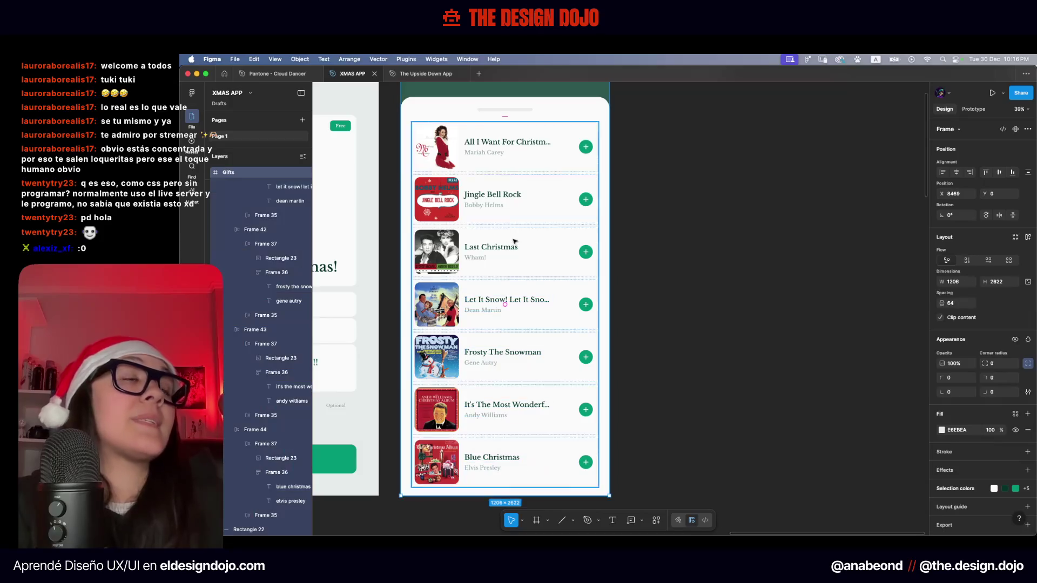
{"action": "left_click", "coordinate": [517, 194], "text": "shift"}
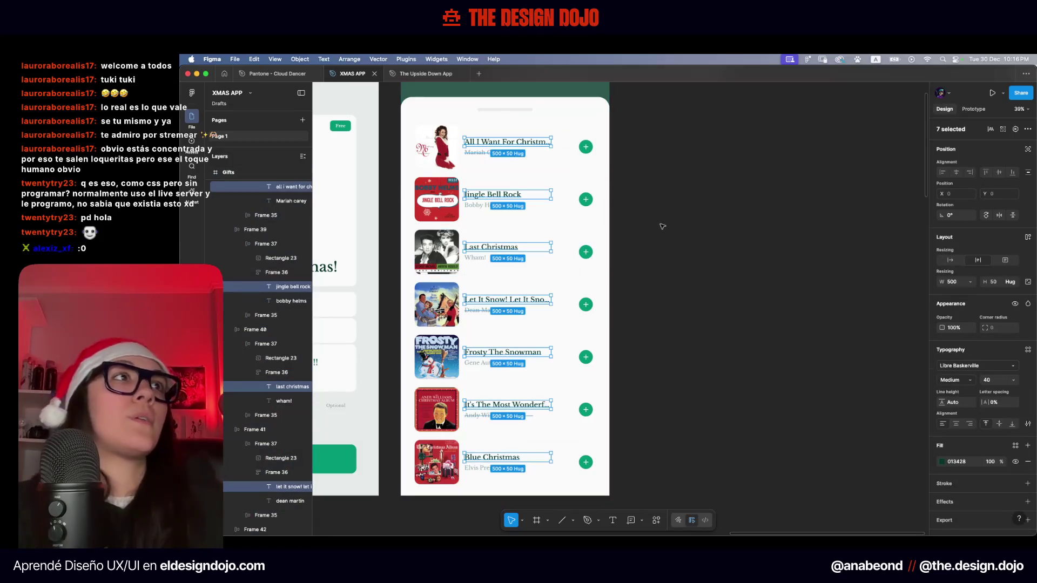
{"action": "left_click", "coordinate": [1028, 424]}
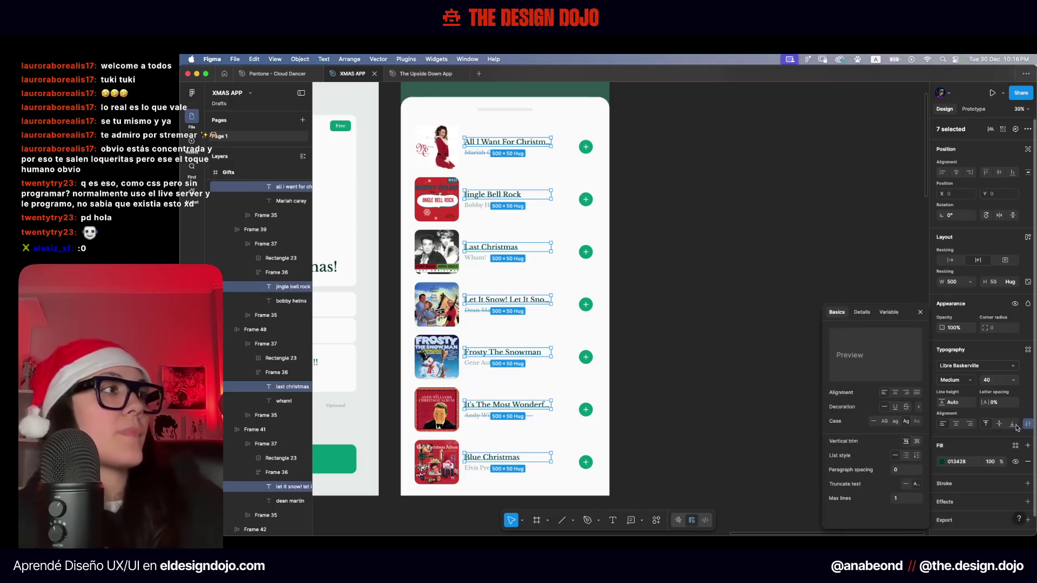
{"action": "left_click", "coordinate": [907, 486]}
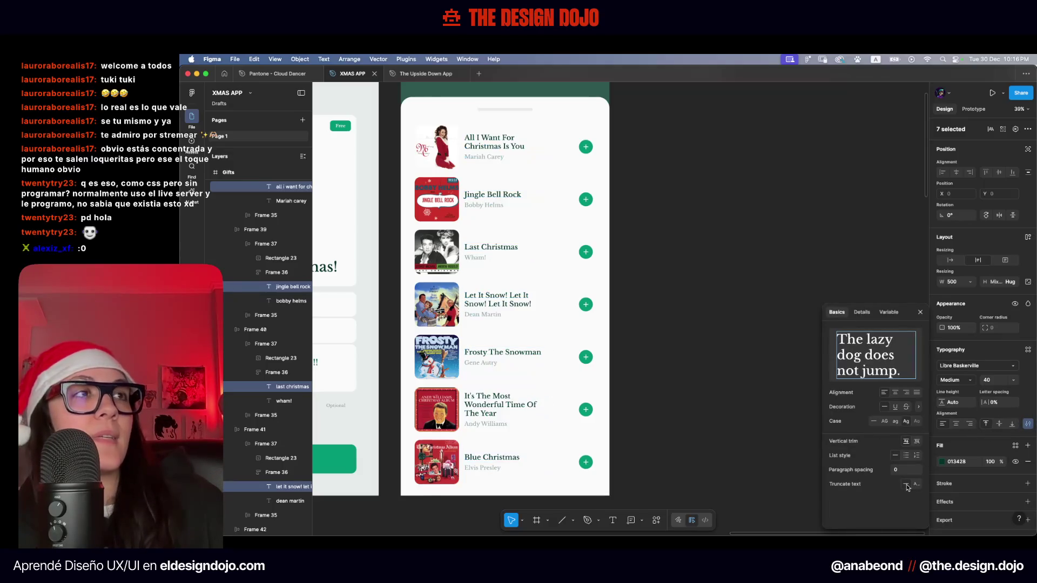
{"action": "left_click", "coordinate": [920, 312]}
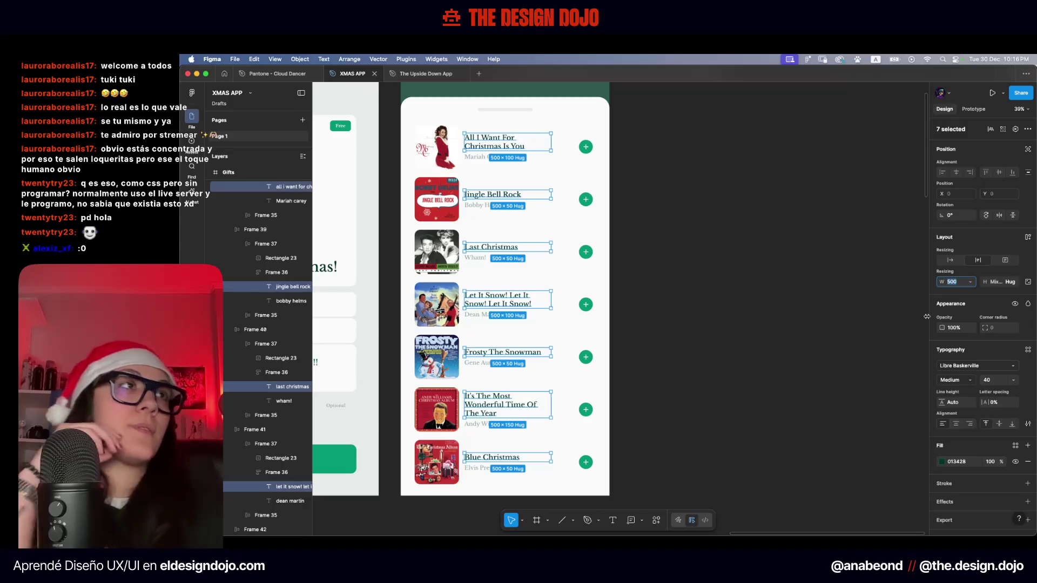
{"action": "key", "text": "alt"}
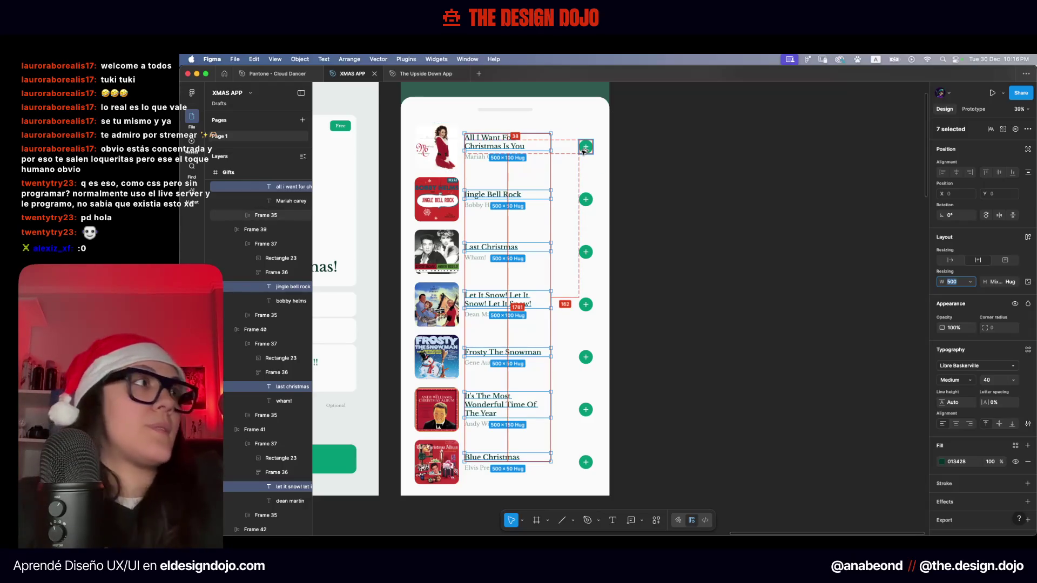
{"action": "key", "text": "shift+Up"}
{"action": "key", "text": "shift+Up"}
{"action": "key", "text": "shift+Up"}
{"action": "key", "text": "shift+Up"}
{"action": "key", "text": "shift+Up"}
{"action": "key", "text": "shift+Up"}
{"action": "key", "text": "shift+Up"}
{"action": "key", "text": "shift+Up"}
{"action": "key", "text": "shift+Up"}
{"action": "key", "text": "shift+Up"}
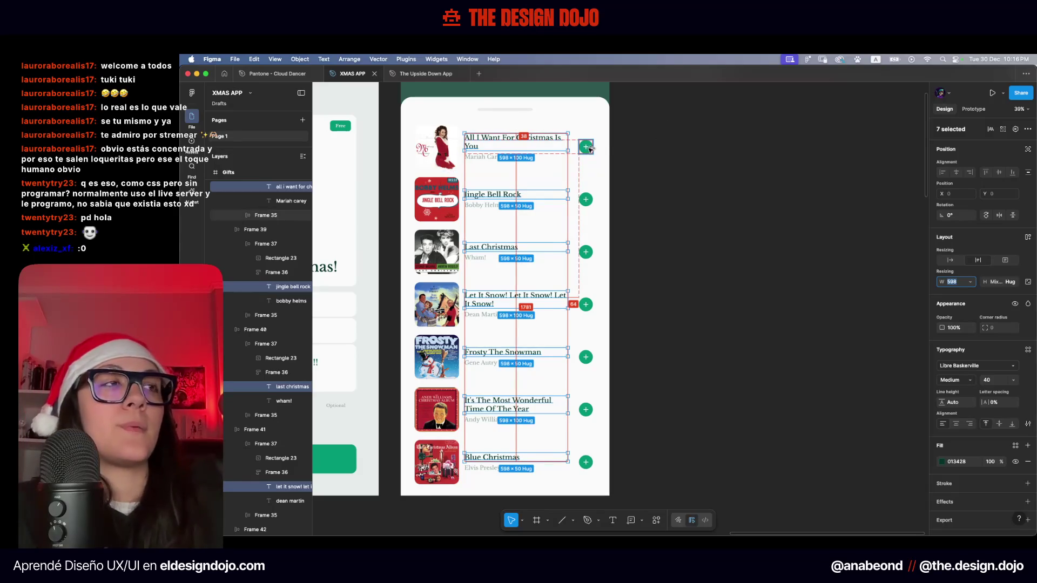
{"action": "left_click", "coordinate": [660, 202]}
{"action": "scroll", "coordinate": [574, 128], "scroll_direction": "up", "scroll_amount": 5}
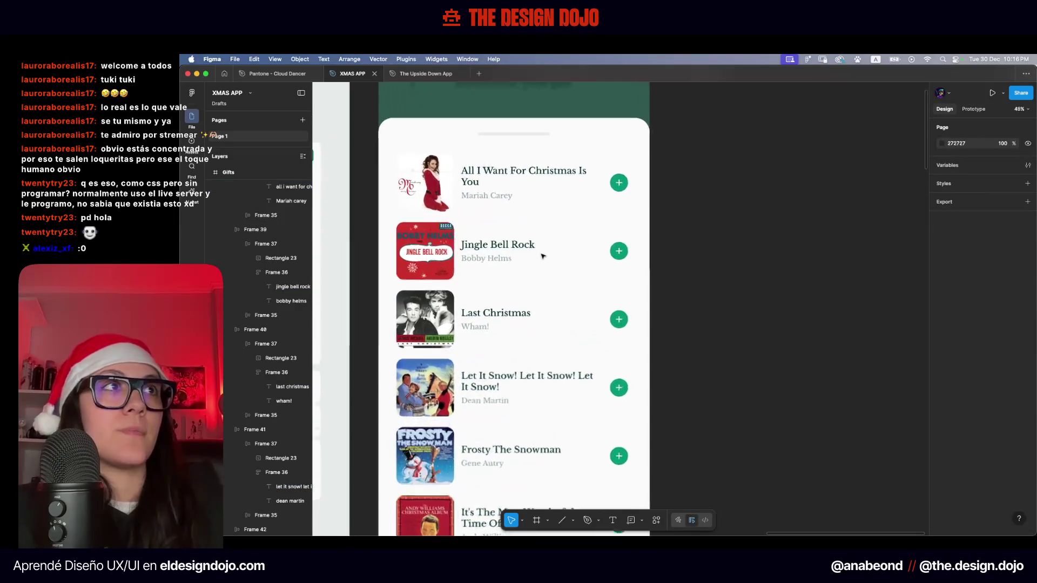
Inspect the All I Want For Christmas Is You and Most Wonderful Time title text layers
{"action": "scroll", "coordinate": [743, 152], "scroll_direction": "right", "scroll_amount": 5}
{"action": "left_click", "coordinate": [678, 252]}
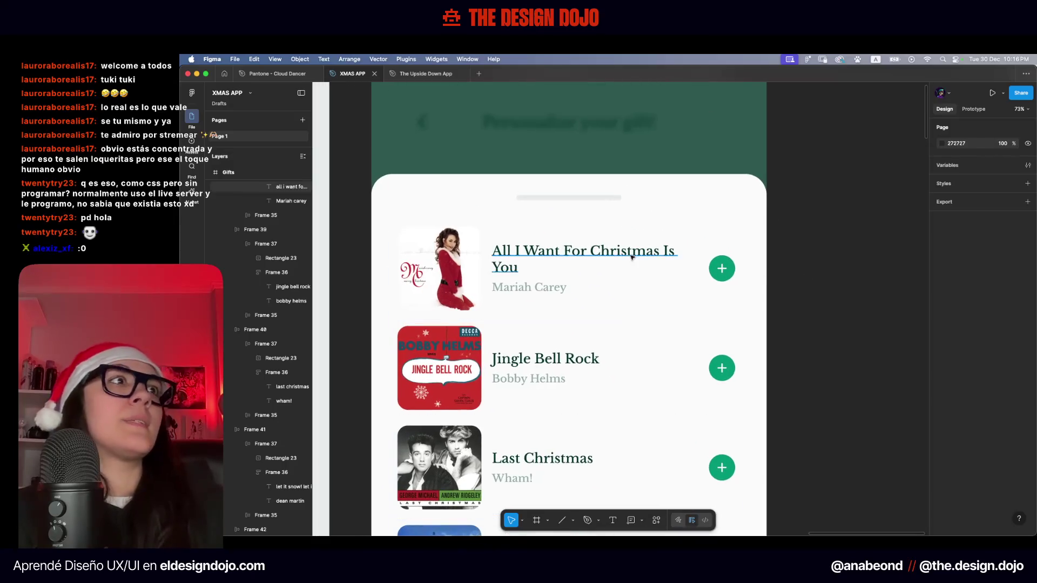
{"action": "double_click", "coordinate": [662, 252]}
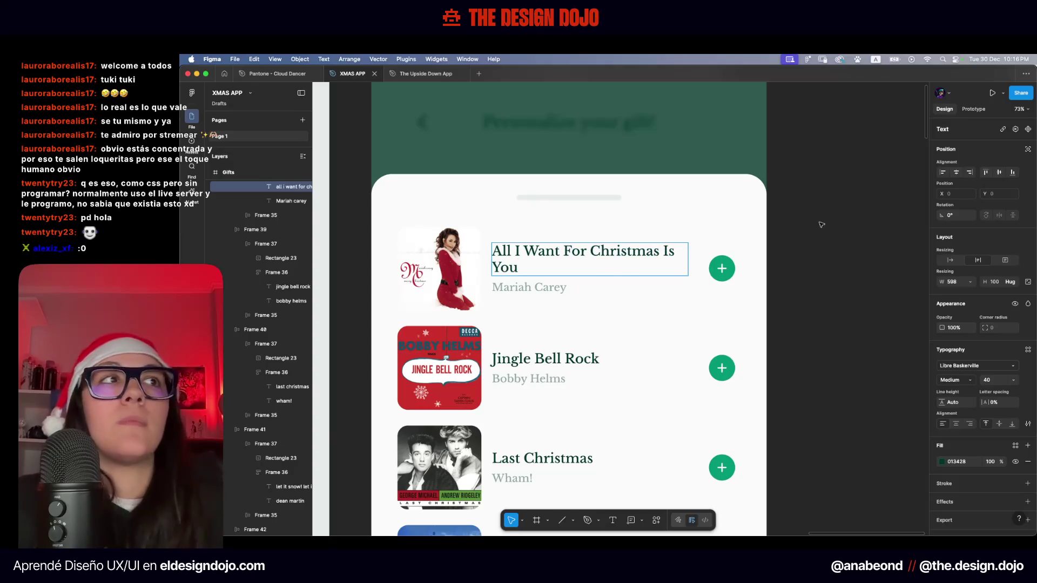
{"action": "left_click", "coordinate": [856, 223]}
{"action": "scroll", "coordinate": [821, 223], "scroll_direction": "down", "scroll_amount": 5}
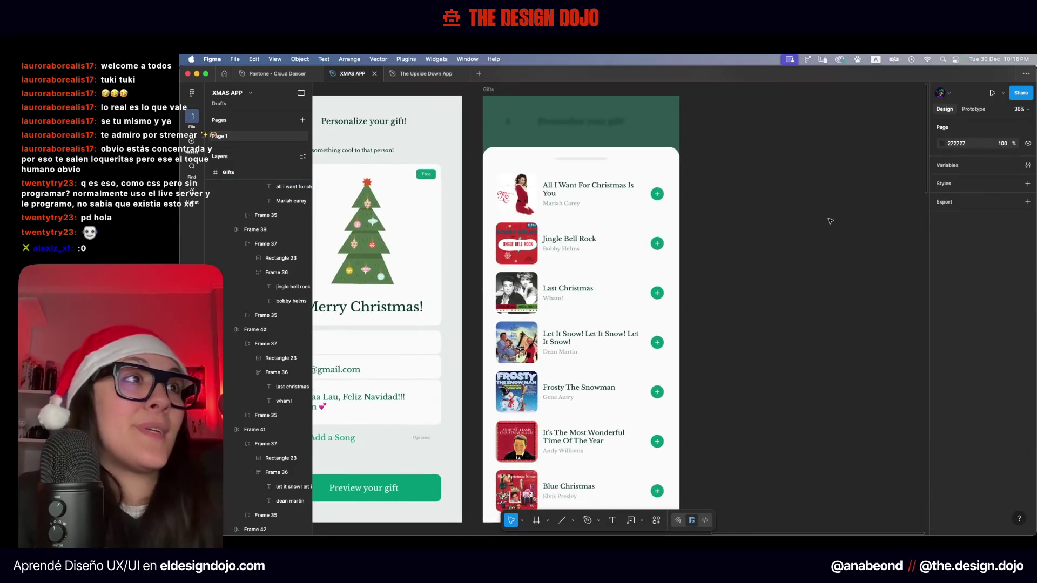
{"action": "scroll", "coordinate": [597, 321], "scroll_direction": "up", "scroll_amount": 5}
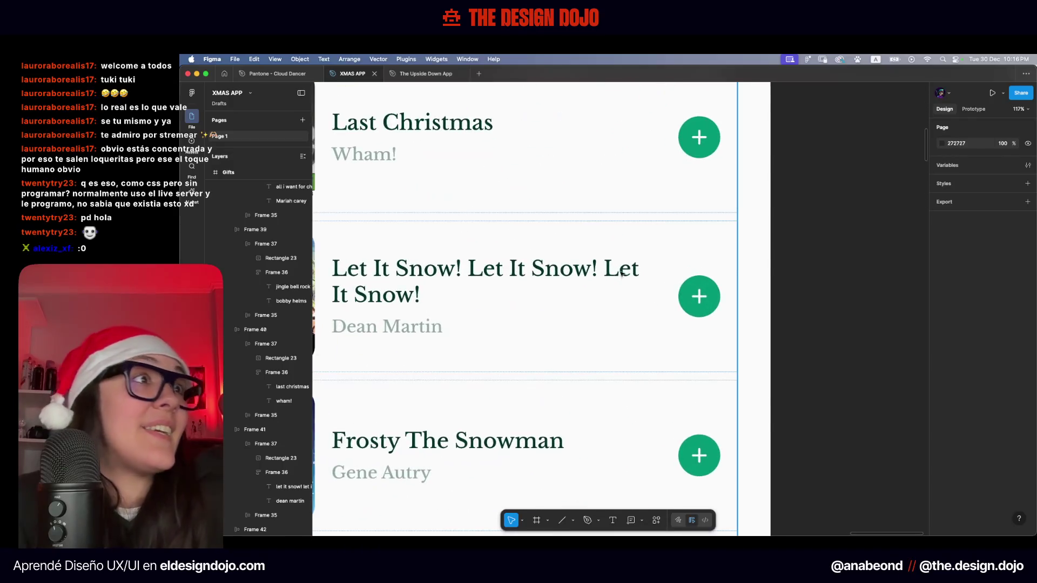
{"action": "scroll", "coordinate": [649, 278], "scroll_direction": "down", "scroll_amount": 4}
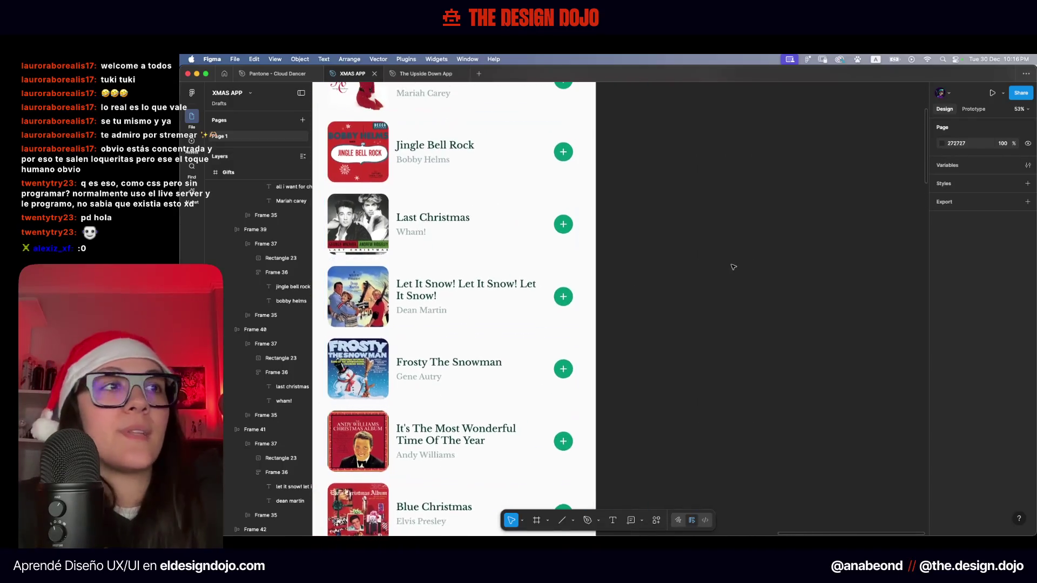
{"action": "scroll", "coordinate": [527, 350], "scroll_direction": "up", "scroll_amount": 2}
{"action": "scroll", "coordinate": [527, 350], "scroll_direction": "up", "scroll_amount": 2}
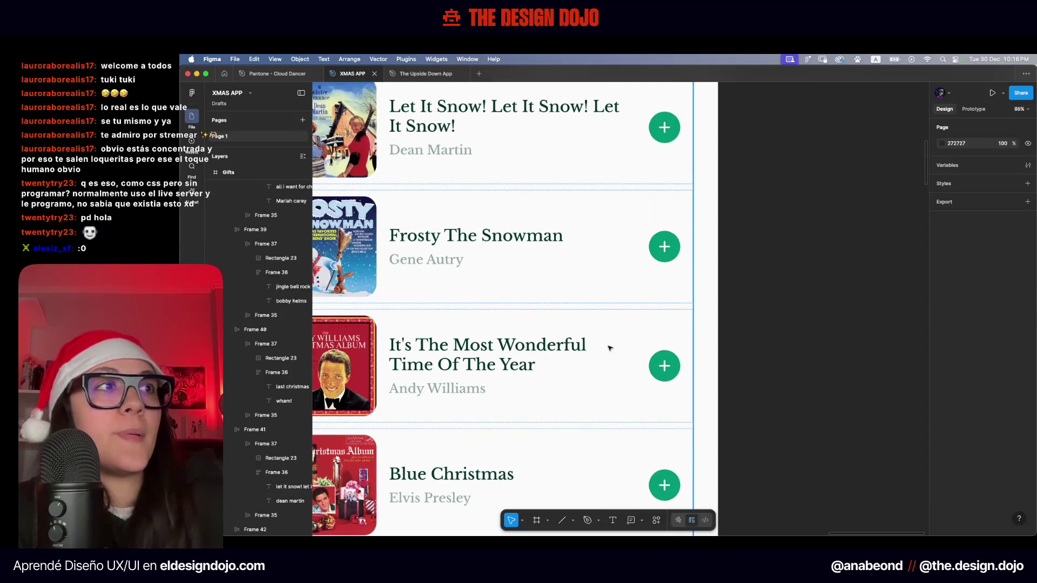
{"action": "left_click", "coordinate": [604, 348]}
{"action": "double_click", "coordinate": [604, 348]}
{"action": "double_click", "coordinate": [606, 348]}
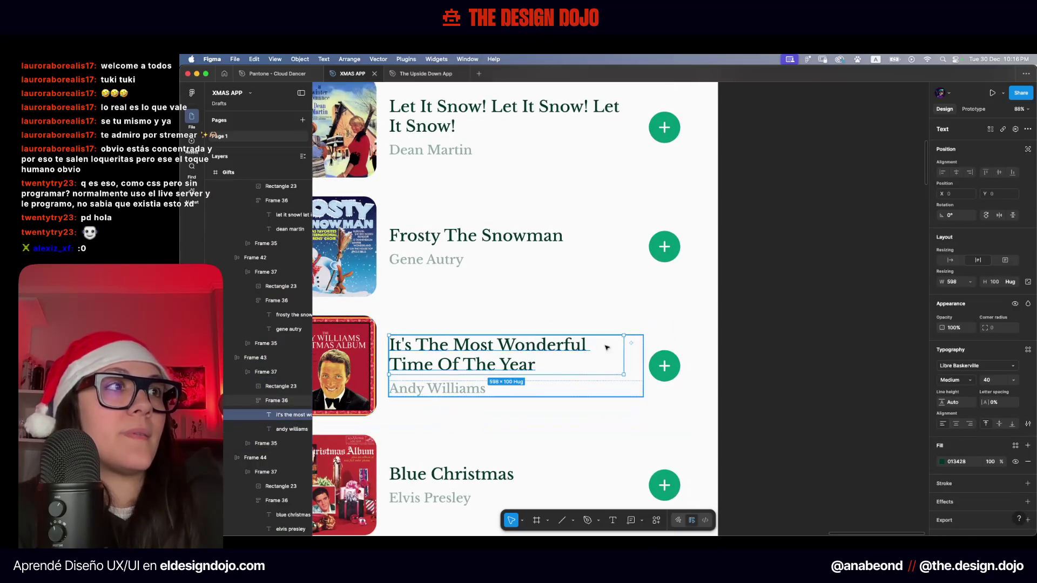
{"action": "left_click", "coordinate": [771, 301]}
{"action": "scroll", "coordinate": [771, 301], "scroll_direction": "down", "scroll_amount": 5}
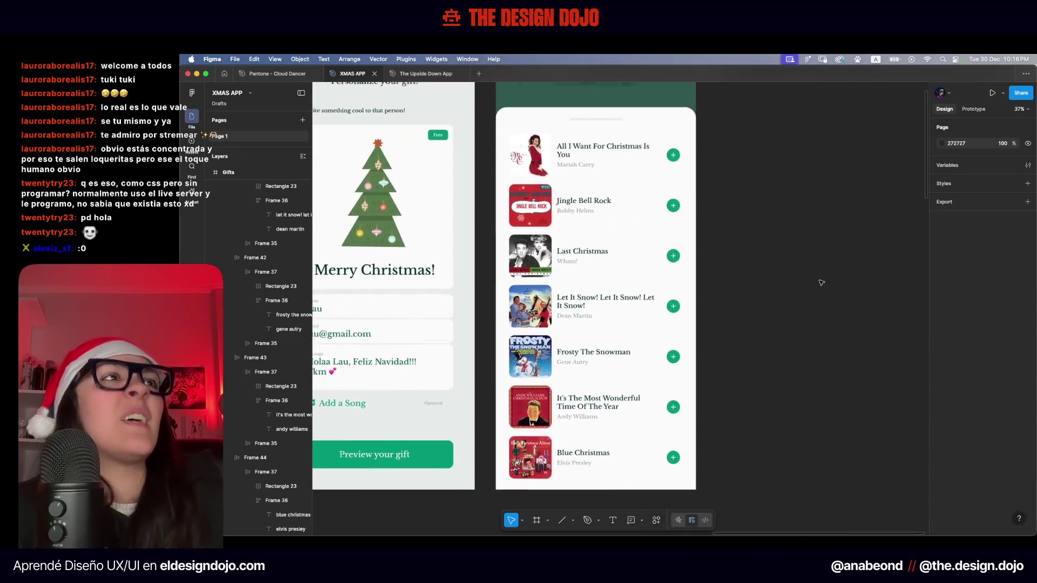
Collapse all layers with Option+L, then show all windows in Mission Control
{"action": "key", "text": "alt+l"}
{"action": "scroll", "coordinate": [765, 206], "scroll_direction": "down", "scroll_amount": 3}
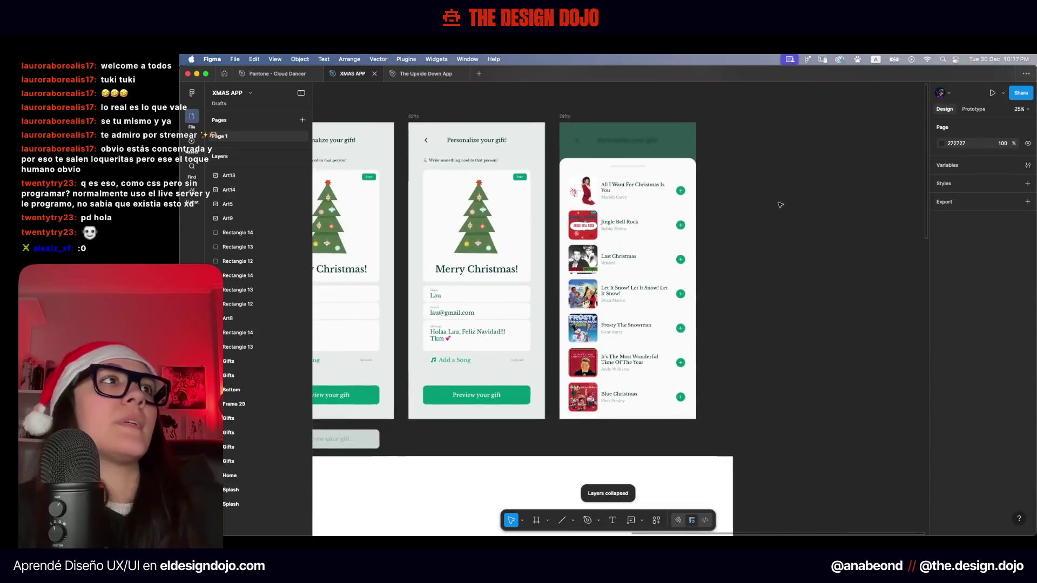
{"action": "key", "text": "ctrl+Up"}
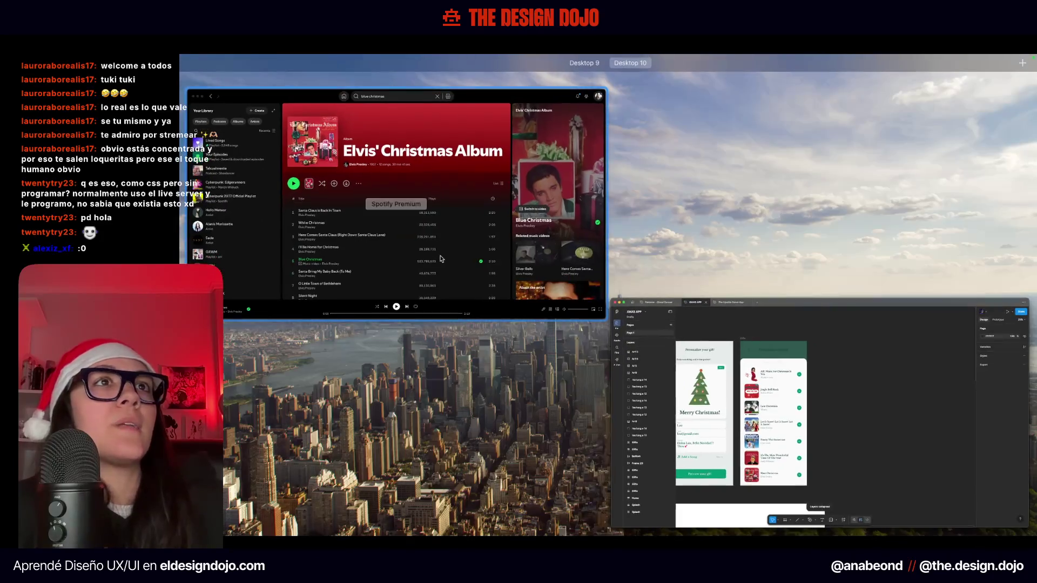
Bring Spotify forward, toggle its Your Library sidebar, then return to the Figma design
{"action": "left_click", "coordinate": [305, 286]}
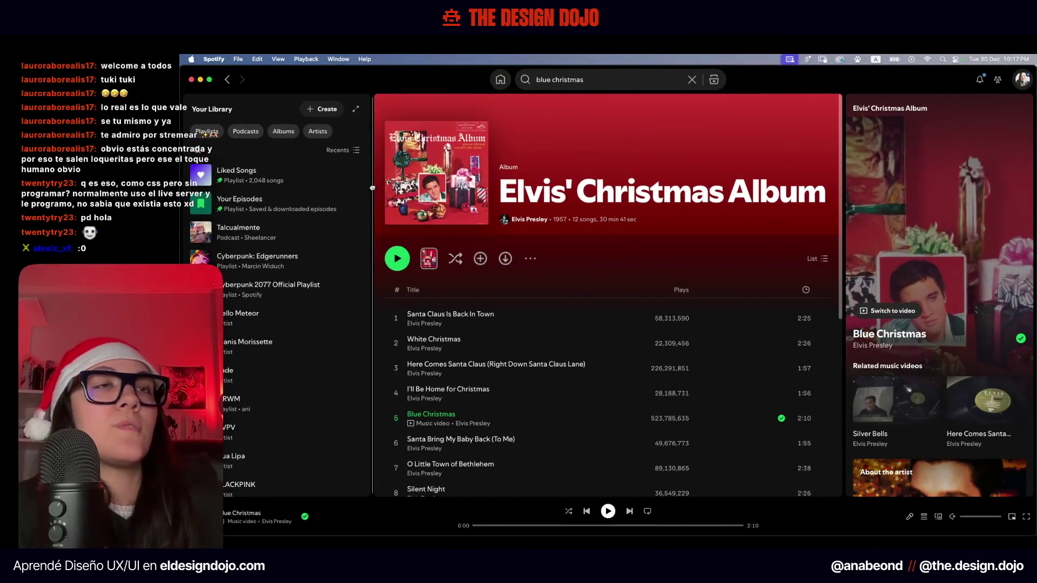
{"action": "key", "text": "alt+shift+l"}
{"action": "key", "text": "alt+shift+l"}
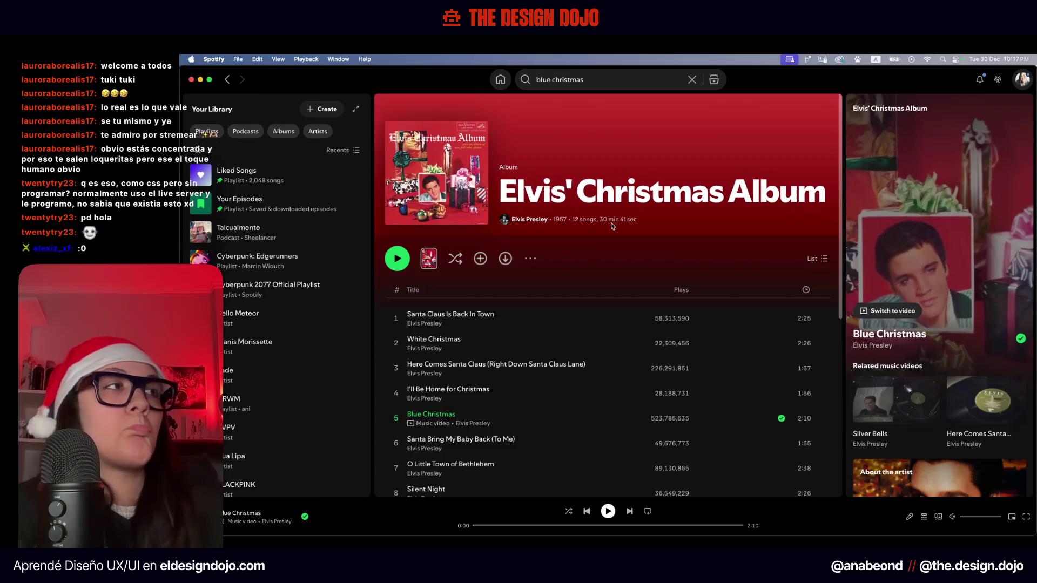
{"action": "key", "text": "ctrl+Up"}
{"action": "left_click", "coordinate": [594, 135]}
{"action": "scroll", "coordinate": [610, 207], "scroll_direction": "up", "scroll_amount": 5}
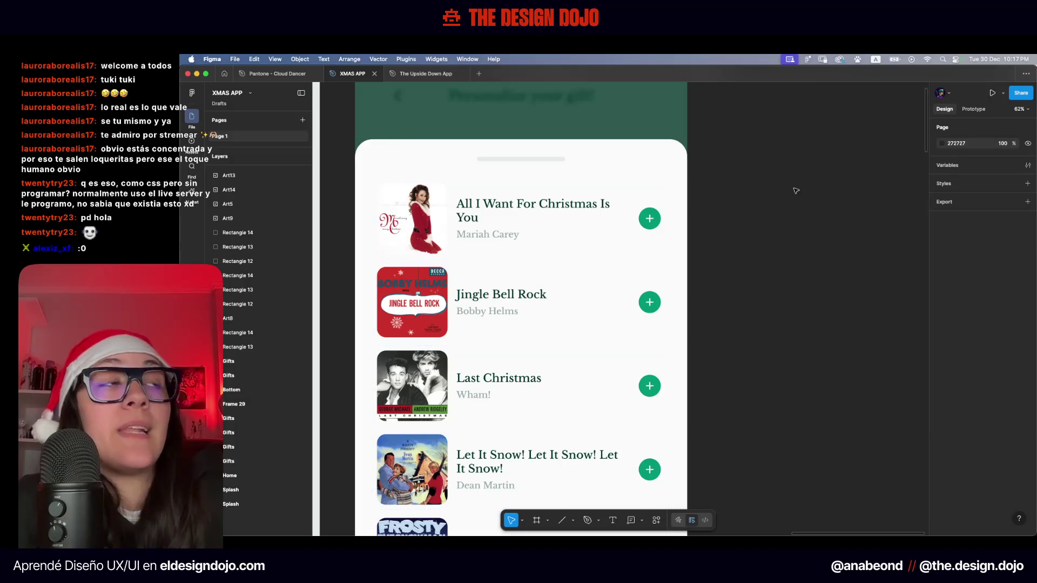
Option-drag the Gifts song-list frame to the right to duplicate it with 128 spacing
{"action": "scroll", "coordinate": [797, 188], "scroll_direction": "down", "scroll_amount": 5}
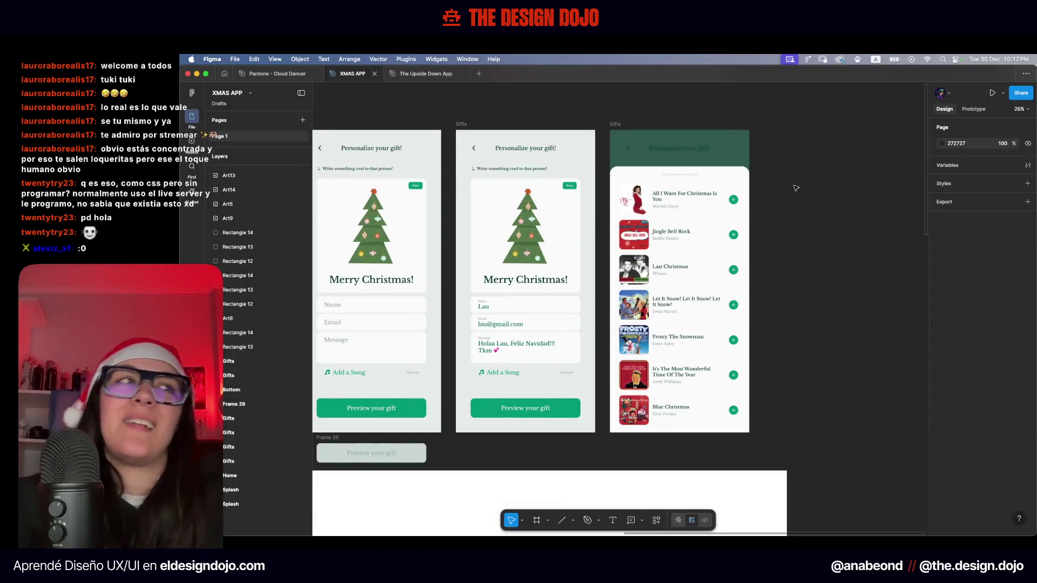
{"action": "scroll", "coordinate": [773, 189], "scroll_direction": "right", "scroll_amount": 2}
{"action": "scroll", "coordinate": [748, 192], "scroll_direction": "right", "scroll_amount": 2}
{"action": "scroll", "coordinate": [749, 192], "scroll_direction": "down", "scroll_amount": 2}
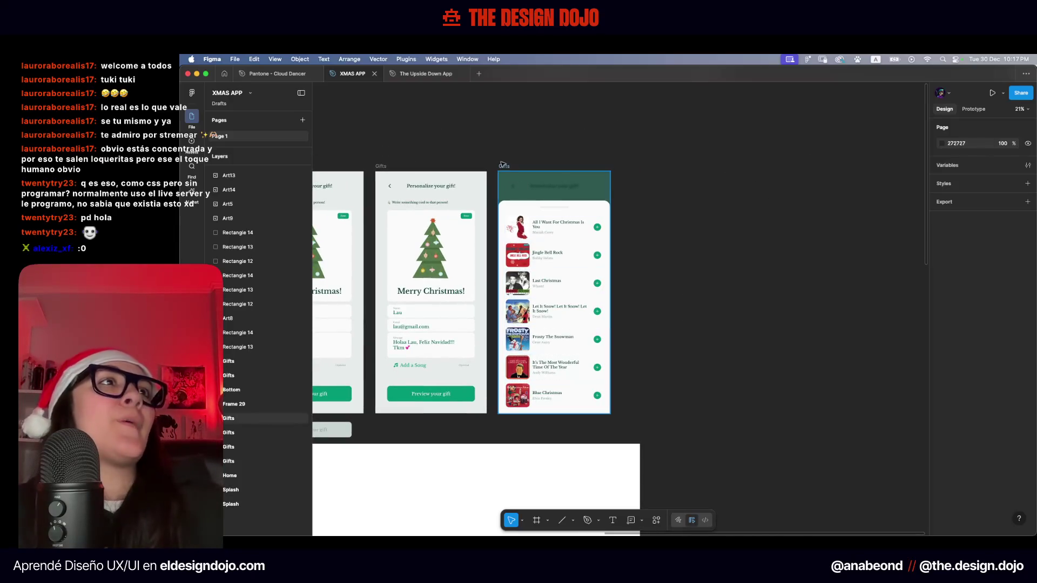
{"action": "left_click_drag", "start_coordinate": [503, 165], "coordinate": [630, 166], "text": "alt"}
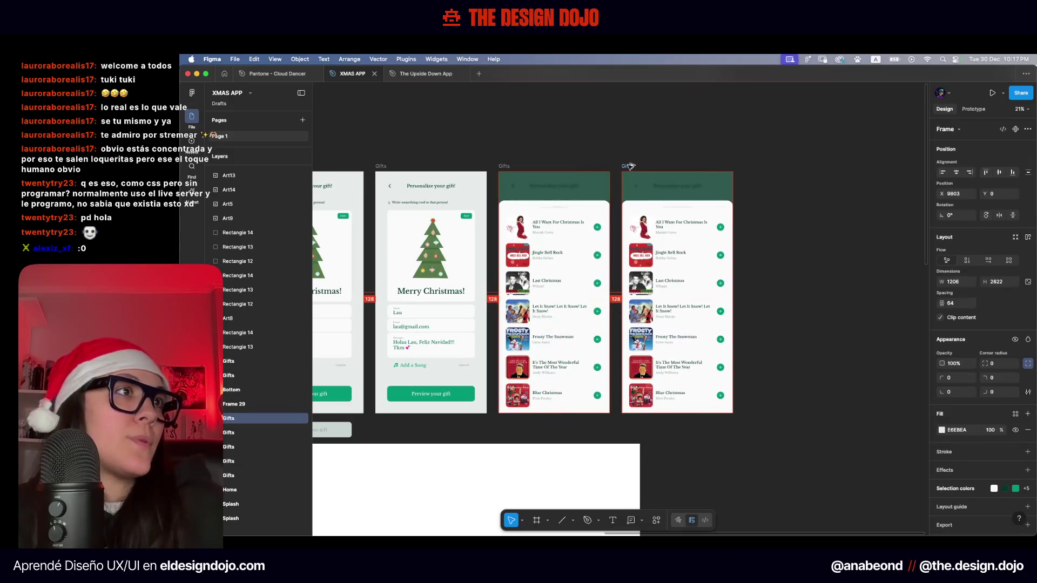
{"action": "key", "text": "Delete"}
{"action": "scroll", "coordinate": [663, 213], "scroll_direction": "up", "scroll_amount": 5}
Select the Last Christmas row, add a white fill, and round its corners to 32
{"action": "double_click", "coordinate": [658, 190]}
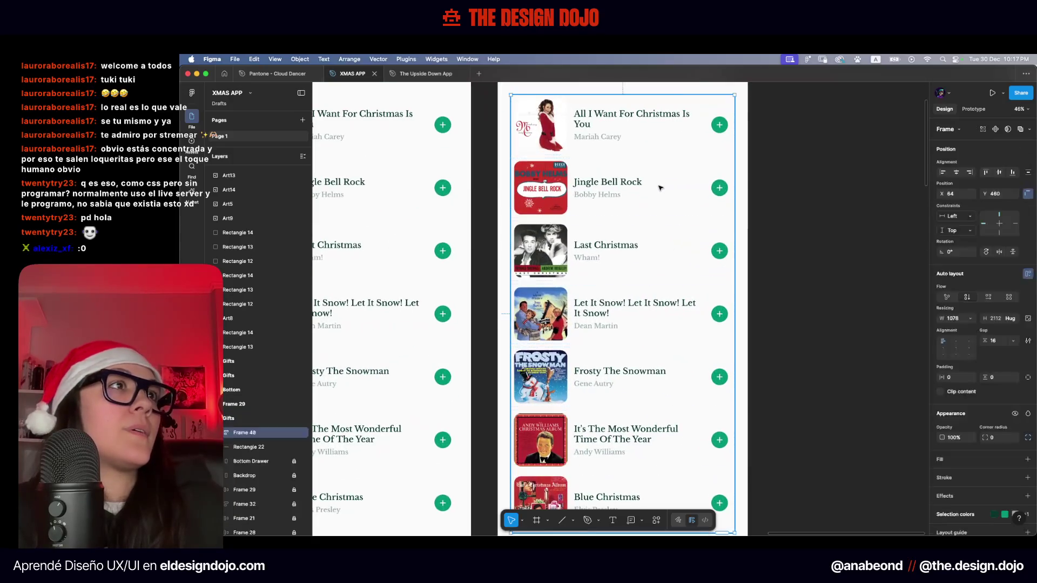
{"action": "left_click", "coordinate": [663, 252]}
{"action": "scroll", "coordinate": [955, 498], "scroll_direction": "down", "scroll_amount": 2}
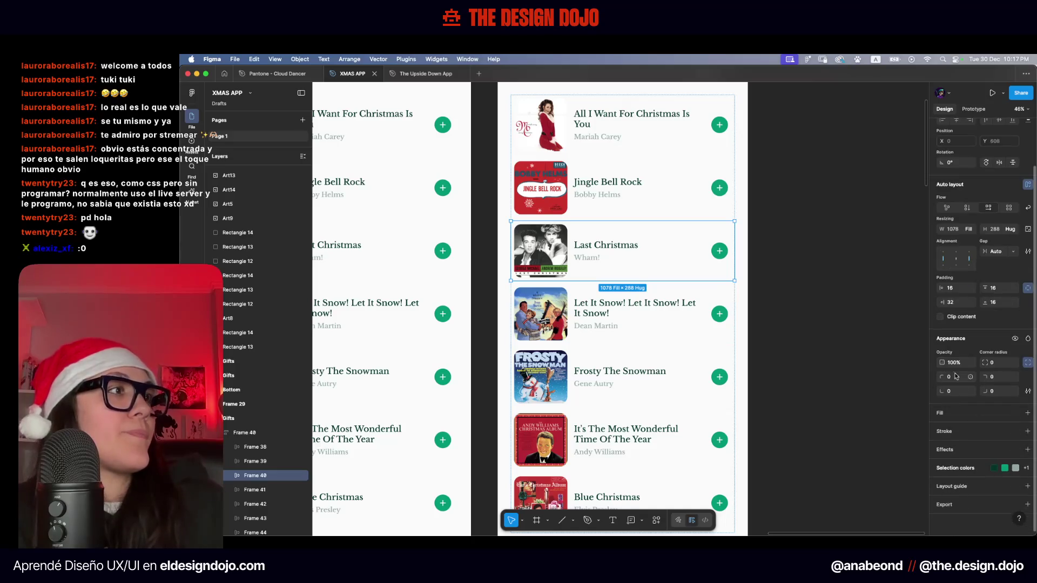
{"action": "left_click", "coordinate": [953, 418]}
{"action": "left_click", "coordinate": [942, 426]}
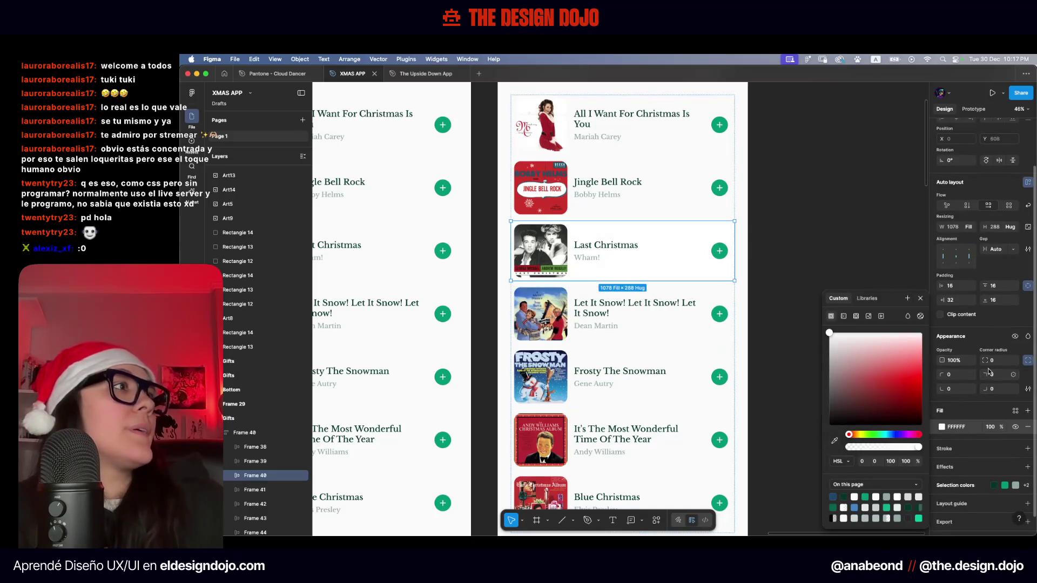
{"action": "type", "text": "32"}
{"action": "key", "text": "Return"}
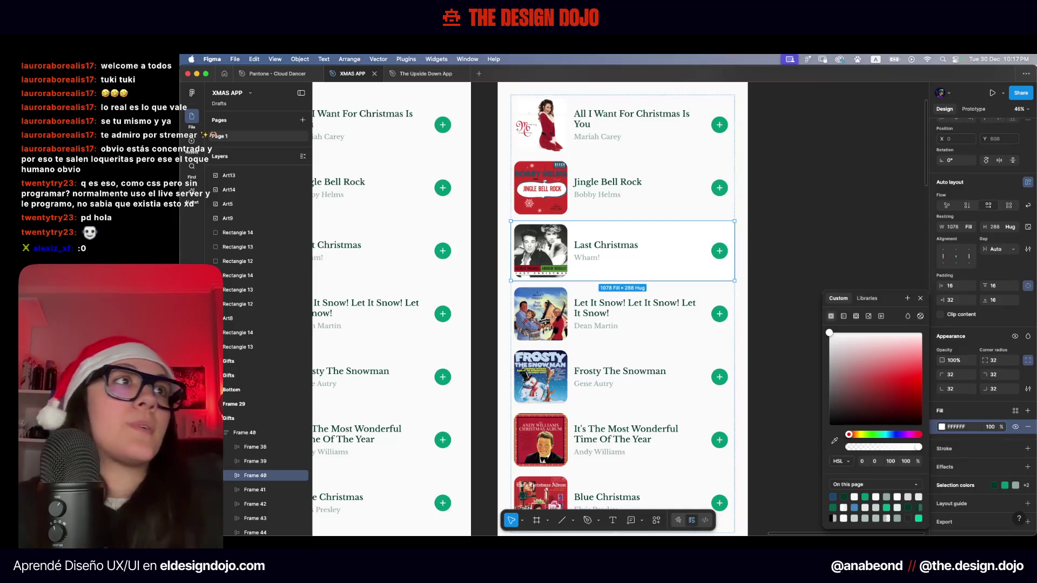
{"action": "scroll", "coordinate": [654, 213], "scroll_direction": "up", "scroll_amount": 5}
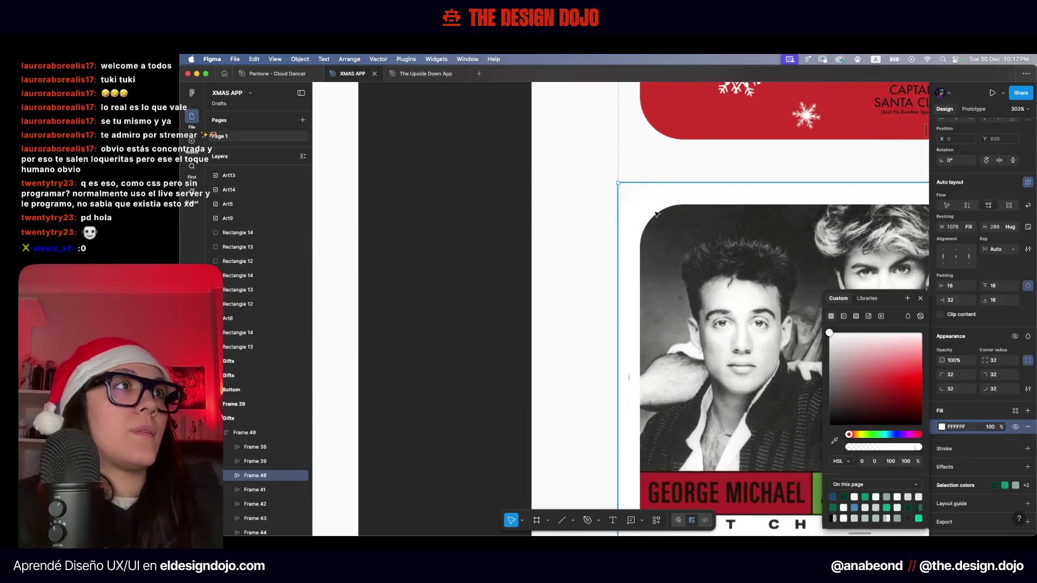
{"action": "scroll", "coordinate": [669, 214], "scroll_direction": "up", "scroll_amount": 5}
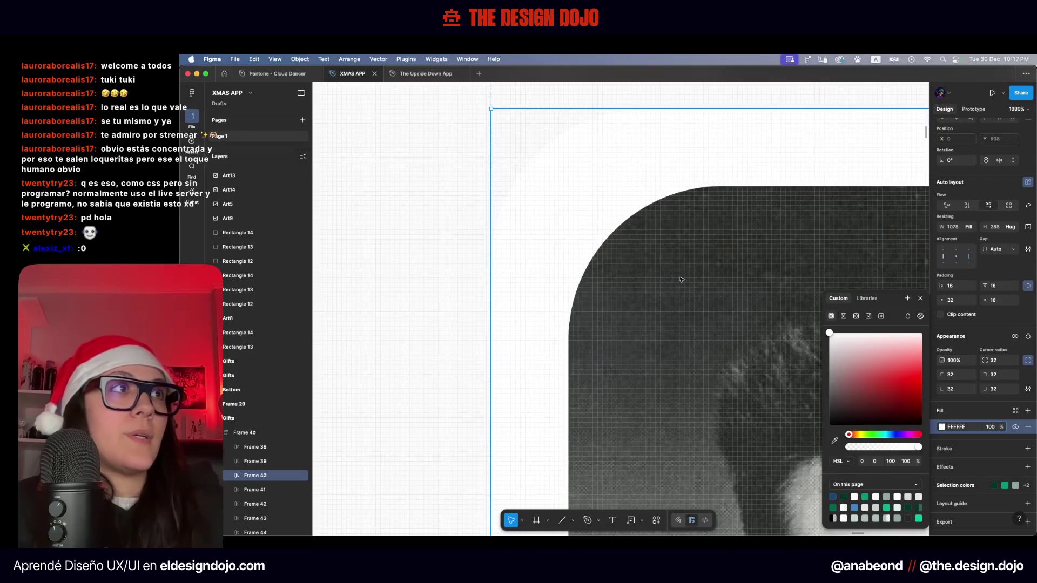
{"action": "scroll", "coordinate": [659, 277], "scroll_direction": "down", "scroll_amount": 5}
{"action": "scroll", "coordinate": [714, 271], "scroll_direction": "down", "scroll_amount": 5}
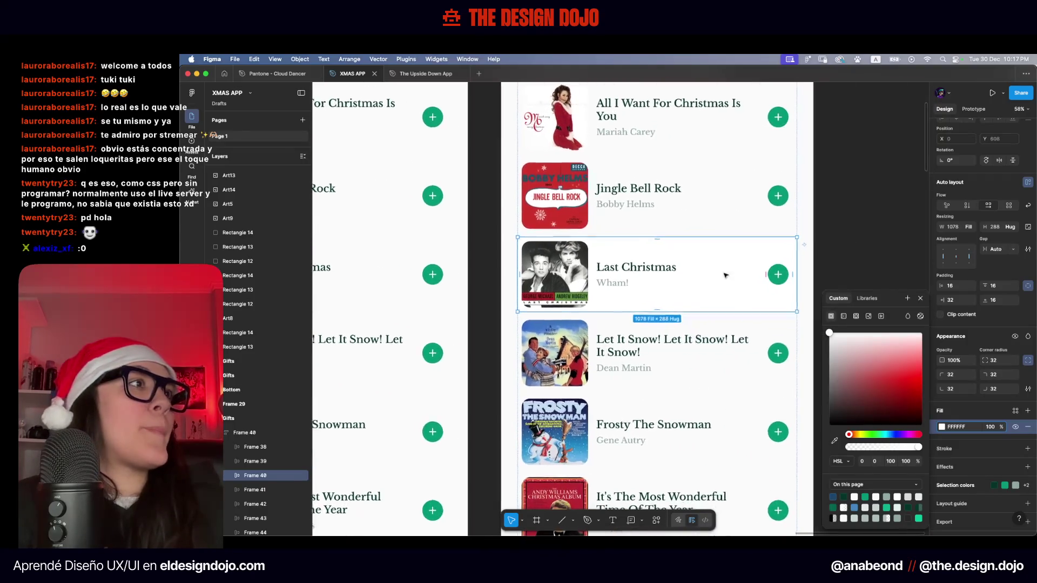
{"action": "scroll", "coordinate": [751, 324], "scroll_direction": "down", "scroll_amount": 3}
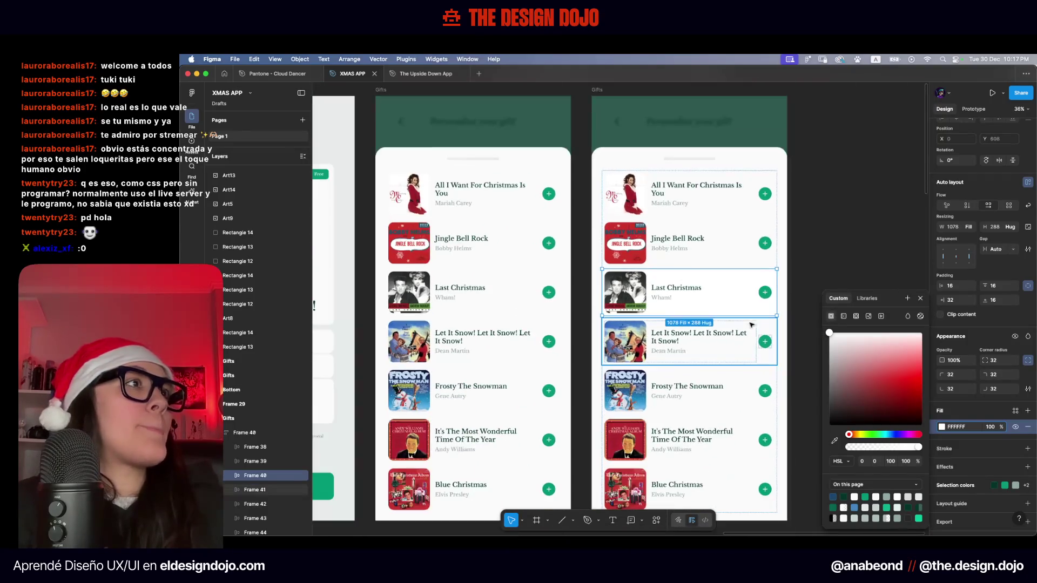
Sample a light grey from the palette swatches for the row's fill
{"action": "left_click", "coordinate": [834, 441]}
{"action": "scroll", "coordinate": [695, 474], "scroll_direction": "down", "scroll_amount": 3}
{"action": "scroll", "coordinate": [481, 440], "scroll_direction": "down", "scroll_amount": 3}
{"action": "scroll", "coordinate": [496, 425], "scroll_direction": "down", "scroll_amount": 1}
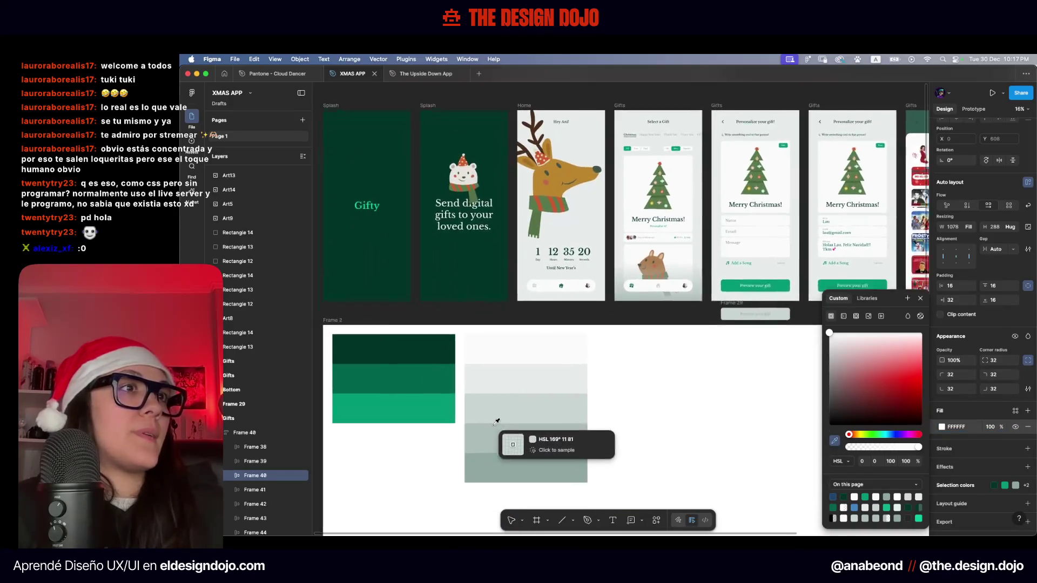
{"action": "left_click", "coordinate": [538, 372]}
{"action": "scroll", "coordinate": [539, 376], "scroll_direction": "right", "scroll_amount": 10}
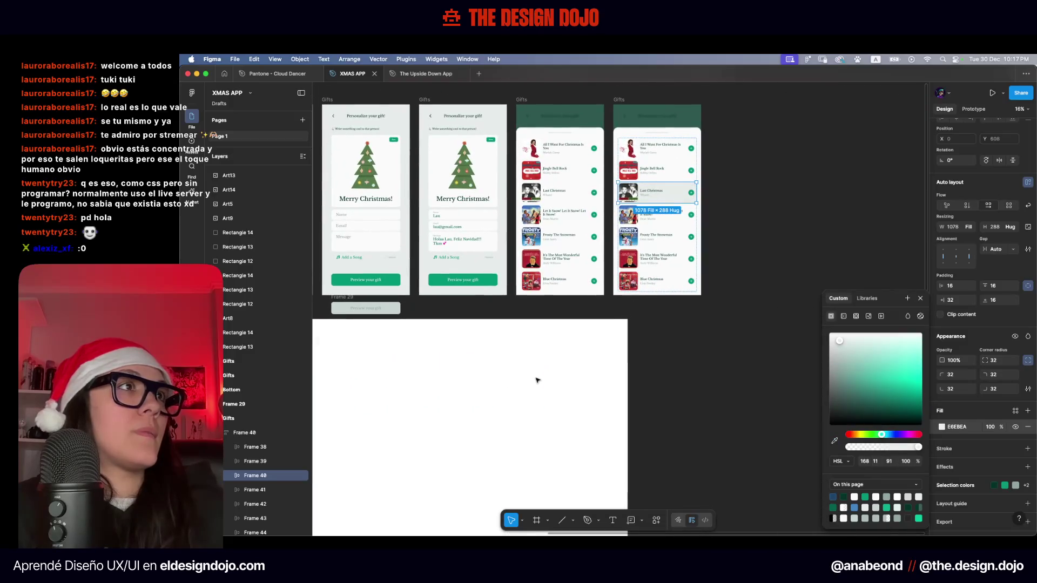
{"action": "left_click", "coordinate": [824, 164]}
{"action": "scroll", "coordinate": [824, 164], "scroll_direction": "up", "scroll_amount": 5}
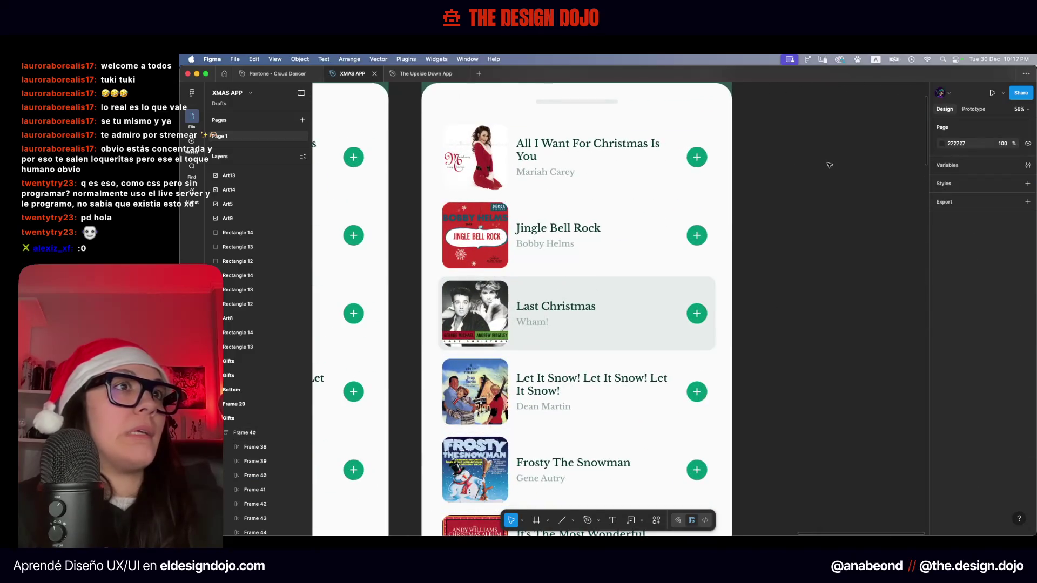
{"action": "scroll", "coordinate": [829, 165], "scroll_direction": "left", "scroll_amount": 2}
Lighten the Last Christmas row's background colour in the colour picker
{"action": "left_click", "coordinate": [680, 298]}
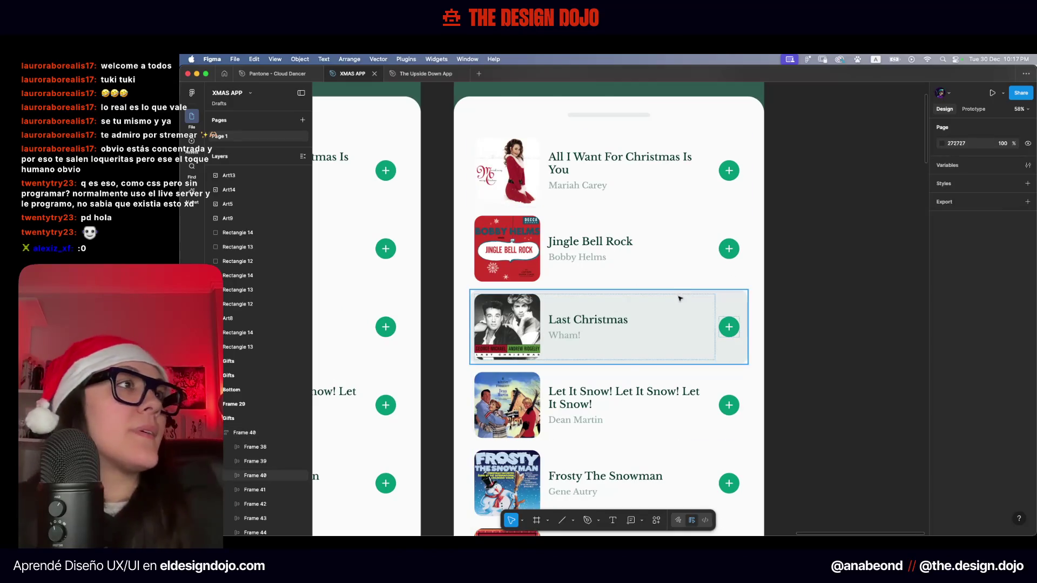
{"action": "left_click", "coordinate": [680, 297]}
{"action": "left_click", "coordinate": [941, 482]}
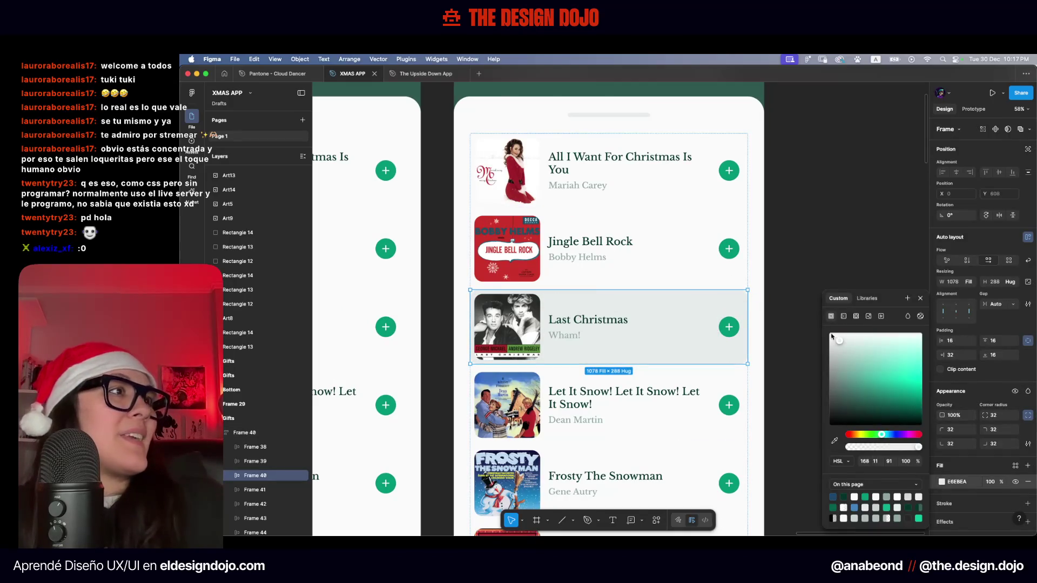
{"action": "left_click_drag", "start_coordinate": [841, 339], "coordinate": [843, 339]}
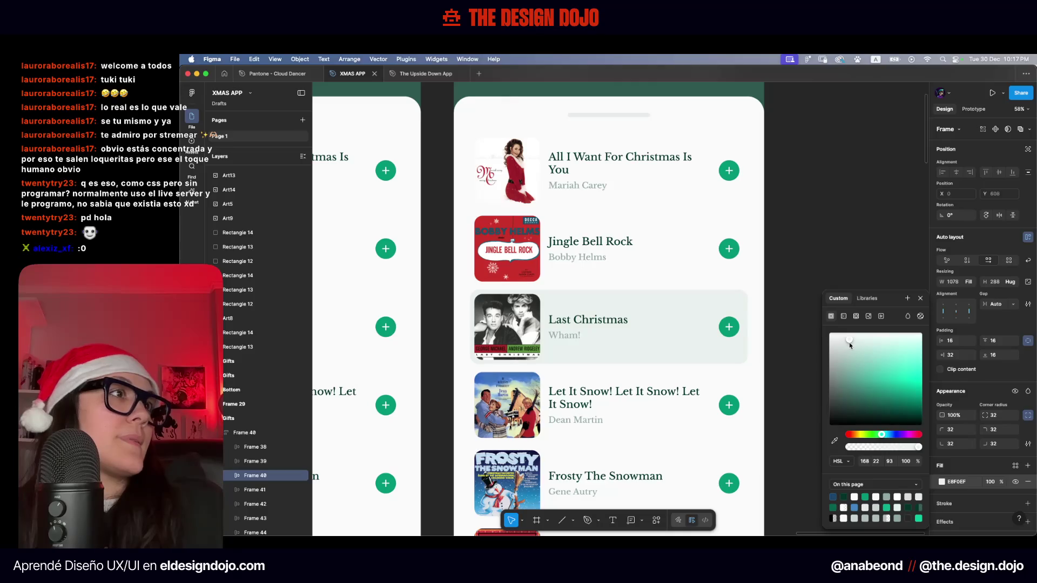
{"action": "left_click", "coordinate": [849, 248]}
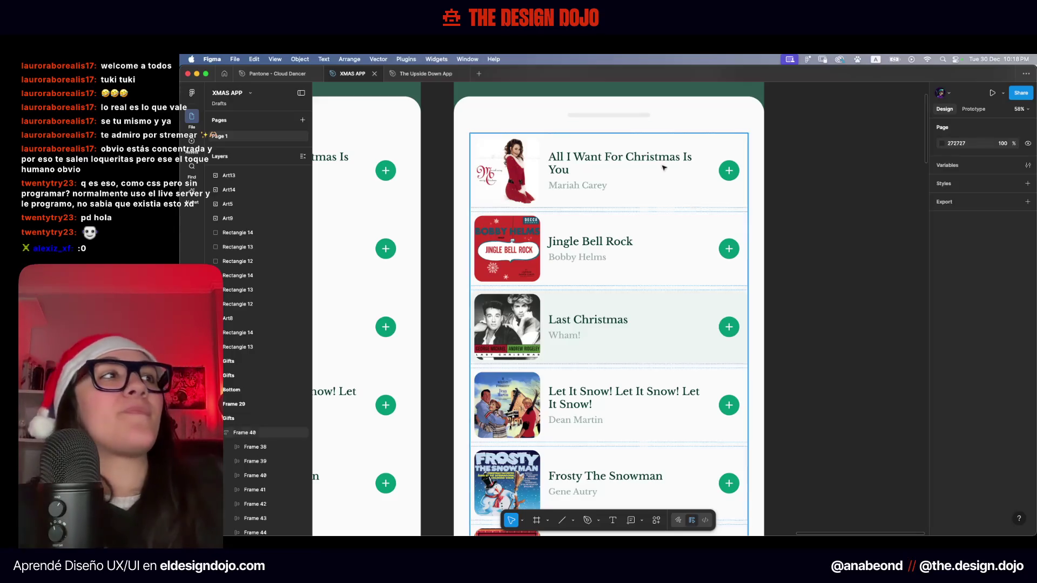
{"action": "scroll", "coordinate": [816, 231], "scroll_direction": "down", "scroll_amount": 3}
Duplicate the Gifts personalize frame and pull the Last Christmas row out beside the frames
{"action": "scroll", "coordinate": [781, 249], "scroll_direction": "down", "scroll_amount": 2}
{"action": "scroll", "coordinate": [774, 252], "scroll_direction": "down", "scroll_amount": 1}
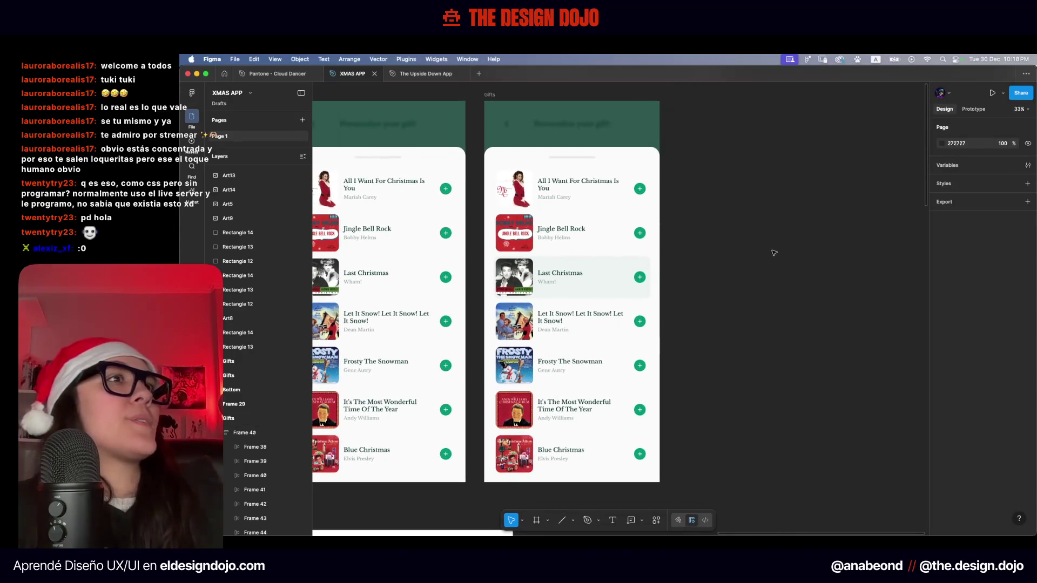
{"action": "scroll", "coordinate": [778, 217], "scroll_direction": "down", "scroll_amount": 2}
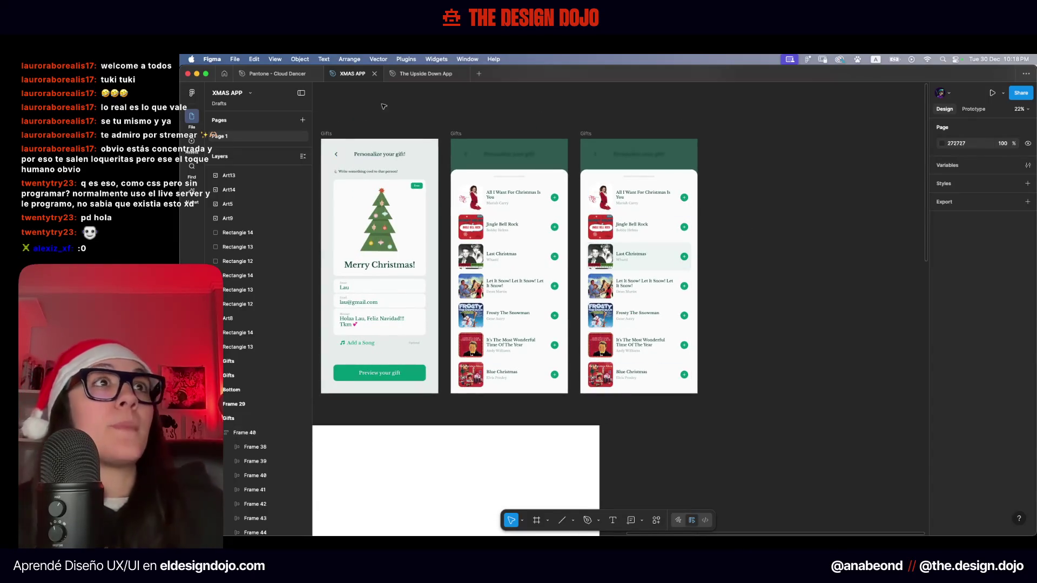
{"action": "left_click_drag", "start_coordinate": [348, 132], "coordinate": [718, 142], "text": "alt"}
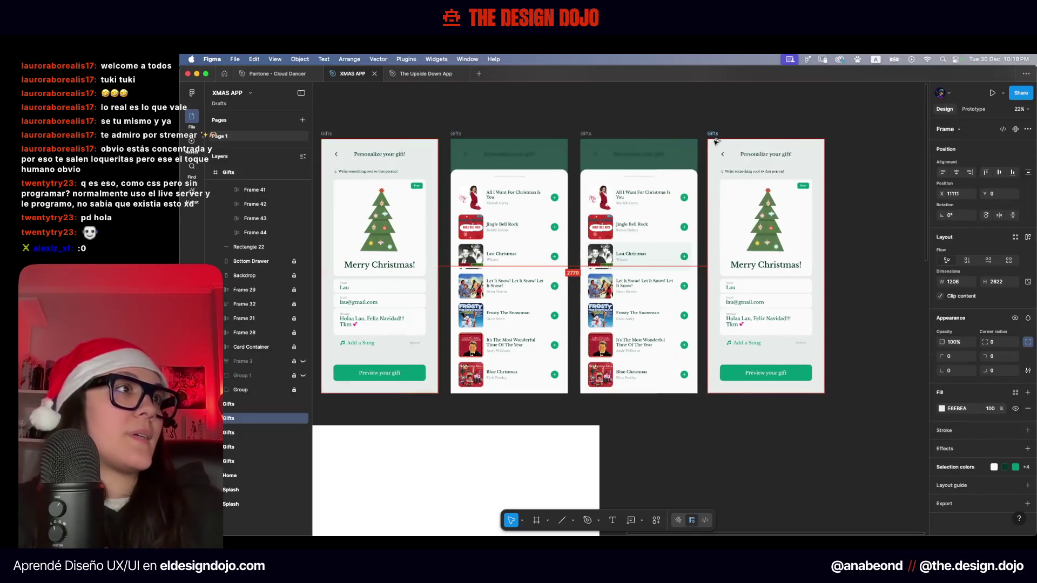
{"action": "left_click", "coordinate": [621, 259]}
{"action": "mouse_move", "coordinate": [609, 260]}
{"action": "left_mouse_down"}
{"action": "mouse_move", "coordinate": [836, 410]}
{"action": "mouse_move", "coordinate": [740, 413]}
{"action": "left_mouse_up"}
Hide the Add a Song row in the new personalize screen
{"action": "scroll", "coordinate": [781, 419], "scroll_direction": "up", "scroll_amount": 5}
{"action": "scroll", "coordinate": [702, 378], "scroll_direction": "right", "scroll_amount": 3}
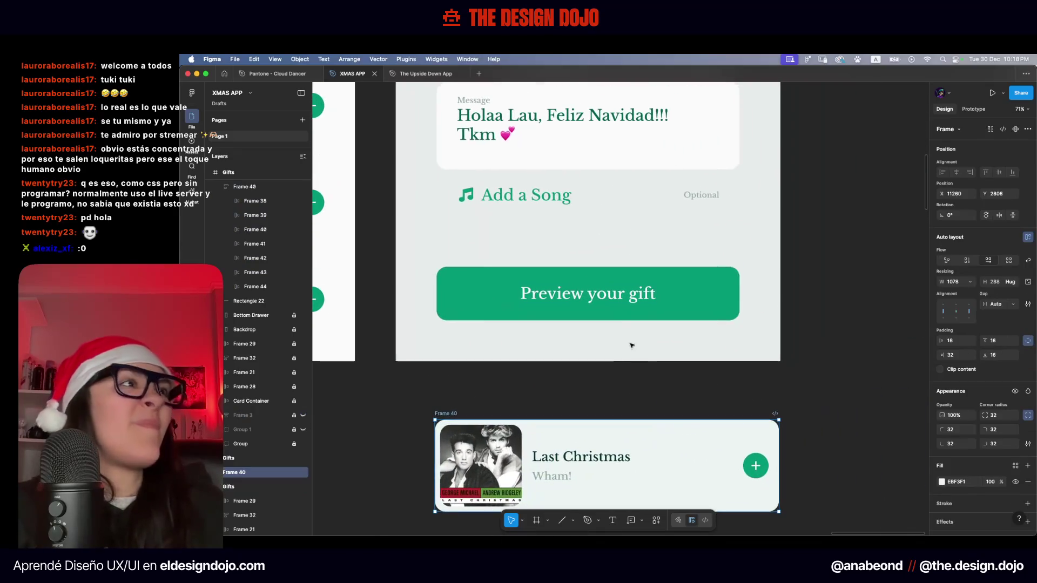
{"action": "left_click", "coordinate": [537, 196]}
{"action": "left_click", "coordinate": [537, 196]}
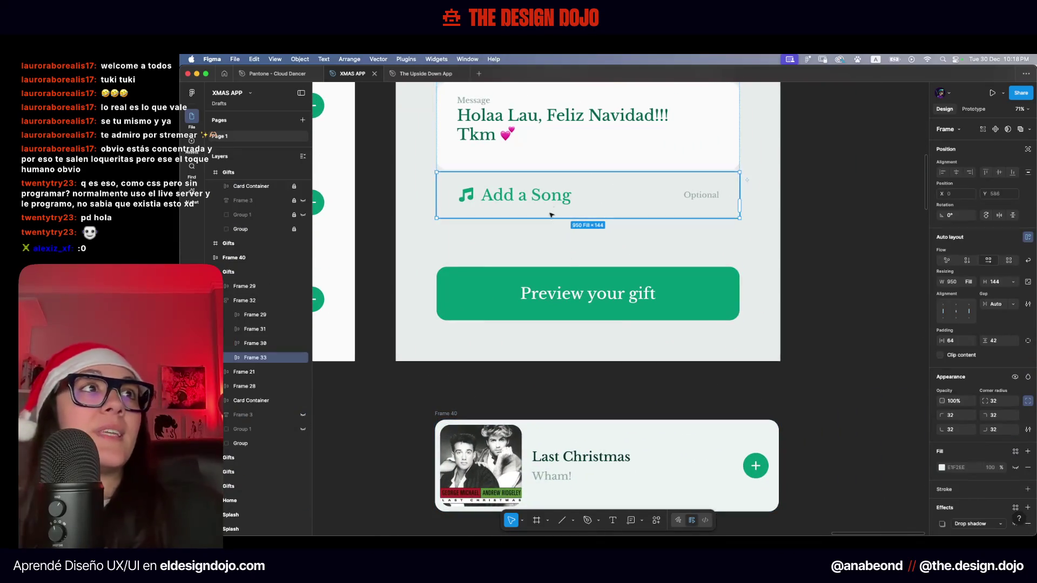
{"action": "key", "text": "super+shift+h"}
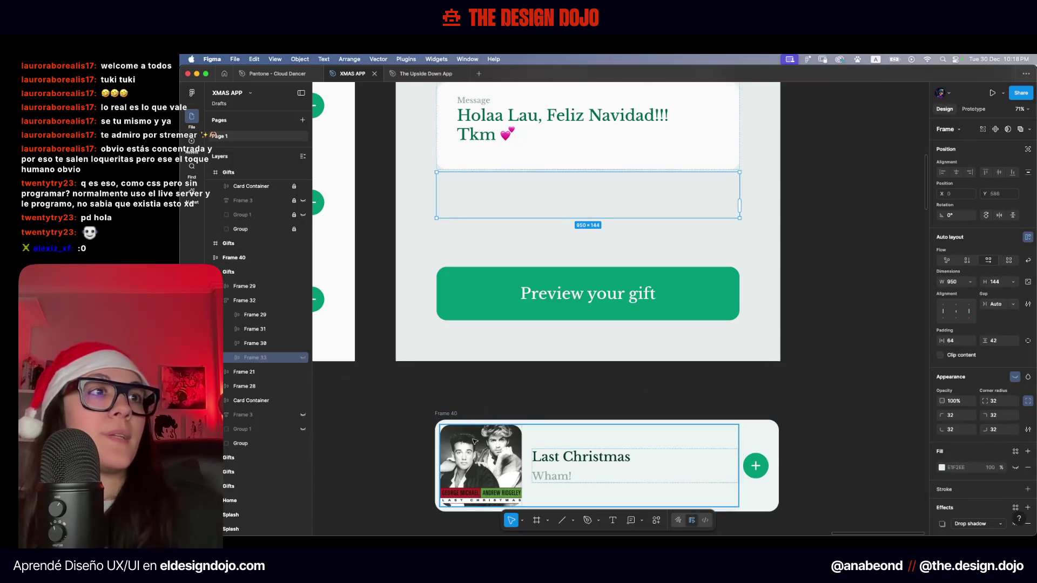
Drop the Last Christmas cover and text below the message, deleting the emptied row
{"action": "left_click_drag", "start_coordinate": [472, 465], "coordinate": [862, 334]}
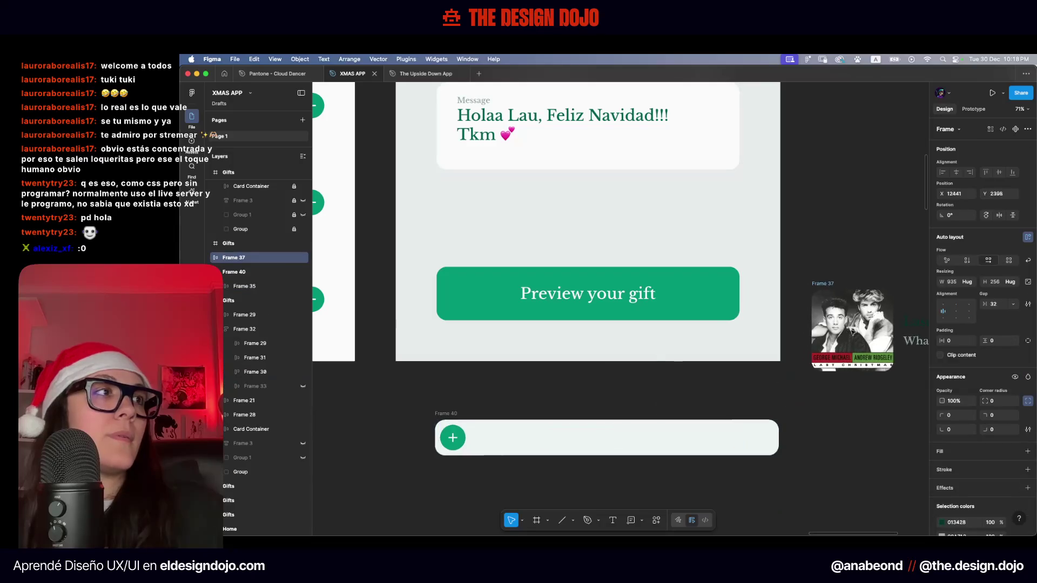
{"action": "left_click", "coordinate": [445, 415]}
{"action": "key", "text": "Delete"}
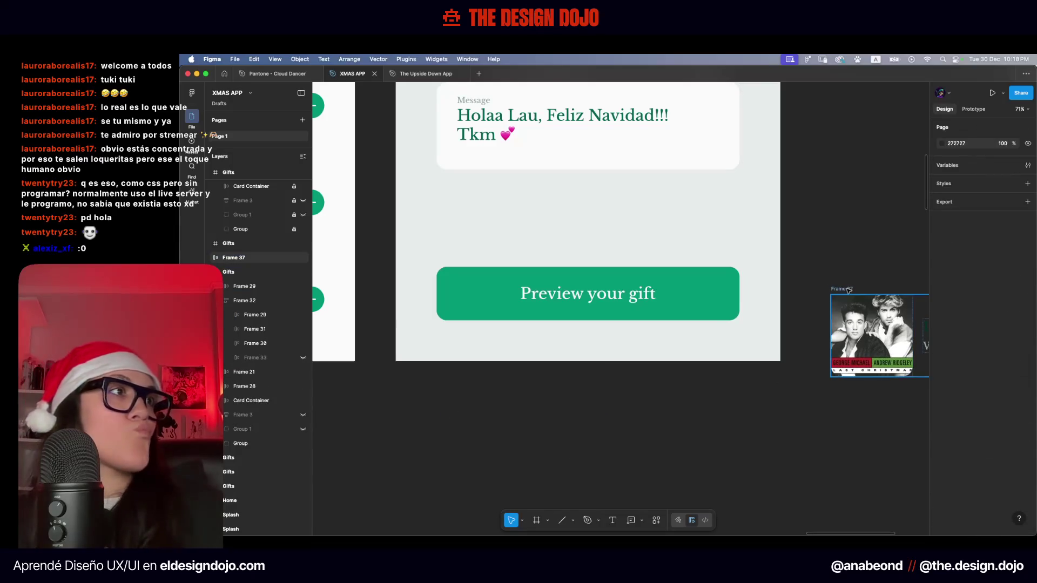
{"action": "left_click_drag", "start_coordinate": [849, 291], "coordinate": [562, 387]}
{"action": "scroll", "coordinate": [567, 375], "scroll_direction": "up", "scroll_amount": 5}
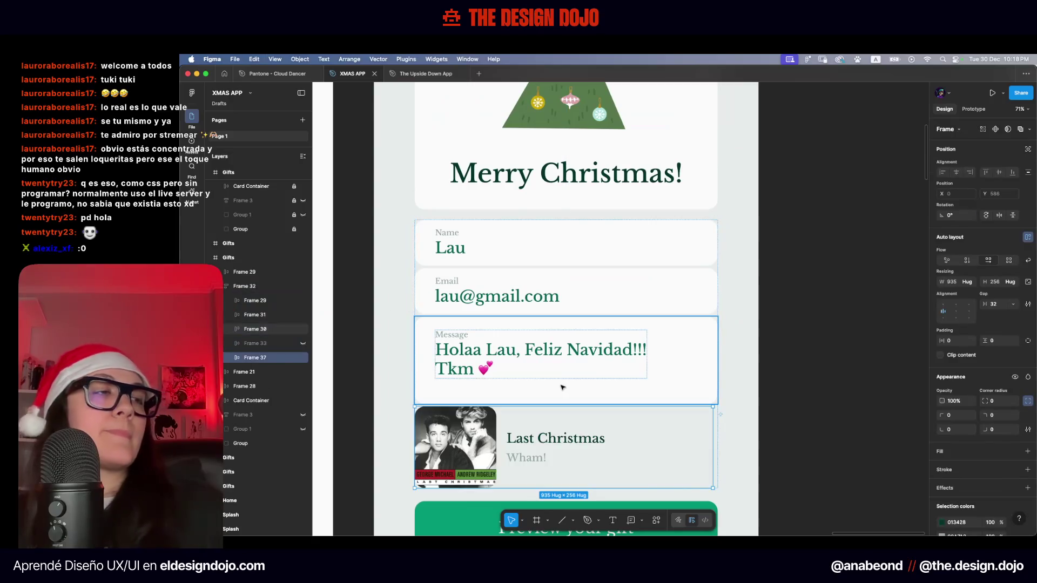
{"action": "scroll", "coordinate": [657, 439], "scroll_direction": "up", "scroll_amount": 5}
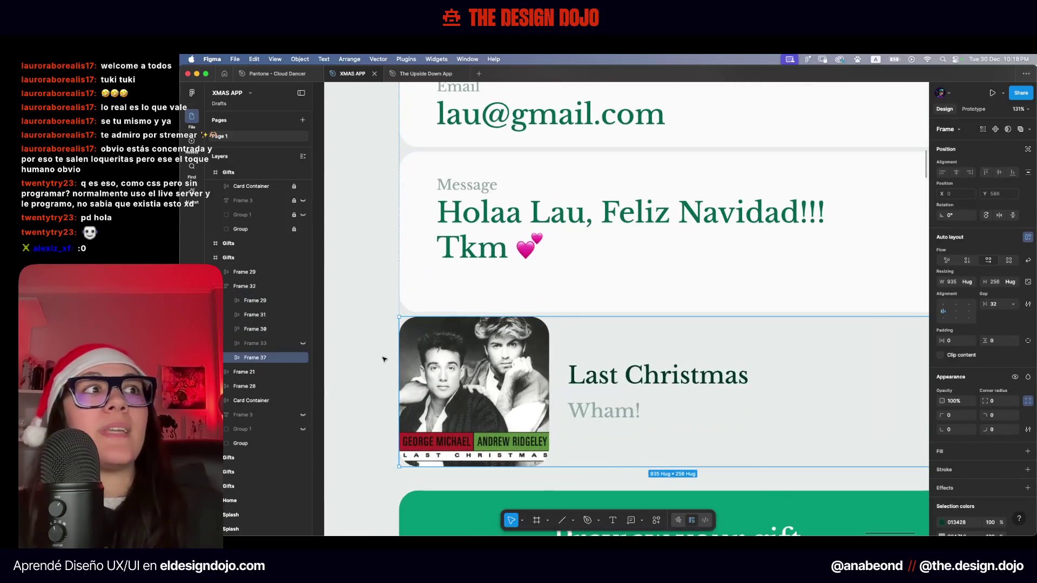
Set the auto layout gap of the Last Christmas title and Wham! group to 8
{"action": "left_click", "coordinate": [622, 384]}
{"action": "scroll", "coordinate": [614, 396], "scroll_direction": "down", "scroll_amount": 2}
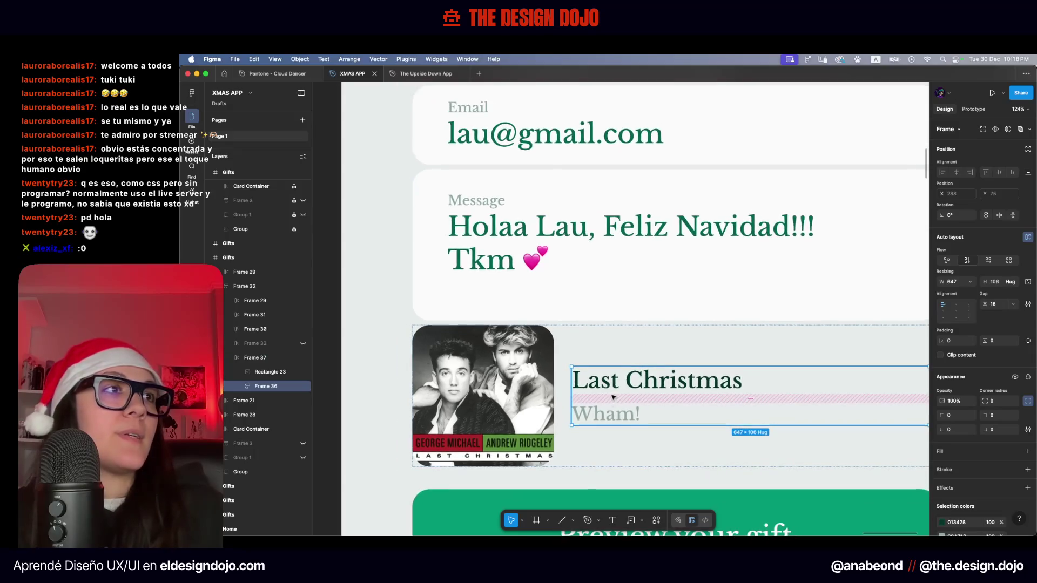
{"action": "scroll", "coordinate": [610, 397], "scroll_direction": "right", "scroll_amount": 3}
{"action": "scroll", "coordinate": [610, 397], "scroll_direction": "down", "scroll_amount": 1}
{"action": "left_click", "coordinate": [534, 369]}
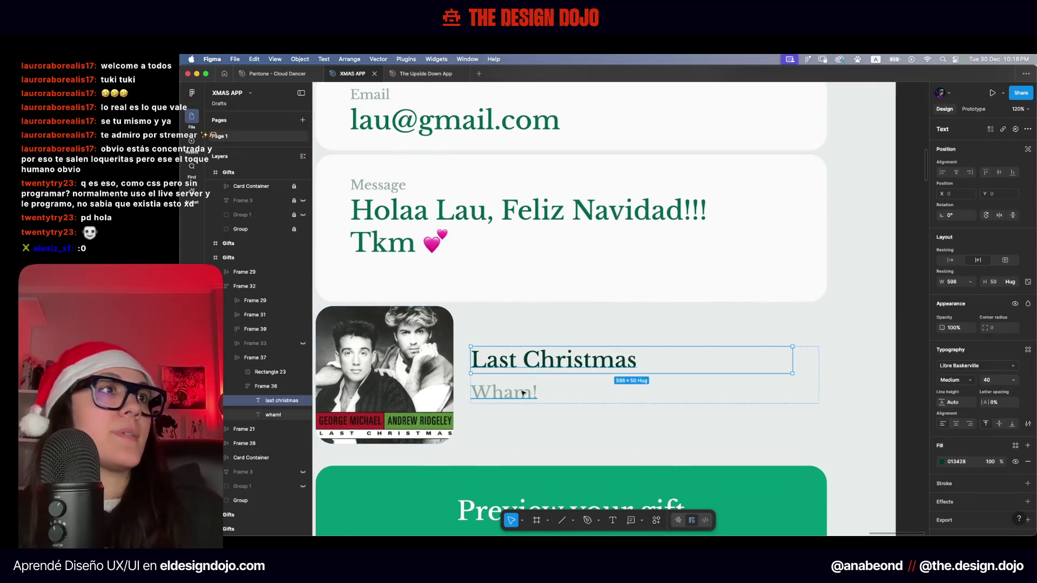
{"action": "left_click", "coordinate": [524, 204]}
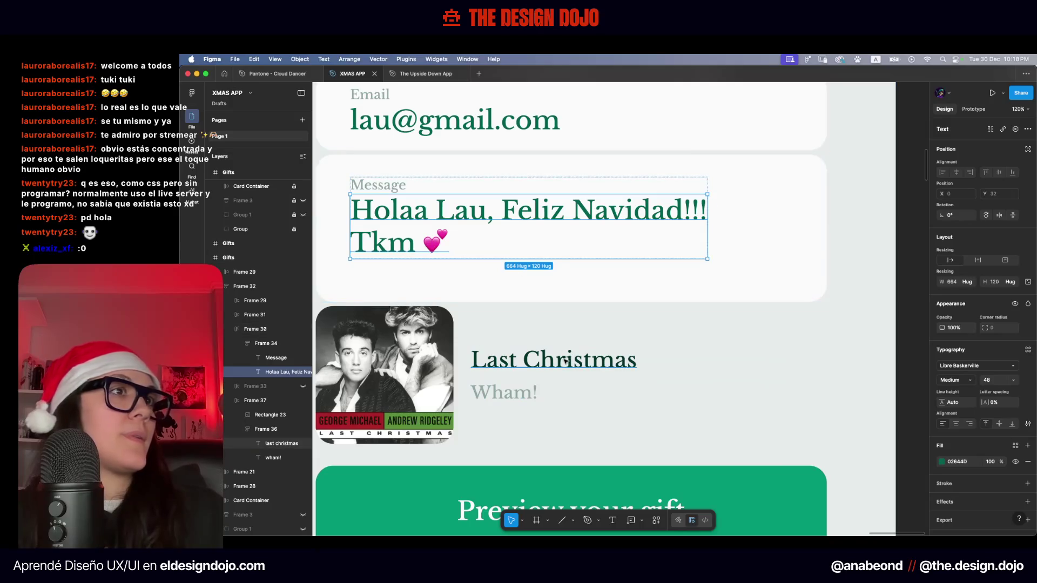
{"action": "left_click", "coordinate": [514, 403]}
{"action": "left_click", "coordinate": [518, 399]}
{"action": "key", "text": "Escape"}
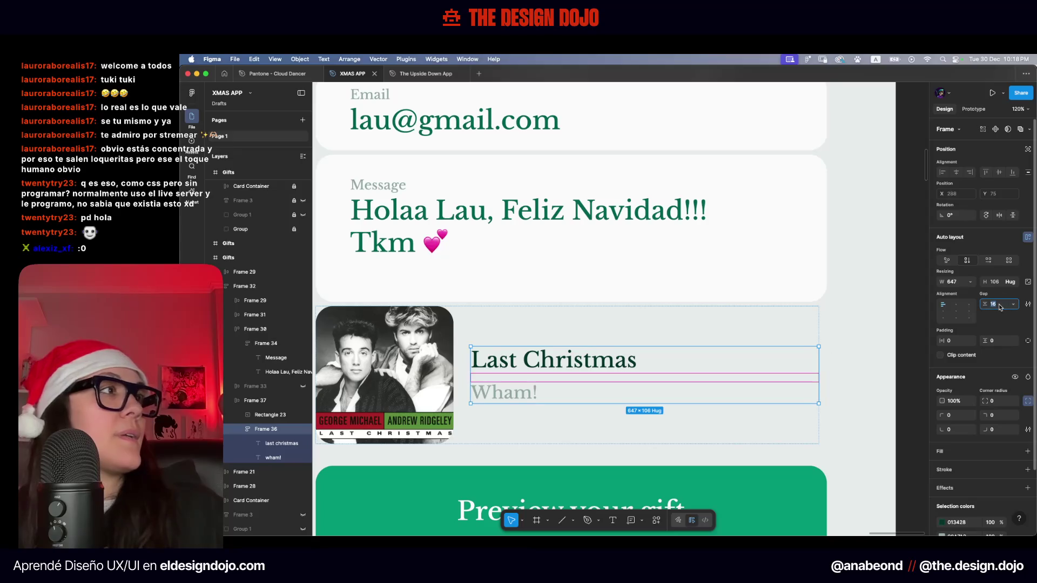
{"action": "type", "text": "8"}
{"action": "key", "text": "Return"}
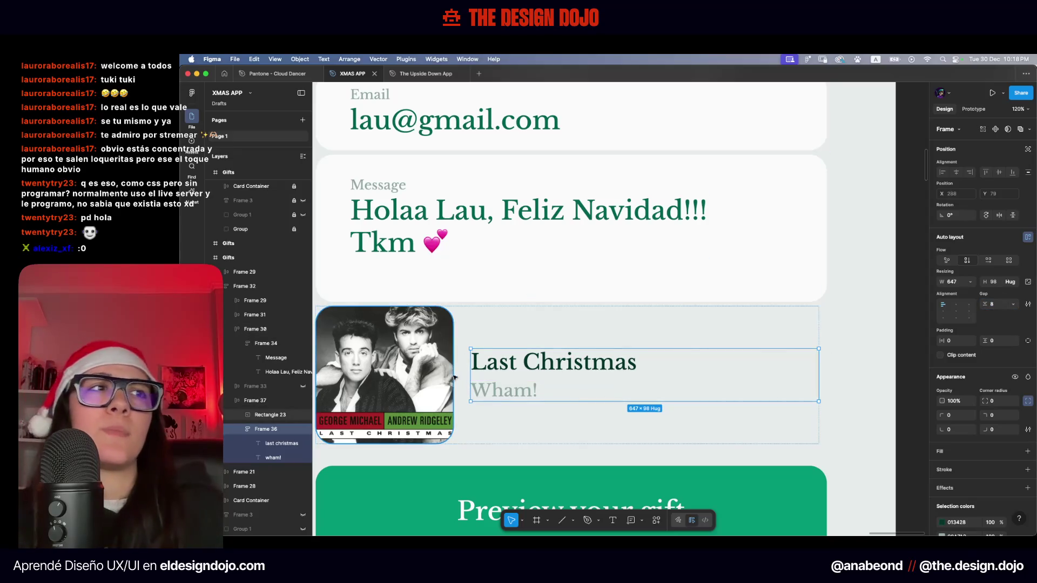
Try Fill container height on the album cover, then undo to keep it 256×256
{"action": "left_click", "coordinate": [496, 338]}
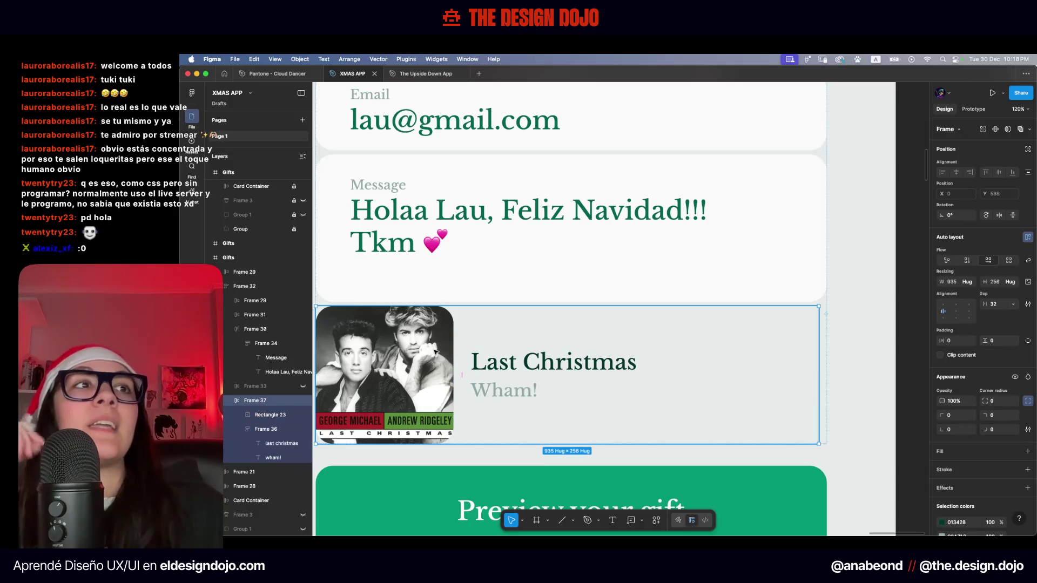
{"action": "left_click", "coordinate": [432, 351]}
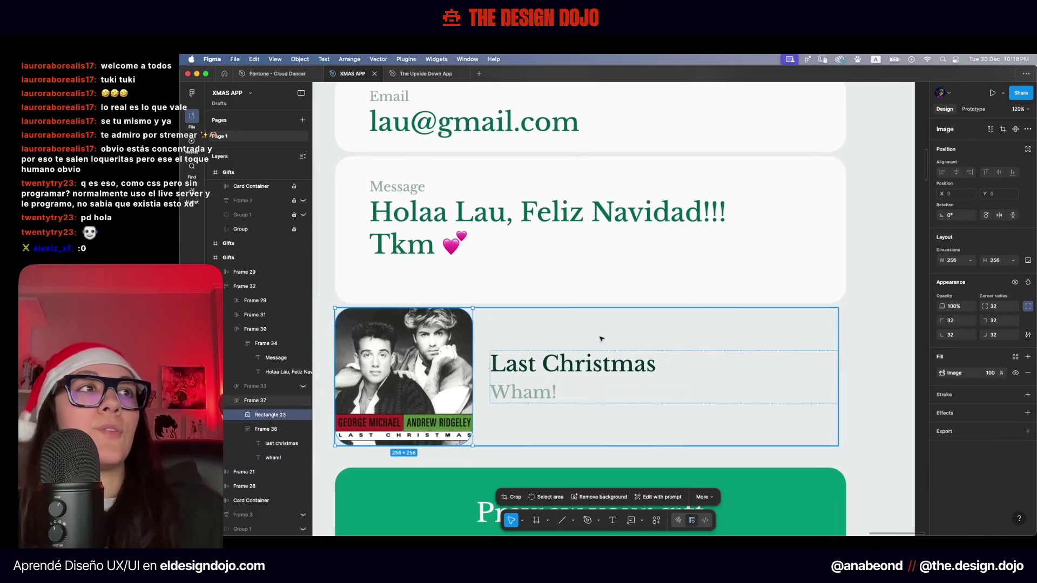
{"action": "scroll", "coordinate": [632, 334], "scroll_direction": "left", "scroll_amount": 2}
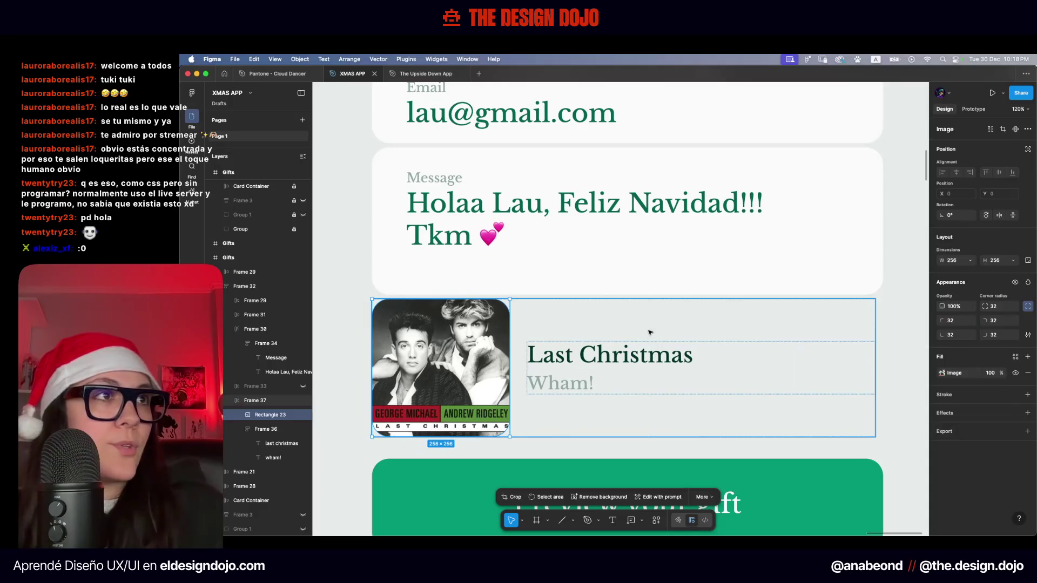
{"action": "left_click", "coordinate": [649, 332]}
{"action": "scroll", "coordinate": [234, 417], "scroll_direction": "down", "scroll_amount": 5}
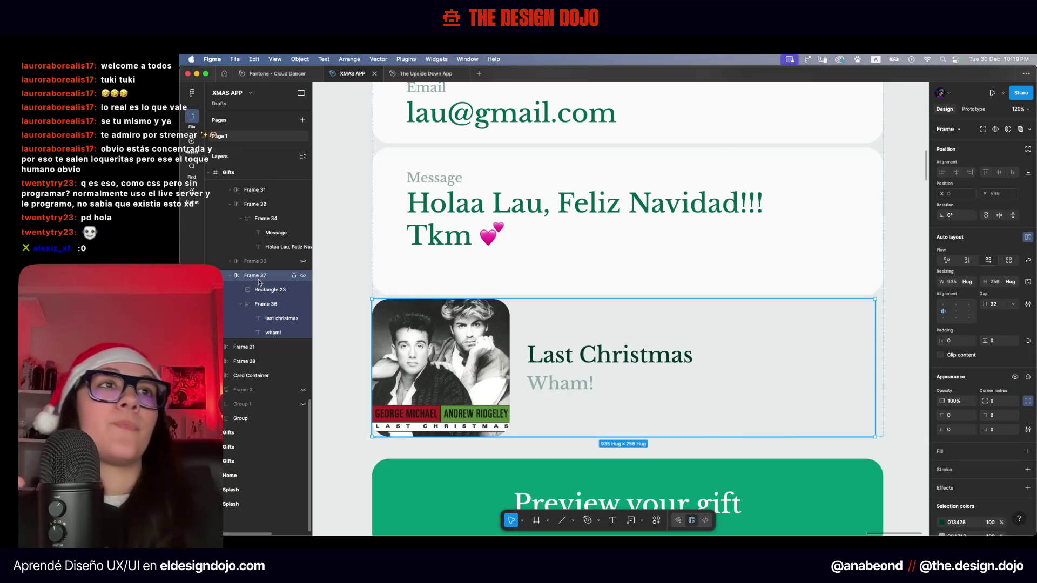
{"action": "left_click", "coordinate": [267, 290]}
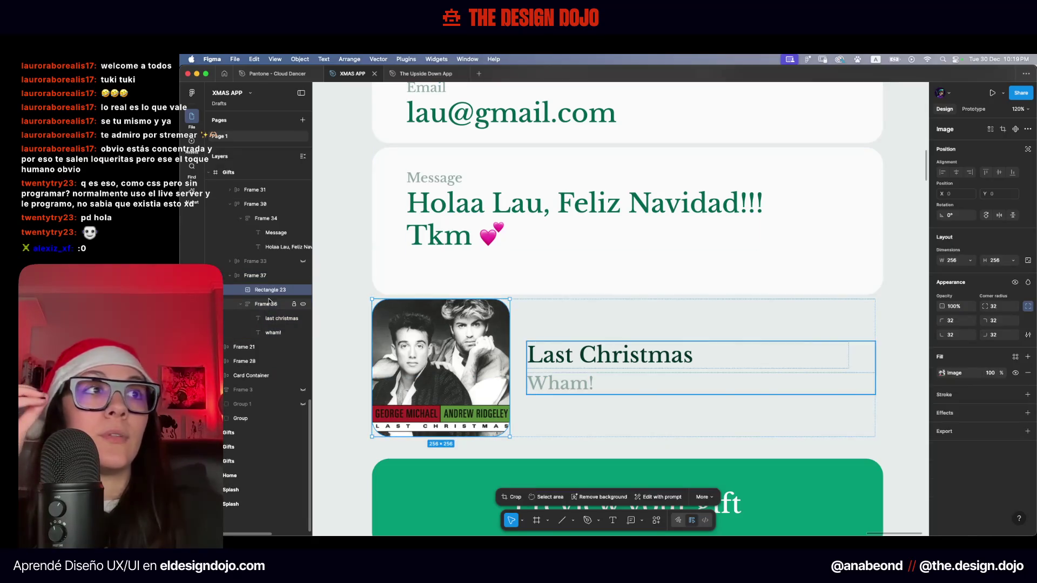
{"action": "left_click", "coordinate": [1014, 262]}
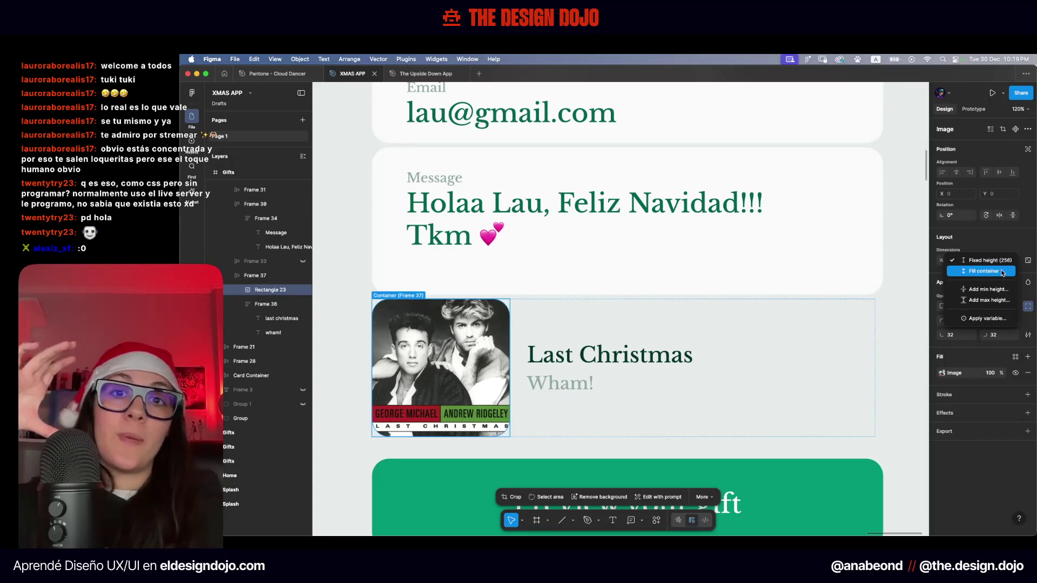
{"action": "left_click", "coordinate": [1005, 271]}
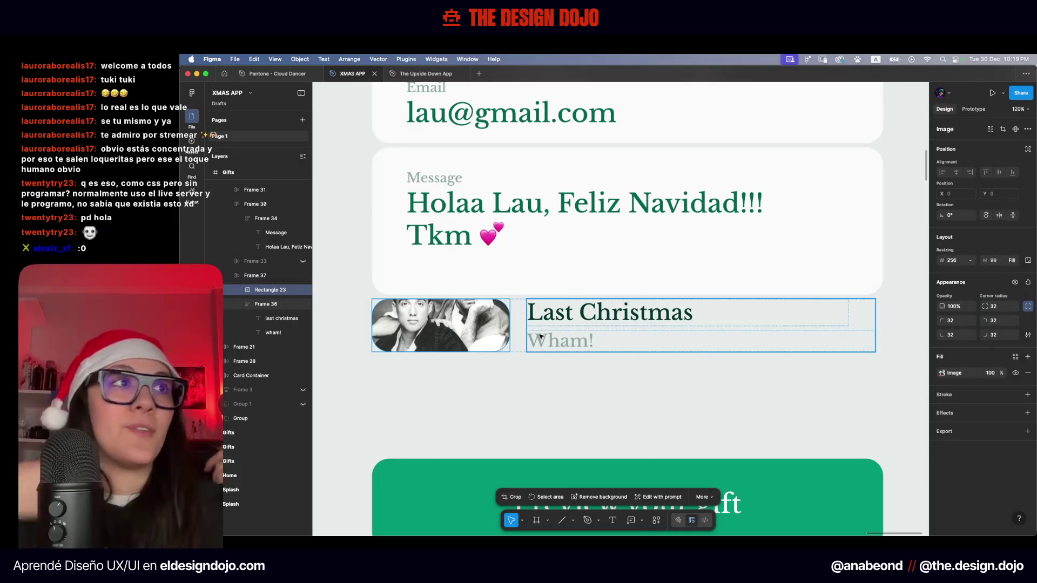
{"action": "key", "text": "ctrl+z"}
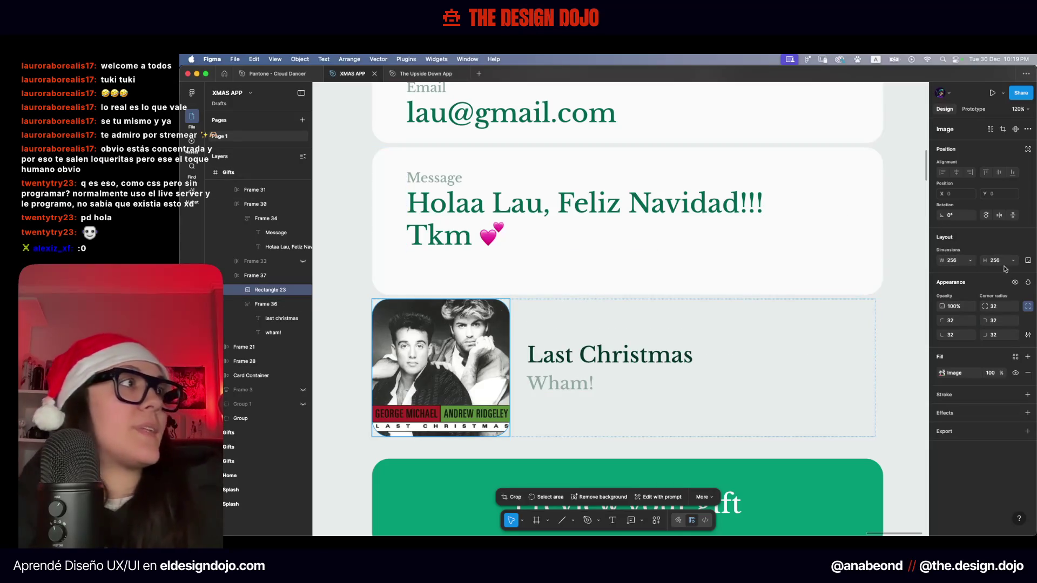
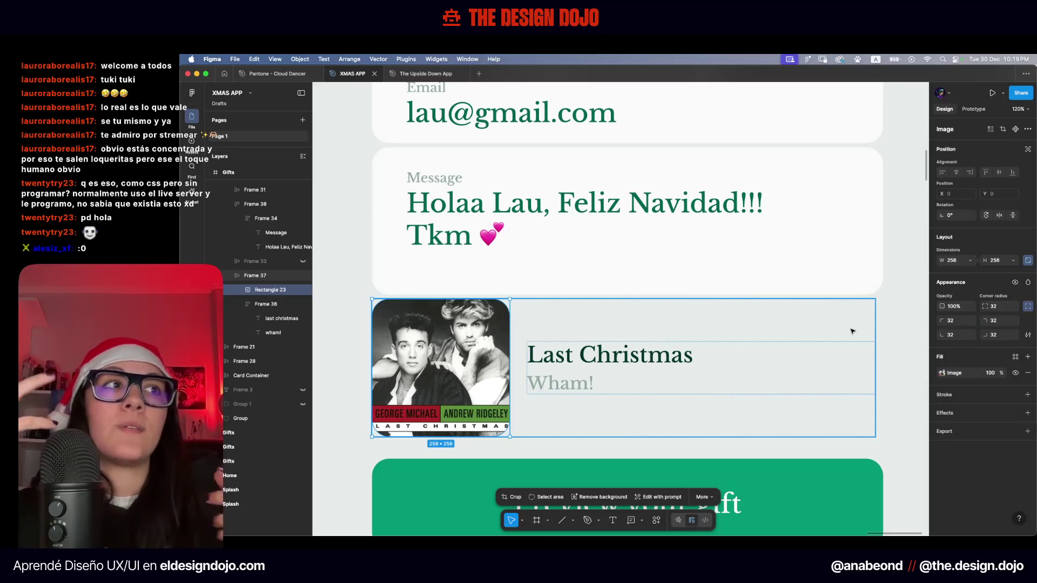
Set the album cover's height to Fill container so it matches the row height
{"action": "left_click", "coordinate": [566, 367]}
{"action": "left_click", "coordinate": [436, 363]}
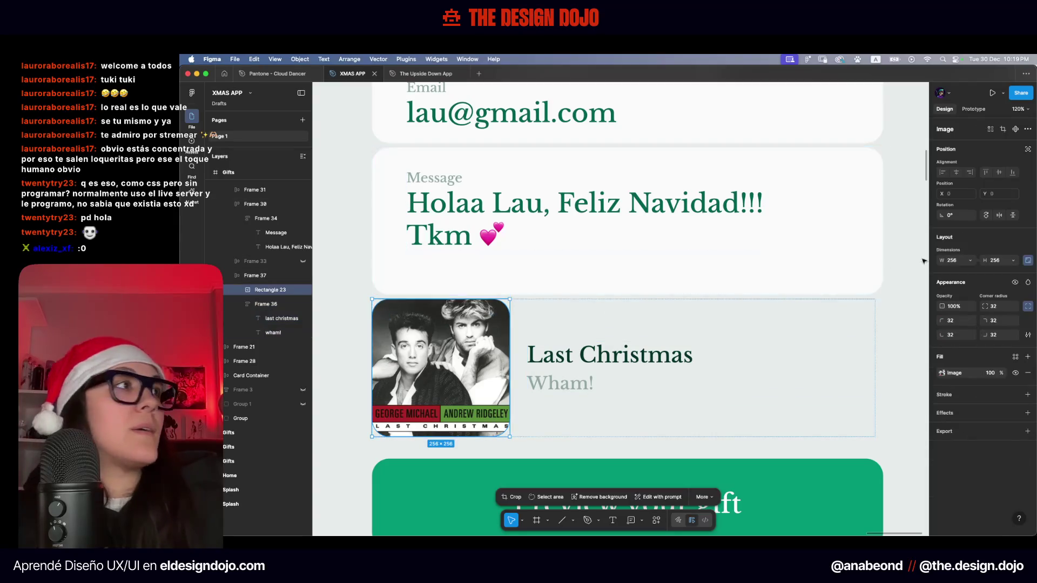
{"action": "left_click", "coordinate": [1017, 262]}
{"action": "left_click", "coordinate": [1002, 273]}
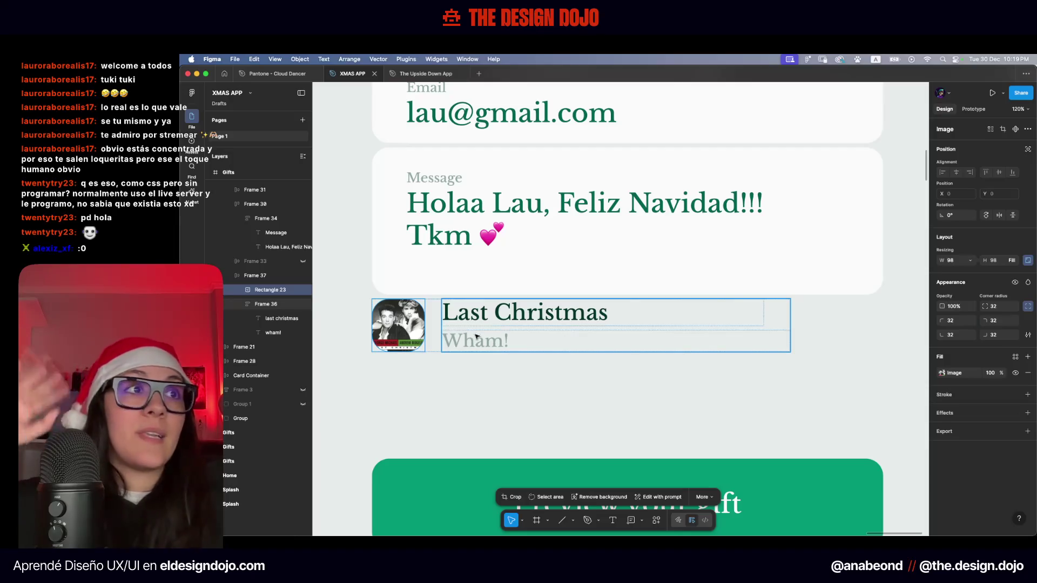
Add temporary lines to the Last Christmas title to test how the row grows, then remove them
{"action": "left_click", "coordinate": [505, 312]}
{"action": "double_click", "coordinate": [505, 312]}
{"action": "left_click", "coordinate": [505, 312]}
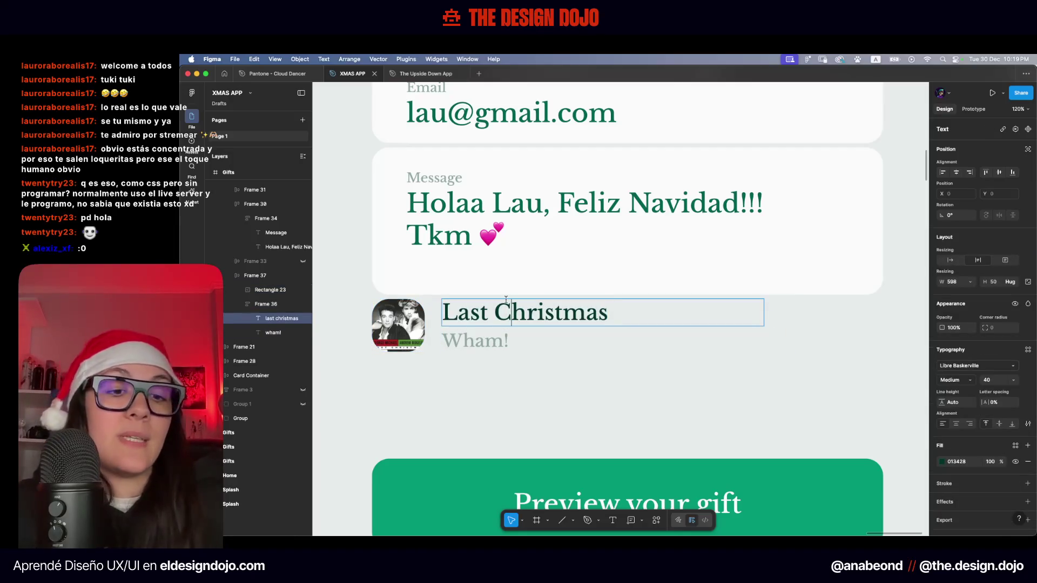
{"action": "key", "text": "Return"}
{"action": "type", "text": "Dng"}
{"action": "key", "text": "Return"}
{"action": "type", "text": "Smsfhmsfhm"}
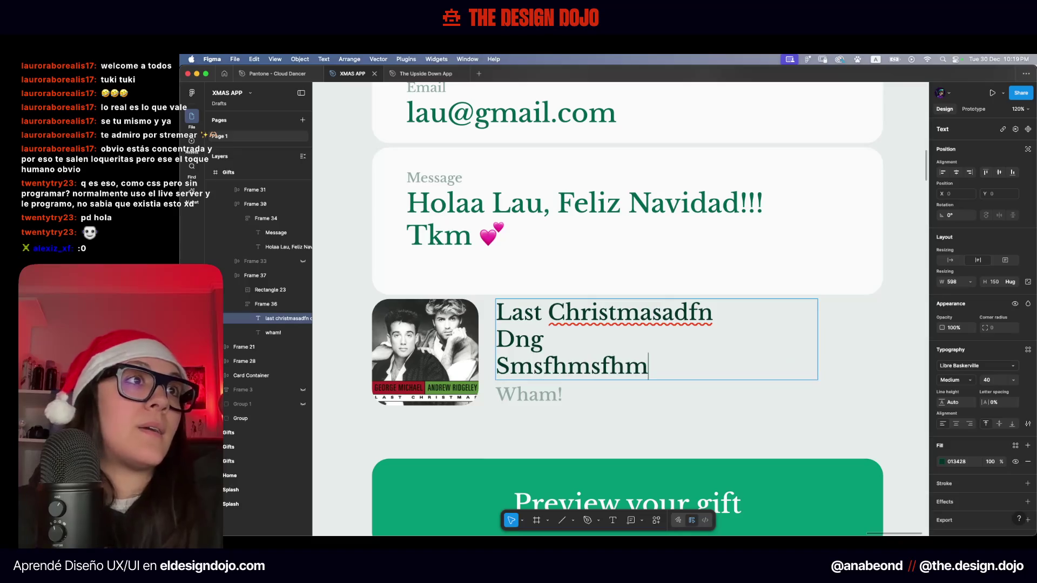
{"action": "key", "text": "Return"}
{"action": "key", "text": "Return"}
{"action": "type", "text": "G"}
{"action": "key", "text": "BackSpace"}
{"action": "key", "text": "BackSpace"}
{"action": "key", "text": "BackSpace"}
{"action": "key", "text": "BackSpace"}
{"action": "key", "text": "BackSpace"}
{"action": "key", "text": "BackSpace"}
{"action": "key", "text": "BackSpace"}
{"action": "key", "text": "BackSpace"}
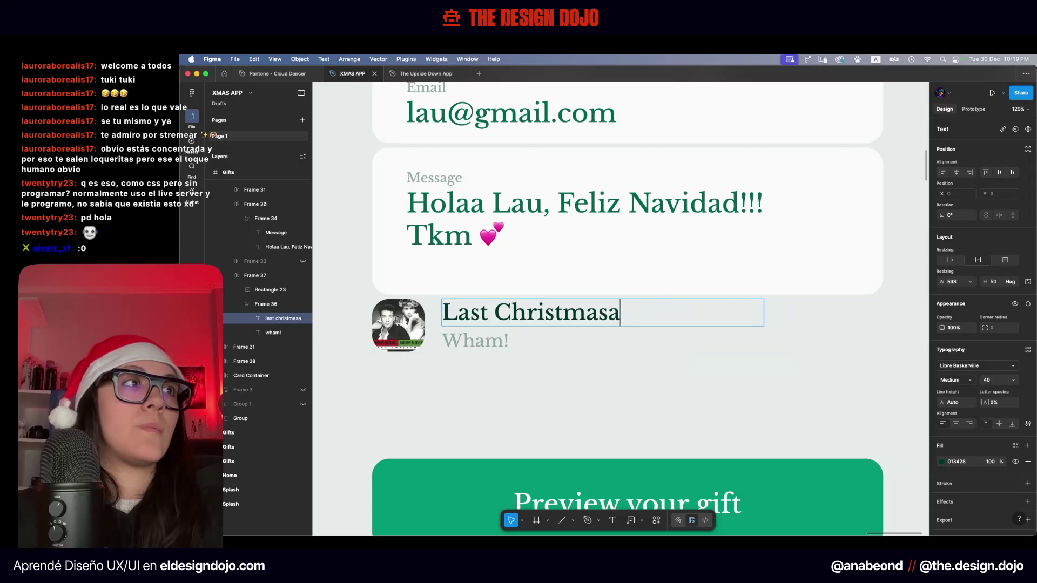
{"action": "key", "text": "Escape"}
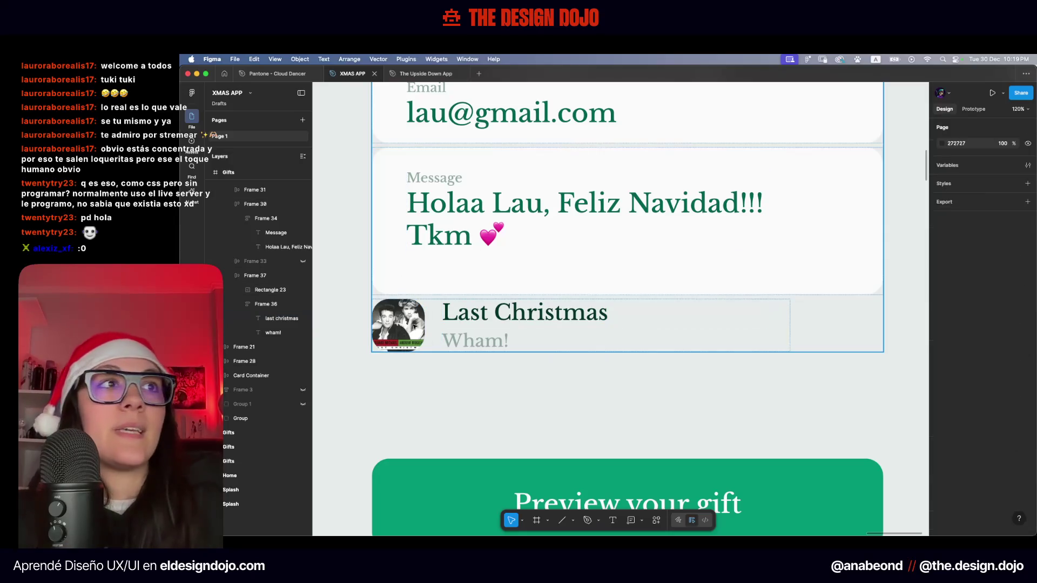
Change the album cover's corner radius from 32 to 24
{"action": "scroll", "coordinate": [409, 320], "scroll_direction": "up", "scroll_amount": 3}
{"action": "scroll", "coordinate": [410, 319], "scroll_direction": "up", "scroll_amount": 2}
{"action": "scroll", "coordinate": [409, 319], "scroll_direction": "up", "scroll_amount": 2}
{"action": "left_click", "coordinate": [477, 298]}
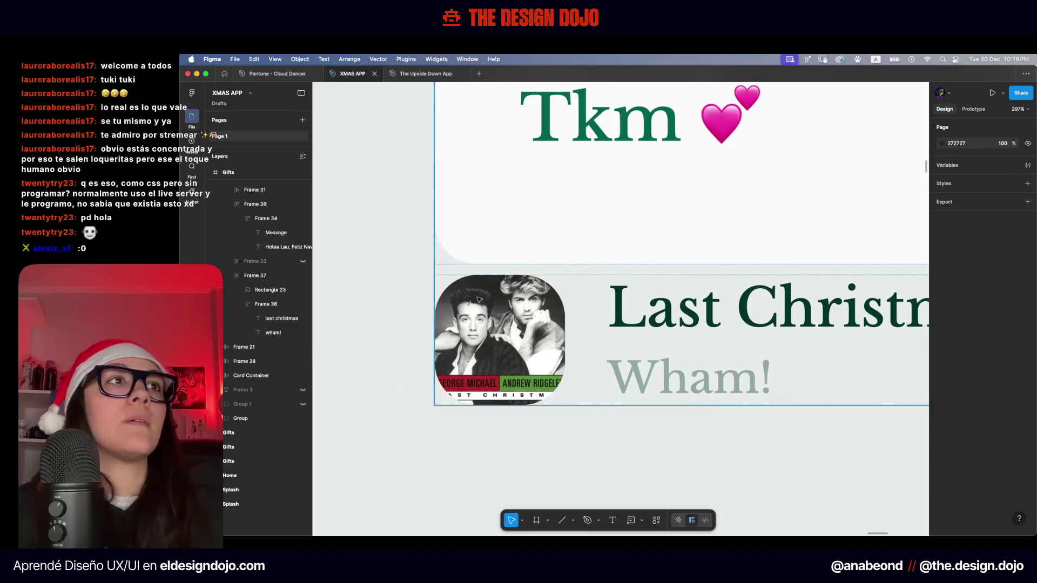
{"action": "left_click", "coordinate": [467, 307]}
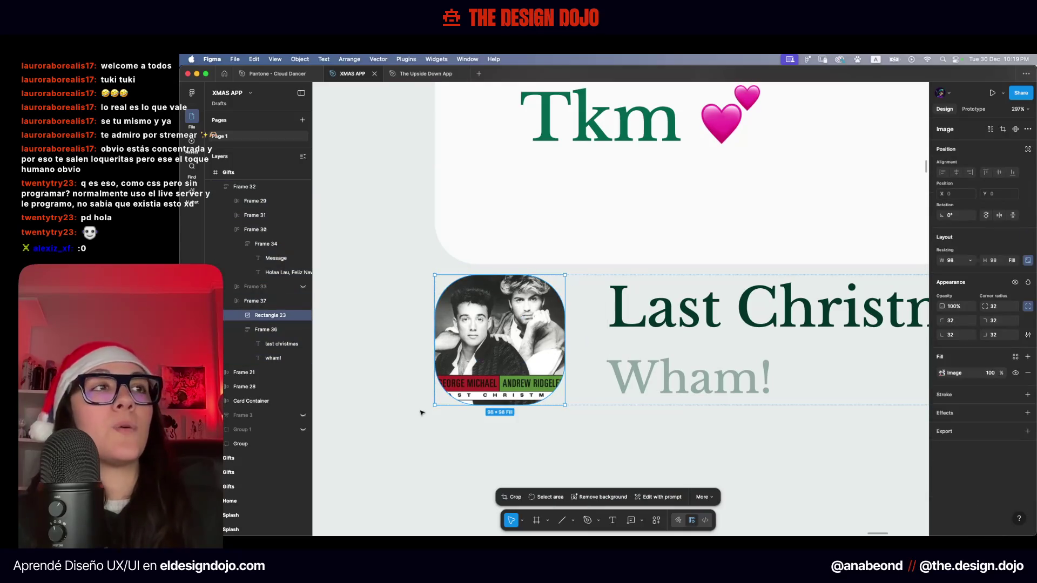
{"action": "left_click", "coordinate": [1001, 307]}
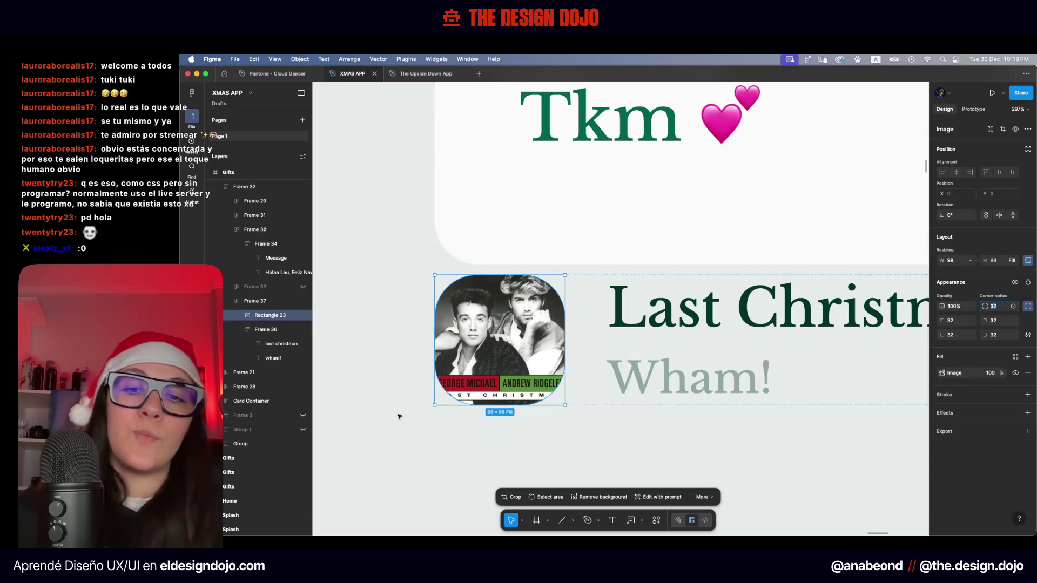
{"action": "type", "text": "24"}
{"action": "key", "text": "Return"}
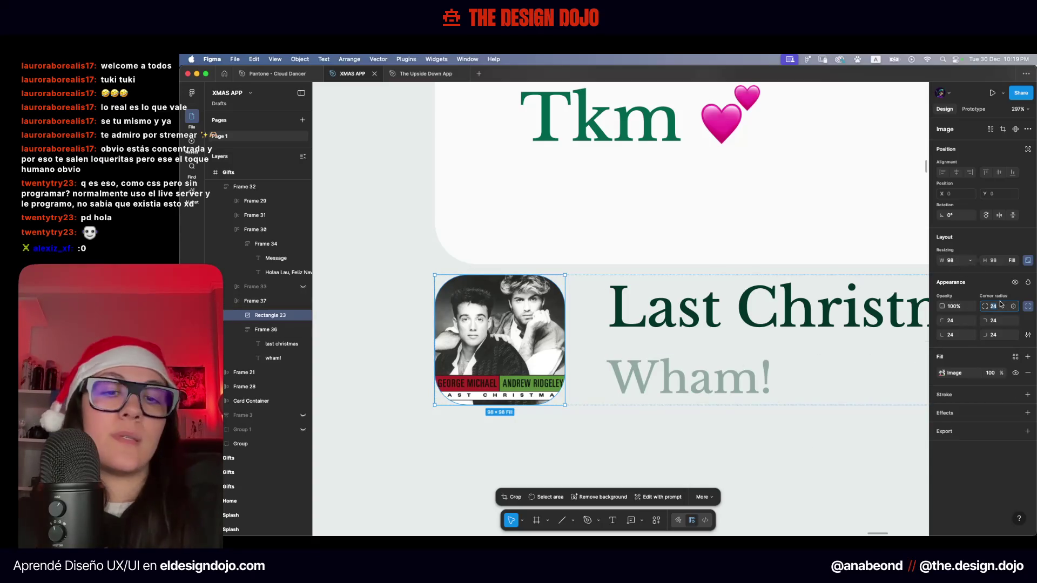
{"action": "left_click", "coordinate": [828, 470]}
{"action": "scroll", "coordinate": [831, 471], "scroll_direction": "down", "scroll_amount": 5}
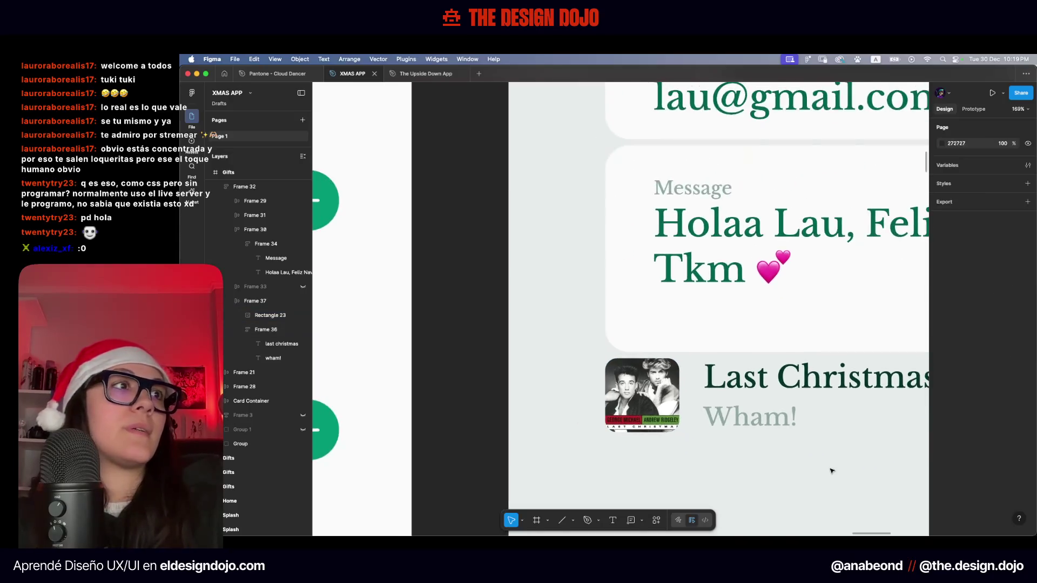
Give the Last Christmas album cover a 24 corner radius
{"action": "scroll", "coordinate": [832, 471], "scroll_direction": "down", "scroll_amount": 5}
{"action": "scroll", "coordinate": [832, 471], "scroll_direction": "right", "scroll_amount": 7}
{"action": "scroll", "coordinate": [520, 414], "scroll_direction": "left", "scroll_amount": 2}
{"action": "double_click", "coordinate": [520, 415]}
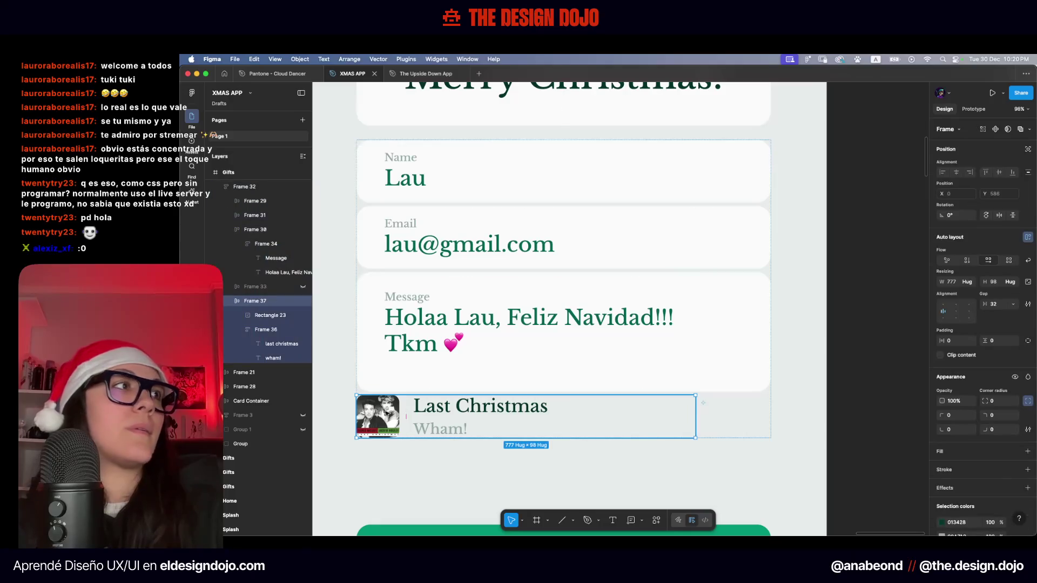
{"action": "left_click", "coordinate": [379, 416]}
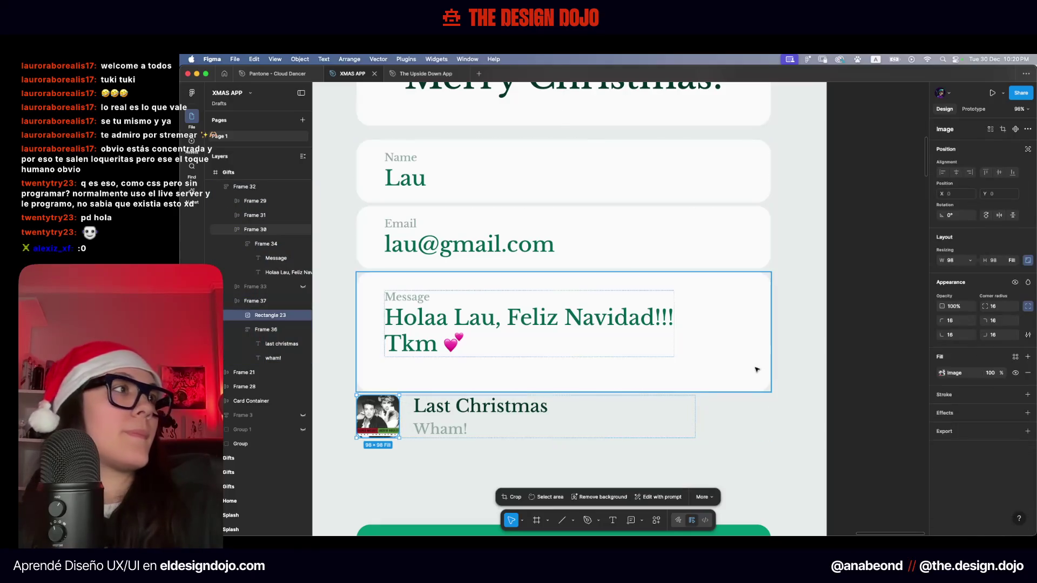
{"action": "type", "text": "24"}
{"action": "key", "text": "Return"}
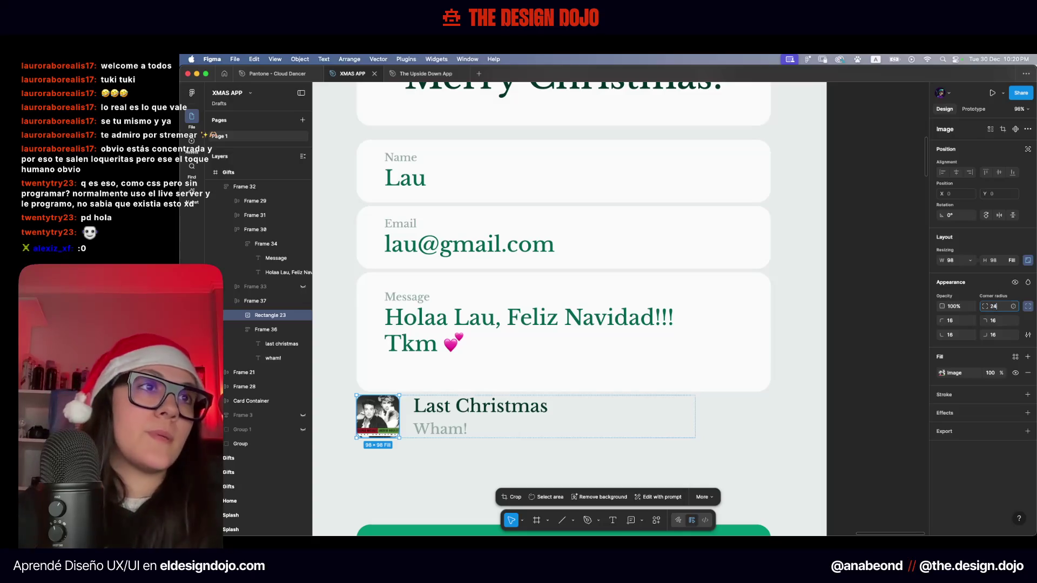
Set the Last Christmas row's width to Fill container so it spans the form
{"action": "scroll", "coordinate": [463, 479], "scroll_direction": "down", "scroll_amount": 5}
{"action": "left_click", "coordinate": [514, 380]}
{"action": "double_click", "coordinate": [515, 380]}
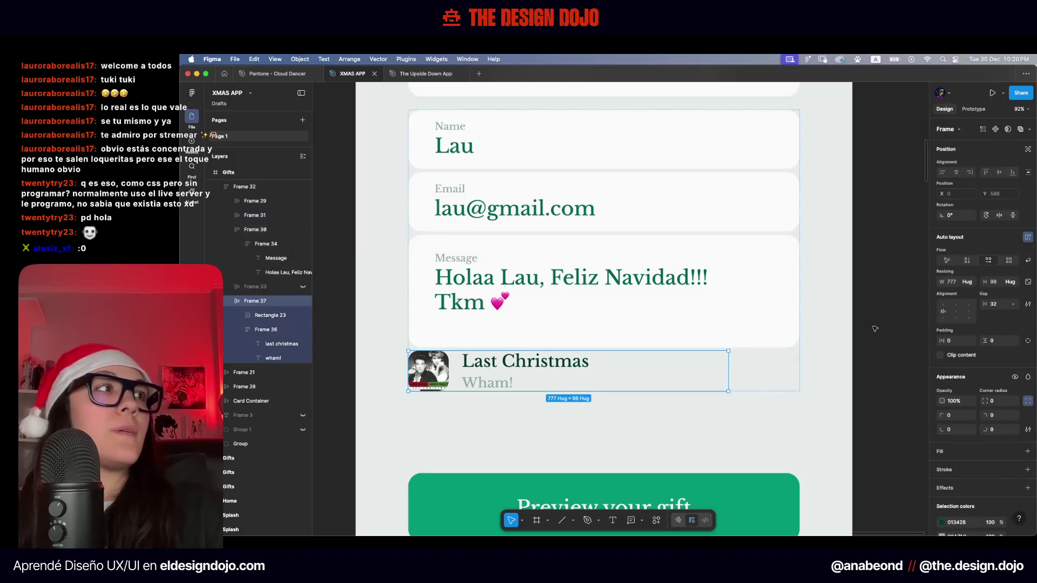
{"action": "left_click", "coordinate": [971, 284]}
{"action": "left_click", "coordinate": [964, 292]}
{"action": "scroll", "coordinate": [724, 412], "scroll_direction": "down", "scroll_amount": 3}
{"action": "scroll", "coordinate": [724, 413], "scroll_direction": "down", "scroll_amount": 3}
{"action": "scroll", "coordinate": [573, 419], "scroll_direction": "up", "scroll_amount": 3}
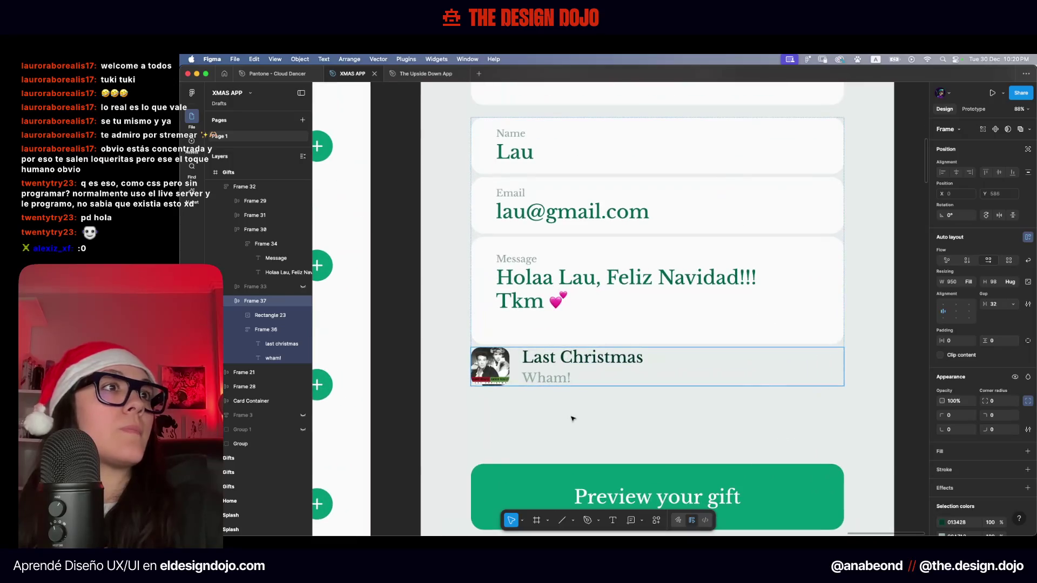
{"action": "scroll", "coordinate": [572, 419], "scroll_direction": "down", "scroll_amount": 5}
{"action": "left_click", "coordinate": [594, 420]}
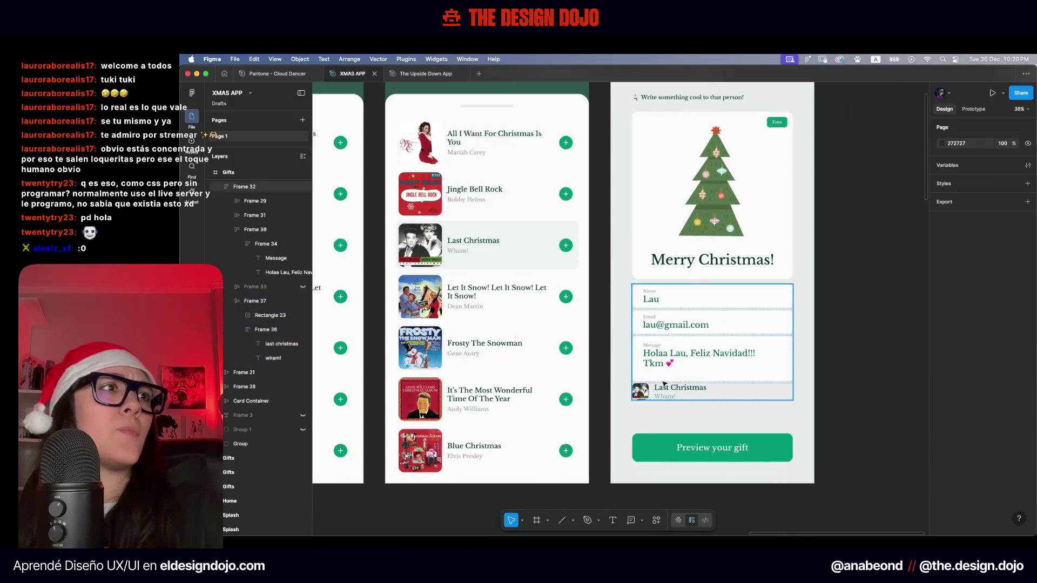
{"action": "scroll", "coordinate": [677, 368], "scroll_direction": "left", "scroll_amount": 5}
{"action": "scroll", "coordinate": [677, 367], "scroll_direction": "left", "scroll_amount": 5}
{"action": "scroll", "coordinate": [677, 367], "scroll_direction": "left", "scroll_amount": 3}
{"action": "scroll", "coordinate": [524, 371], "scroll_direction": "up", "scroll_amount": 5}
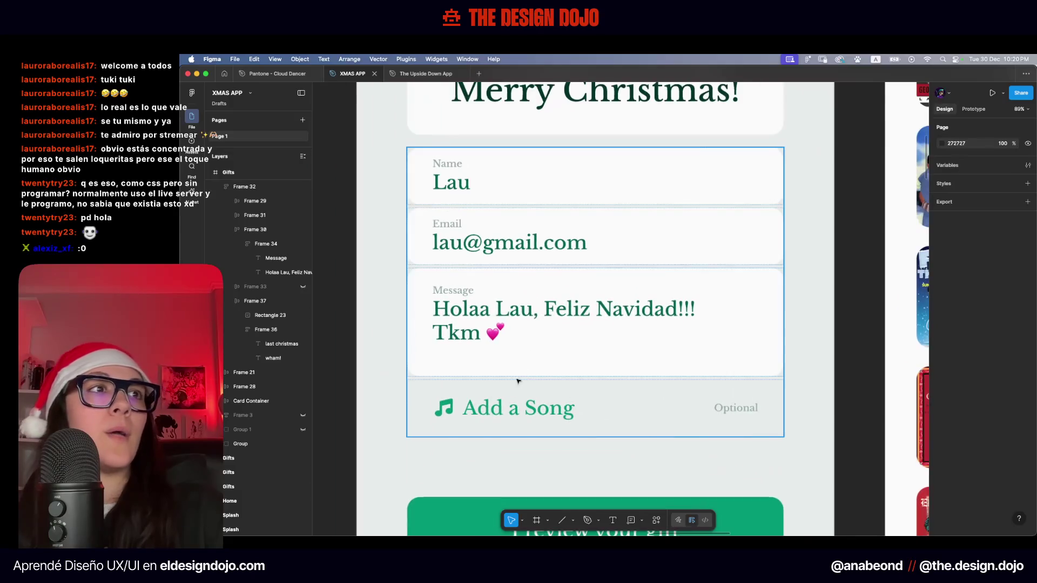
{"action": "left_click", "coordinate": [593, 395]}
{"action": "key", "text": "alt"}
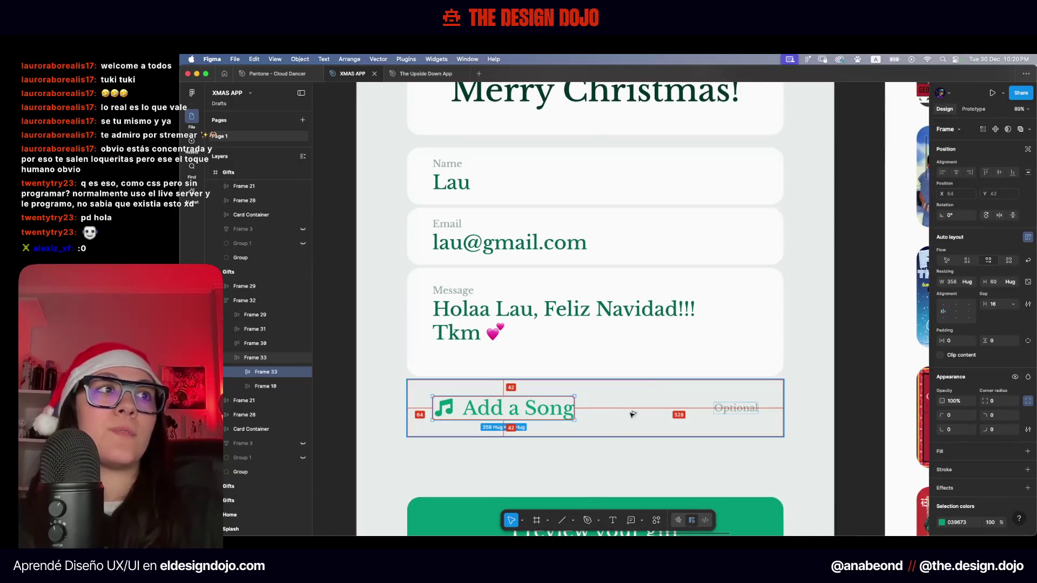
{"action": "left_click", "coordinate": [630, 413]}
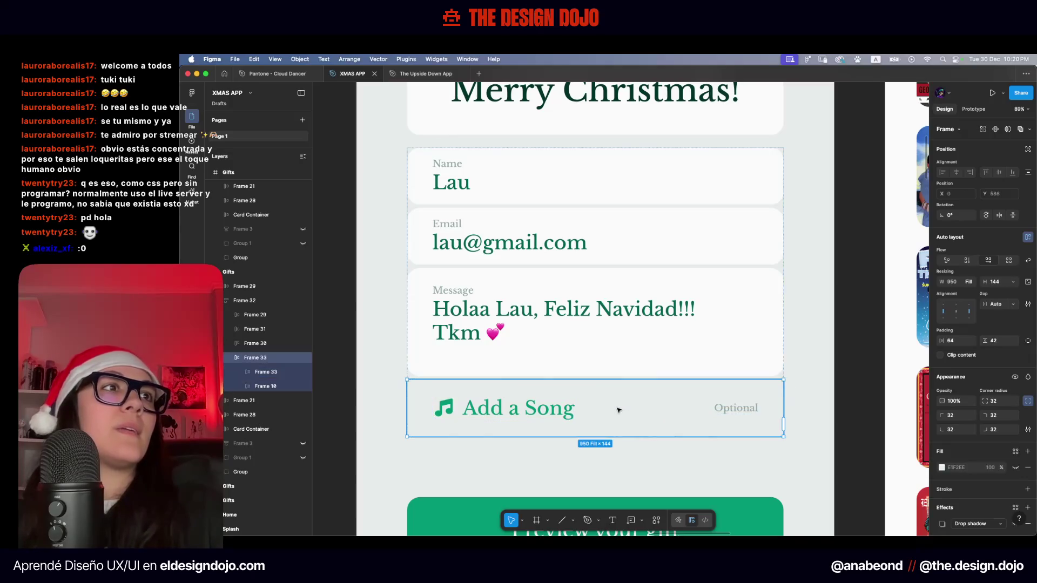
{"action": "left_click", "coordinate": [631, 261]}
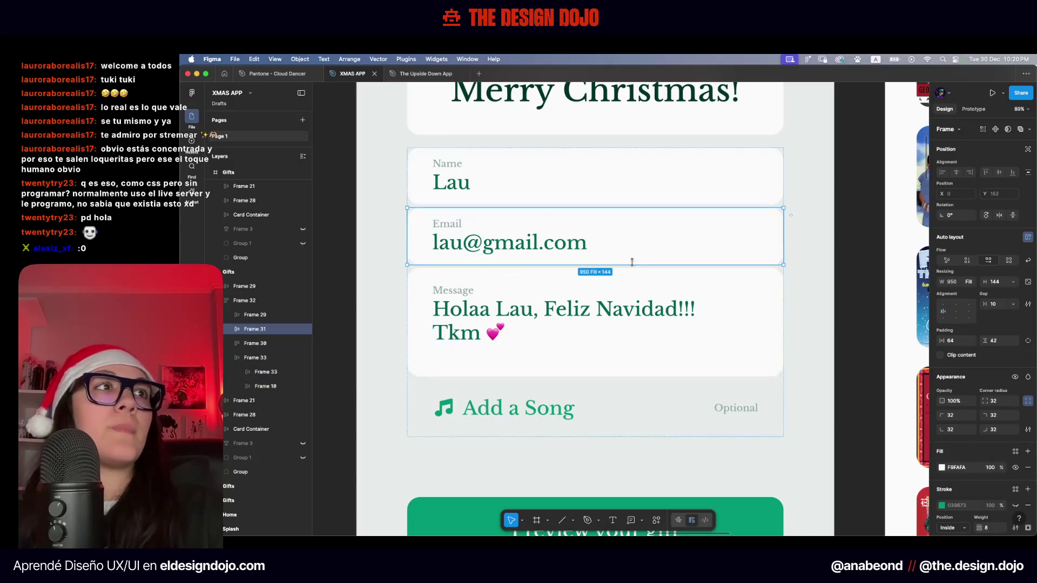
{"action": "scroll", "coordinate": [647, 201], "scroll_direction": "up", "scroll_amount": 3, "text": "ctrl"}
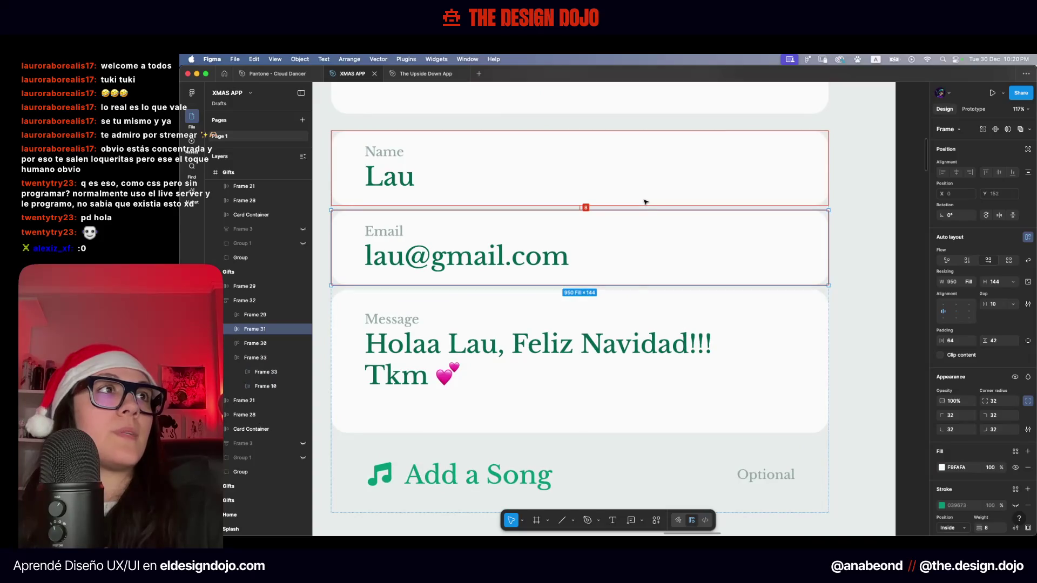
{"action": "scroll", "coordinate": [632, 297], "scroll_direction": "down", "scroll_amount": 2}
{"action": "scroll", "coordinate": [632, 297], "scroll_direction": "down", "scroll_amount": 2}
{"action": "double_click", "coordinate": [535, 359]}
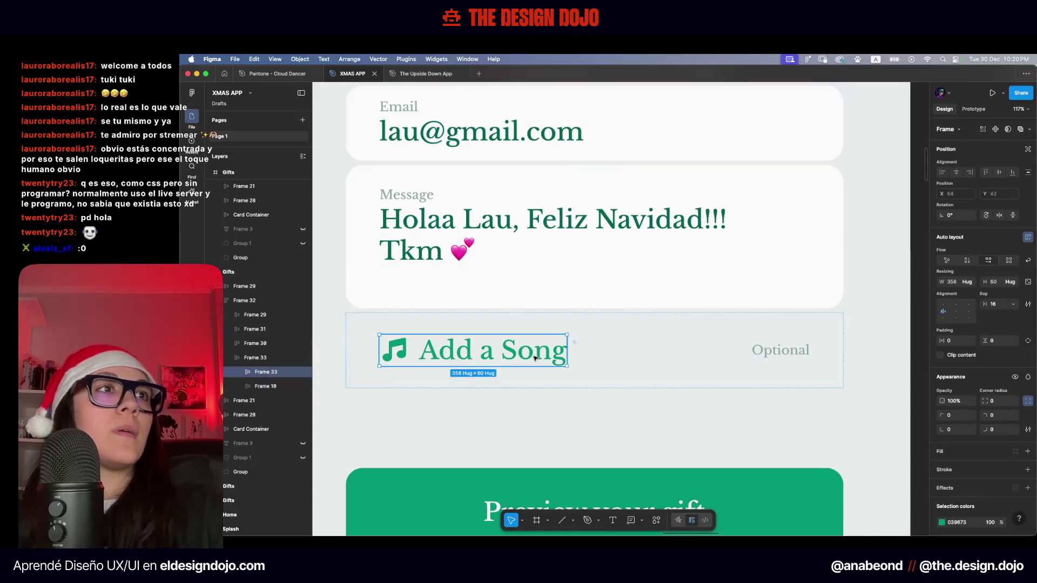
{"action": "left_click", "coordinate": [554, 423]}
{"action": "scroll", "coordinate": [554, 421], "scroll_direction": "down", "scroll_amount": 3, "text": "ctrl"}
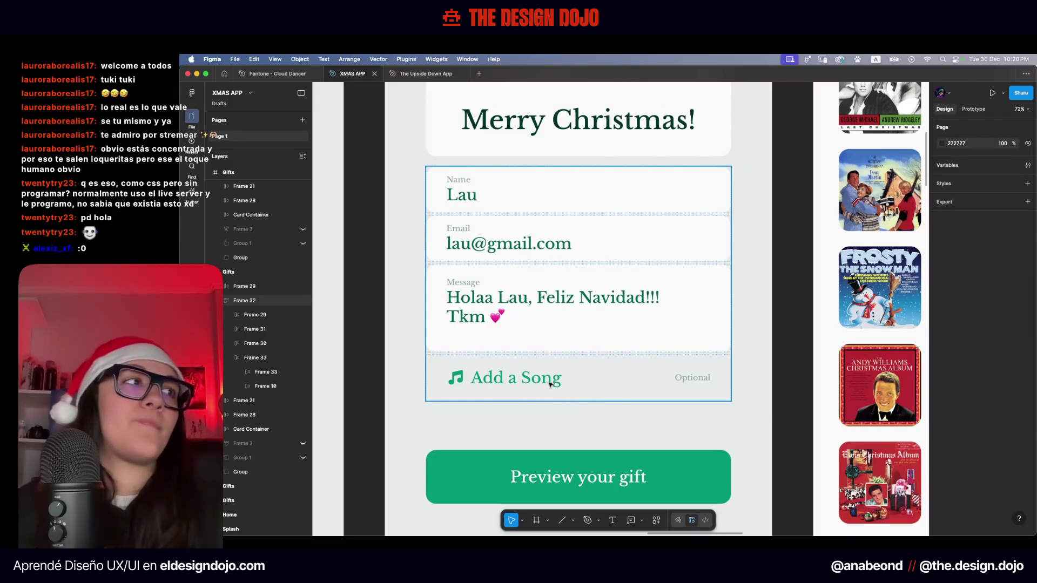
{"action": "scroll", "coordinate": [550, 383], "scroll_direction": "down", "scroll_amount": 5, "text": "ctrl"}
{"action": "scroll", "coordinate": [550, 383], "scroll_direction": "right", "scroll_amount": 5}
{"action": "scroll", "coordinate": [540, 378], "scroll_direction": "up", "scroll_amount": 7, "text": "ctrl"}
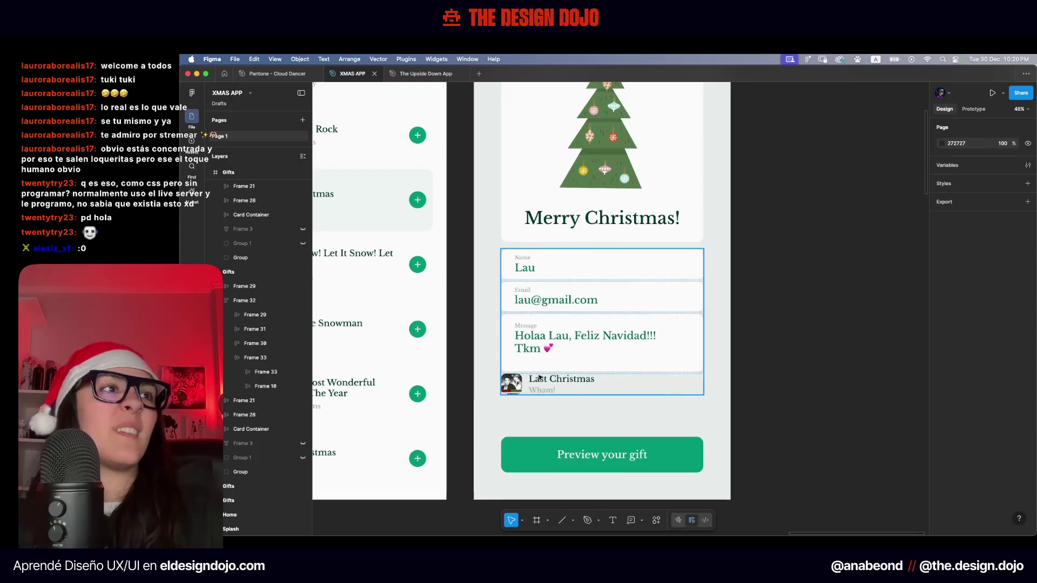
{"action": "scroll", "coordinate": [540, 378], "scroll_direction": "down", "scroll_amount": 4, "text": "ctrl"}
{"action": "scroll", "coordinate": [542, 246], "scroll_direction": "up", "scroll_amount": 1, "text": "ctrl"}
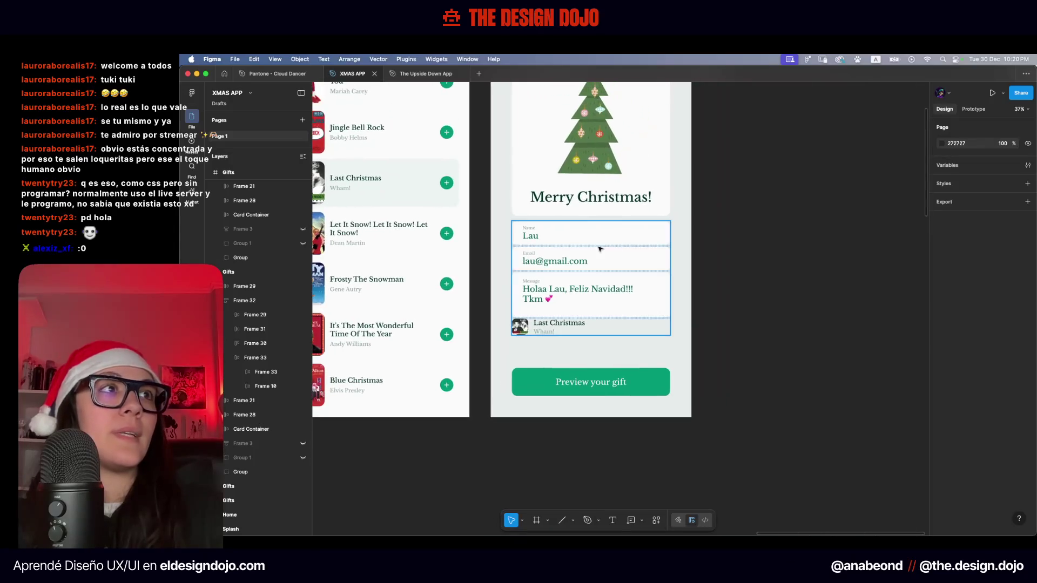
{"action": "scroll", "coordinate": [543, 247], "scroll_direction": "up", "scroll_amount": 2, "text": "ctrl"}
{"action": "scroll", "coordinate": [543, 247], "scroll_direction": "up", "scroll_amount": 1, "text": "ctrl"}
{"action": "scroll", "coordinate": [543, 247], "scroll_direction": "up", "scroll_amount": 1, "text": "ctrl"}
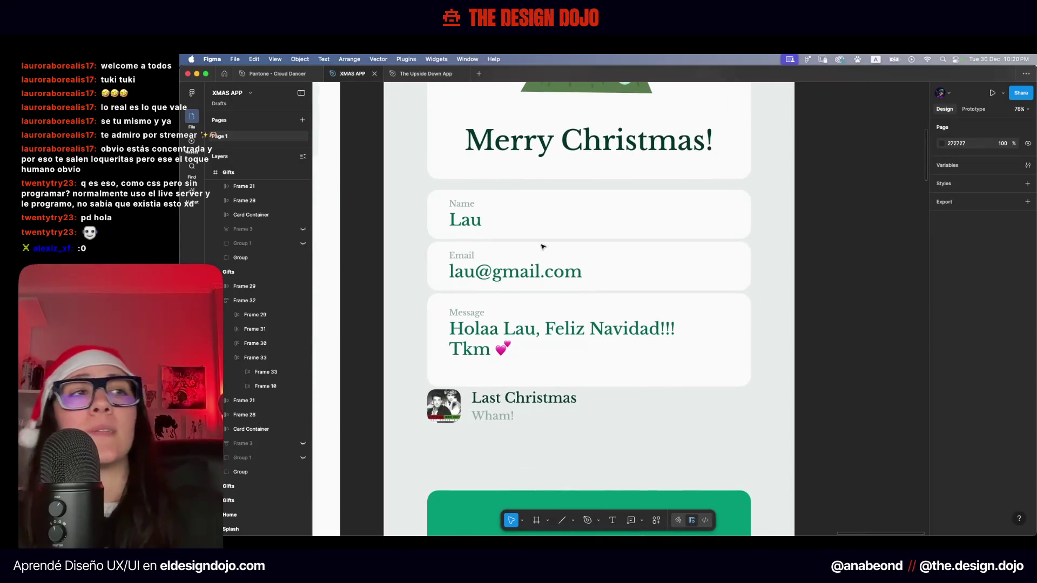
{"action": "left_click", "coordinate": [502, 418]}
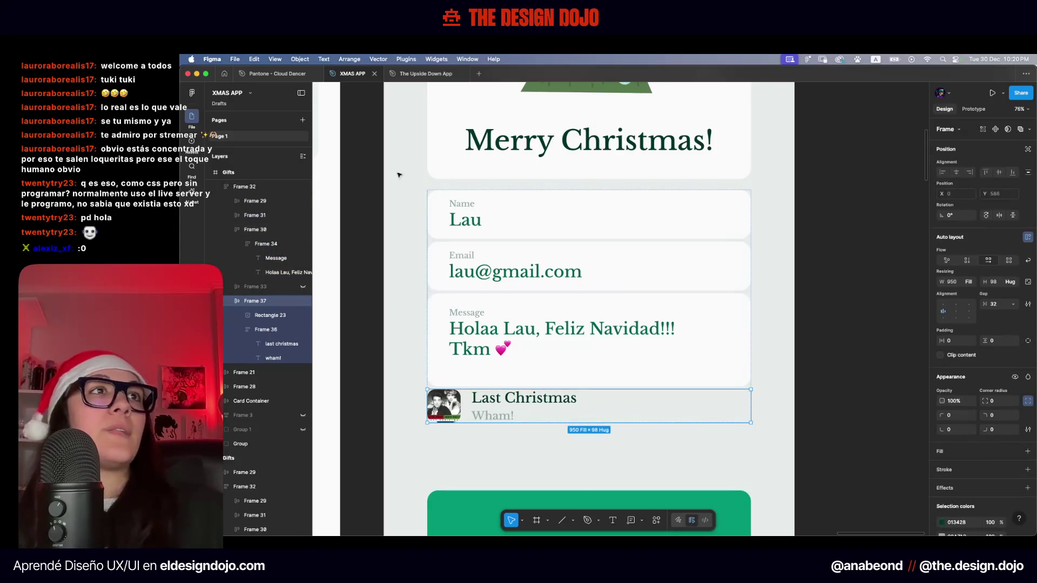
Move the Last Christmas song row out of the message card to sit just below it
{"action": "left_click", "coordinate": [231, 186]}
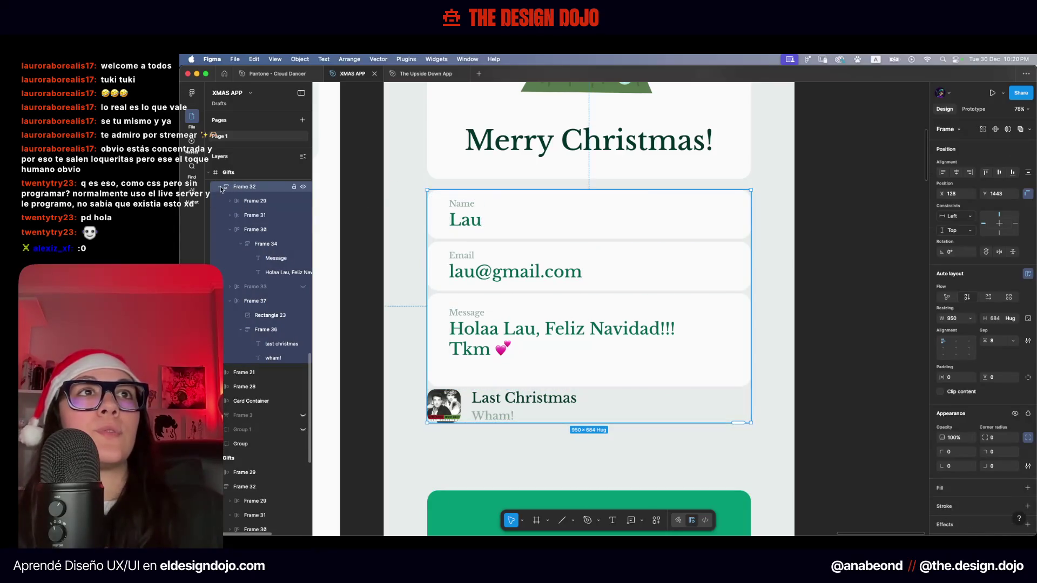
{"action": "left_click", "coordinate": [221, 187]}
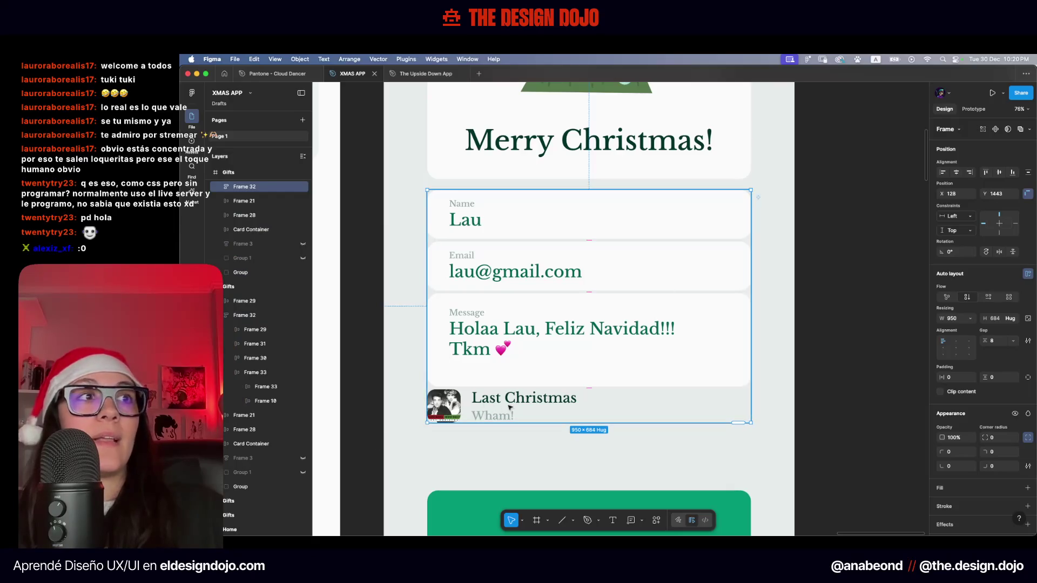
{"action": "left_click", "coordinate": [219, 186]}
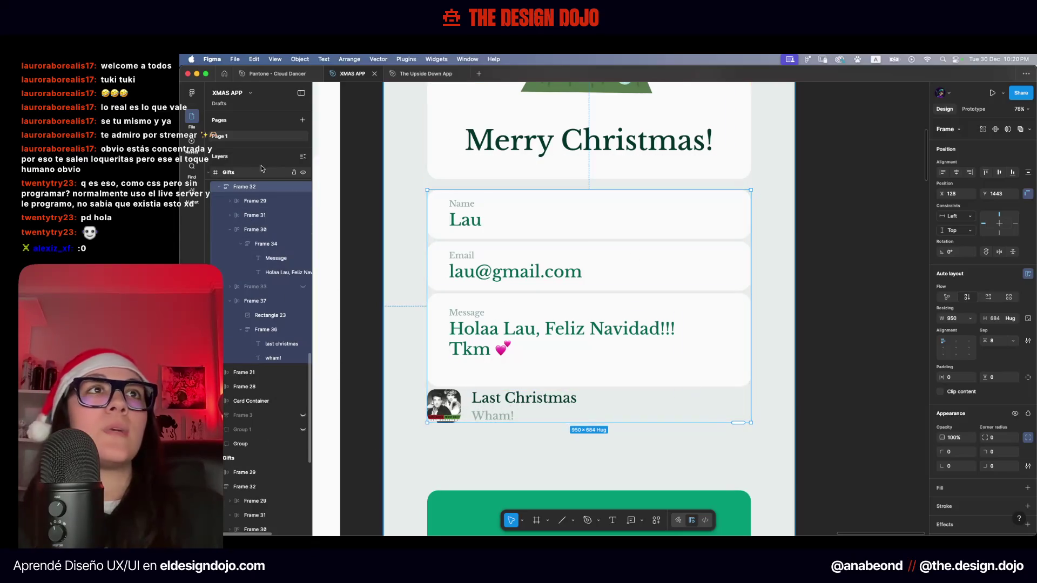
{"action": "key", "text": "alt+l"}
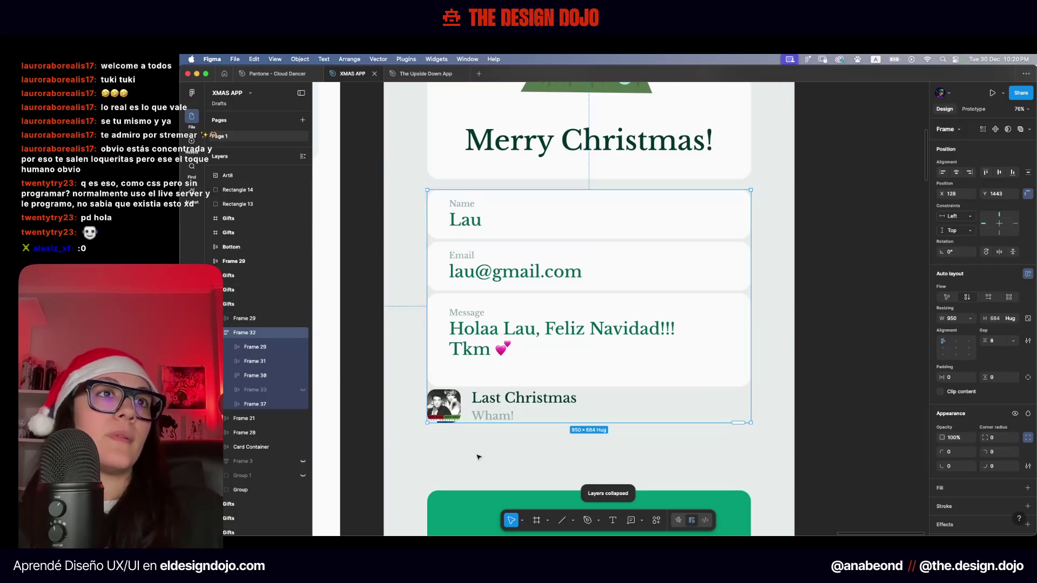
{"action": "left_click", "coordinate": [488, 406]}
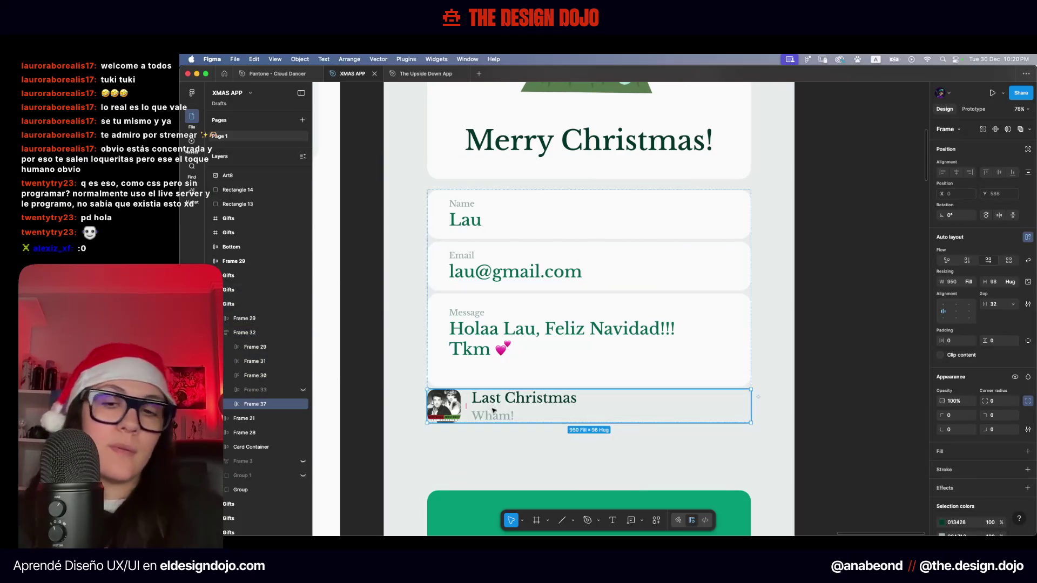
{"action": "left_click_drag", "start_coordinate": [492, 410], "coordinate": [493, 454]}
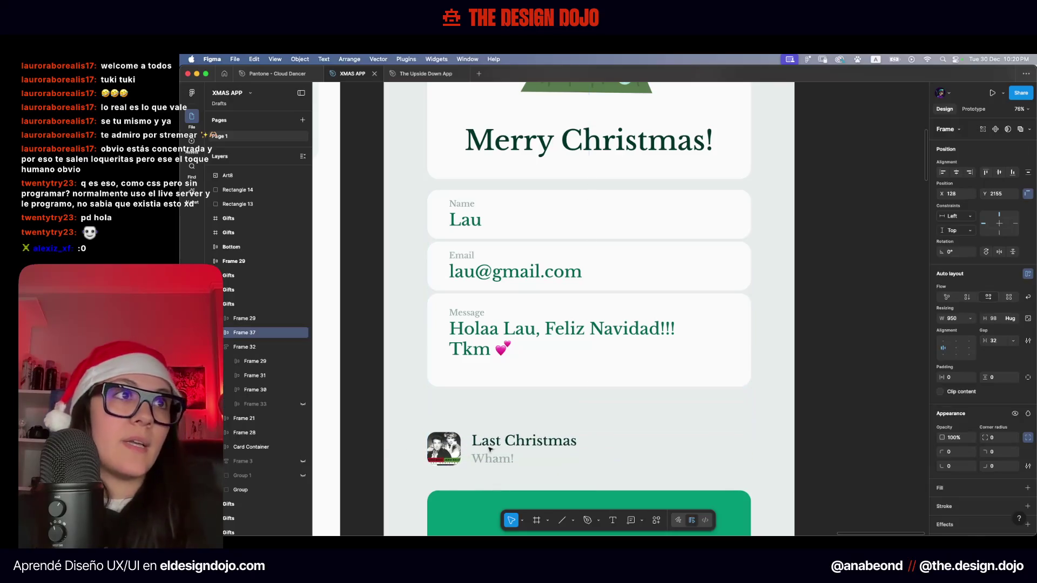
{"action": "left_click", "coordinate": [530, 346], "text": "shift"}
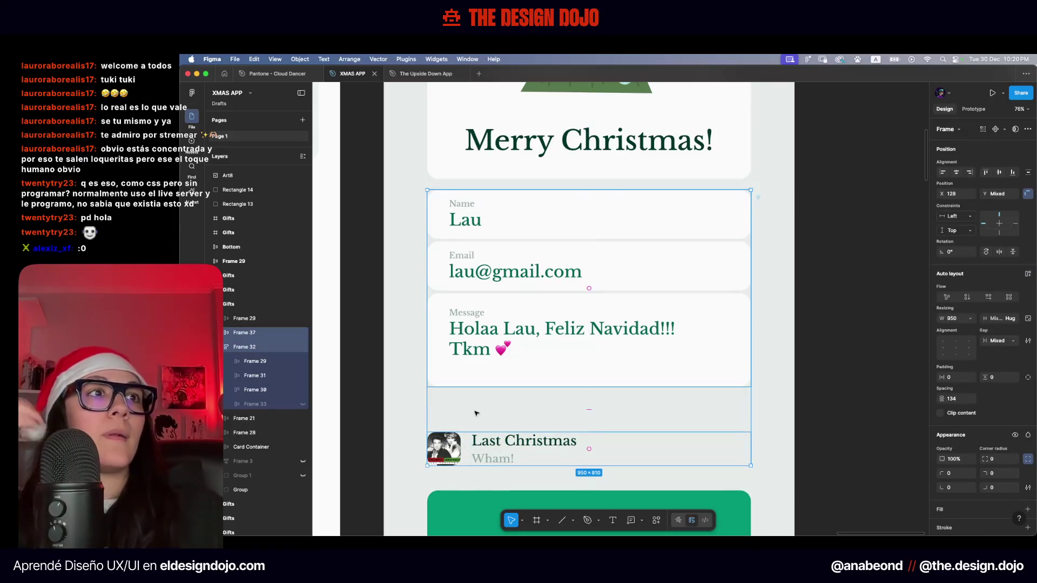
{"action": "left_click", "coordinate": [468, 441]}
{"action": "left_click_drag", "start_coordinate": [469, 441], "coordinate": [468, 415]}
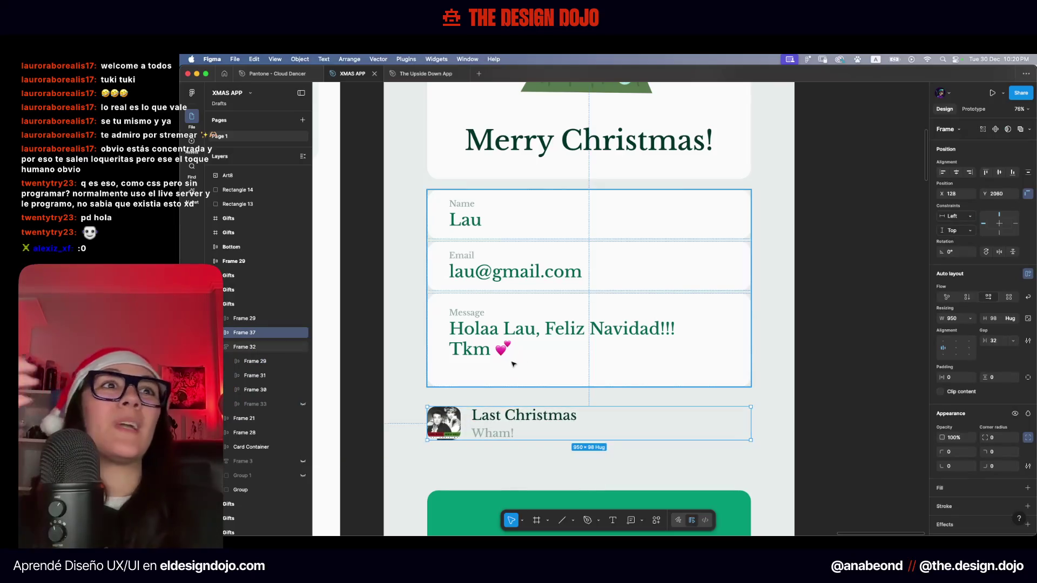
Wrap the message card and song row in an auto layout with a 32 gap
{"action": "left_click", "coordinate": [512, 372], "text": "shift"}
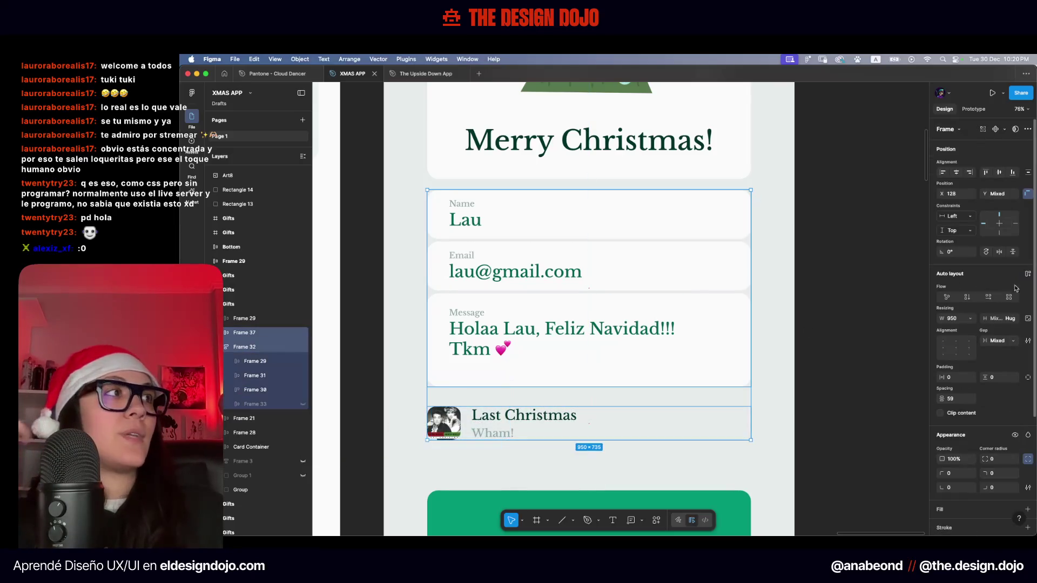
{"action": "left_click", "coordinate": [1028, 275]}
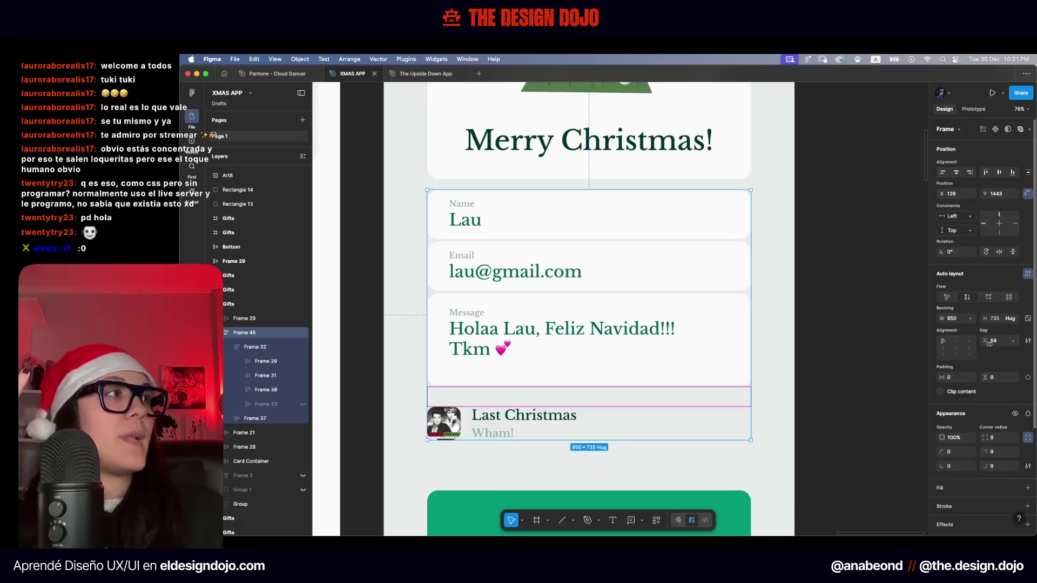
{"action": "type", "text": "32"}
{"action": "key", "text": "Return"}
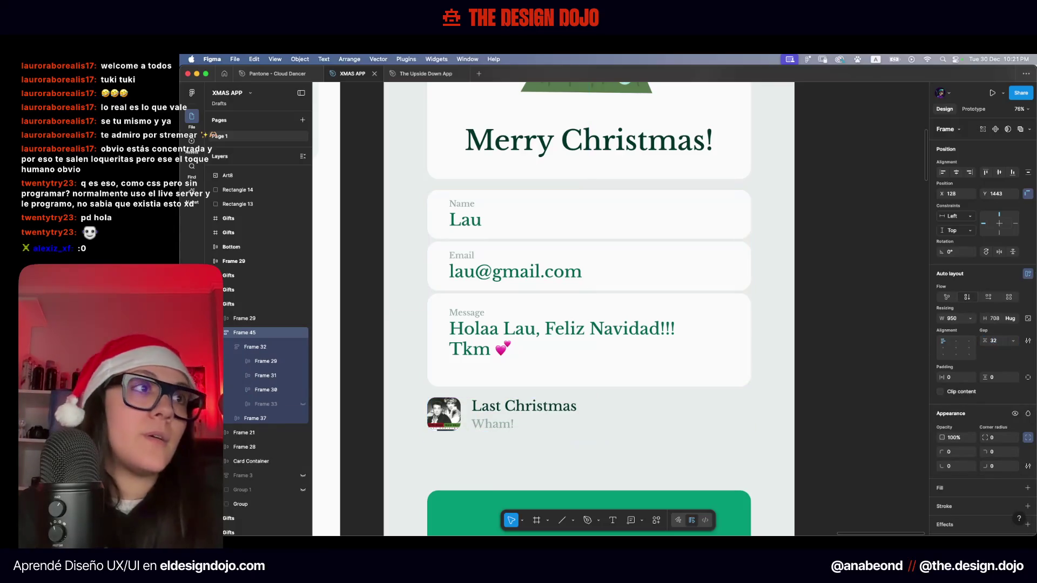
{"action": "left_click", "coordinate": [560, 454]}
{"action": "scroll", "coordinate": [451, 402], "scroll_direction": "up", "scroll_amount": 5}
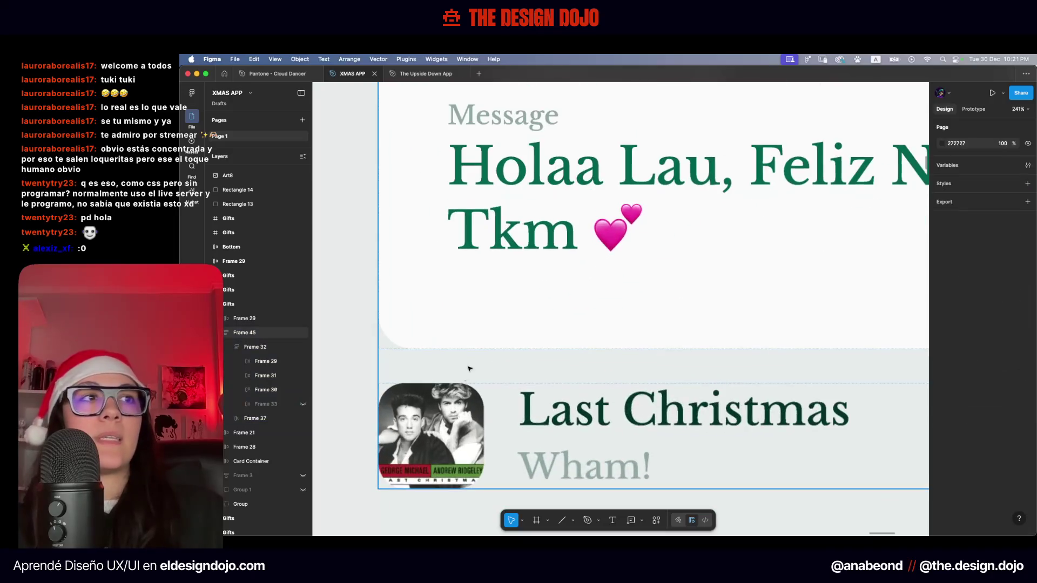
{"action": "scroll", "coordinate": [462, 374], "scroll_direction": "down", "scroll_amount": 10}
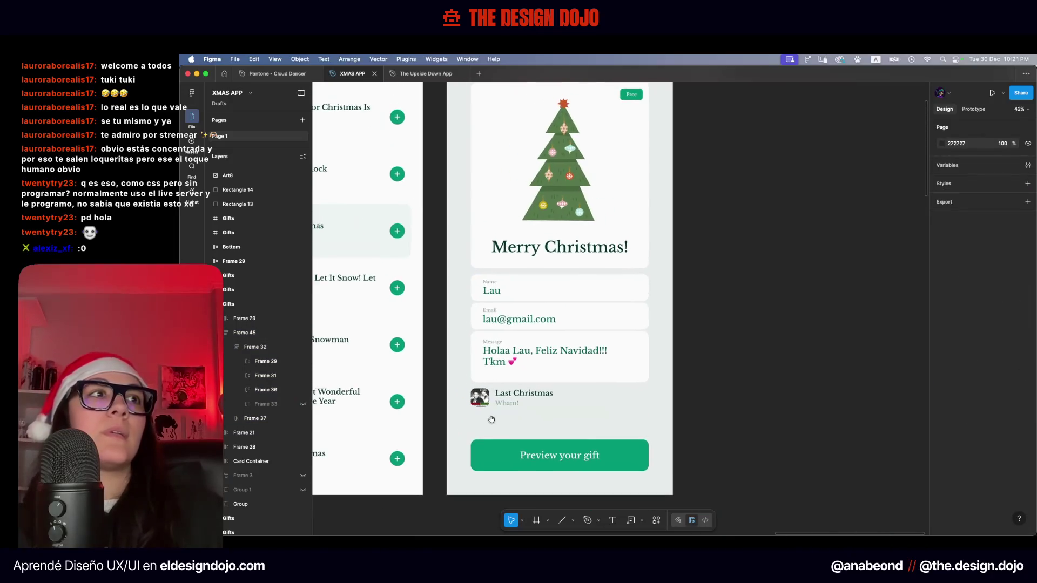
{"action": "scroll", "coordinate": [599, 411], "scroll_direction": "down", "scroll_amount": 4}
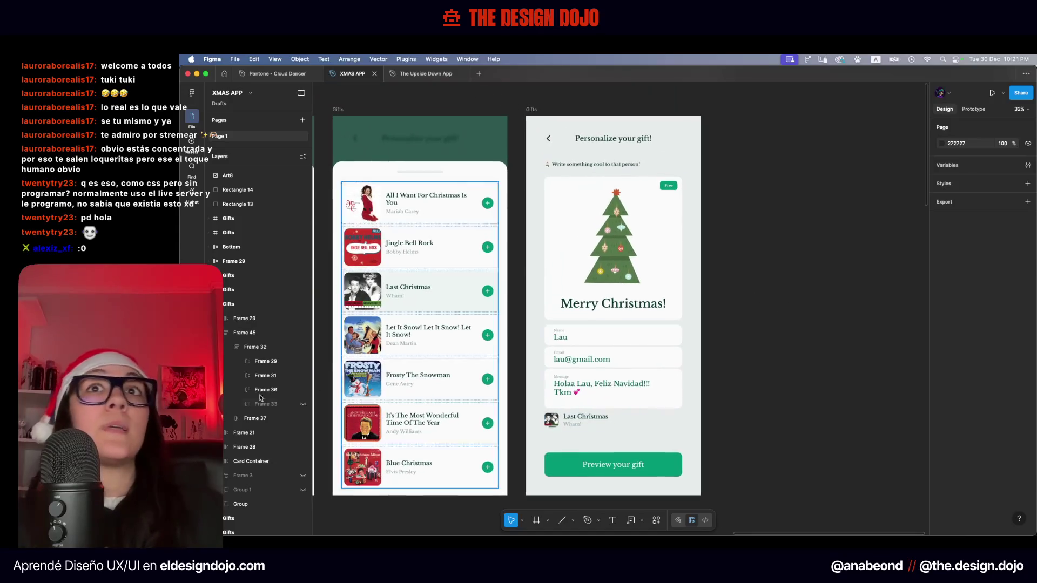
{"action": "key", "text": "Escape"}
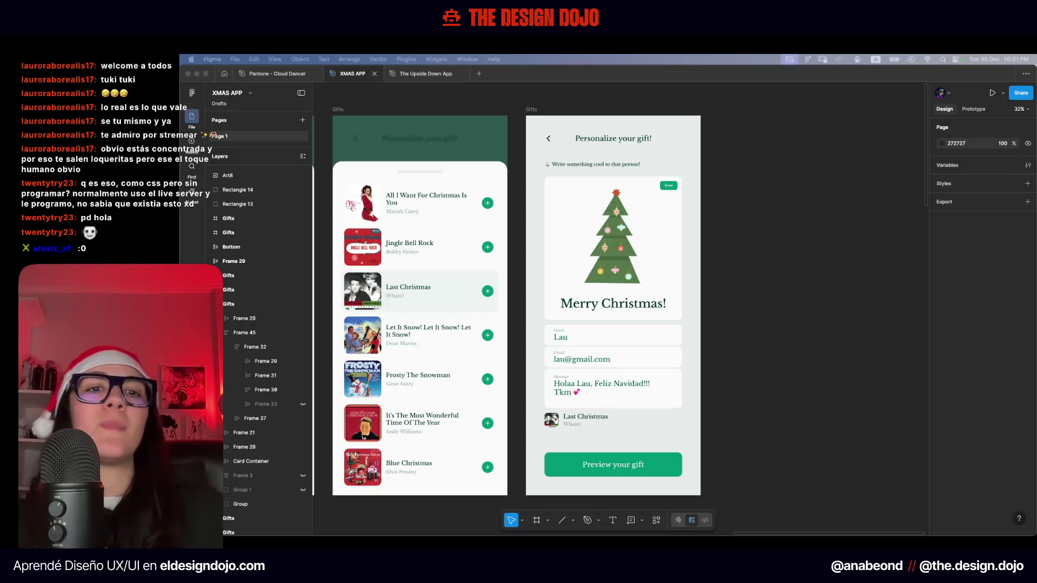
Drop the xmark-solid-full SVG file onto the Figma canvas beside the gift screen
{"action": "left_click_drag", "start_coordinate": [836, 520], "coordinate": [750, 389]}
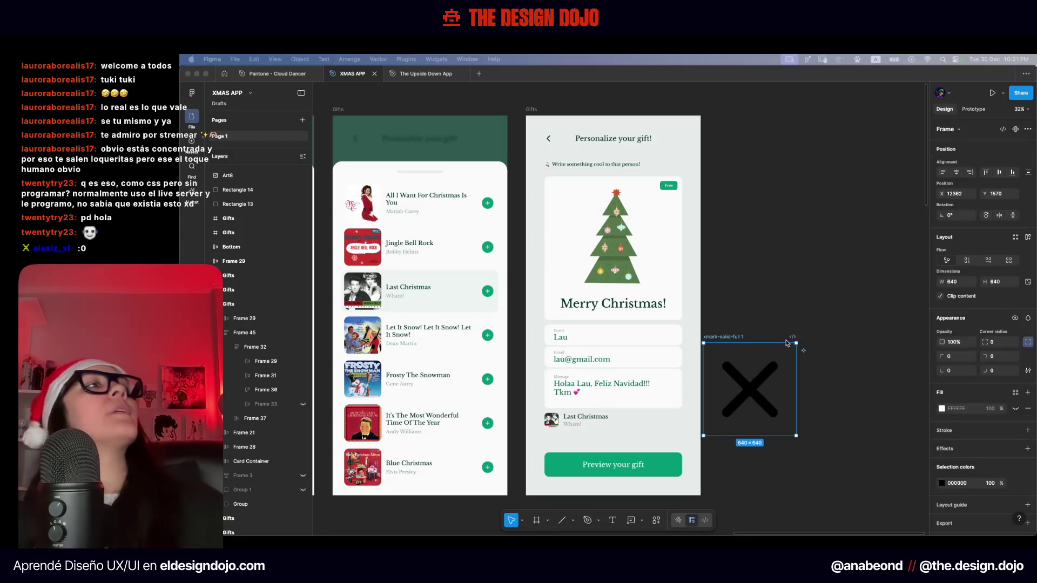
Compare the 640×640 X icon frame with the size of the back-arrow icon
{"action": "key", "text": "ctrl+Up"}
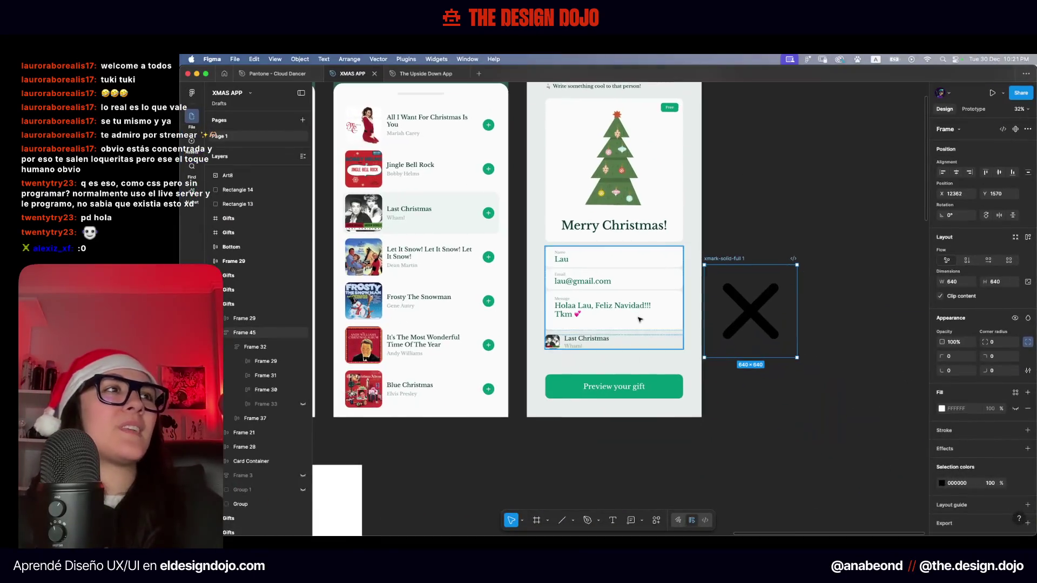
{"action": "left_click", "coordinate": [807, 201]}
{"action": "scroll", "coordinate": [808, 201], "scroll_direction": "up", "scroll_amount": 5}
{"action": "scroll", "coordinate": [808, 201], "scroll_direction": "up", "scroll_amount": 2}
{"action": "left_click", "coordinate": [775, 324]}
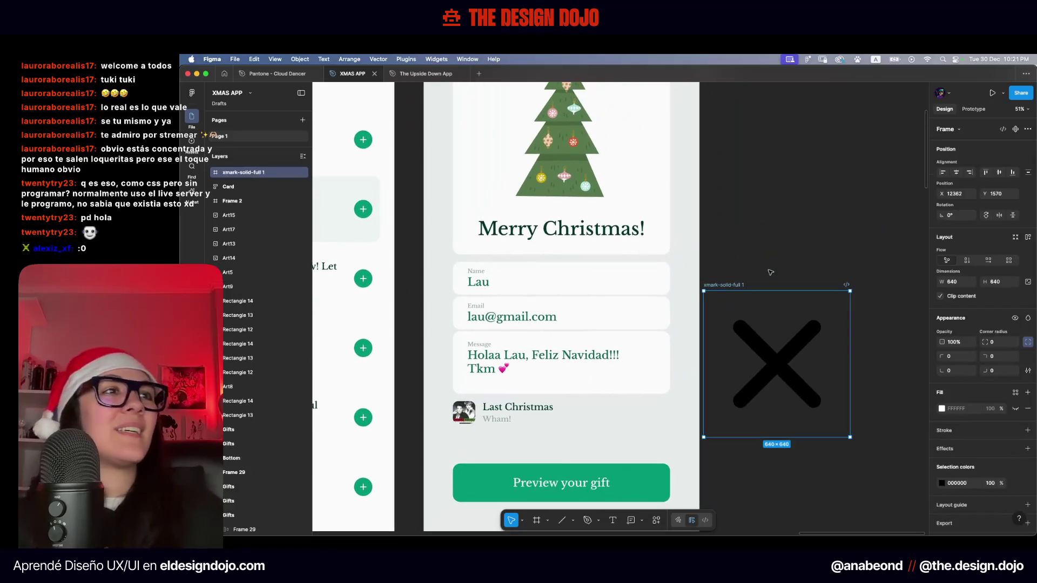
{"action": "scroll", "coordinate": [771, 272], "scroll_direction": "down", "scroll_amount": 5}
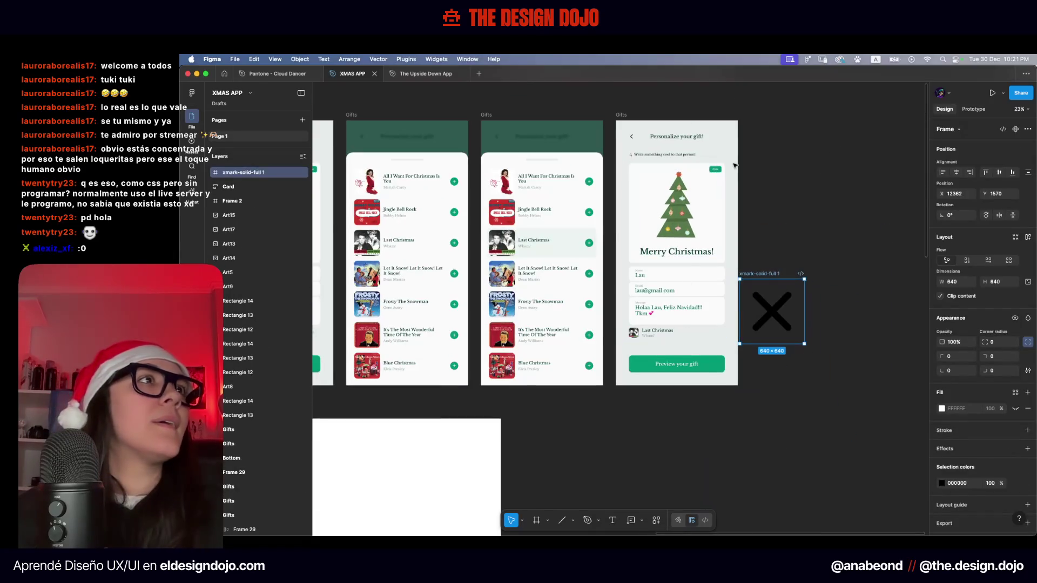
{"action": "scroll", "coordinate": [652, 149], "scroll_direction": "up", "scroll_amount": 4}
{"action": "left_click", "coordinate": [645, 151]}
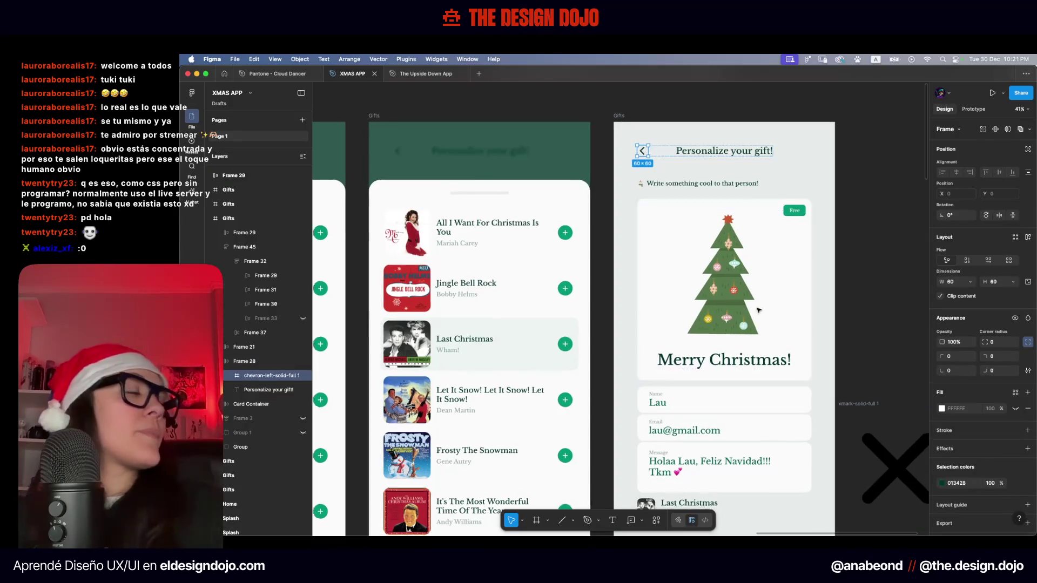
{"action": "scroll", "coordinate": [759, 311], "scroll_direction": "right", "scroll_amount": 6}
{"action": "scroll", "coordinate": [759, 310], "scroll_direction": "down", "scroll_amount": 3}
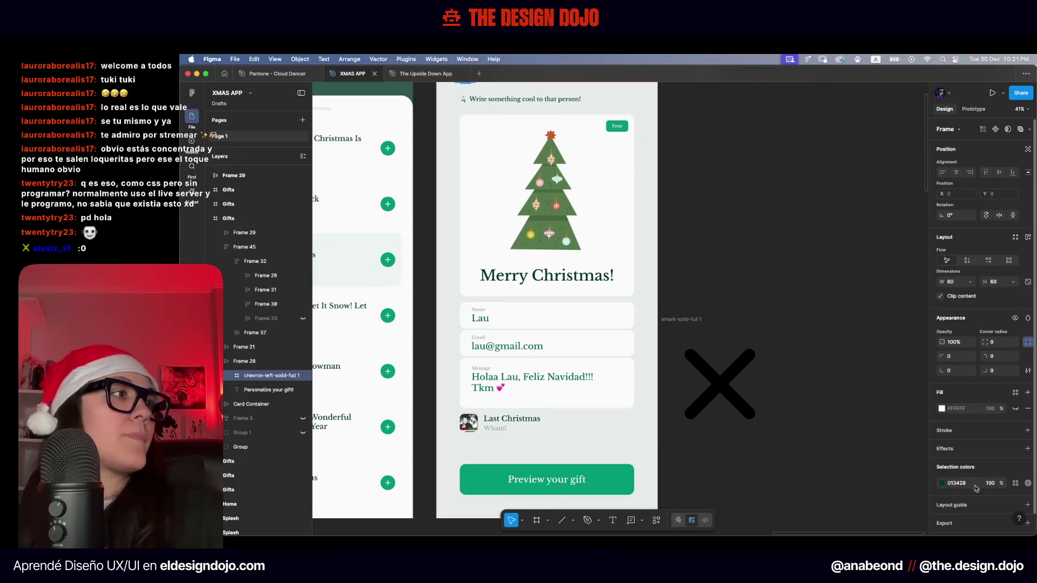
Scale the X icon down to 60×60, then try placing it in the song row and undo
{"action": "left_click", "coordinate": [684, 320]}
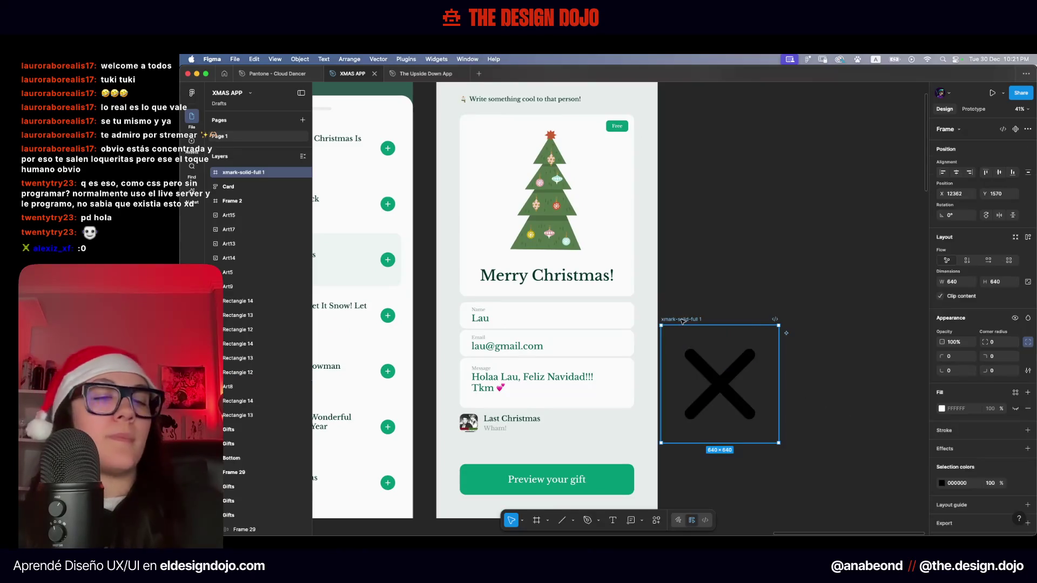
{"action": "key", "text": "k"}
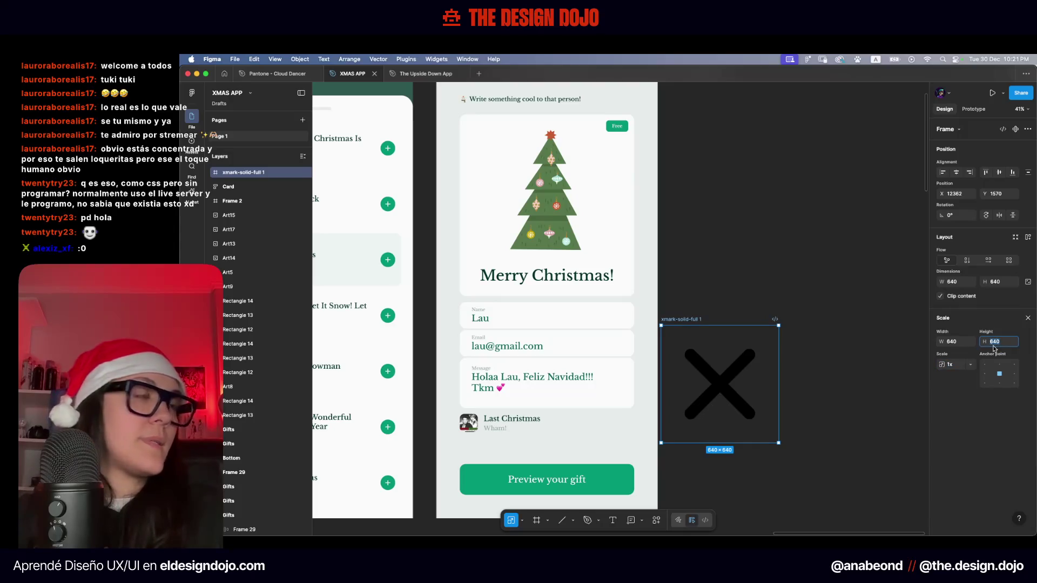
{"action": "type", "text": "60"}
{"action": "key", "text": "Return"}
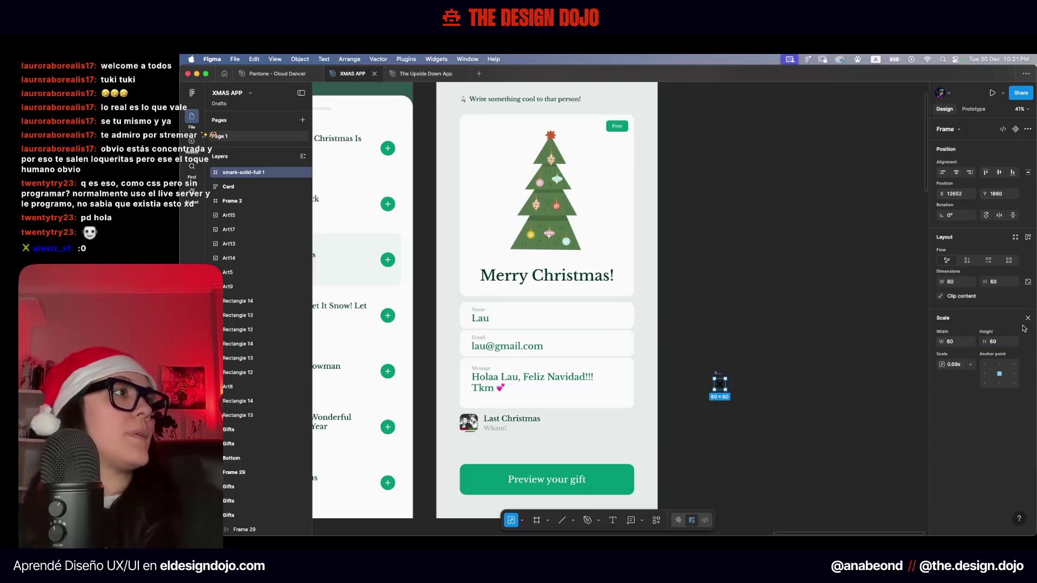
{"action": "left_click", "coordinate": [1028, 318]}
{"action": "left_click_drag", "start_coordinate": [720, 385], "coordinate": [601, 428]}
{"action": "key", "text": "ctrl+z"}
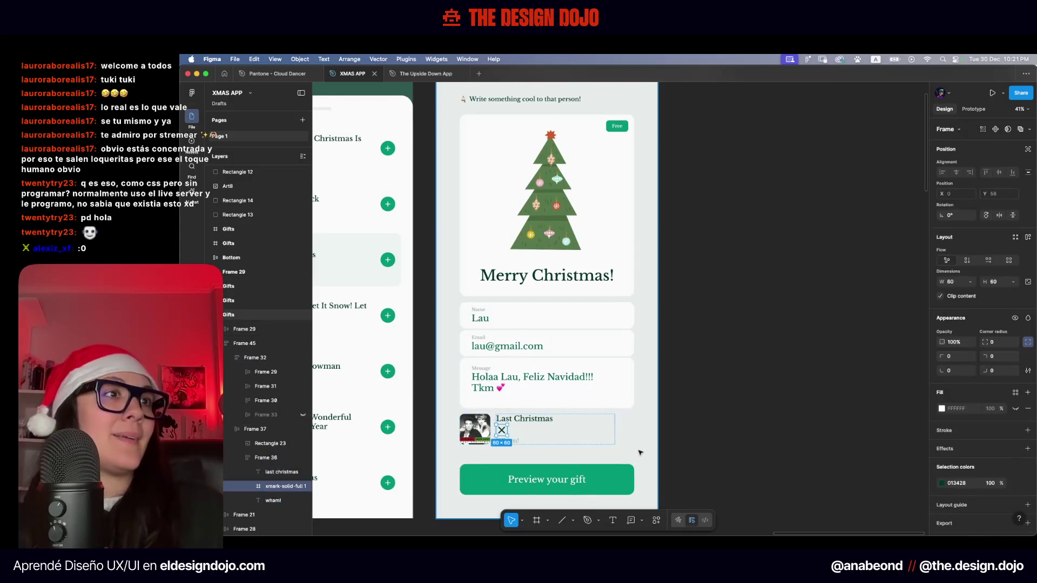
Move the X icon into the Last Christmas song row
{"action": "scroll", "coordinate": [621, 449], "scroll_direction": "up", "scroll_amount": 5}
{"action": "left_click_drag", "start_coordinate": [839, 303], "coordinate": [611, 451]}
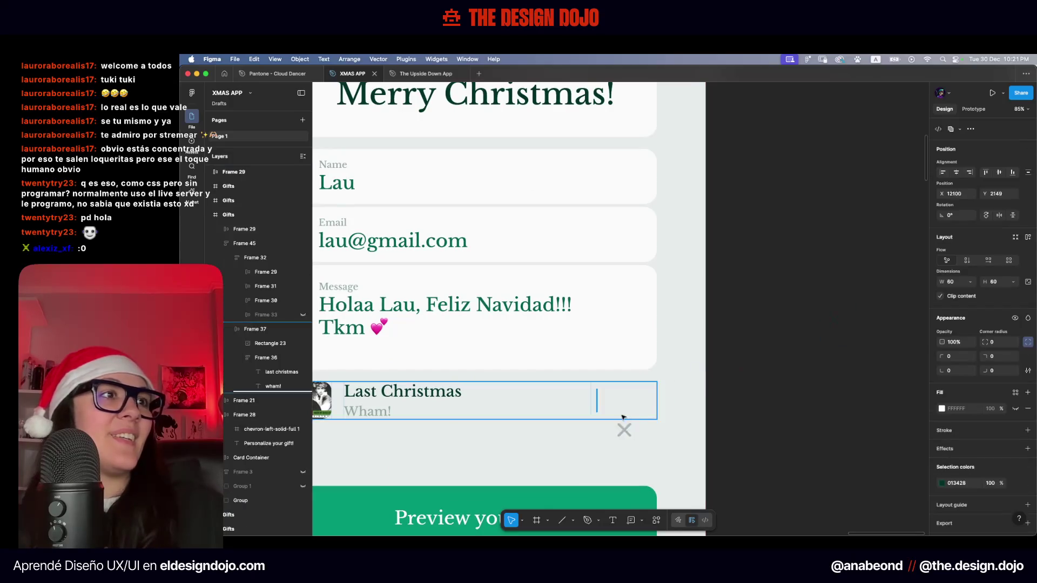
{"action": "scroll", "coordinate": [534, 353], "scroll_direction": "left", "scroll_amount": 5}
{"action": "left_click", "coordinate": [533, 353]}
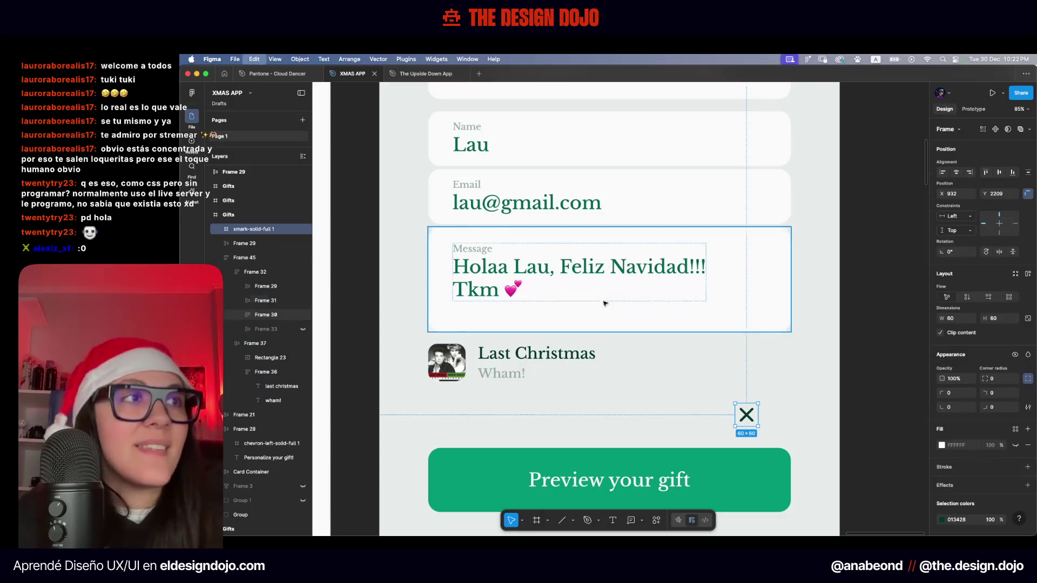
{"action": "key", "text": "ctrl+z"}
{"action": "double_click", "coordinate": [566, 365]}
{"action": "key", "text": "ctrl+v"}
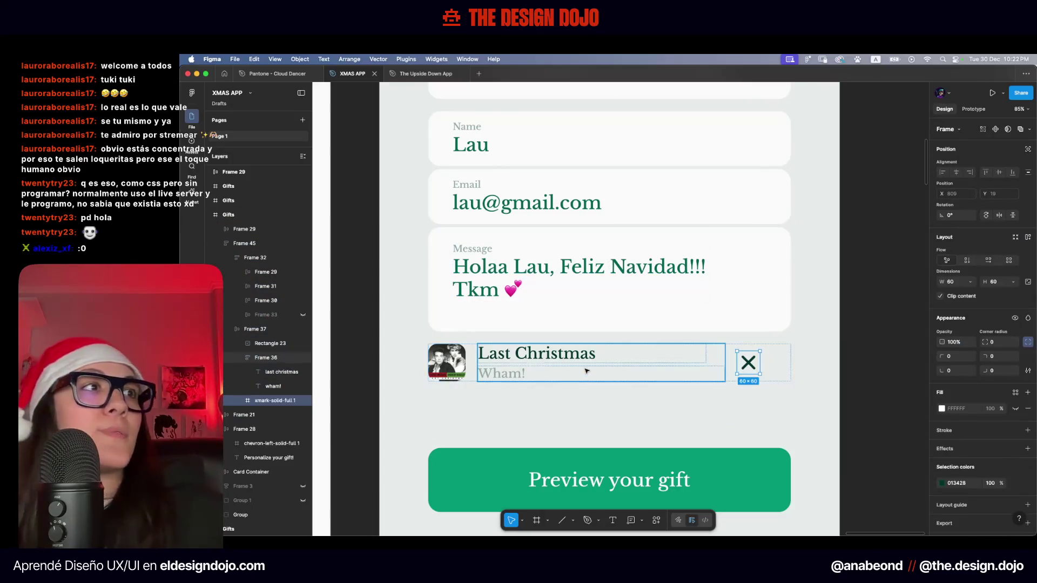
{"action": "left_click", "coordinate": [528, 405]}
Left-align the song row and set the titles frame and title text width to Hug contents
{"action": "left_click", "coordinate": [567, 365]}
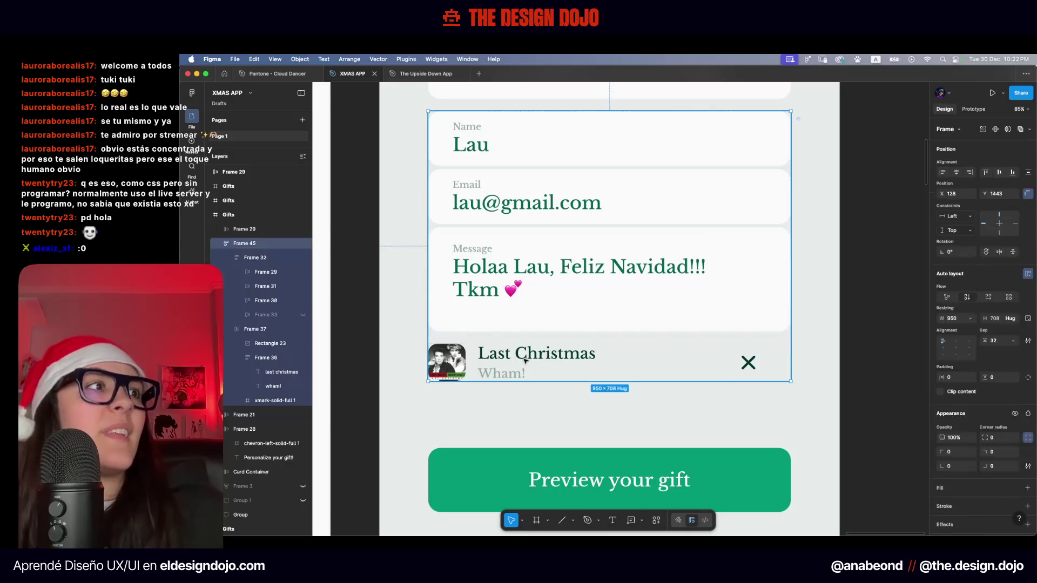
{"action": "left_click", "coordinate": [567, 366]}
{"action": "left_click", "coordinate": [944, 312]}
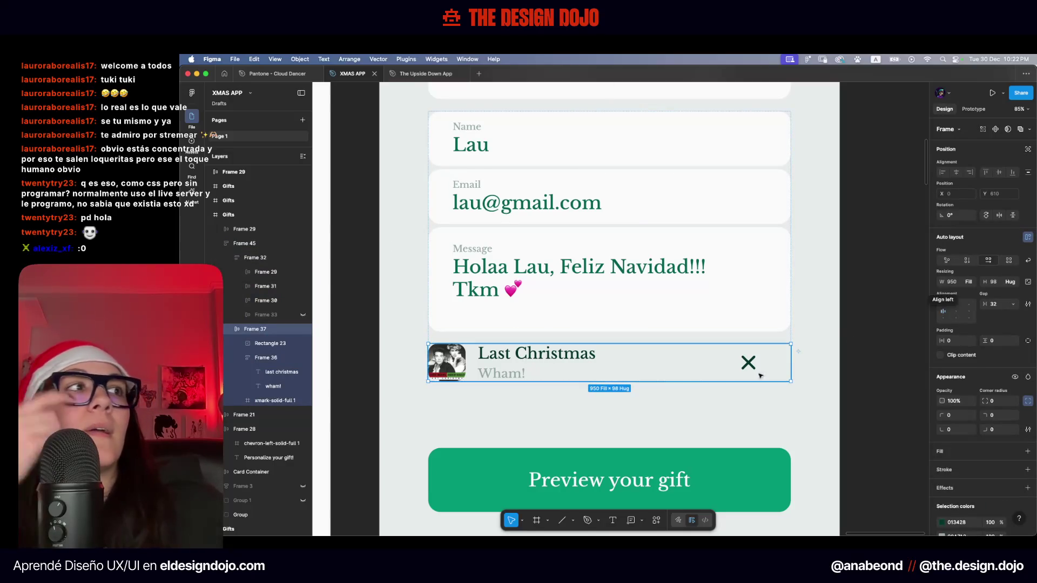
{"action": "left_click", "coordinate": [685, 371]}
{"action": "left_click", "coordinate": [964, 281]}
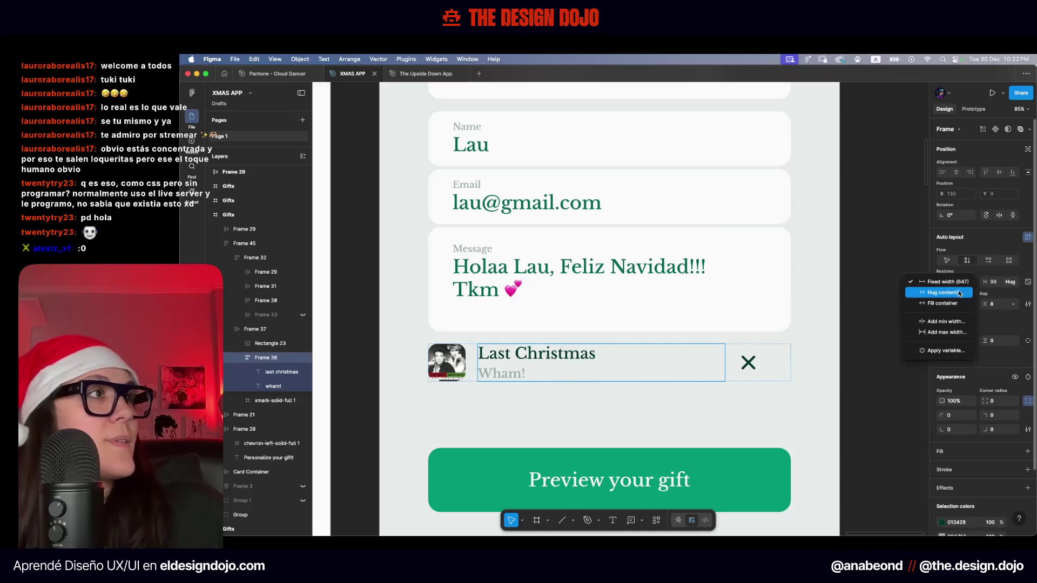
{"action": "left_click", "coordinate": [960, 296]}
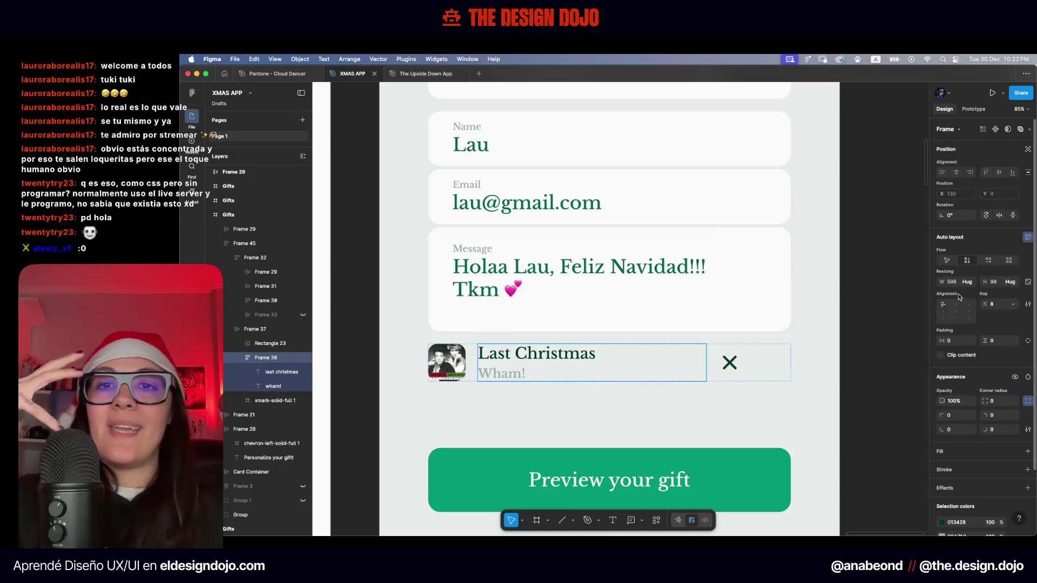
{"action": "left_click", "coordinate": [542, 373]}
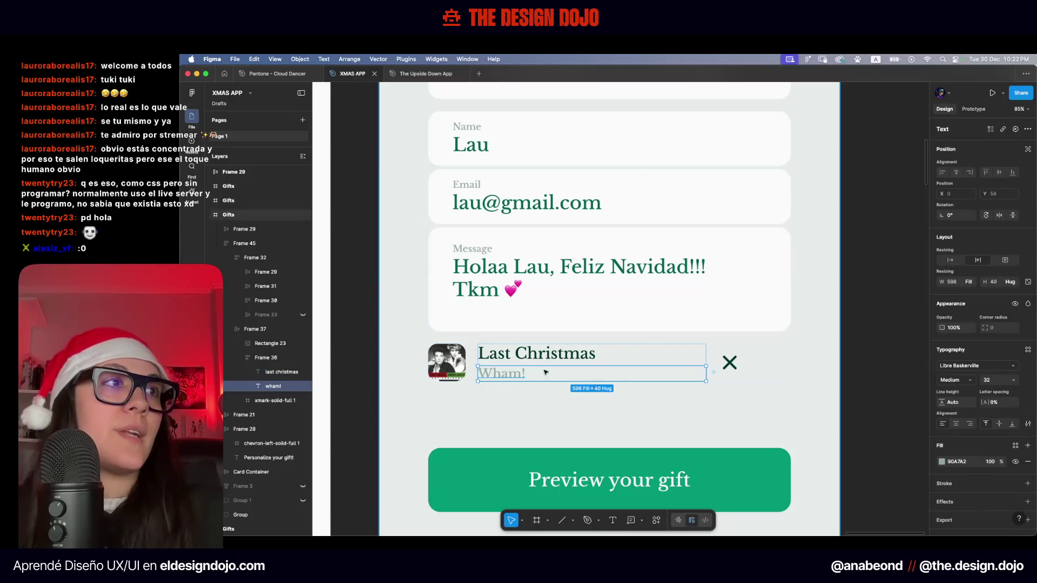
{"action": "left_click", "coordinate": [971, 281]}
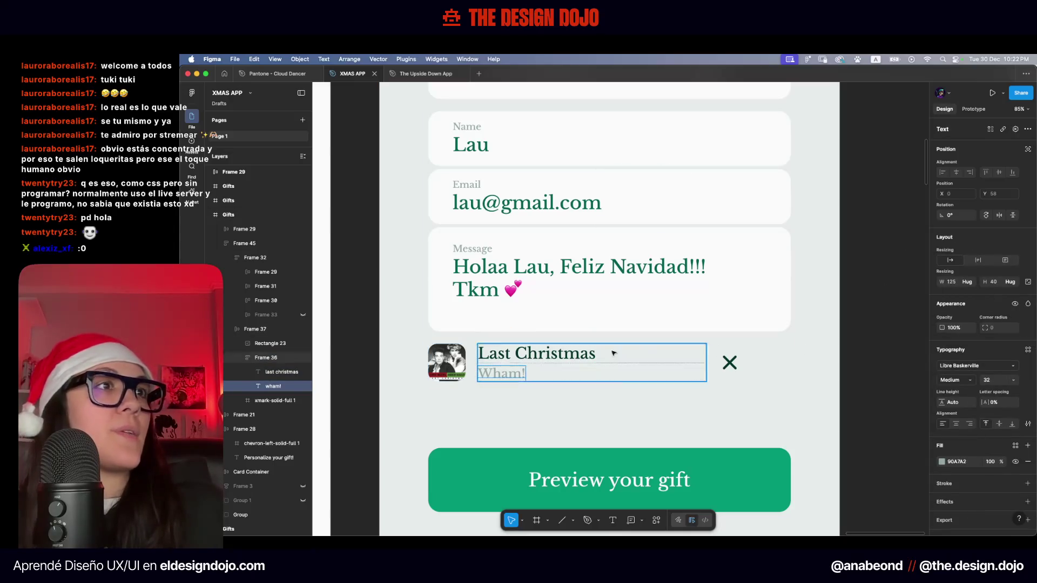
{"action": "left_click", "coordinate": [639, 351]}
{"action": "left_click", "coordinate": [970, 282]}
{"action": "left_click", "coordinate": [959, 297]}
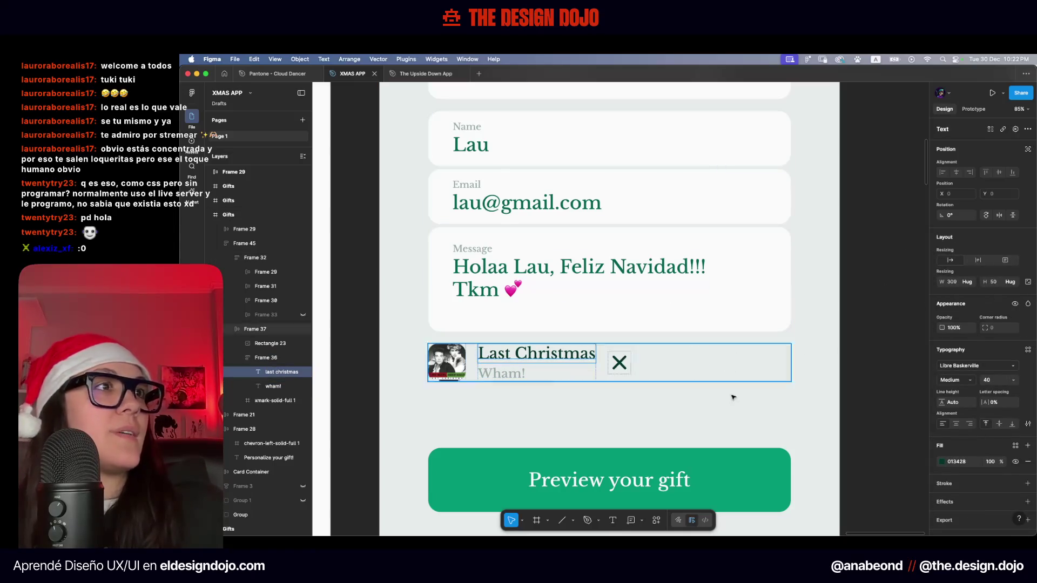
{"action": "left_click", "coordinate": [667, 405]}
Try centre, right and space-between alignment on the row, then keep left-packed 32 spacing
{"action": "left_click", "coordinate": [643, 370]}
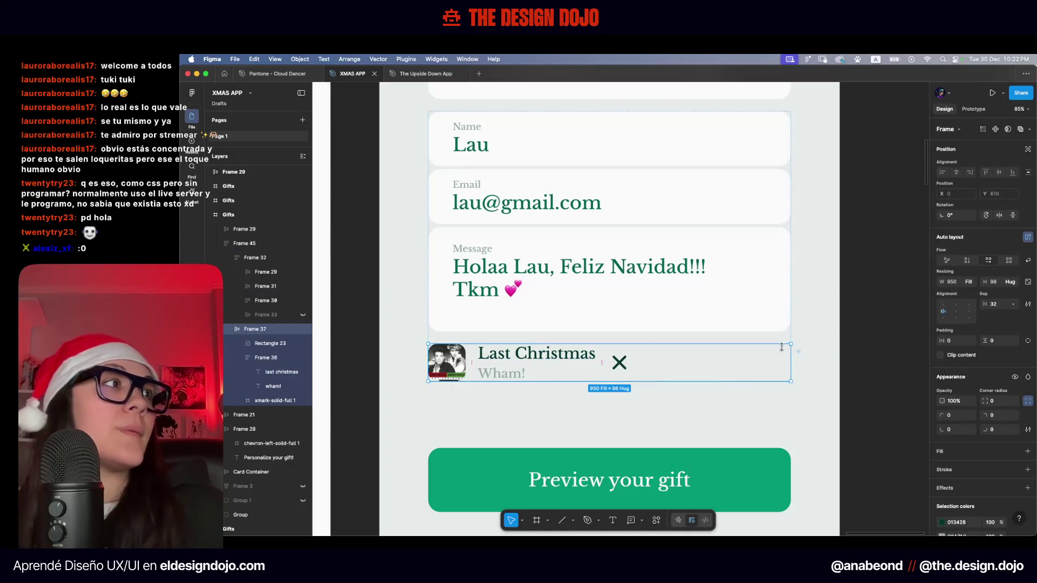
{"action": "left_click", "coordinate": [955, 312]}
{"action": "left_click", "coordinate": [968, 312]}
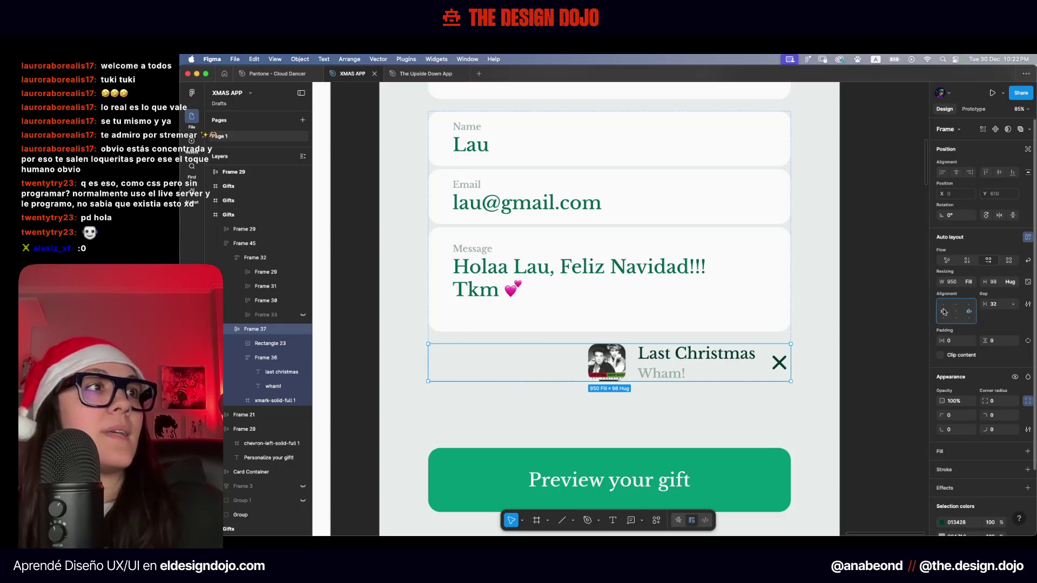
{"action": "left_click", "coordinate": [943, 312]}
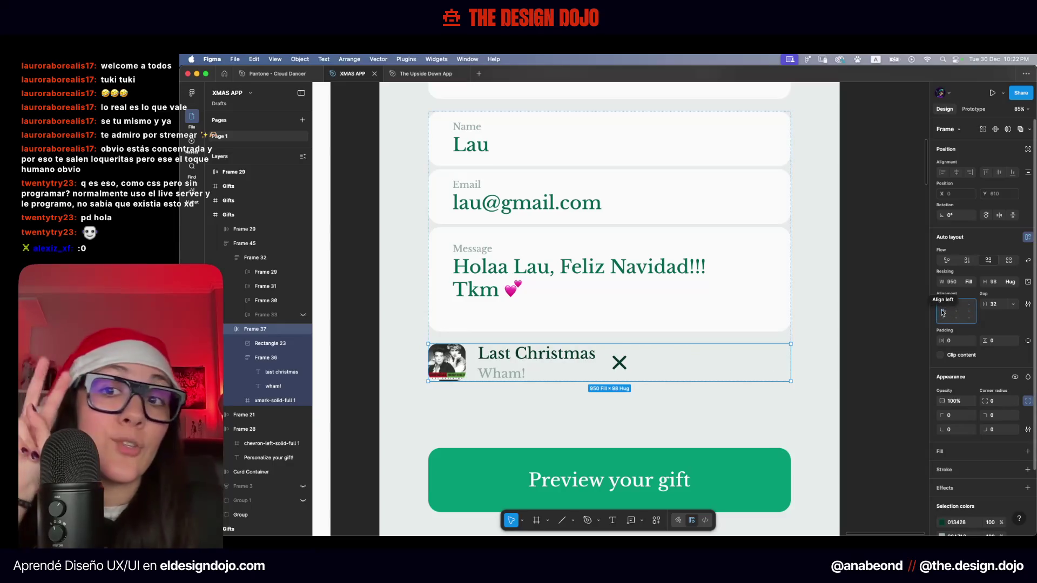
{"action": "double_click", "coordinate": [943, 312]}
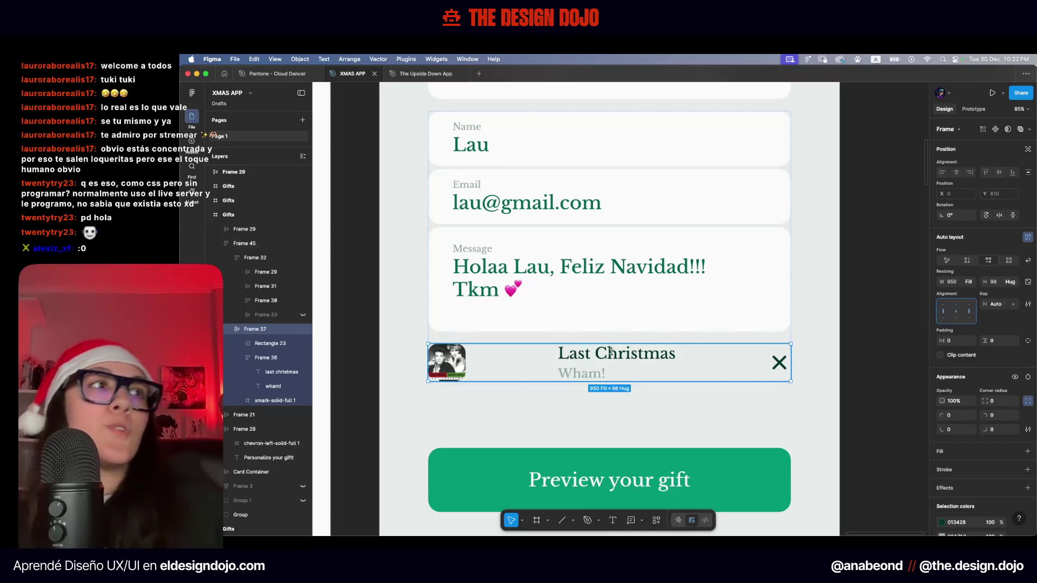
{"action": "key", "text": "alt+a"}
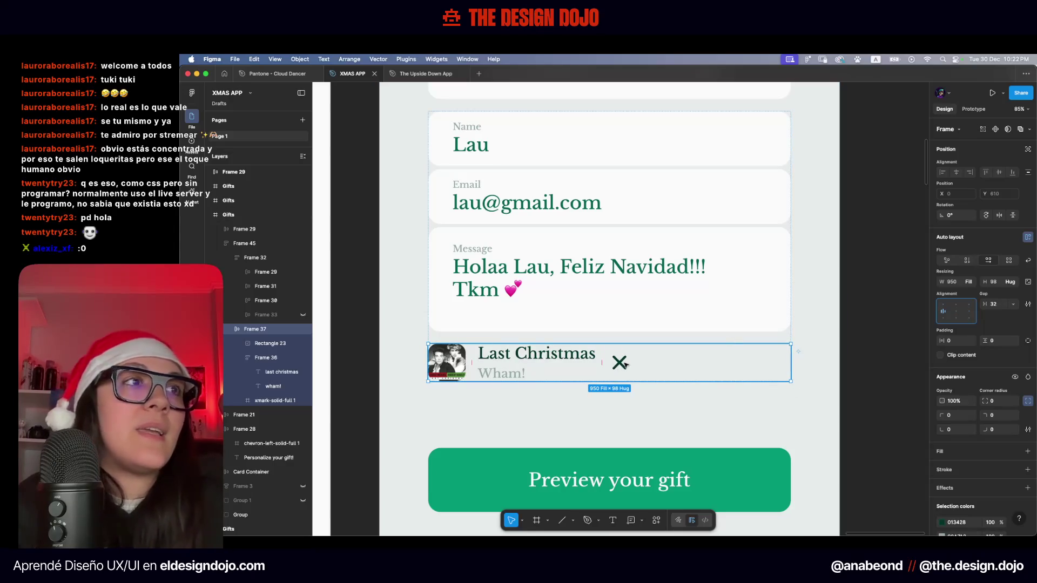
{"action": "left_click", "coordinate": [464, 372]}
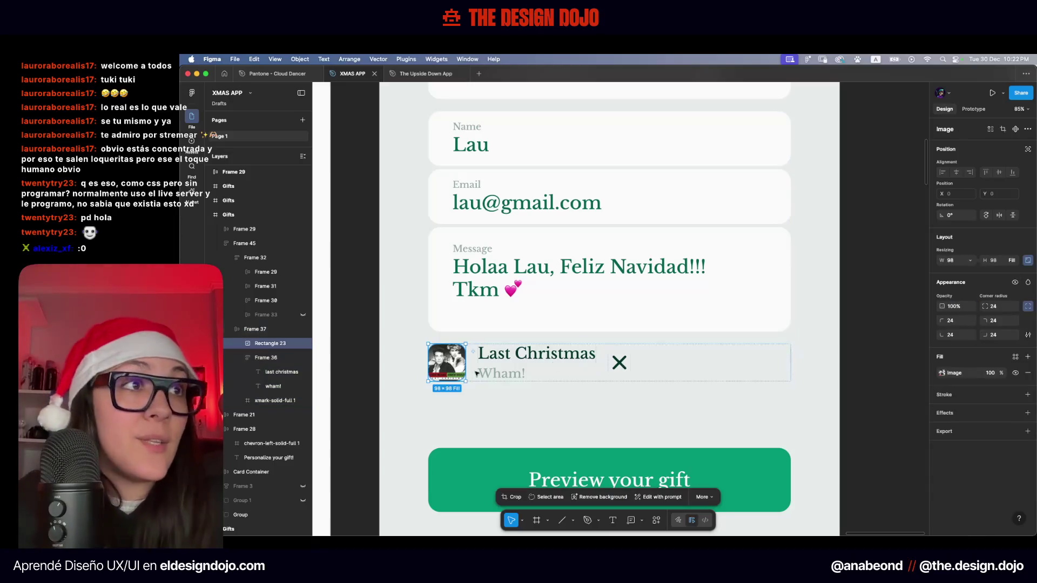
Wrap the album cover and titles frame in an auto layout with a 16 gap
{"action": "left_click", "coordinate": [513, 359], "text": "shift"}
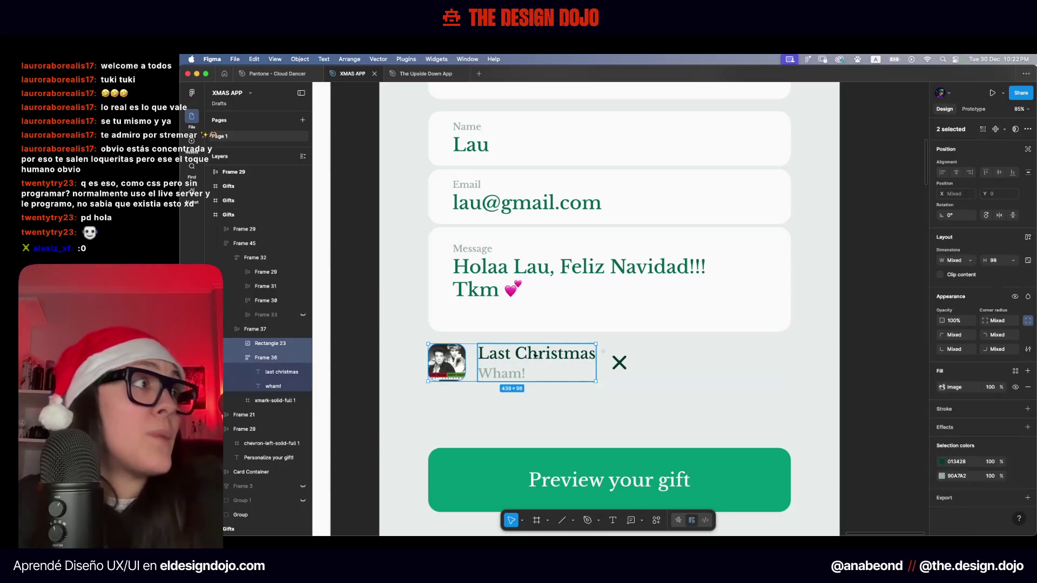
{"action": "left_click", "coordinate": [1026, 239]}
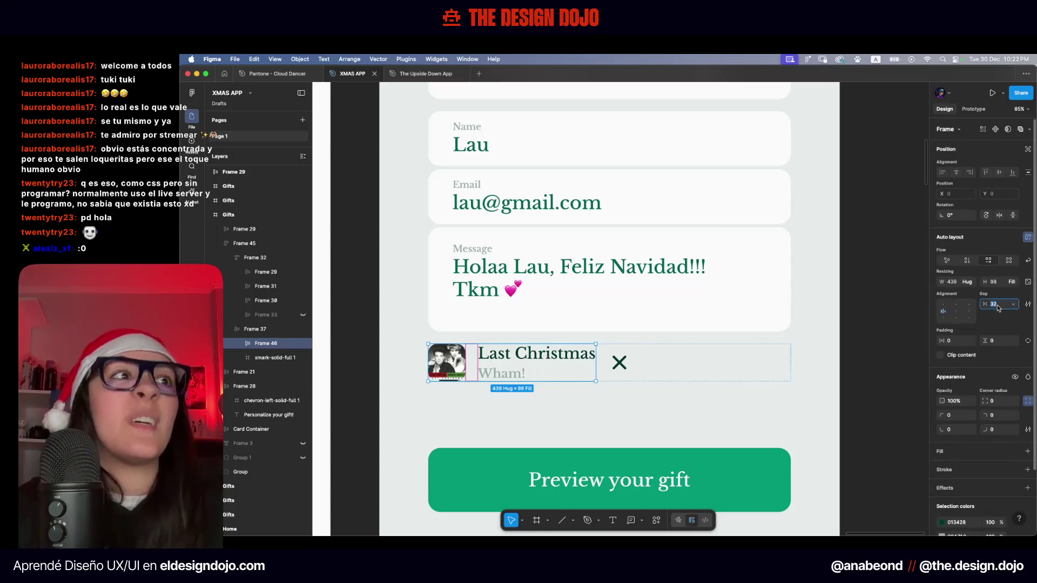
{"action": "scroll", "coordinate": [450, 381], "scroll_direction": "up", "scroll_amount": 5}
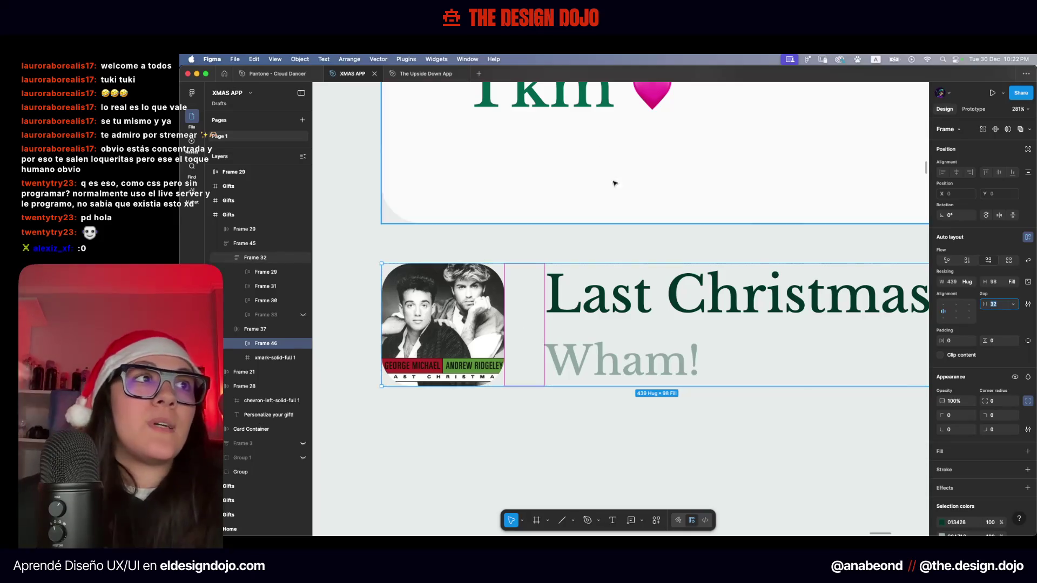
{"action": "scroll", "coordinate": [574, 455], "scroll_direction": "down", "scroll_amount": 5}
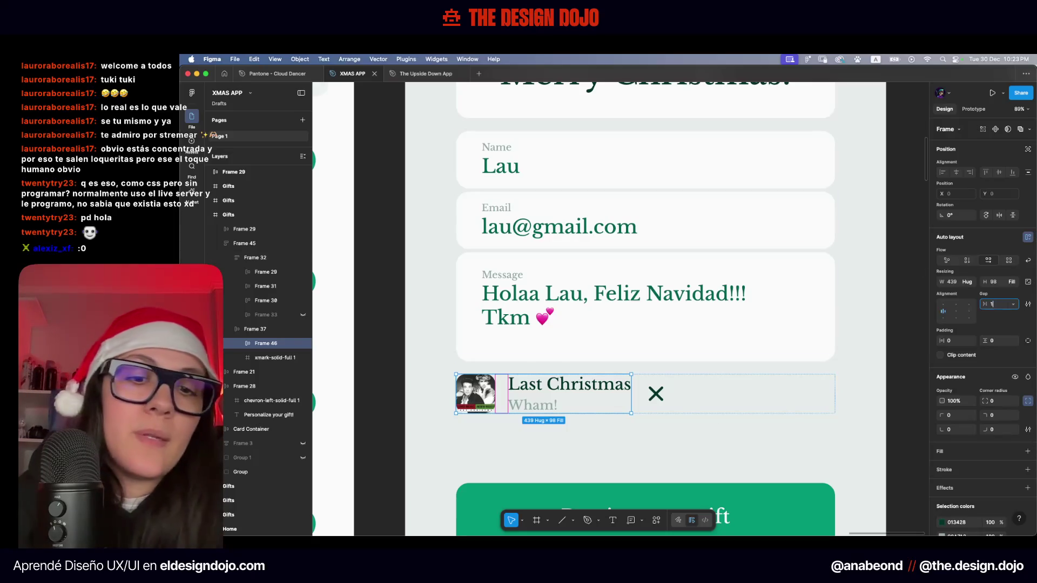
{"action": "type", "text": "6"}
{"action": "key", "text": "Return"}
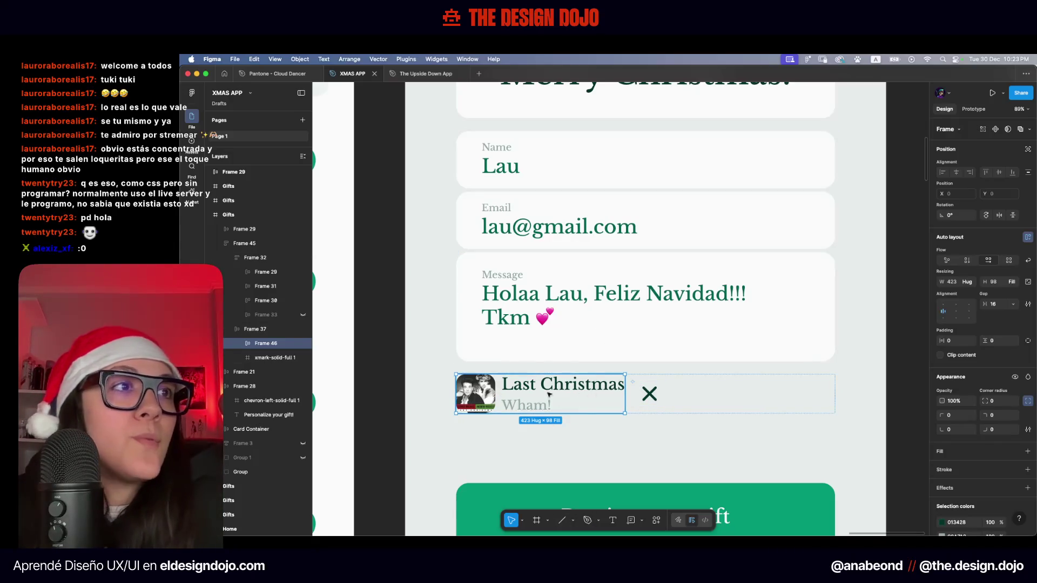
Set the song row's spacing to space-between so the X sits at the far right
{"action": "left_click", "coordinate": [644, 397]}
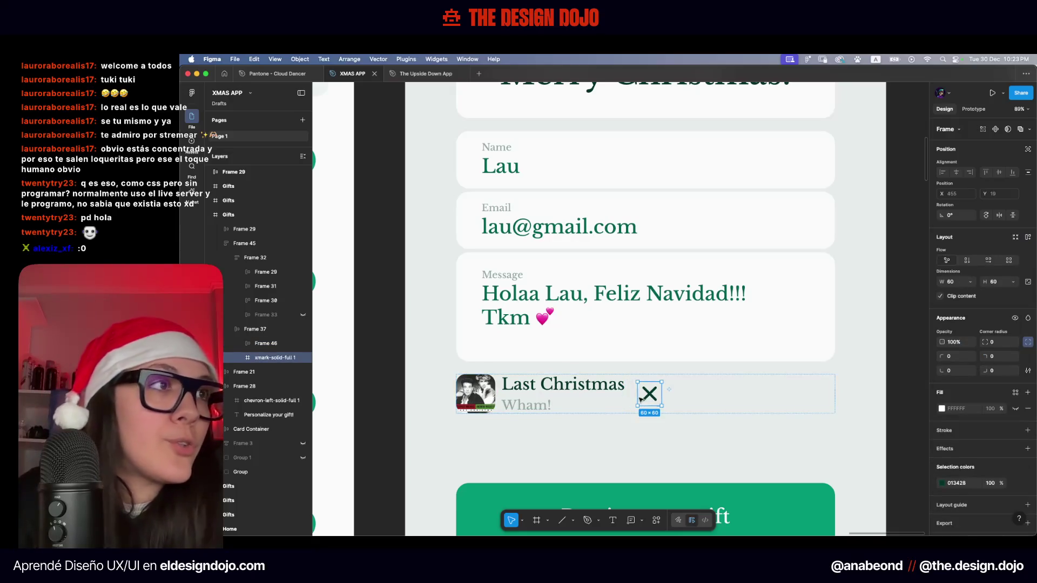
{"action": "left_click", "coordinate": [256, 331]}
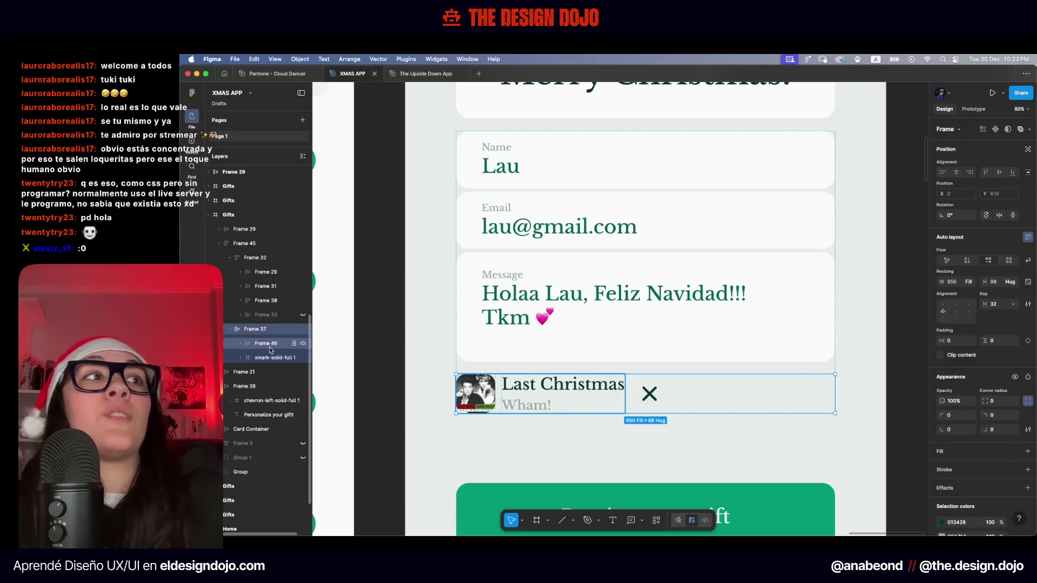
{"action": "left_click", "coordinate": [945, 312]}
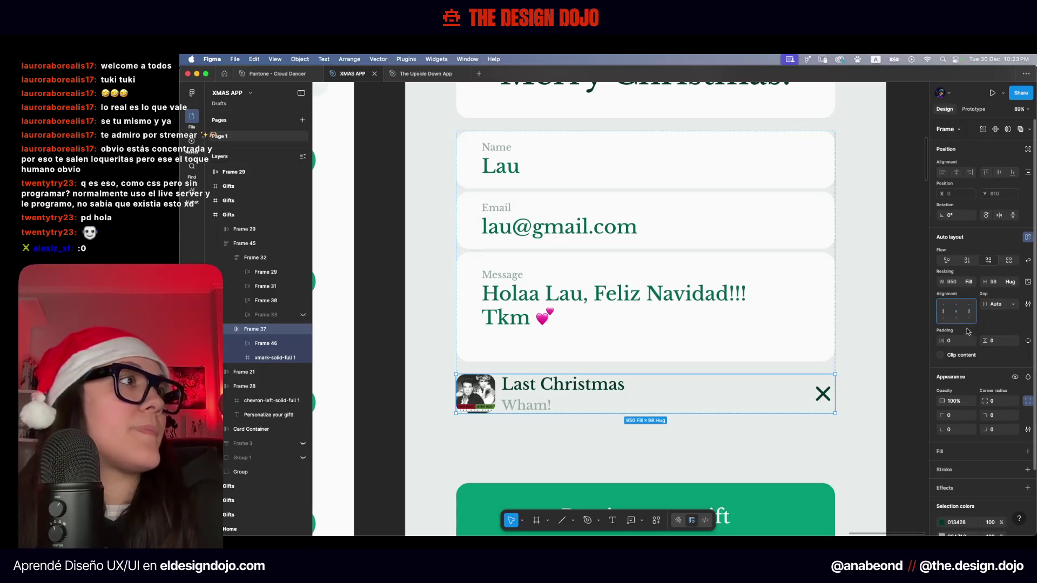
{"action": "left_click", "coordinate": [956, 314]}
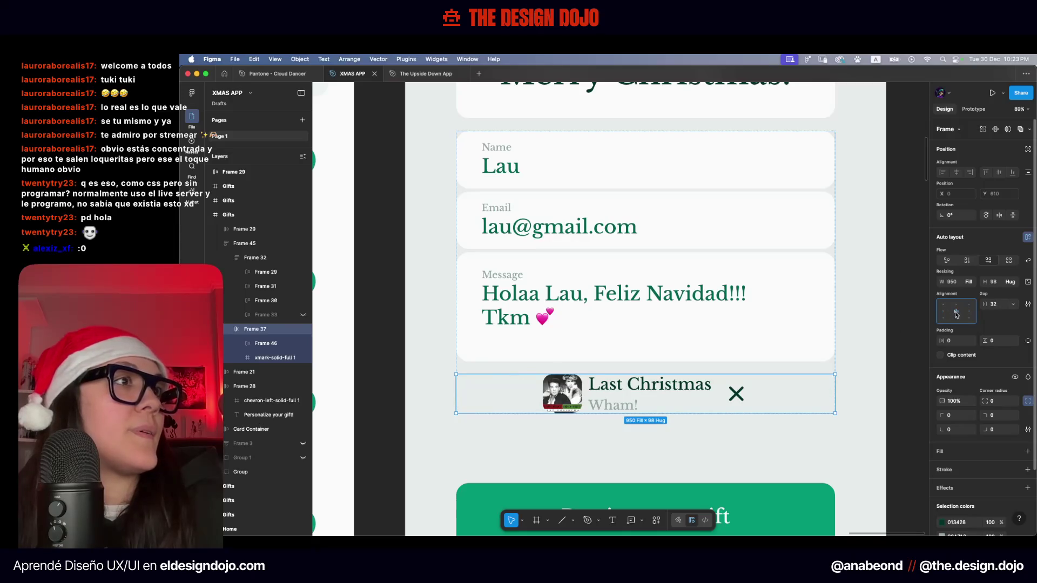
{"action": "key", "text": "ctrl+z"}
{"action": "scroll", "coordinate": [848, 335], "scroll_direction": "down", "scroll_amount": 5}
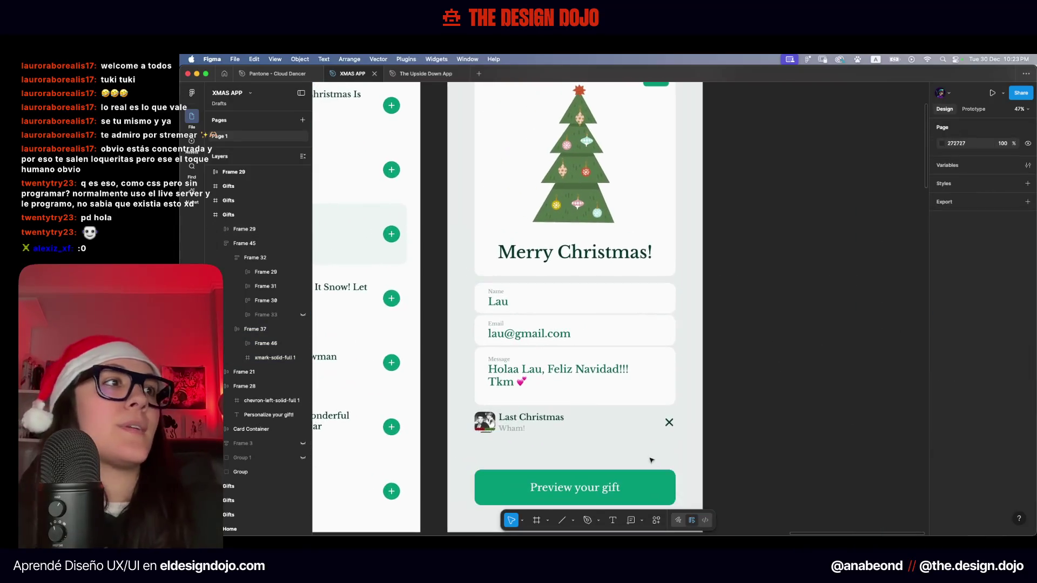
Inspect the header's back chevron and the 'Personalize your gift!' heading
{"action": "scroll", "coordinate": [656, 460], "scroll_direction": "down", "scroll_amount": 5}
{"action": "scroll", "coordinate": [648, 456], "scroll_direction": "left", "scroll_amount": 2}
{"action": "scroll", "coordinate": [718, 424], "scroll_direction": "down", "scroll_amount": 3}
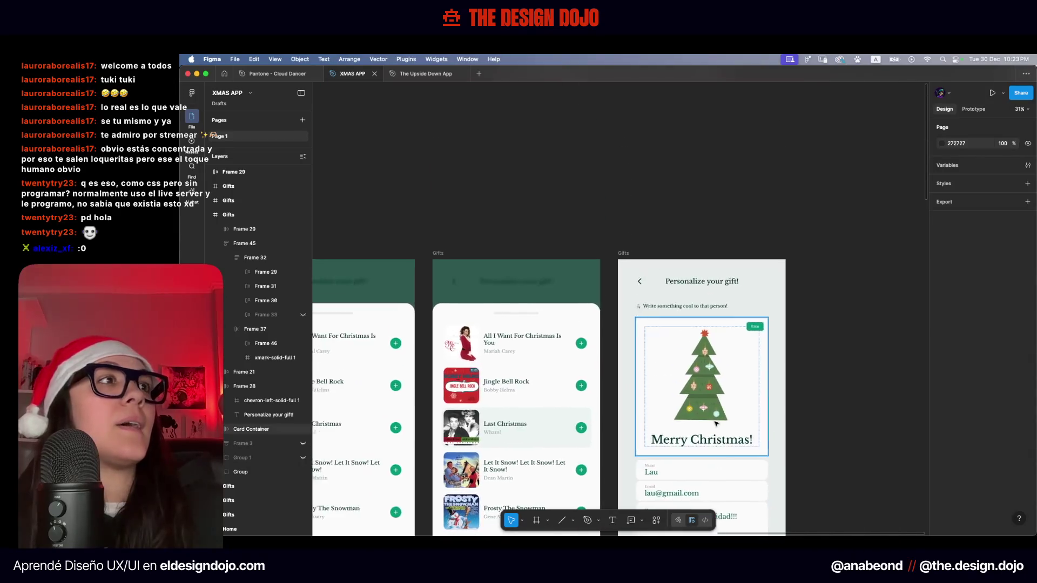
{"action": "scroll", "coordinate": [713, 281], "scroll_direction": "up", "scroll_amount": 8}
{"action": "left_click", "coordinate": [486, 288]}
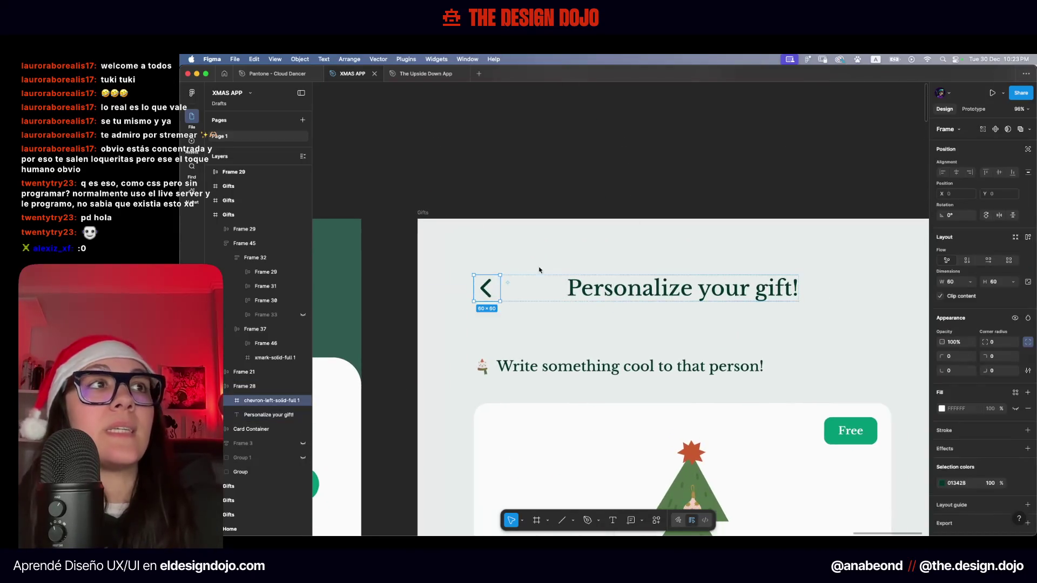
{"action": "left_click", "coordinate": [667, 292]}
{"action": "key", "text": "Escape"}
Scale the Last Christmas row's close X proportionally down to 48×48
{"action": "scroll", "coordinate": [668, 301], "scroll_direction": "down", "scroll_amount": 4}
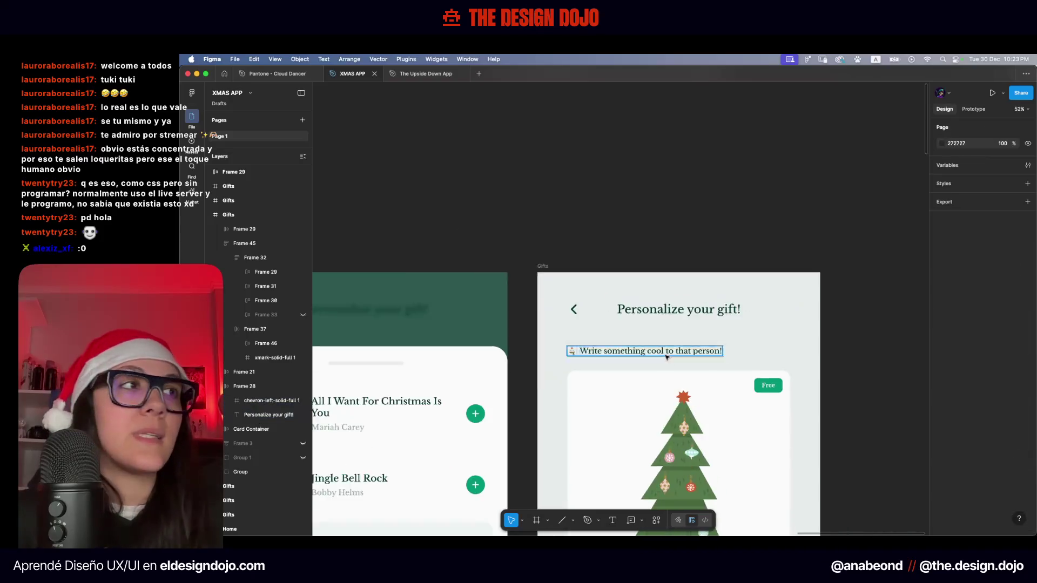
{"action": "scroll", "coordinate": [596, 418], "scroll_direction": "down", "scroll_amount": 6}
{"action": "scroll", "coordinate": [596, 418], "scroll_direction": "down", "scroll_amount": 2}
{"action": "scroll", "coordinate": [708, 366], "scroll_direction": "up", "scroll_amount": 3}
{"action": "scroll", "coordinate": [835, 326], "scroll_direction": "up", "scroll_amount": 2}
{"action": "left_click", "coordinate": [815, 329]}
{"action": "left_click", "coordinate": [816, 330]}
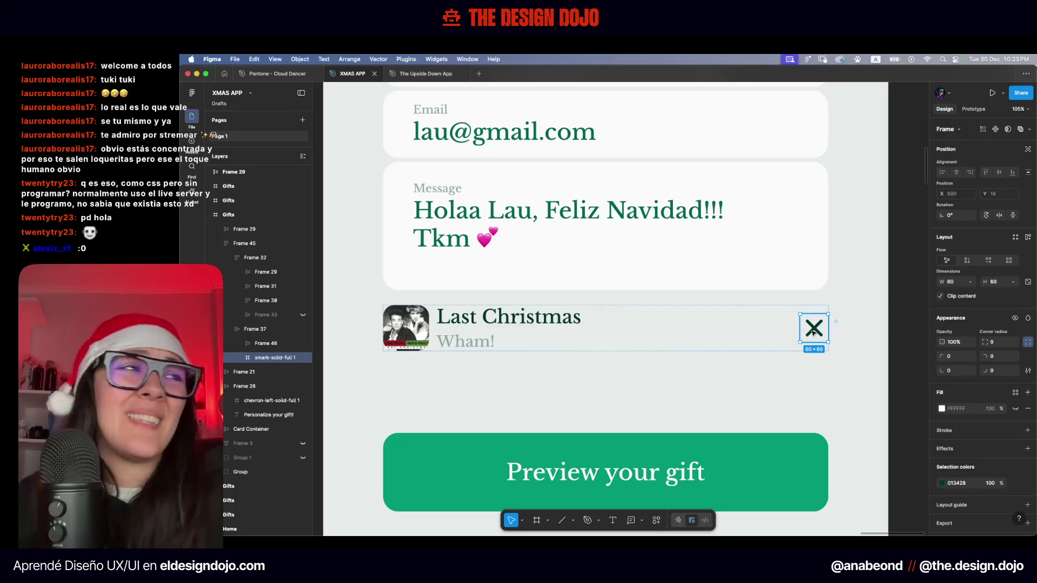
{"action": "key", "text": "k"}
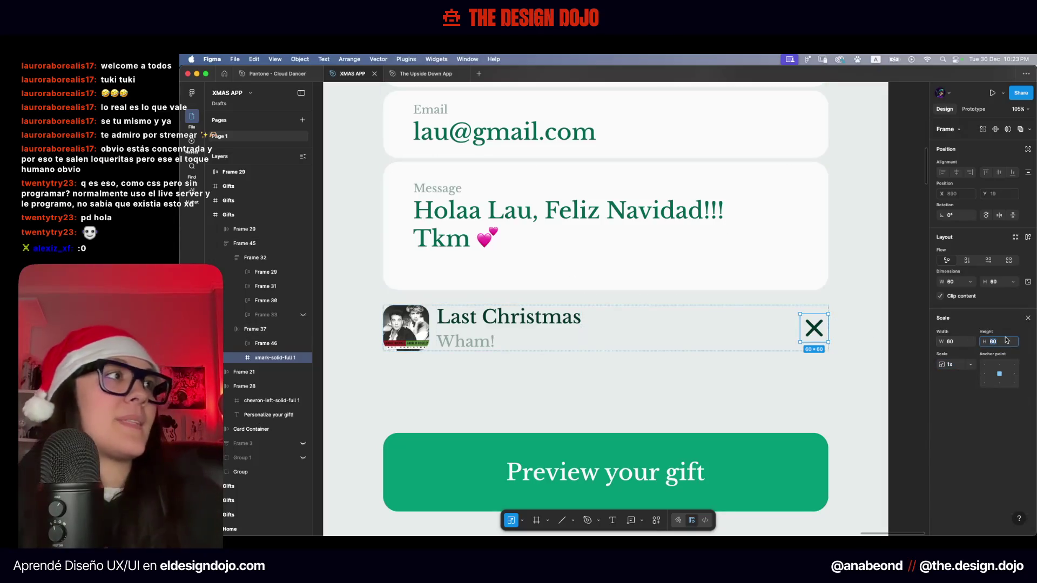
{"action": "key", "text": "Return"}
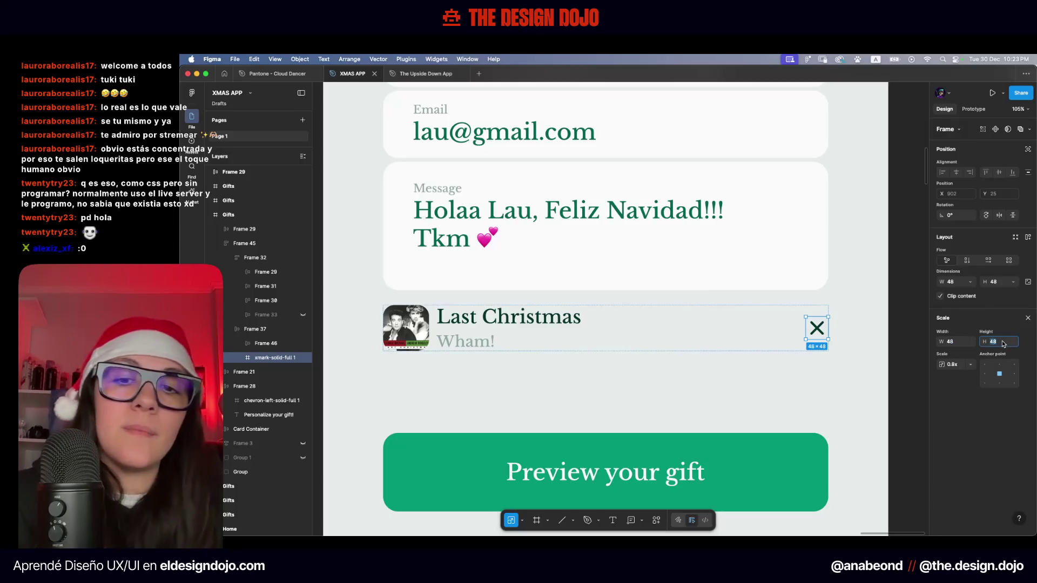
{"action": "left_click", "coordinate": [718, 409]}
Try hug width on the Name, Email and Message card, then undo it
{"action": "scroll", "coordinate": [719, 409], "scroll_direction": "down", "scroll_amount": 5}
{"action": "scroll", "coordinate": [719, 409], "scroll_direction": "right", "scroll_amount": 1}
{"action": "left_click", "coordinate": [746, 371]}
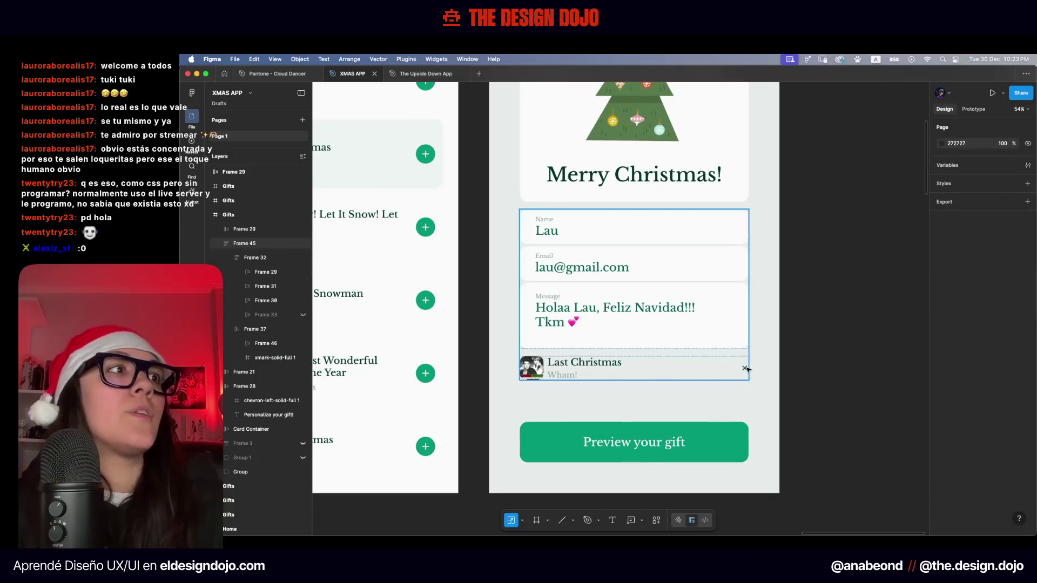
{"action": "double_click", "coordinate": [749, 370]}
{"action": "key", "text": "ctrl+z"}
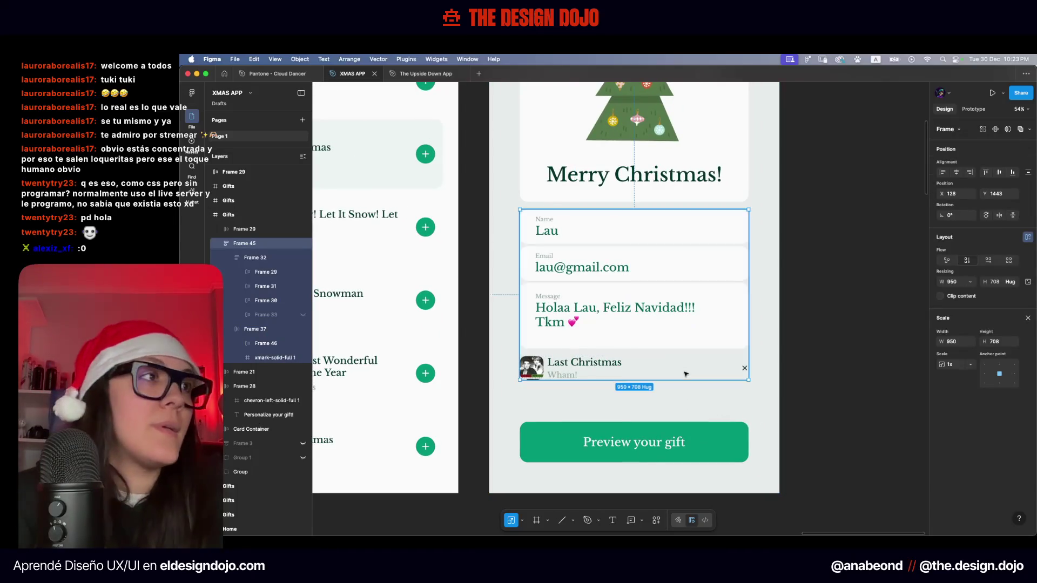
{"action": "left_click", "coordinate": [673, 409]}
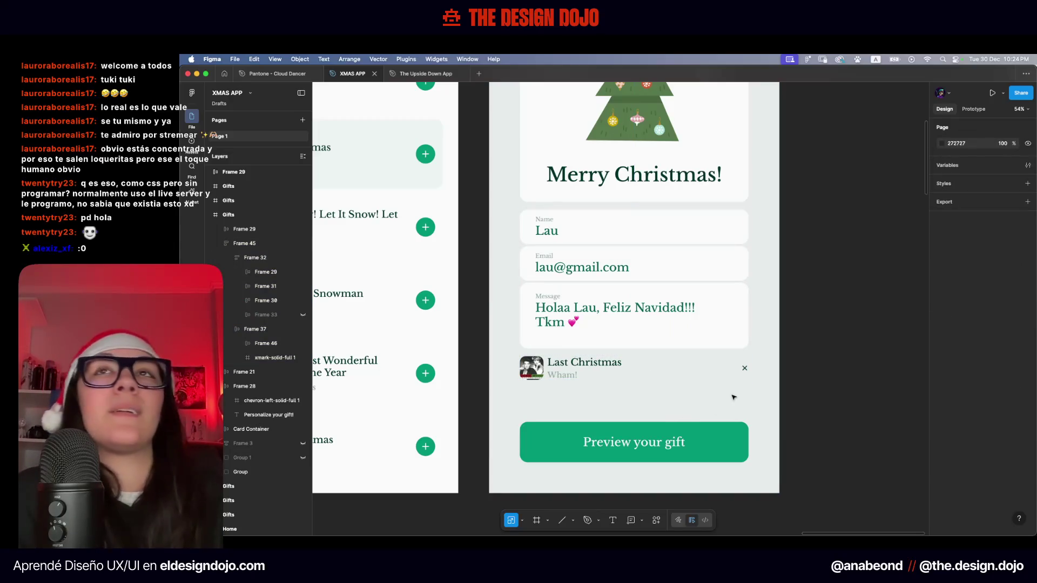
Select the close X shape and then its 32×32 icon frame
{"action": "scroll", "coordinate": [733, 398], "scroll_direction": "up", "scroll_amount": 10}
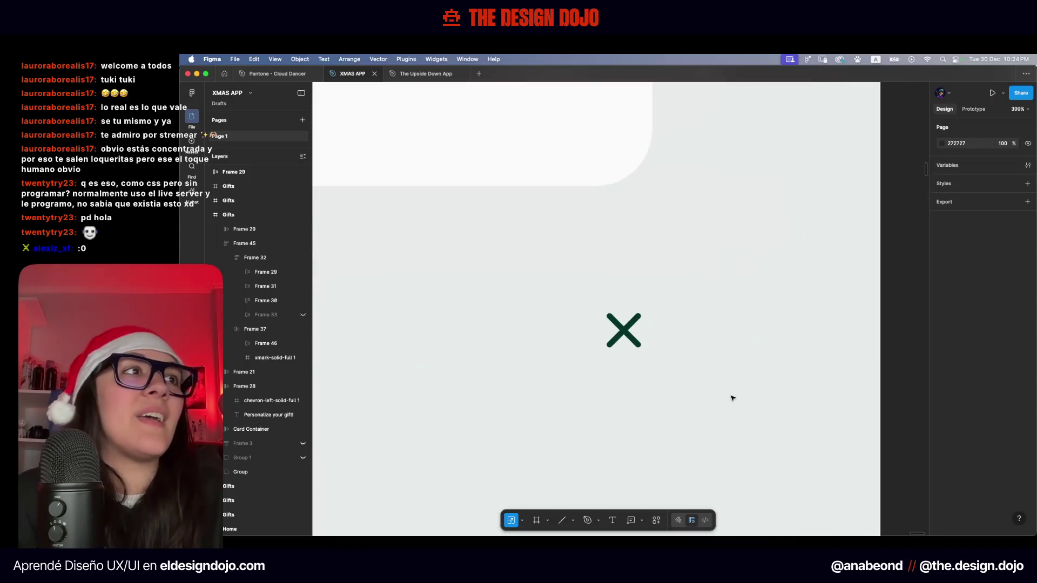
{"action": "scroll", "coordinate": [602, 338], "scroll_direction": "up", "scroll_amount": 5}
{"action": "left_click", "coordinate": [669, 330]}
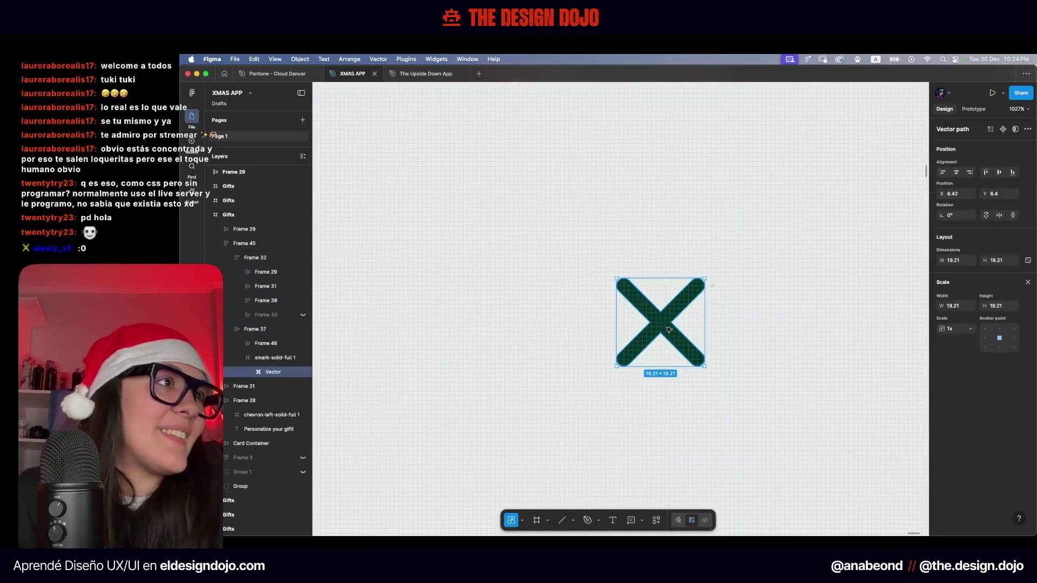
{"action": "scroll", "coordinate": [669, 330], "scroll_direction": "down", "scroll_amount": 10}
{"action": "key", "text": "v"}
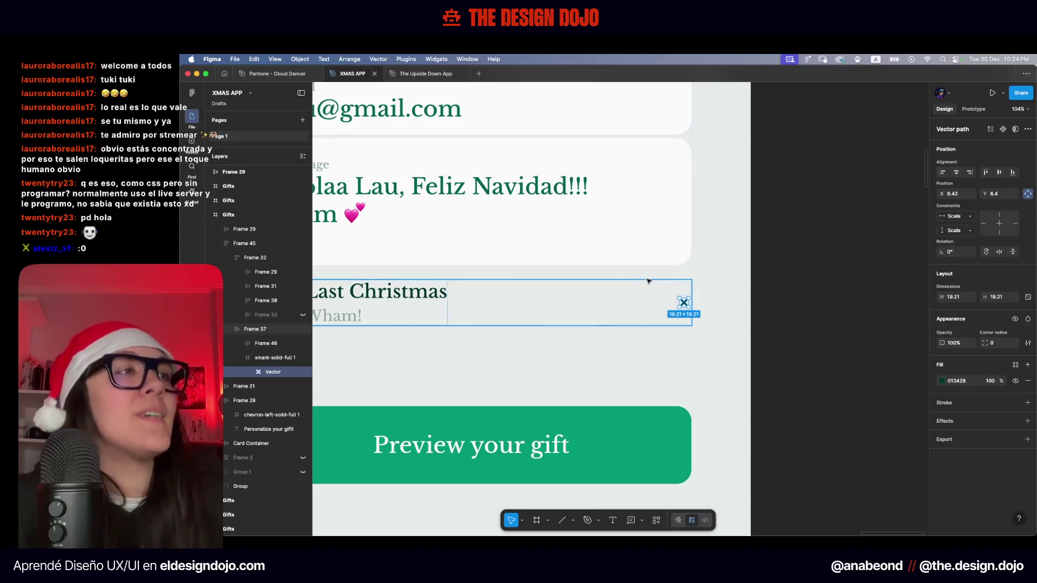
{"action": "key", "text": "Escape"}
{"action": "double_click", "coordinate": [684, 303]}
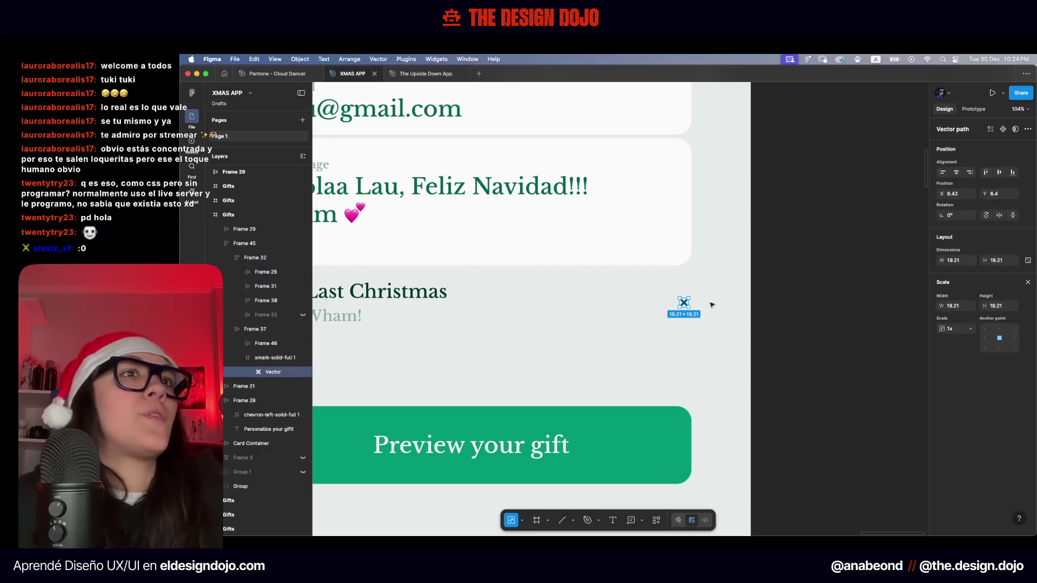
{"action": "key", "text": "Escape"}
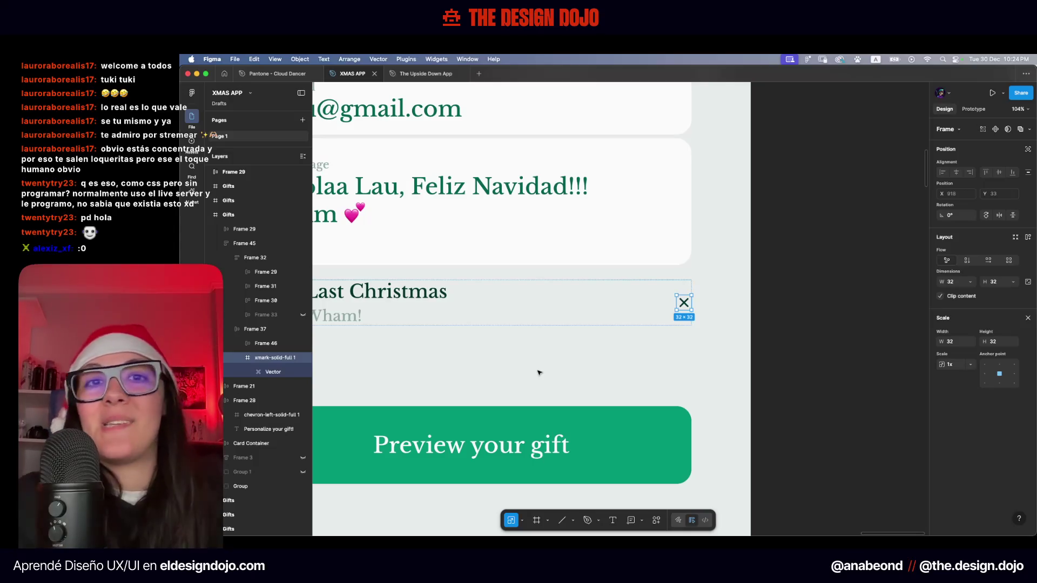
{"action": "scroll", "coordinate": [539, 373], "scroll_direction": "down", "scroll_amount": 5}
{"action": "key", "text": "Escape"}
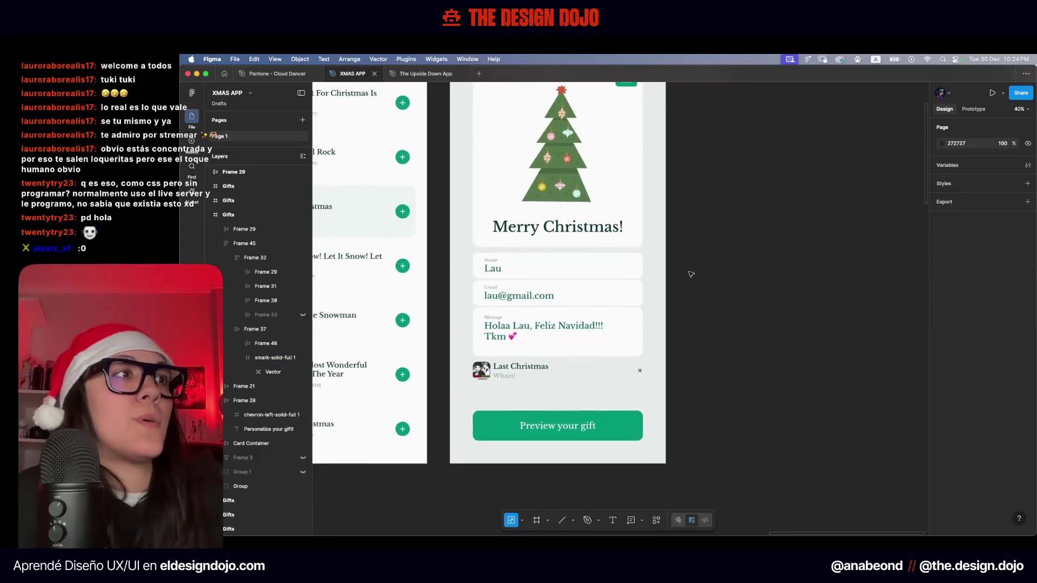
Set the Last Christmas song row's individual right padding to 10
{"action": "scroll", "coordinate": [804, 302], "scroll_direction": "up", "scroll_amount": 1}
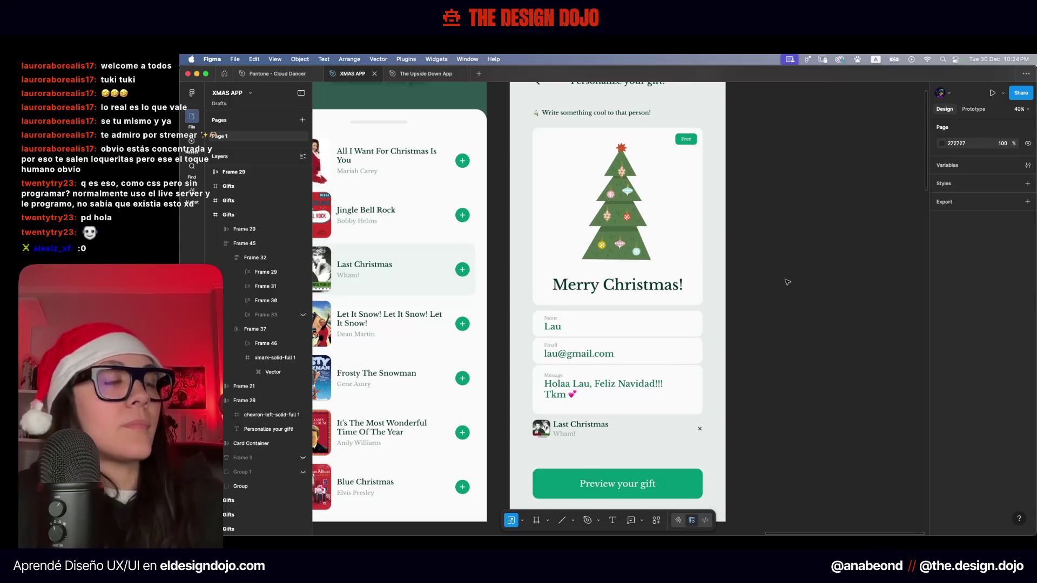
{"action": "scroll", "coordinate": [778, 277], "scroll_direction": "up", "scroll_amount": 1}
{"action": "scroll", "coordinate": [773, 276], "scroll_direction": "down", "scroll_amount": 2}
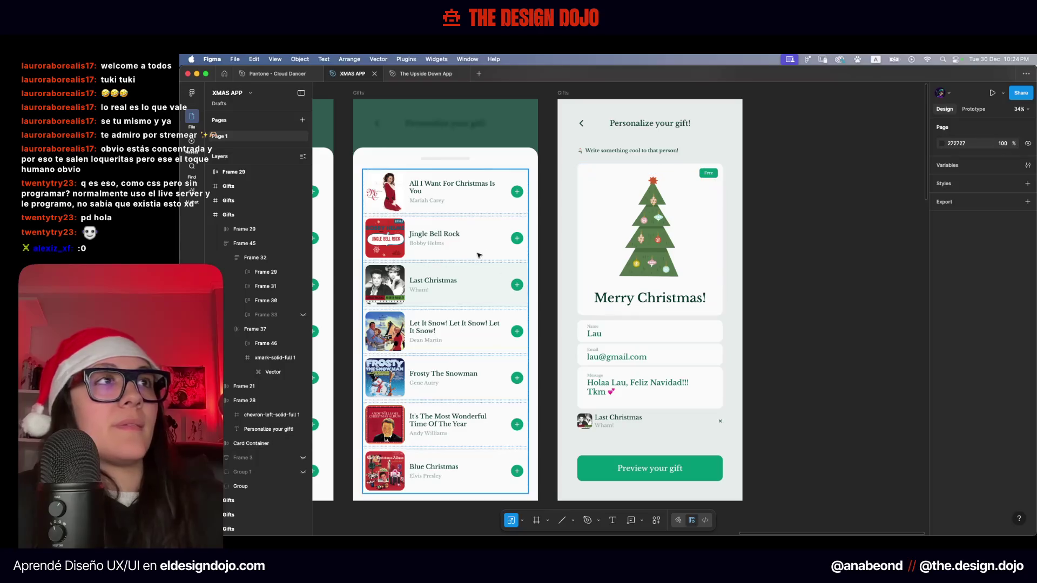
{"action": "scroll", "coordinate": [821, 324], "scroll_direction": "left", "scroll_amount": 2}
{"action": "scroll", "coordinate": [878, 242], "scroll_direction": "down", "scroll_amount": 3}
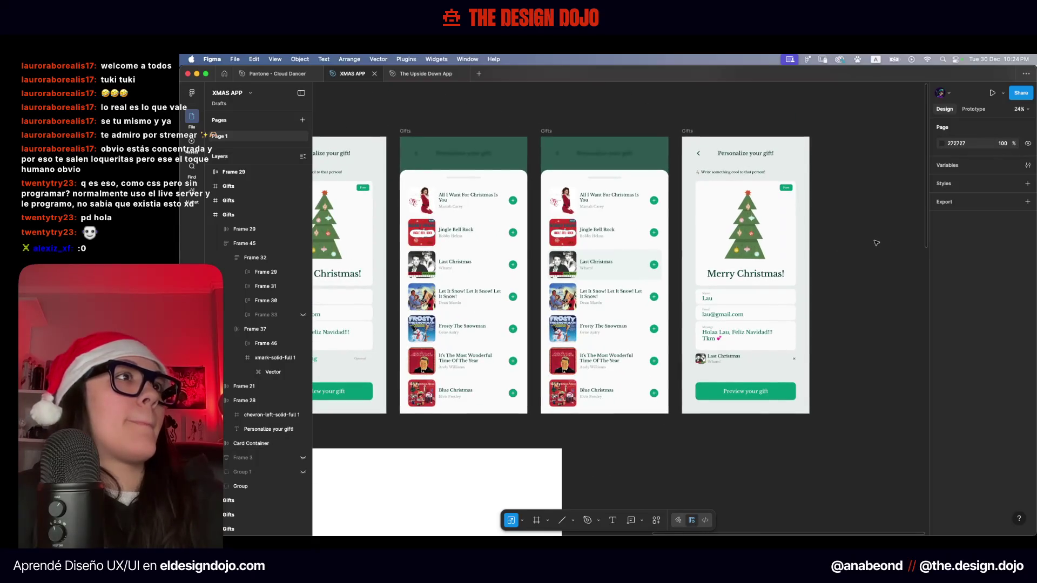
{"action": "scroll", "coordinate": [878, 244], "scroll_direction": "right", "scroll_amount": 2}
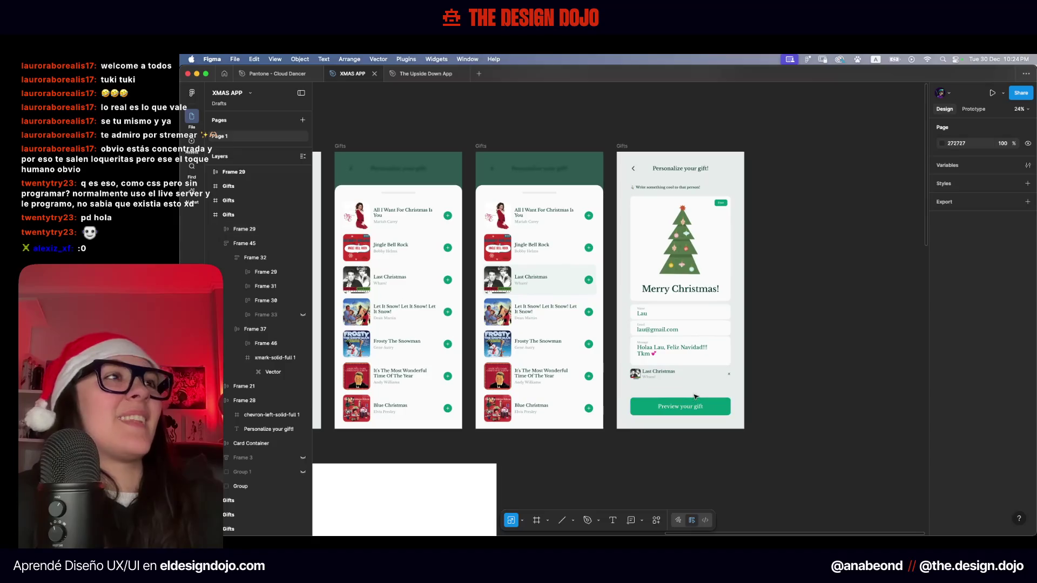
{"action": "scroll", "coordinate": [703, 387], "scroll_direction": "right", "scroll_amount": 2}
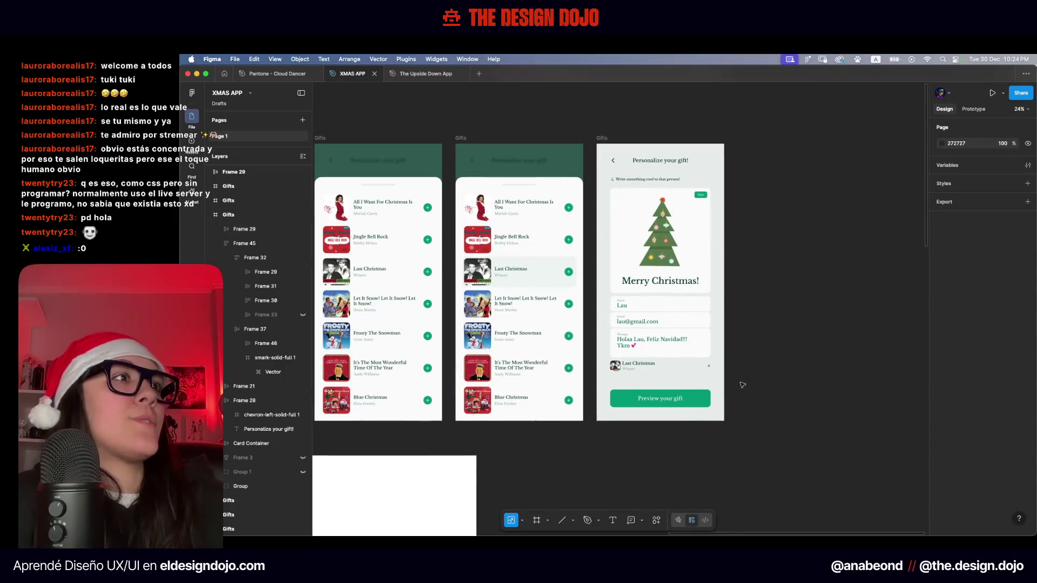
{"action": "scroll", "coordinate": [702, 351], "scroll_direction": "up", "scroll_amount": 4}
{"action": "scroll", "coordinate": [690, 345], "scroll_direction": "up", "scroll_amount": 2}
{"action": "scroll", "coordinate": [688, 349], "scroll_direction": "up", "scroll_amount": 2}
{"action": "scroll", "coordinate": [576, 336], "scroll_direction": "up", "scroll_amount": 5}
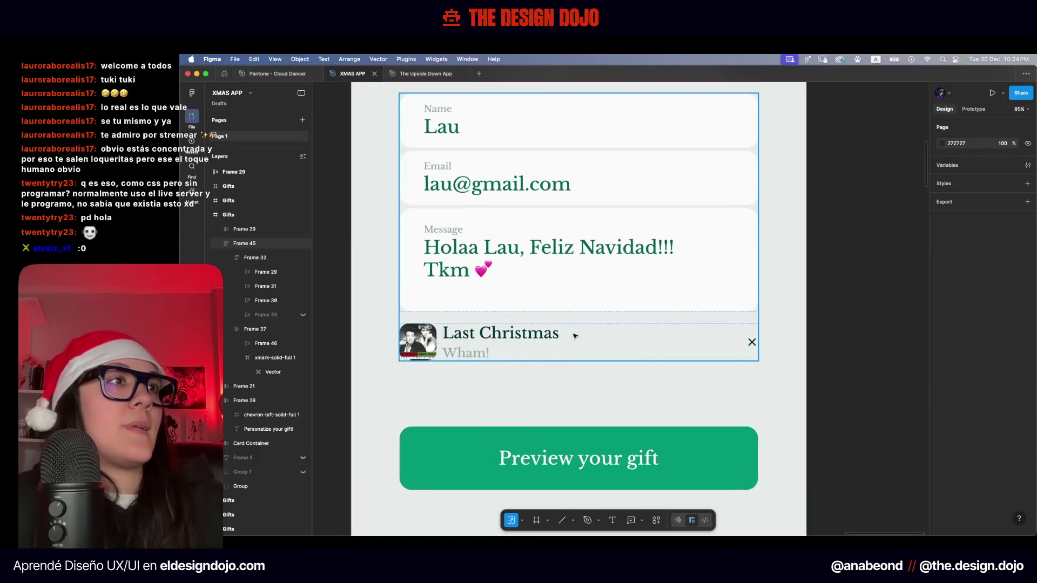
{"action": "scroll", "coordinate": [595, 338], "scroll_direction": "left", "scroll_amount": 1}
{"action": "left_click", "coordinate": [626, 340]}
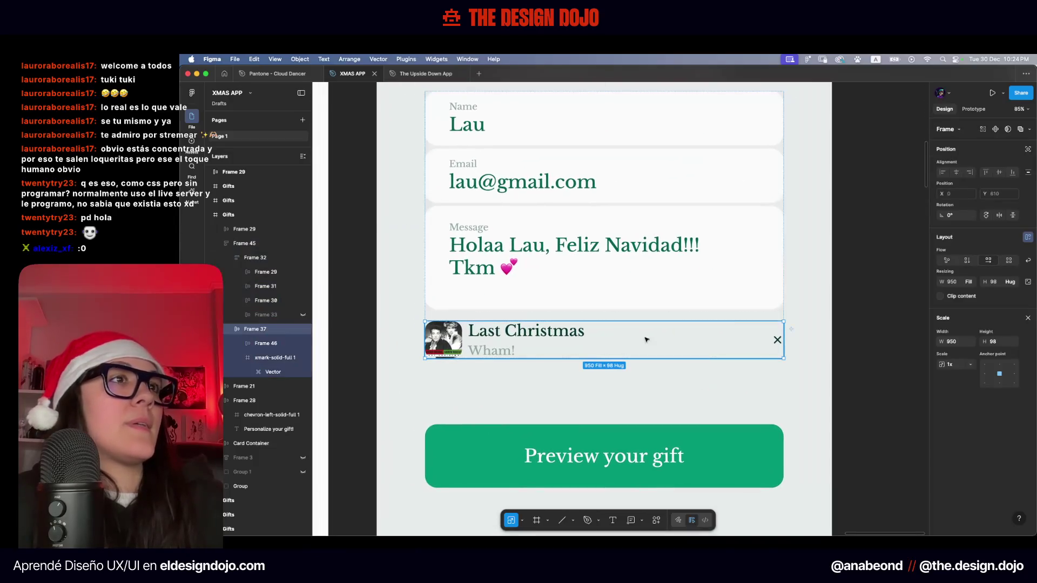
{"action": "left_click", "coordinate": [1029, 319]}
{"action": "left_click", "coordinate": [1028, 341]}
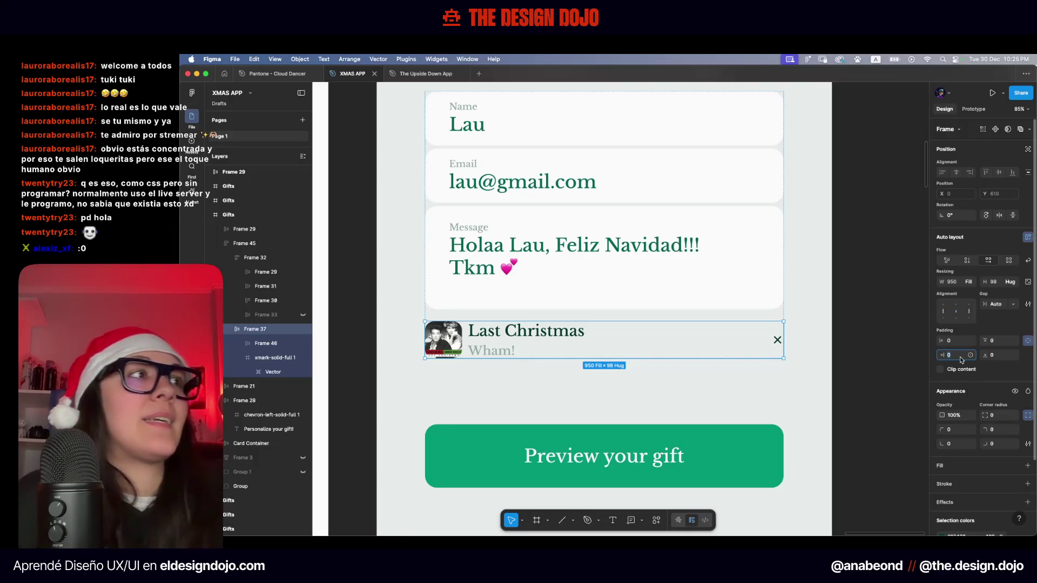
{"action": "type", "text": "10"}
{"action": "key", "text": "Return"}
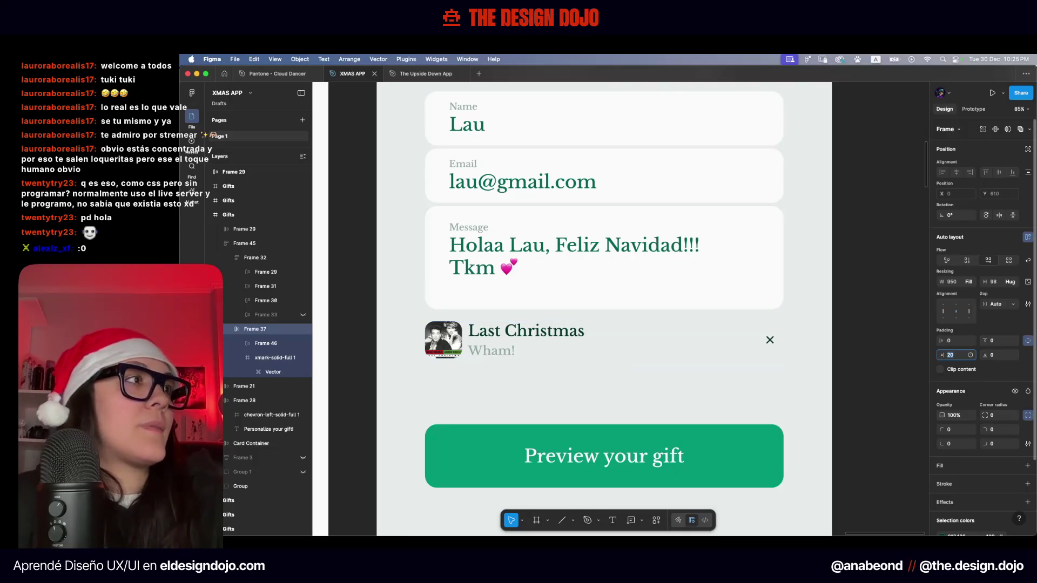
{"action": "key", "text": "Return"}
{"action": "key", "text": "Escape"}
Select the 'Personalize your gift!' screen frame
{"action": "scroll", "coordinate": [798, 366], "scroll_direction": "down", "scroll_amount": 5}
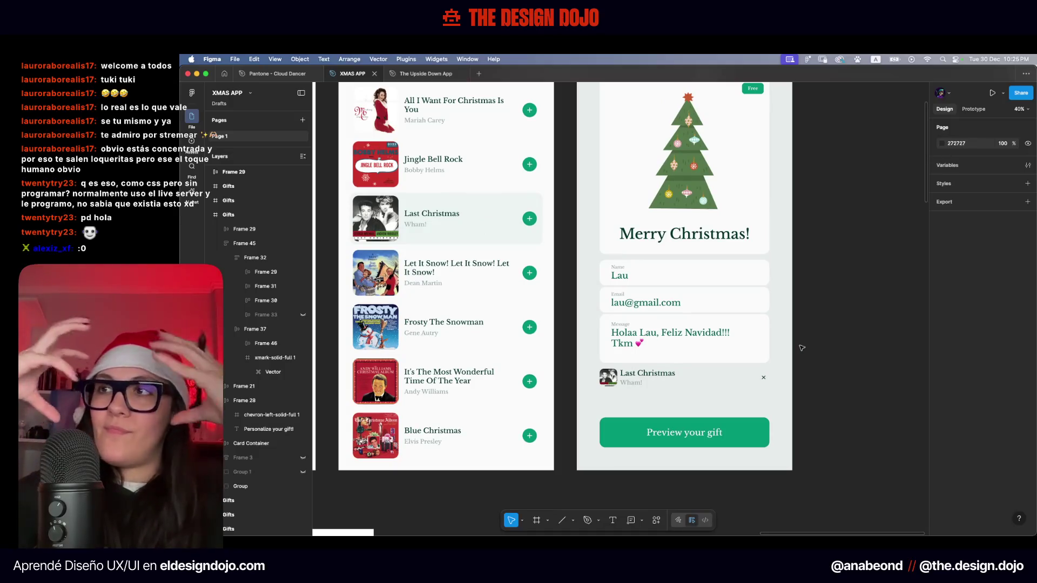
{"action": "scroll", "coordinate": [817, 274], "scroll_direction": "down", "scroll_amount": 3}
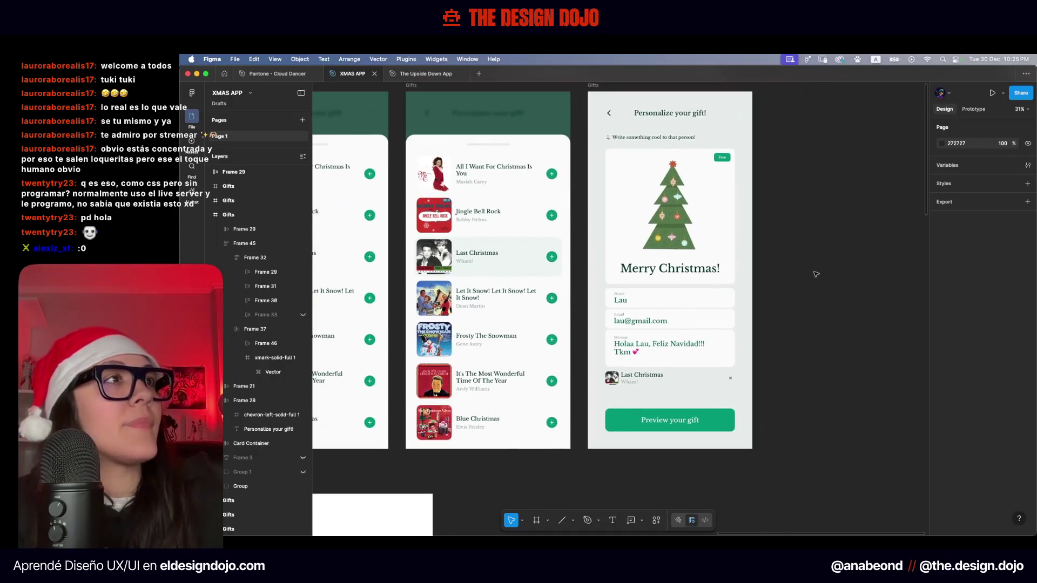
{"action": "scroll", "coordinate": [817, 274], "scroll_direction": "down", "scroll_amount": 3}
{"action": "scroll", "coordinate": [805, 280], "scroll_direction": "down", "scroll_amount": 3}
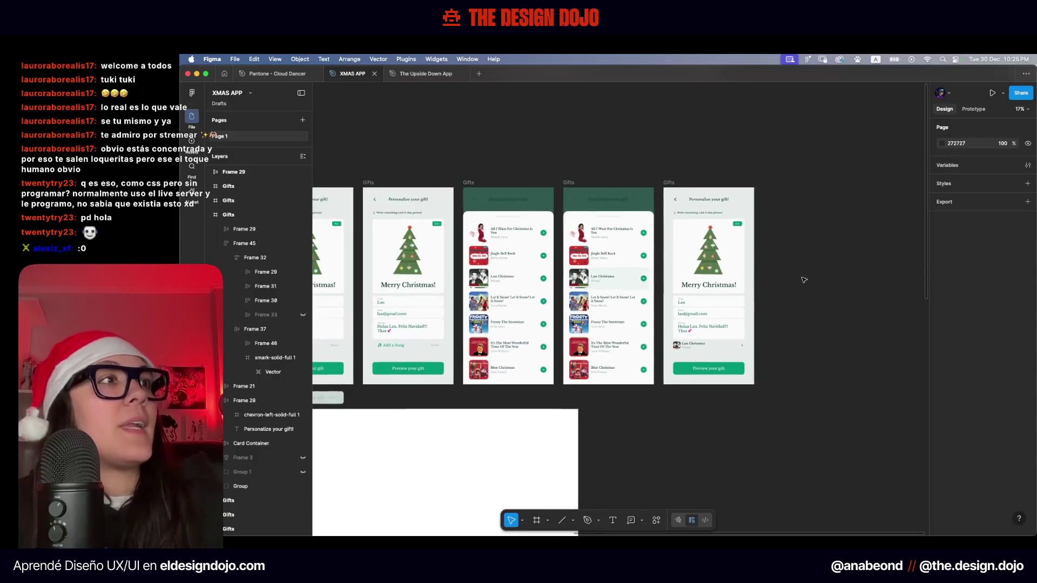
{"action": "scroll", "coordinate": [803, 281], "scroll_direction": "right", "scroll_amount": 3}
{"action": "scroll", "coordinate": [660, 375], "scroll_direction": "up", "scroll_amount": 5}
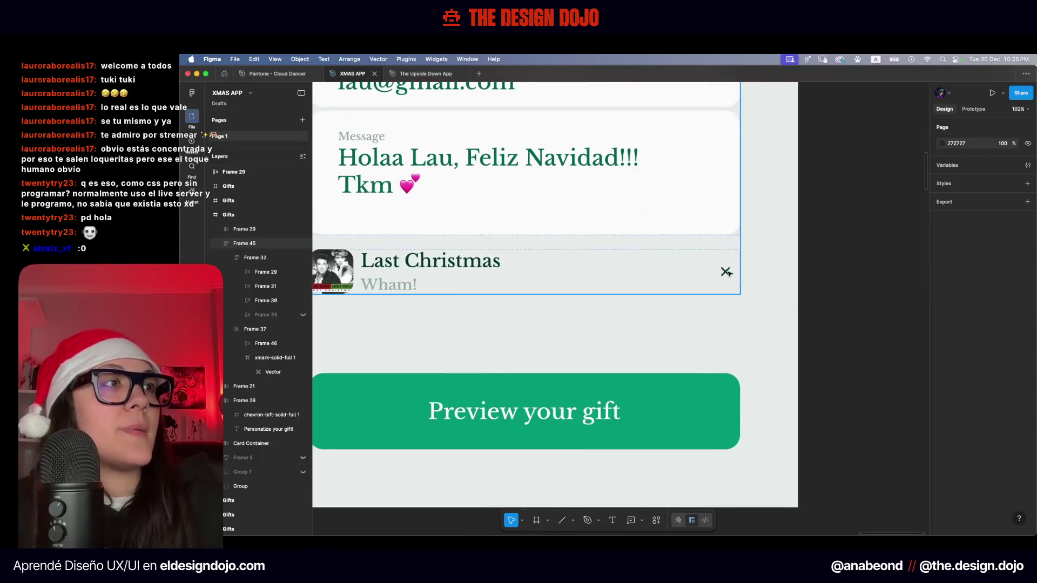
{"action": "scroll", "coordinate": [790, 276], "scroll_direction": "down", "scroll_amount": 4}
{"action": "scroll", "coordinate": [690, 357], "scroll_direction": "up", "scroll_amount": 2}
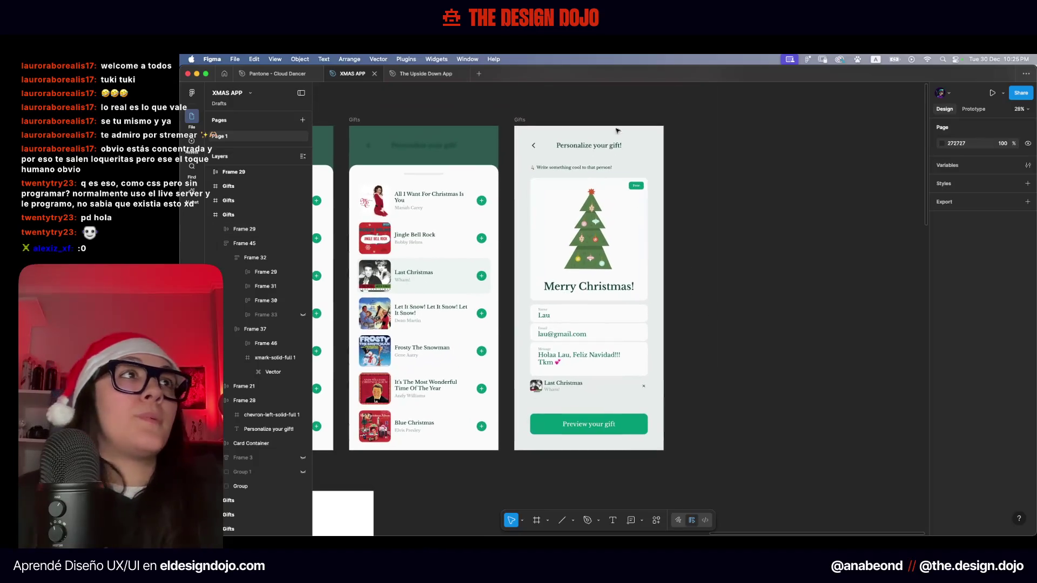
{"action": "left_click", "coordinate": [520, 120]}
{"action": "key", "text": "super+d"}
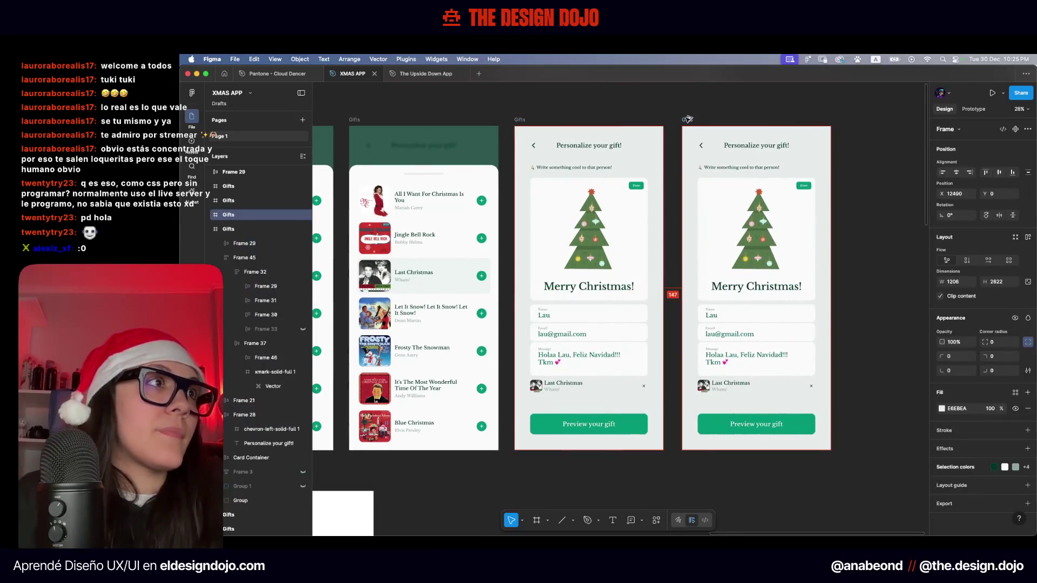
{"action": "scroll", "coordinate": [843, 195], "scroll_direction": "up", "scroll_amount": 2}
{"action": "scroll", "coordinate": [842, 194], "scroll_direction": "right", "scroll_amount": 2}
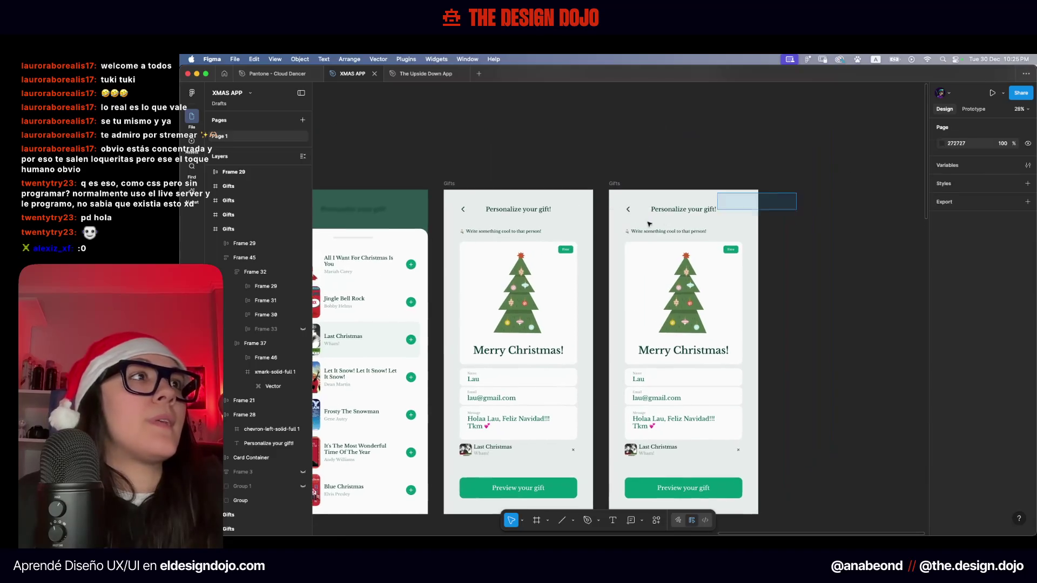
{"action": "left_click_drag", "start_coordinate": [798, 192], "coordinate": [620, 232]}
{"action": "left_click", "coordinate": [812, 231]}
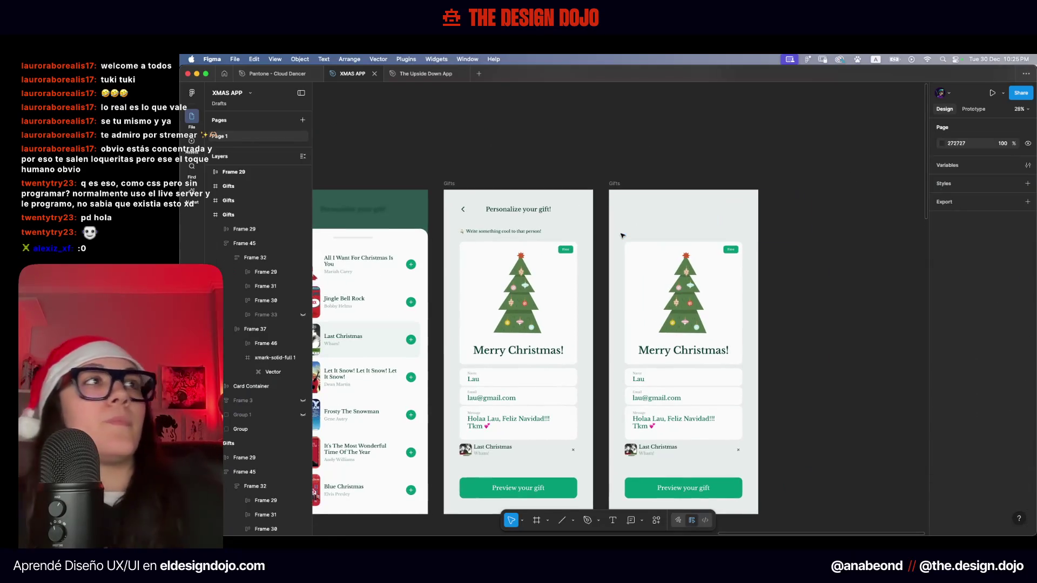
{"action": "key", "text": "super+z"}
{"action": "left_click", "coordinate": [811, 231]}
{"action": "key", "text": "super+z"}
{"action": "left_click", "coordinate": [779, 243]}
{"action": "key", "text": "super+z"}
{"action": "key", "text": "super+z"}
{"action": "key", "text": "super+z"}
{"action": "left_click", "coordinate": [813, 240]}
{"action": "scroll", "coordinate": [791, 324], "scroll_direction": "down", "scroll_amount": 3}
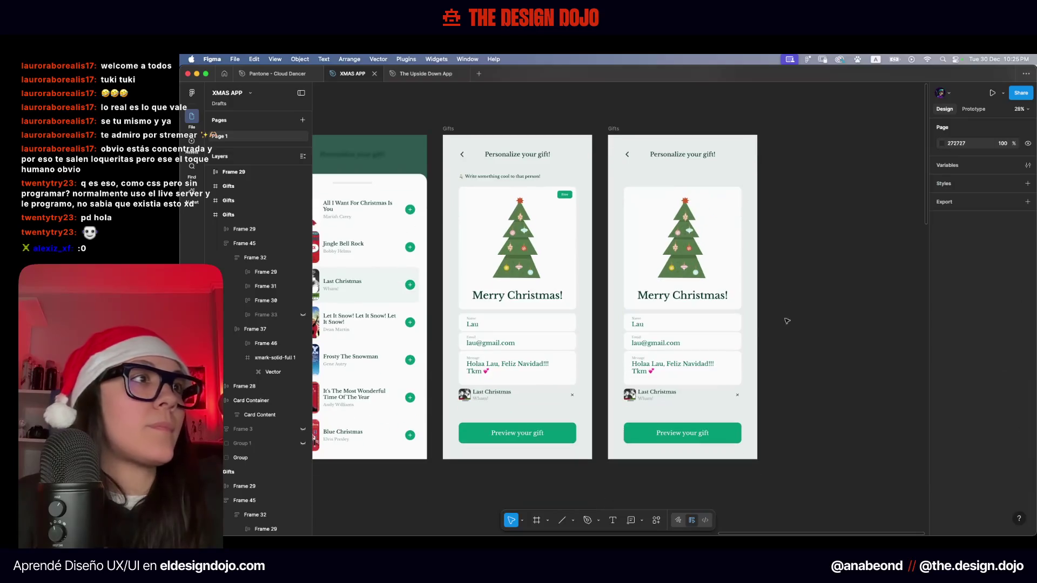
{"action": "left_click", "coordinate": [671, 376]}
{"action": "left_click_drag", "start_coordinate": [671, 376], "coordinate": [867, 377]}
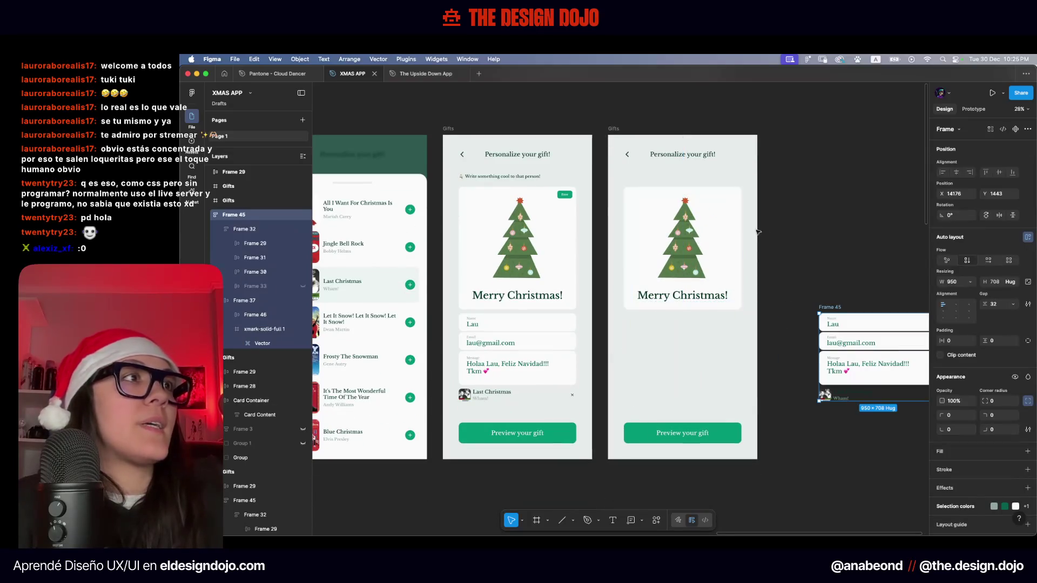
{"action": "scroll", "coordinate": [859, 424], "scroll_direction": "up", "scroll_amount": 2}
{"action": "key", "text": "Escape"}
{"action": "left_click", "coordinate": [659, 288]}
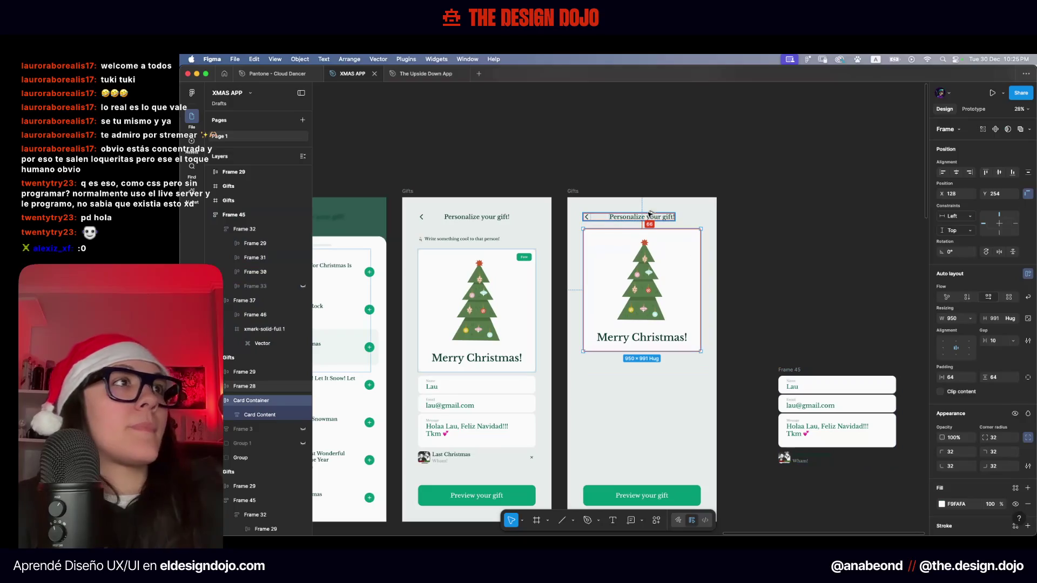
{"action": "left_click_drag", "start_coordinate": [650, 213], "coordinate": [651, 214]}
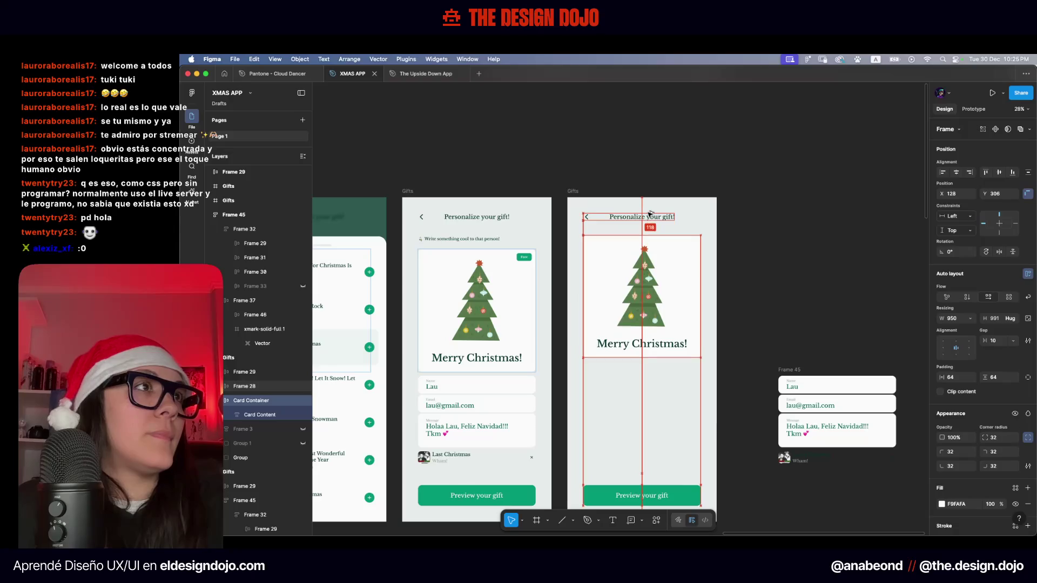
{"action": "left_click_drag", "start_coordinate": [650, 214], "coordinate": [651, 219]}
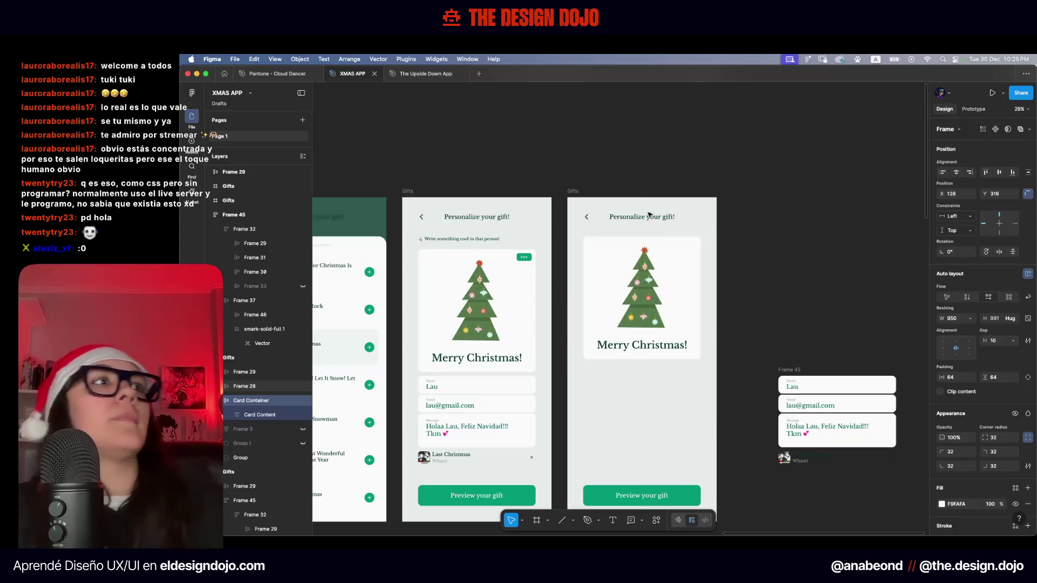
{"action": "left_click", "coordinate": [798, 388]}
{"action": "left_click", "coordinate": [825, 427], "text": "shift"}
{"action": "left_click", "coordinate": [794, 386]}
{"action": "left_click", "coordinate": [830, 425], "text": "shift"}
{"action": "left_click_drag", "start_coordinate": [829, 425], "coordinate": [664, 416]}
Shift the name and message texts left inside the preview card
{"action": "scroll", "coordinate": [704, 356], "scroll_direction": "up", "scroll_amount": 3}
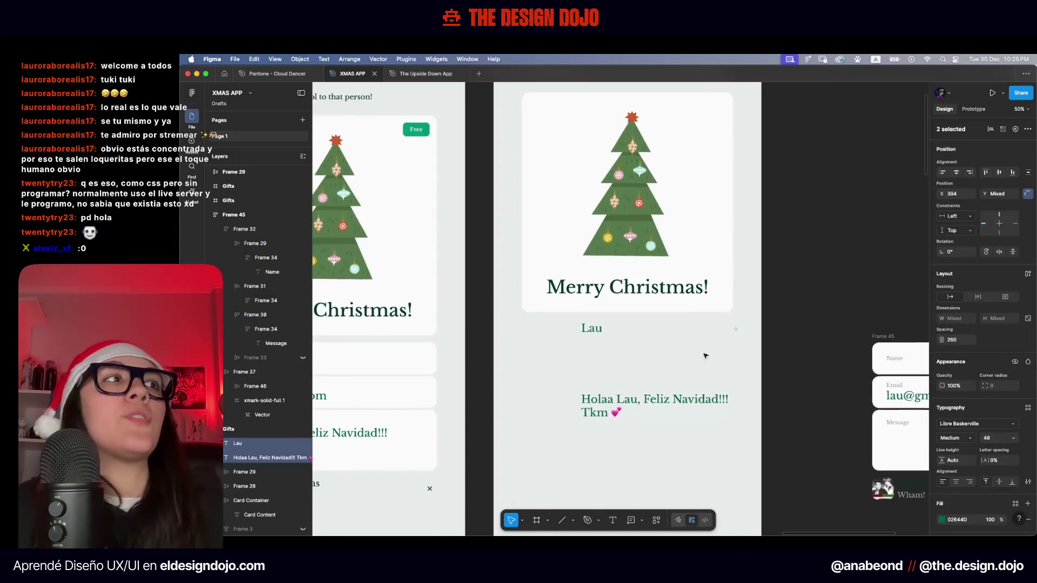
{"action": "scroll", "coordinate": [705, 356], "scroll_direction": "down", "scroll_amount": 1}
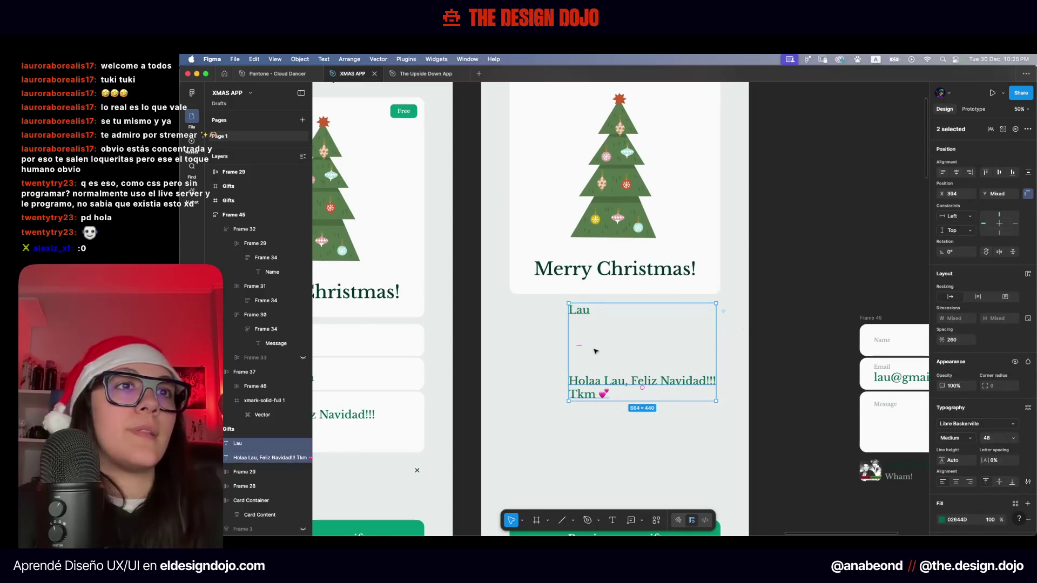
{"action": "left_click_drag", "start_coordinate": [657, 386], "coordinate": [619, 412]}
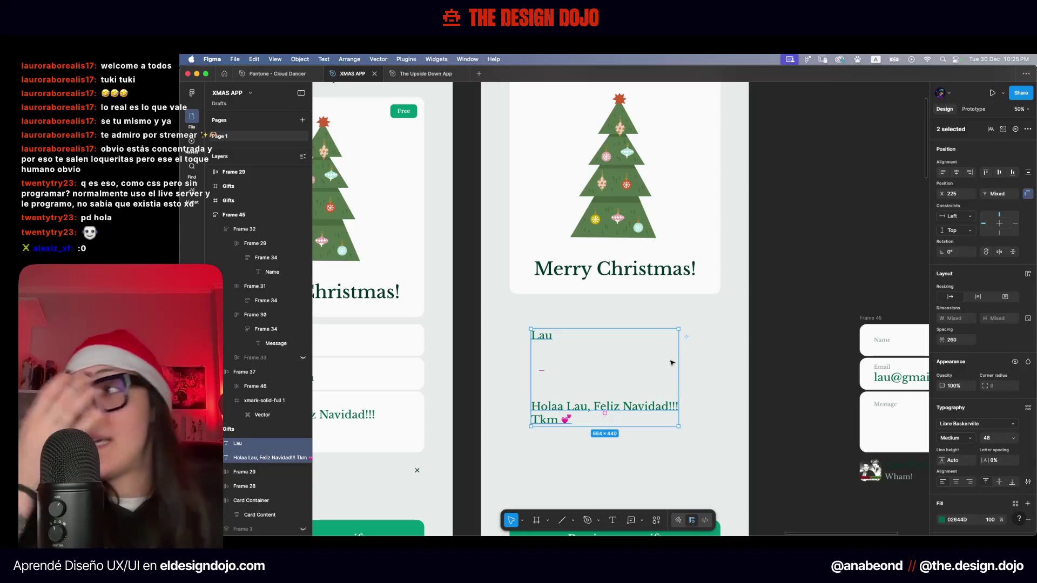
{"action": "left_click", "coordinate": [711, 328]}
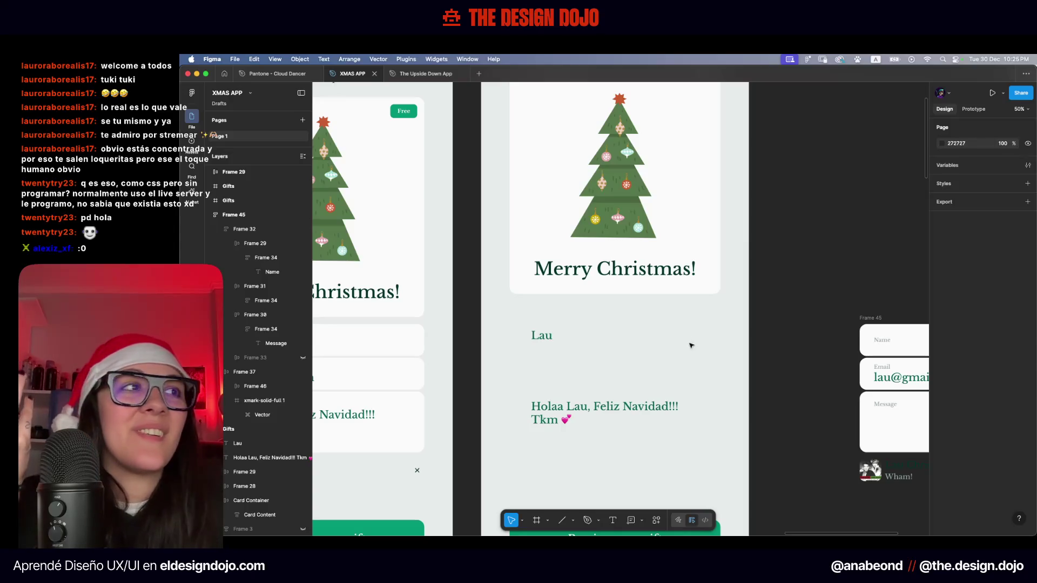
{"action": "left_click", "coordinate": [685, 292]}
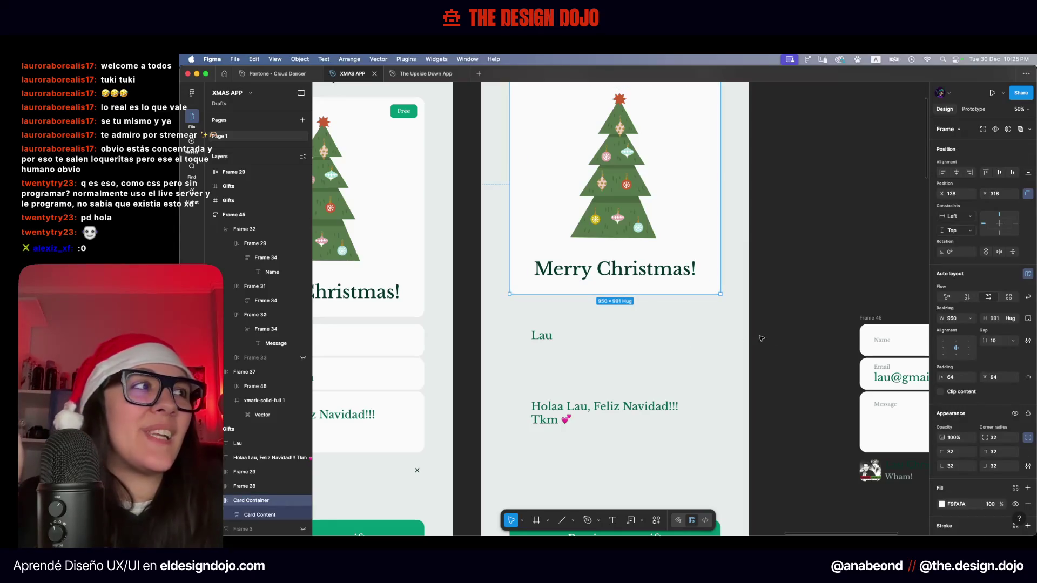
{"action": "left_click", "coordinate": [763, 364]}
Delete the leftover Name/Email/Message form and move the song row below the message
{"action": "left_click_drag", "start_coordinate": [755, 359], "coordinate": [471, 343]}
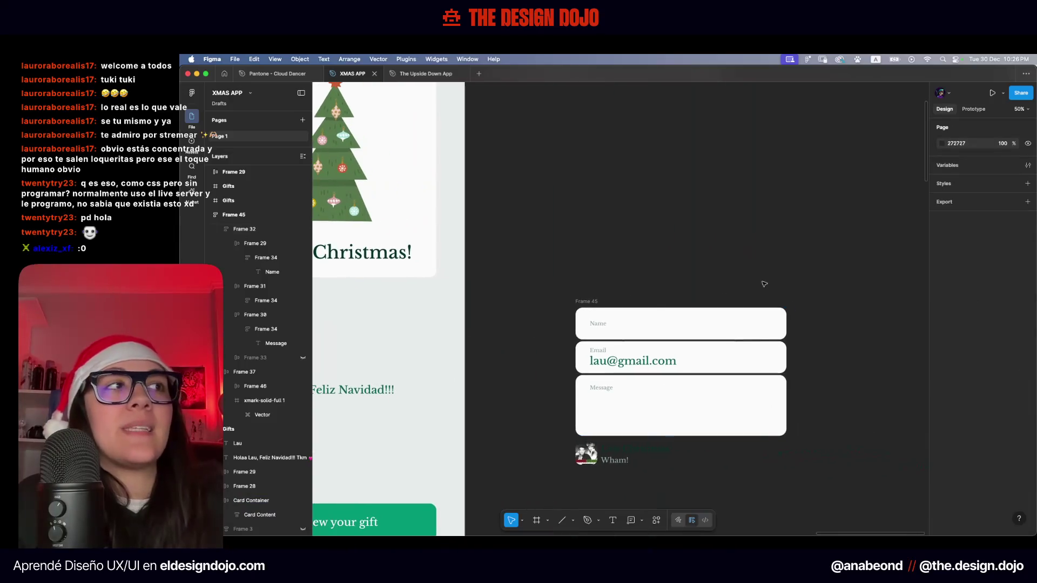
{"action": "left_click_drag", "start_coordinate": [841, 258], "coordinate": [555, 439]}
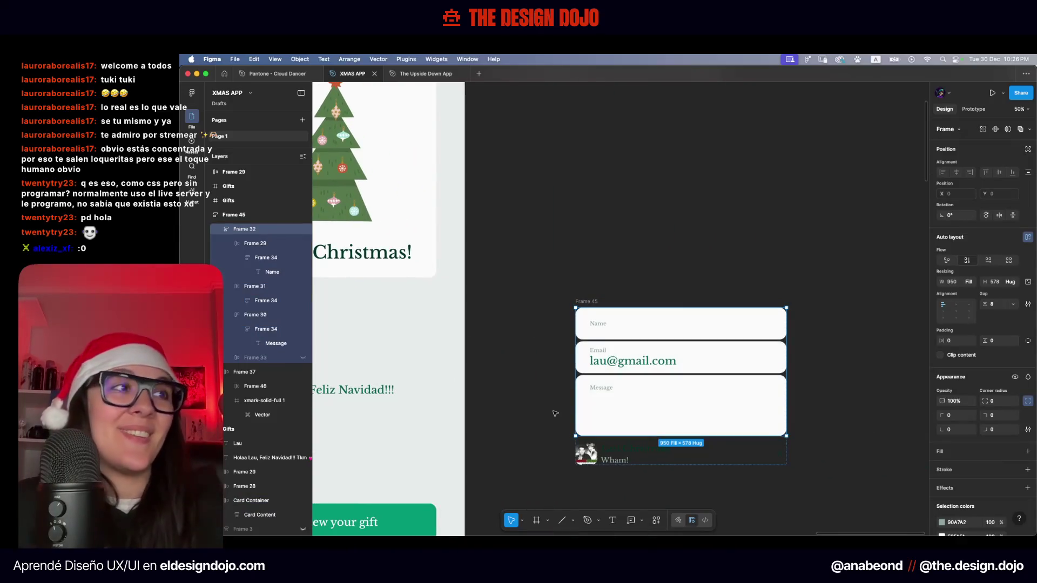
{"action": "key", "text": "Delete"}
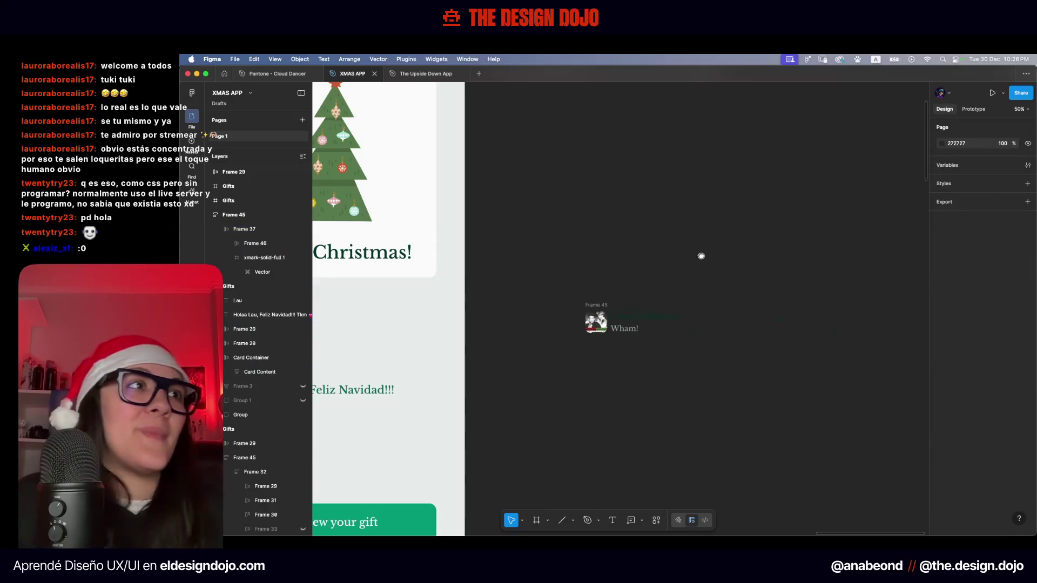
{"action": "left_click_drag", "start_coordinate": [690, 252], "coordinate": [876, 282]}
{"action": "left_click_drag", "start_coordinate": [773, 349], "coordinate": [475, 475]}
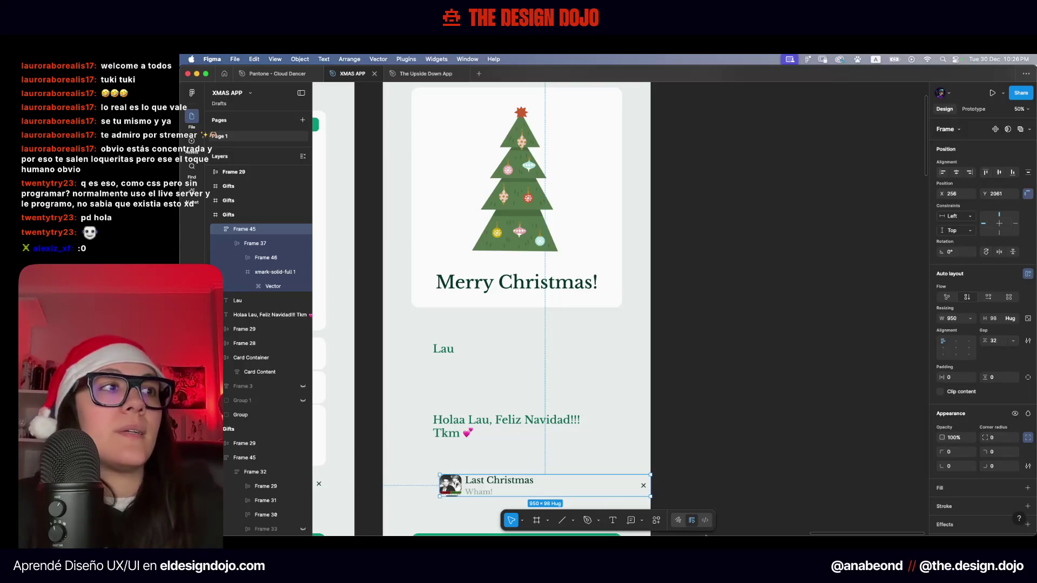
Ungroup the song row's wrapper frames and remove its close icon
{"action": "right_click", "coordinate": [509, 487]}
{"action": "left_click", "coordinate": [540, 338]}
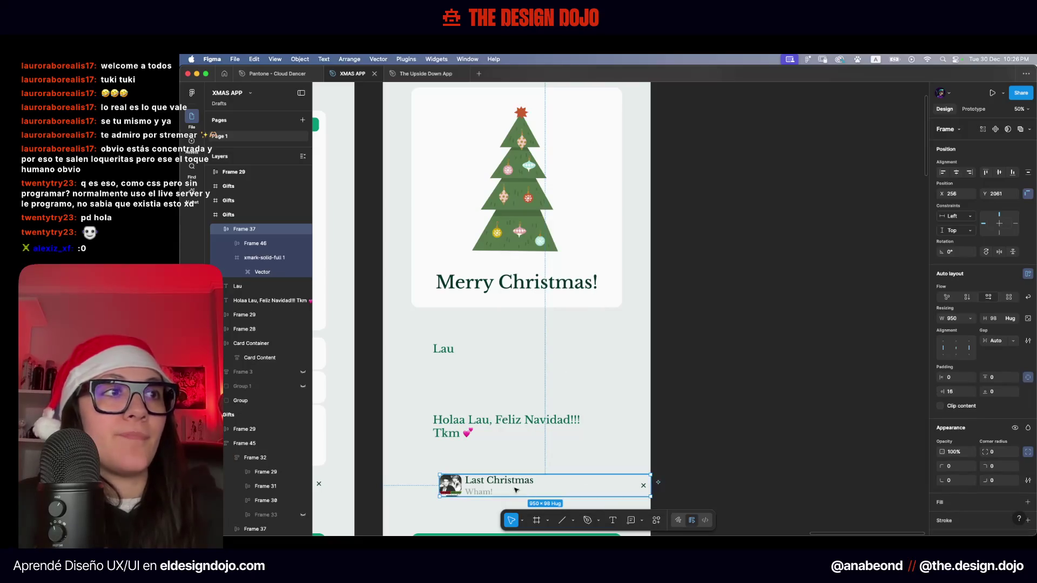
{"action": "right_click", "coordinate": [488, 482]}
{"action": "left_click", "coordinate": [559, 338]}
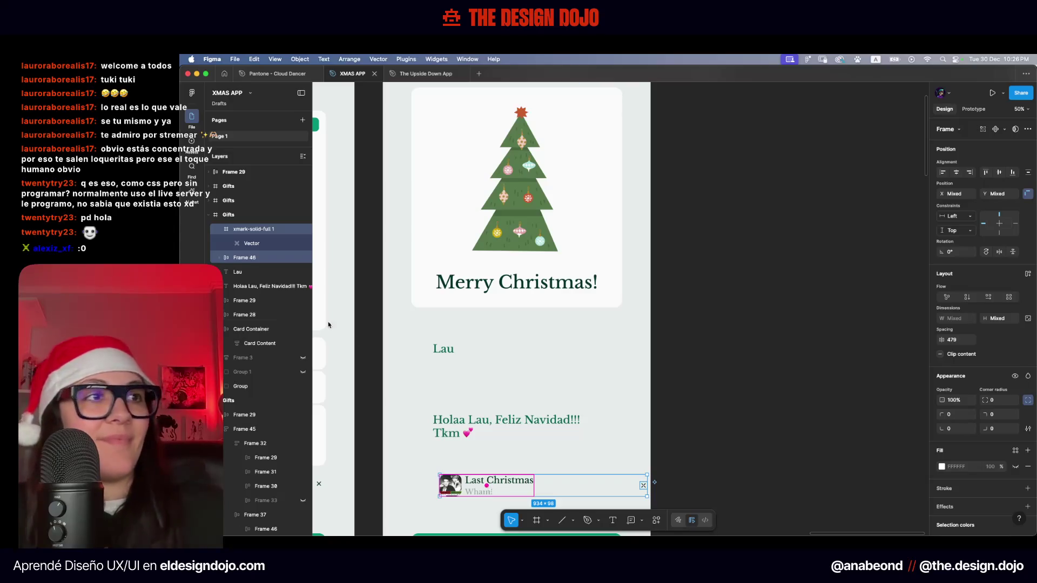
{"action": "left_click", "coordinate": [514, 484], "text": "shift"}
{"action": "key", "text": "super+z"}
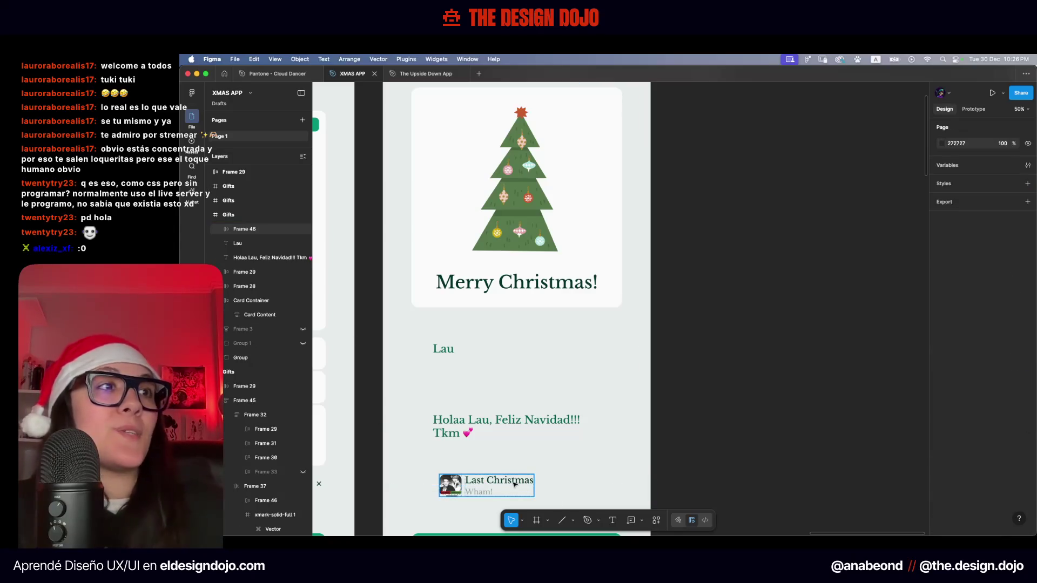
Move the name text closer to the message and paste the Message label's styling onto the name copy
{"action": "scroll", "coordinate": [601, 371], "scroll_direction": "down", "scroll_amount": 3}
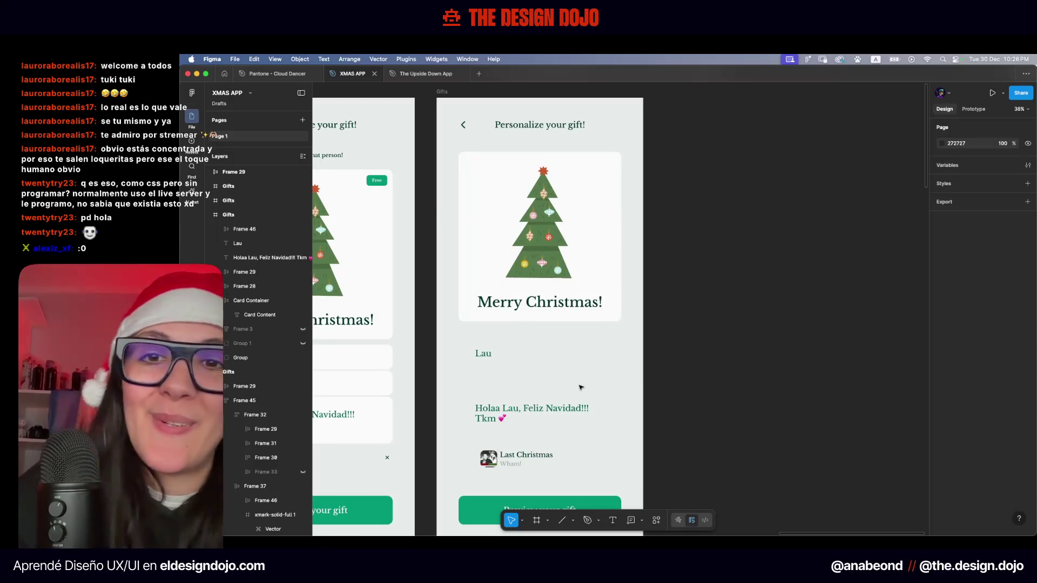
{"action": "left_click_drag", "start_coordinate": [483, 359], "coordinate": [489, 379]}
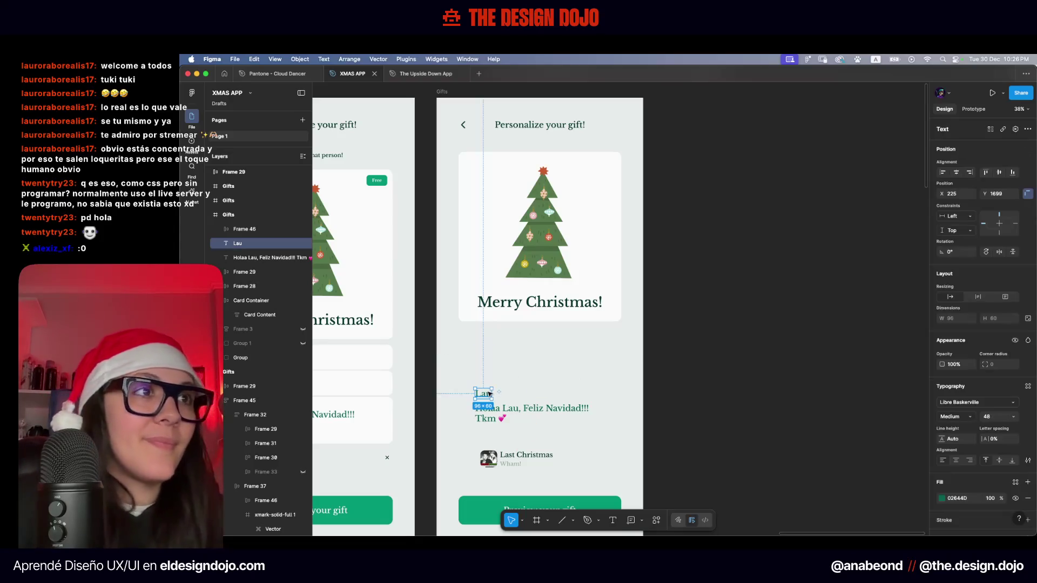
{"action": "scroll", "coordinate": [489, 379], "scroll_direction": "left", "scroll_amount": 2}
{"action": "scroll", "coordinate": [538, 378], "scroll_direction": "left", "scroll_amount": 5}
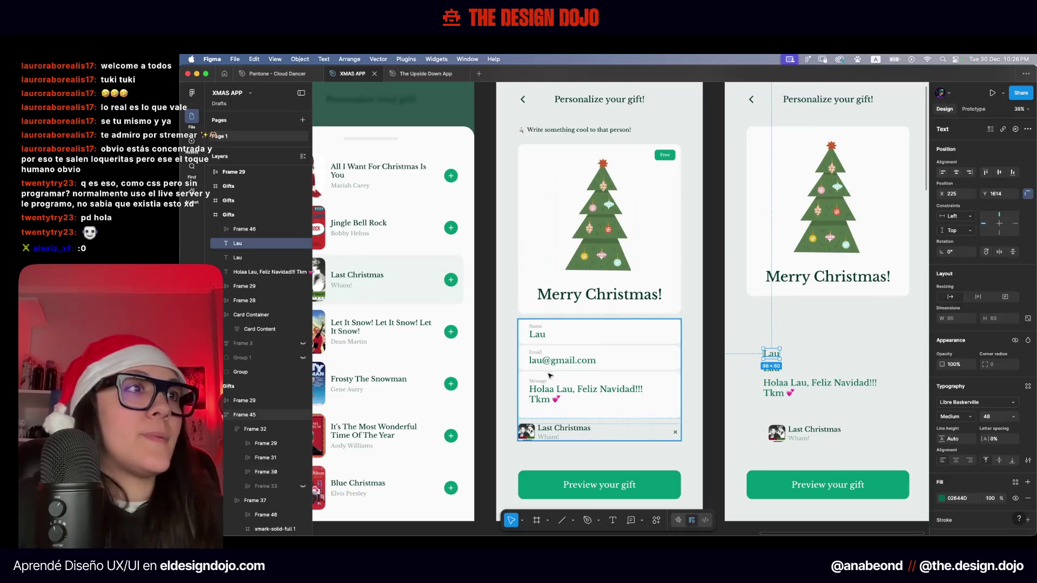
{"action": "left_click", "coordinate": [538, 381]}
{"action": "key", "text": "ctrl+alt+c"}
{"action": "left_click", "coordinate": [771, 353]}
{"action": "key", "text": "ctrl+alt+v"}
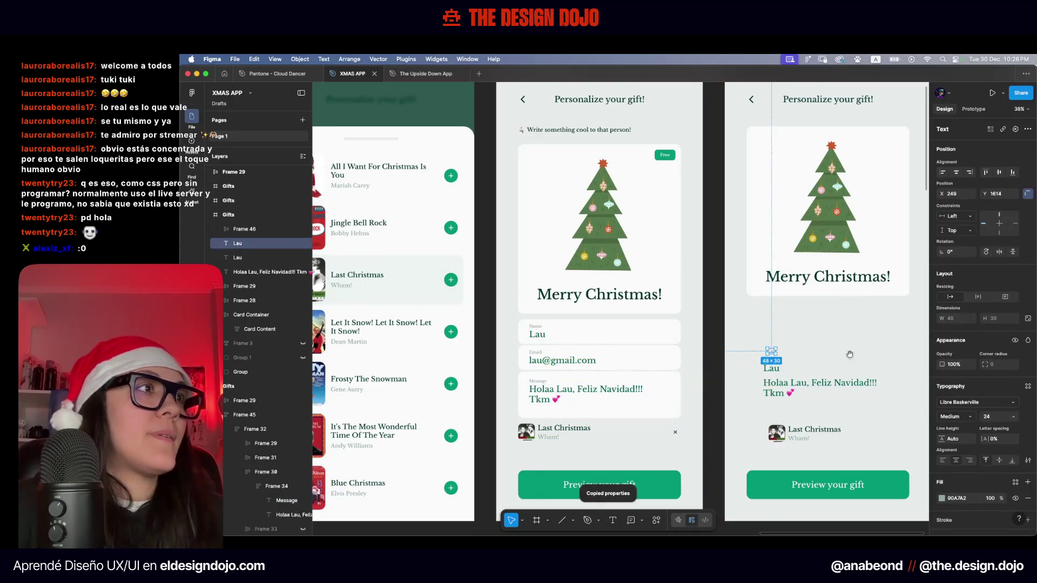
Place the To label just above the recipient's name and move the pair up-left
{"action": "scroll", "coordinate": [772, 361], "scroll_direction": "right", "scroll_amount": 5}
{"action": "scroll", "coordinate": [614, 372], "scroll_direction": "up", "scroll_amount": 5}
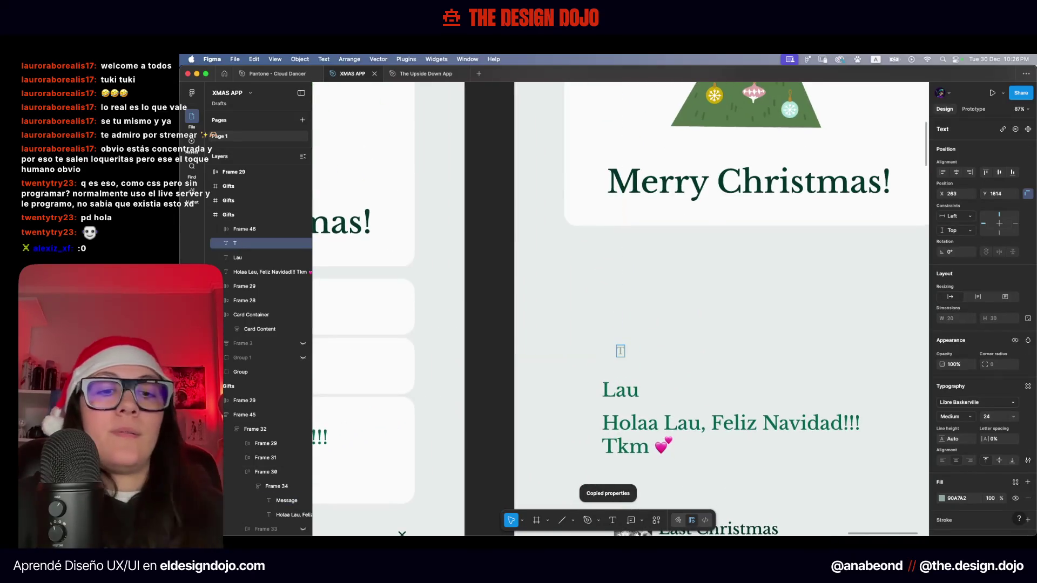
{"action": "left_click", "coordinate": [648, 348]}
{"action": "left_click_drag", "start_coordinate": [625, 356], "coordinate": [618, 400]}
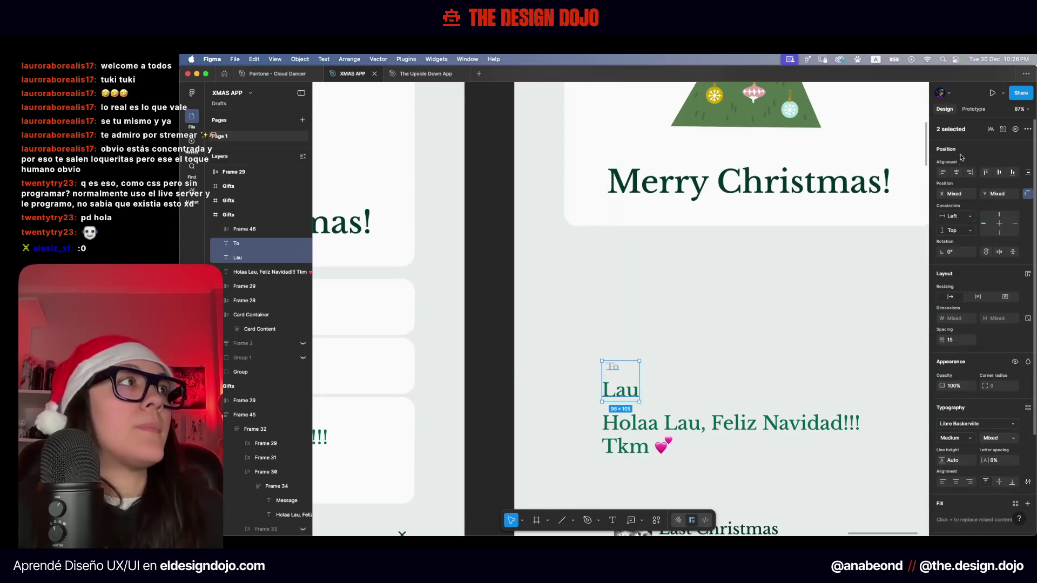
{"action": "left_click", "coordinate": [621, 375]}
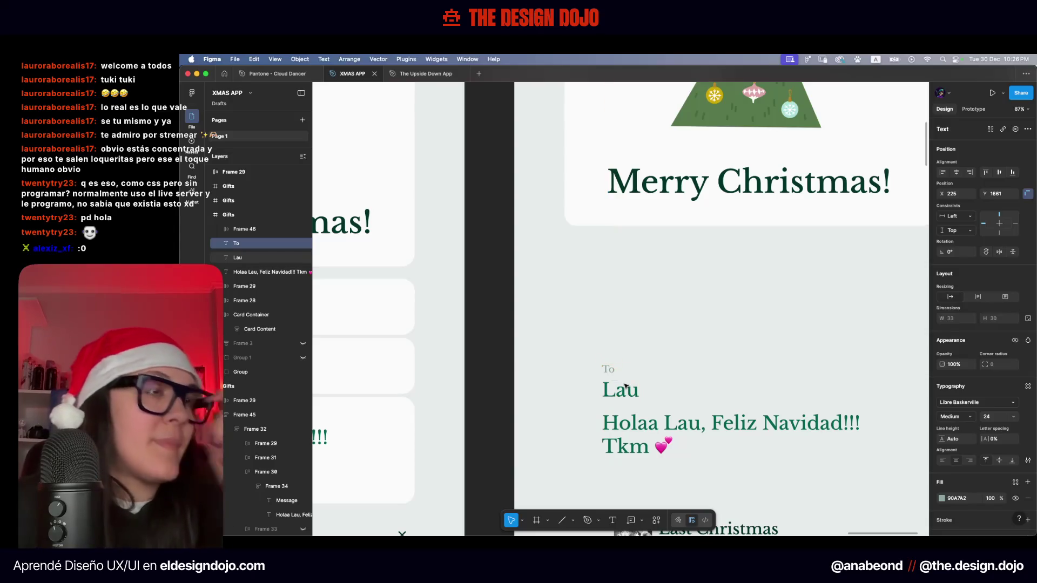
{"action": "key", "text": "shift+Down"}
{"action": "scroll", "coordinate": [918, 296], "scroll_direction": "left", "scroll_amount": 5}
{"action": "left_click", "coordinate": [407, 296]}
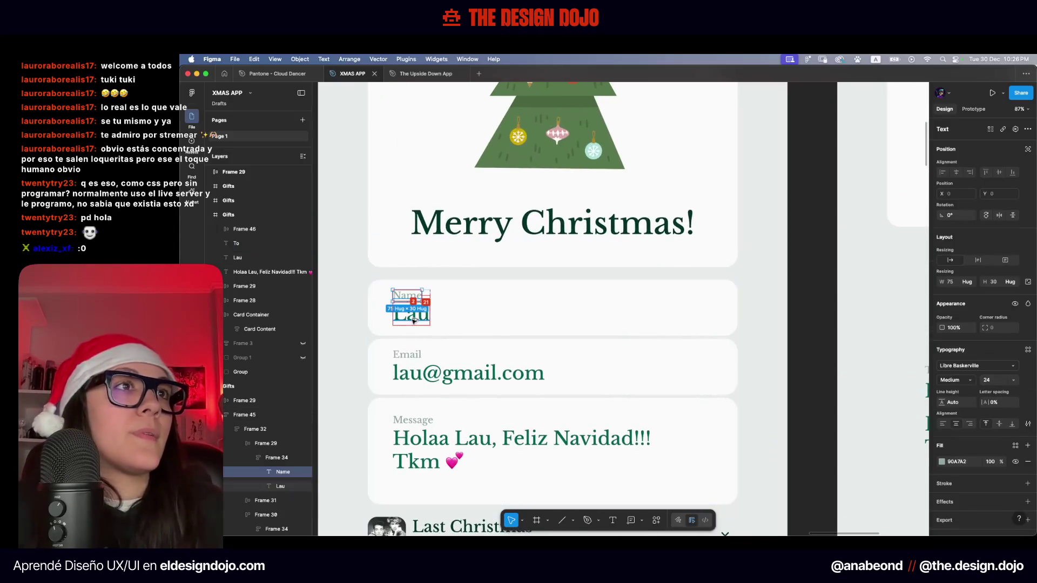
{"action": "scroll", "coordinate": [820, 311], "scroll_direction": "right", "scroll_amount": 6}
{"action": "left_click_drag", "start_coordinate": [635, 305], "coordinate": [597, 346]}
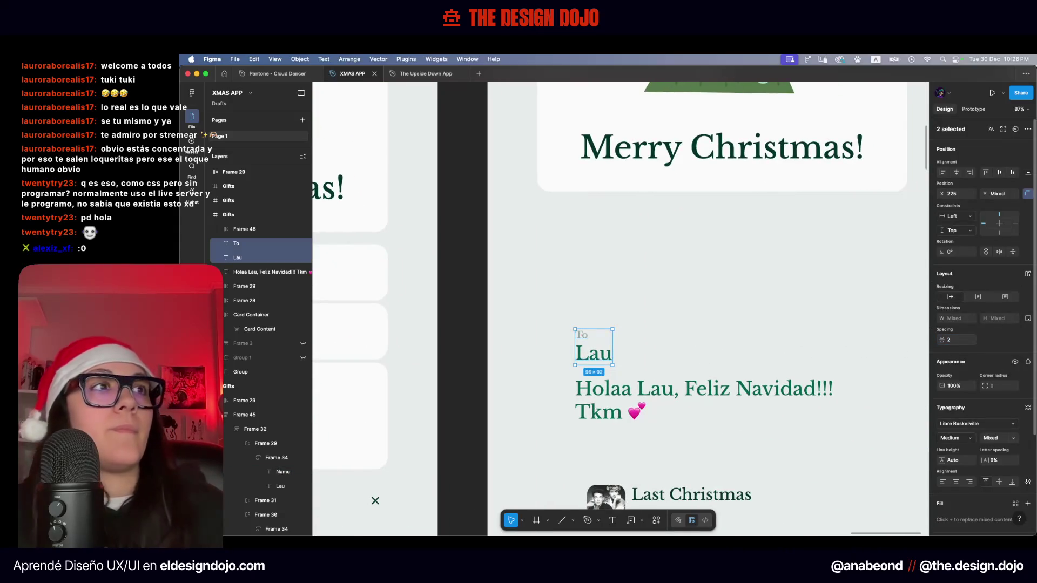
{"action": "left_click_drag", "start_coordinate": [608, 357], "coordinate": [593, 274]}
{"action": "left_click", "coordinate": [592, 274]}
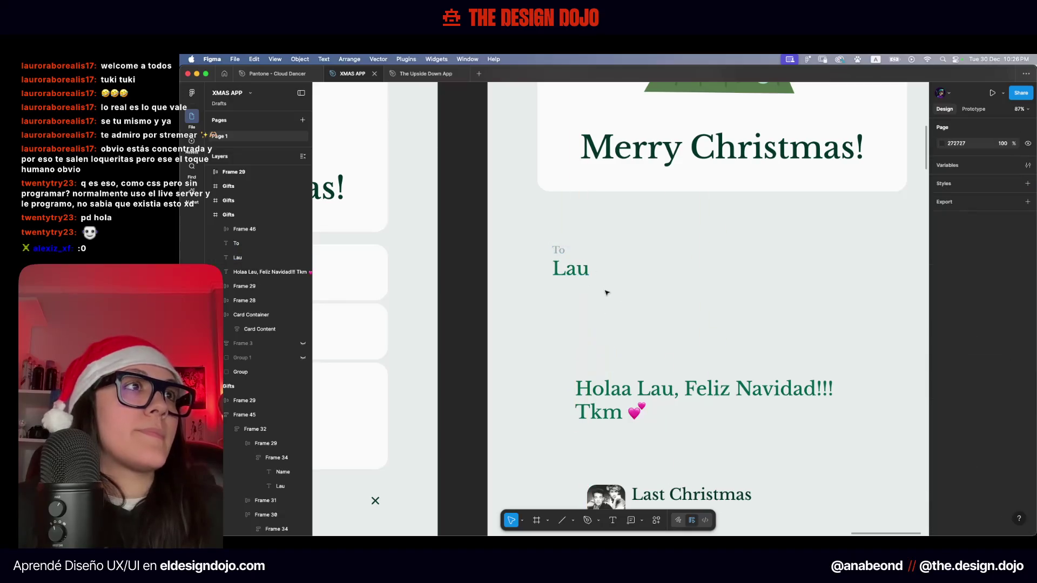
Duplicate the pair as a From label with the sender's name, then move the greeting below
{"action": "mouse_move", "coordinate": [589, 233]}
{"action": "left_mouse_down"}
{"action": "mouse_move", "coordinate": [567, 259]}
{"action": "mouse_move", "coordinate": [706, 253]}
{"action": "left_mouse_up"}
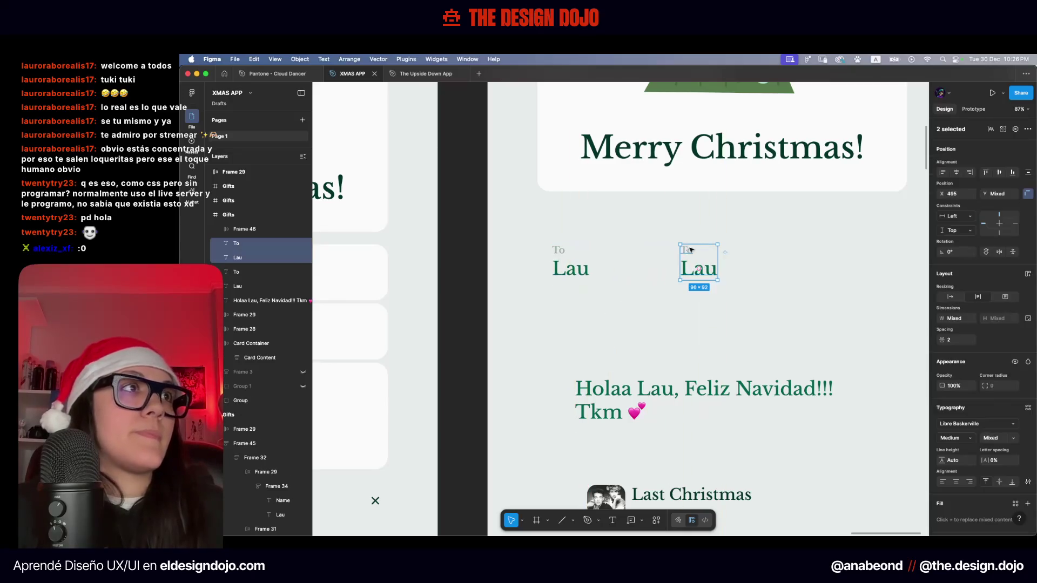
{"action": "left_click", "coordinate": [686, 250]}
{"action": "double_click", "coordinate": [686, 250]}
{"action": "type", "text": "From"}
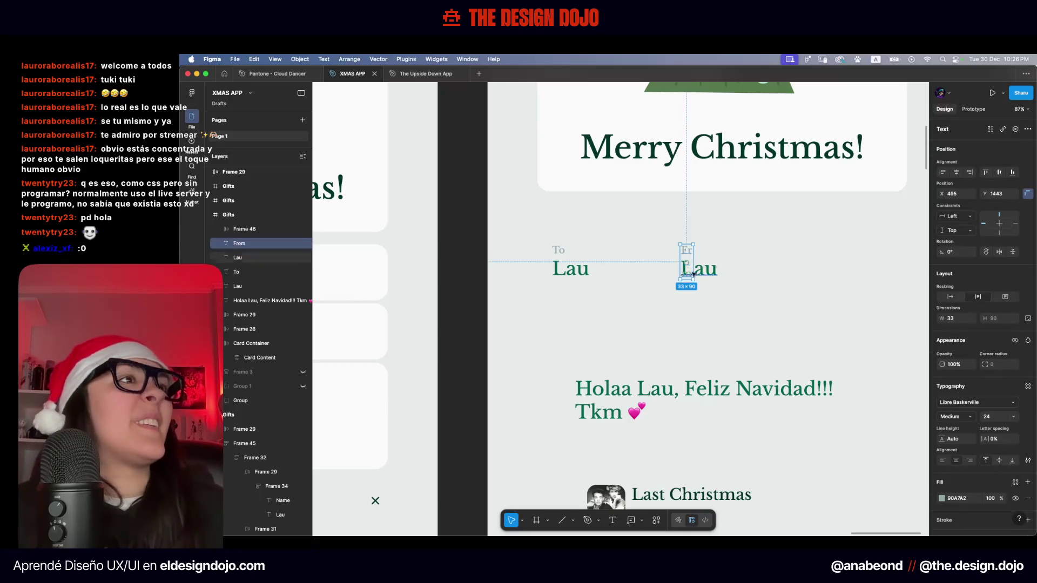
{"action": "left_click", "coordinate": [557, 250], "text": "shift"}
{"action": "left_click", "coordinate": [949, 298]}
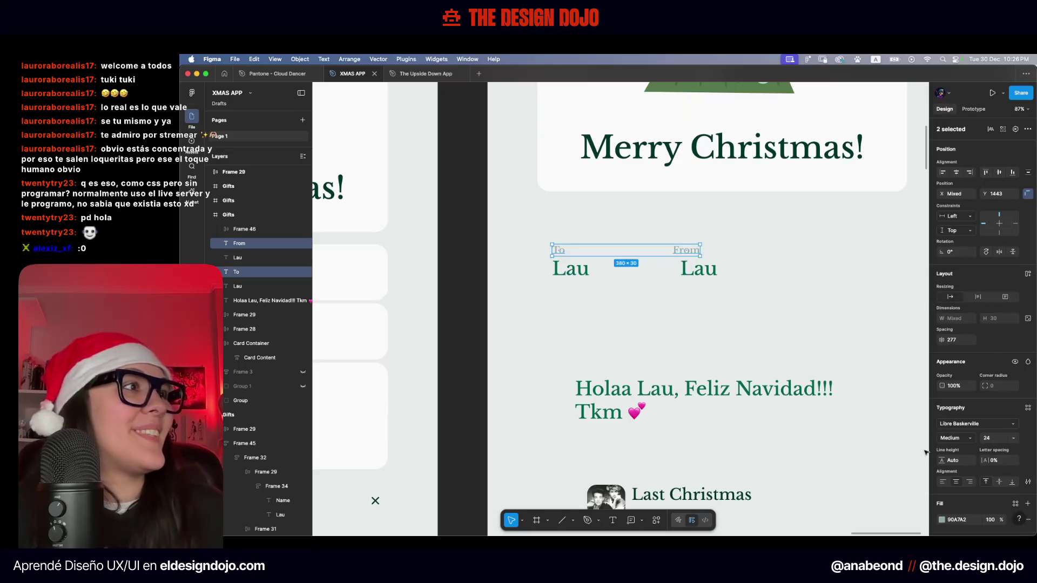
{"action": "left_click_drag", "start_coordinate": [736, 304], "coordinate": [543, 255]}
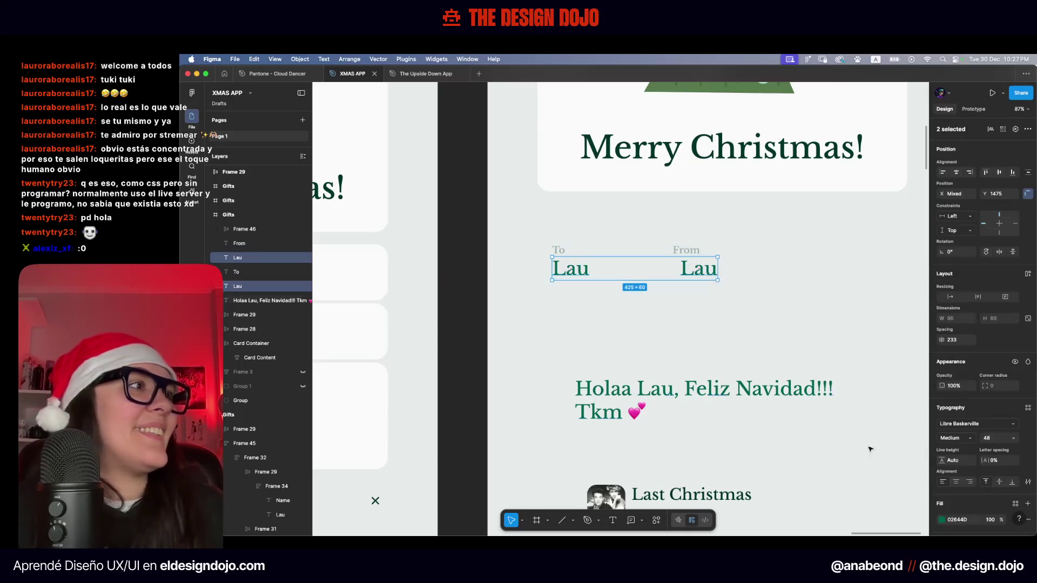
{"action": "left_click", "coordinate": [764, 320]}
{"action": "left_click", "coordinate": [697, 269]}
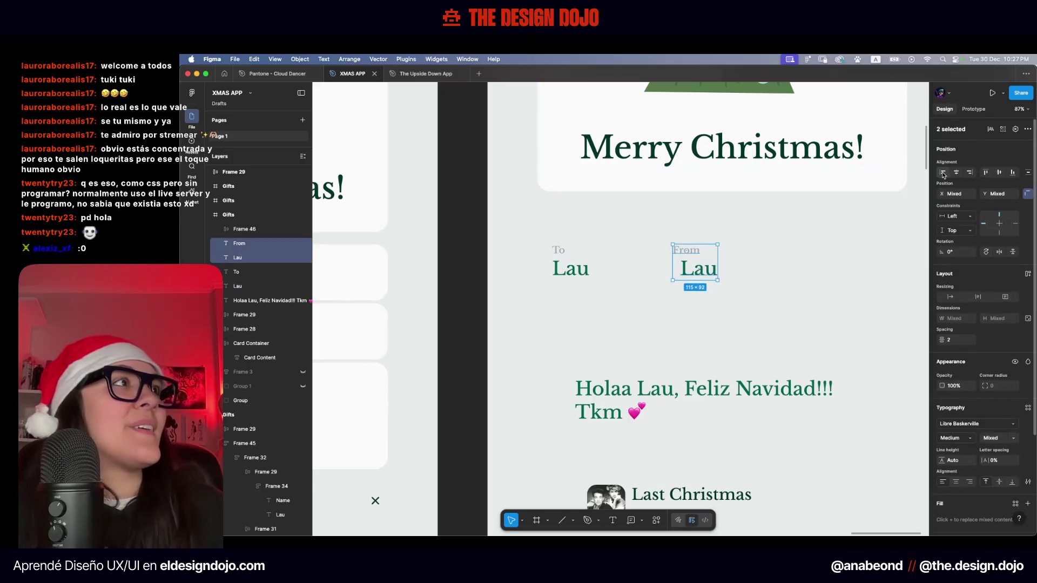
{"action": "double_click", "coordinate": [693, 278]}
{"action": "type", "text": "Ani"}
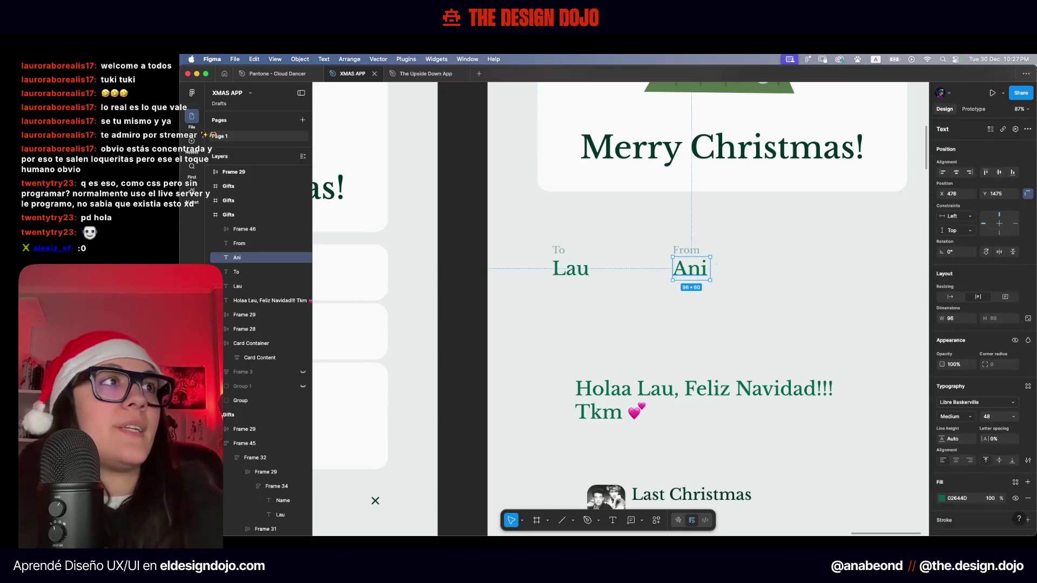
{"action": "left_click_drag", "start_coordinate": [611, 397], "coordinate": [588, 324]}
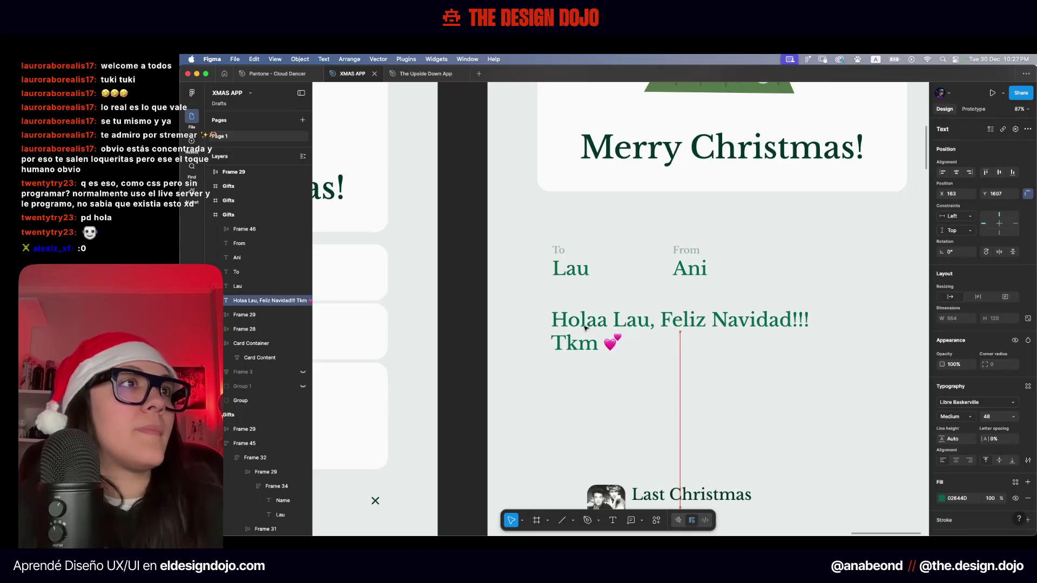
{"action": "left_click", "coordinate": [772, 243]}
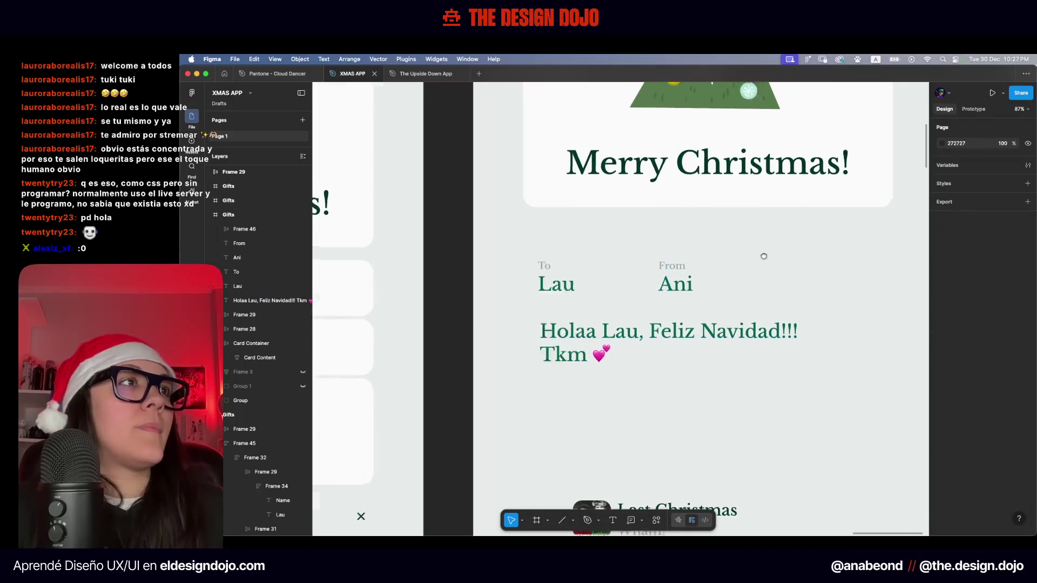
Wrap the To/recipient and From/sender pairs each in their own auto-layout frame
{"action": "scroll", "coordinate": [698, 357], "scroll_direction": "up", "scroll_amount": 3}
{"action": "scroll", "coordinate": [699, 357], "scroll_direction": "down", "scroll_amount": 3}
{"action": "left_click_drag", "start_coordinate": [477, 292], "coordinate": [505, 327]}
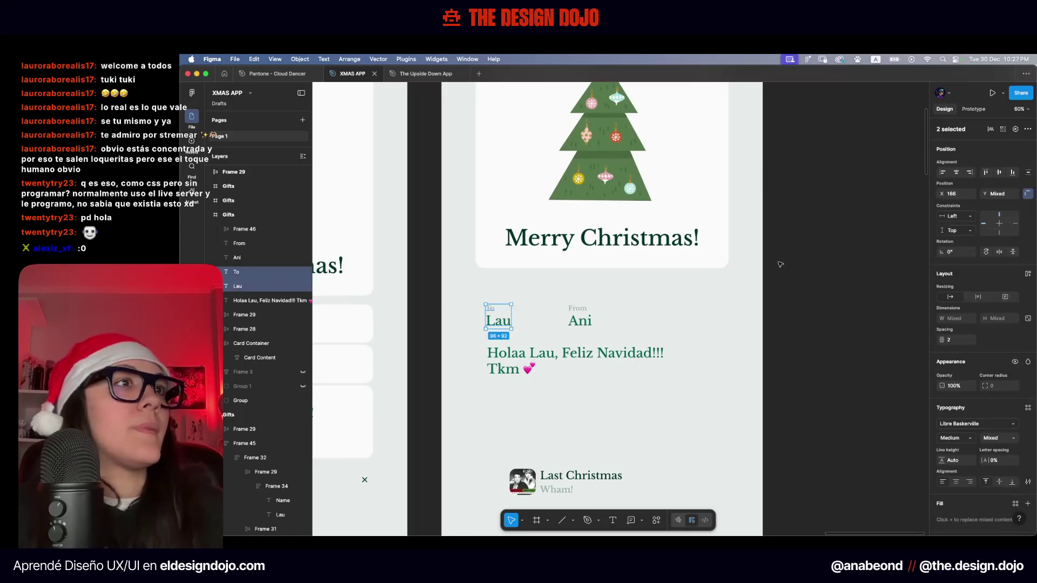
{"action": "key", "text": "shift+a"}
{"action": "left_click_drag", "start_coordinate": [642, 290], "coordinate": [566, 340]}
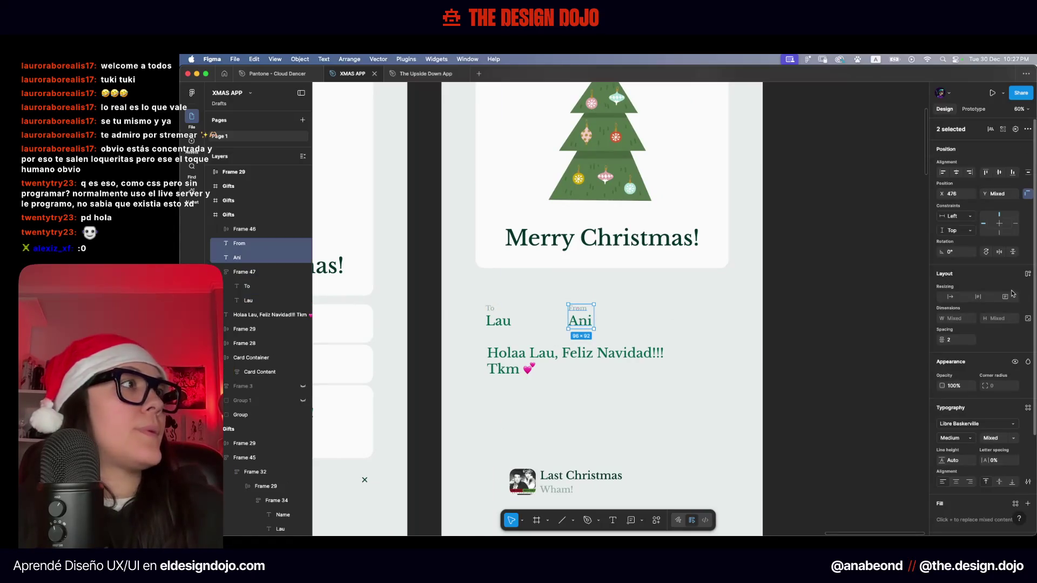
{"action": "key", "text": "shift+a"}
{"action": "left_click", "coordinate": [693, 303]}
Move both name frames into the Christmas card beneath Merry Christmas
{"action": "scroll", "coordinate": [623, 282], "scroll_direction": "up", "scroll_amount": 2}
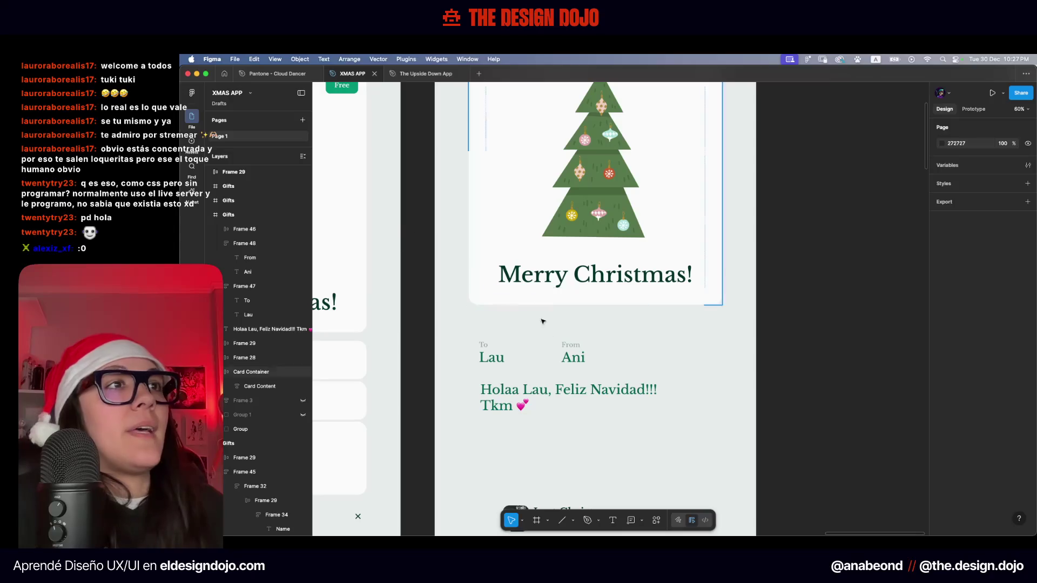
{"action": "left_click_drag", "start_coordinate": [621, 330], "coordinate": [496, 362]}
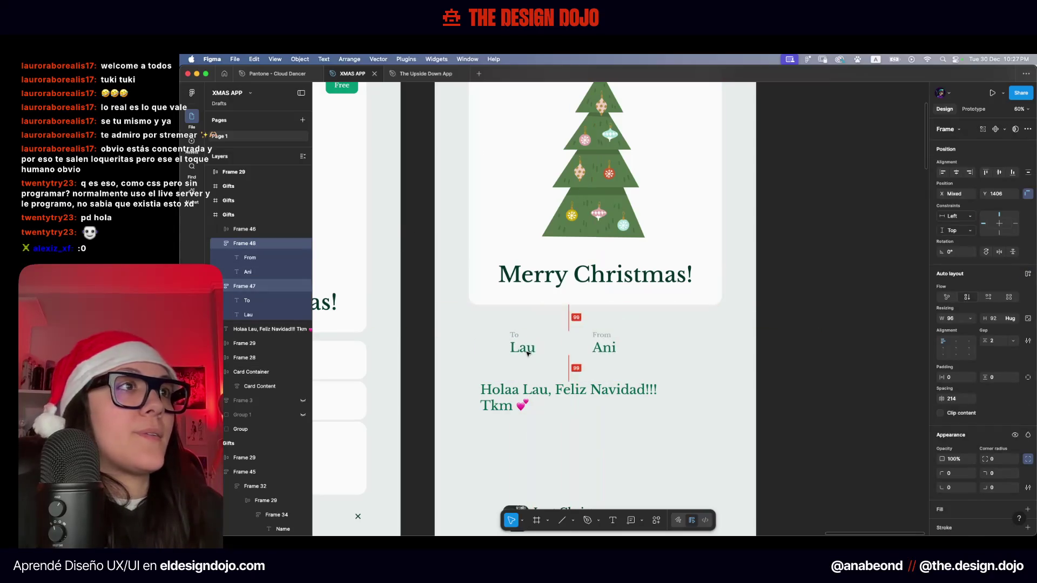
{"action": "left_click", "coordinate": [688, 325]}
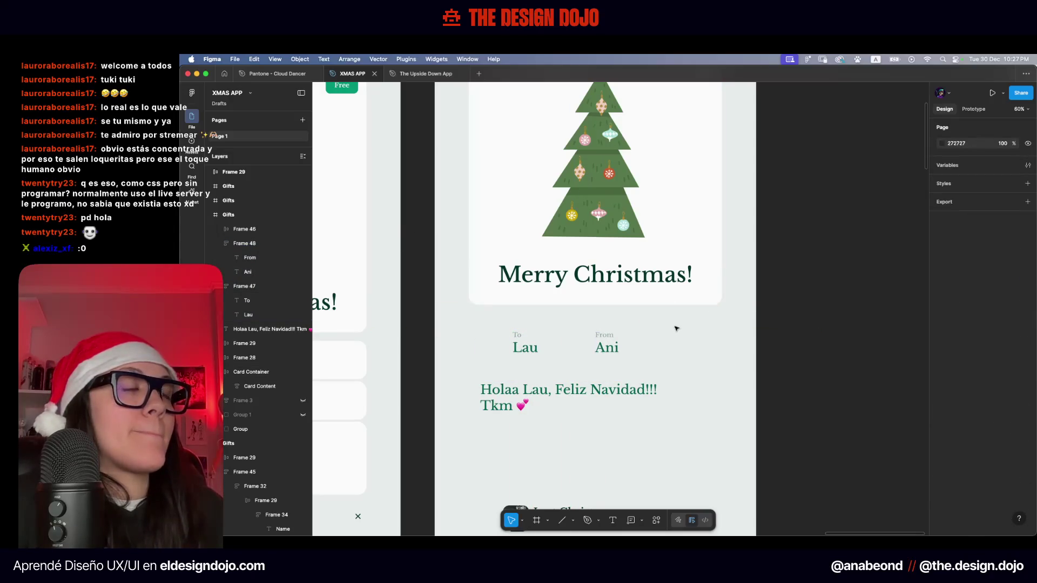
{"action": "left_click_drag", "start_coordinate": [676, 328], "coordinate": [521, 374]}
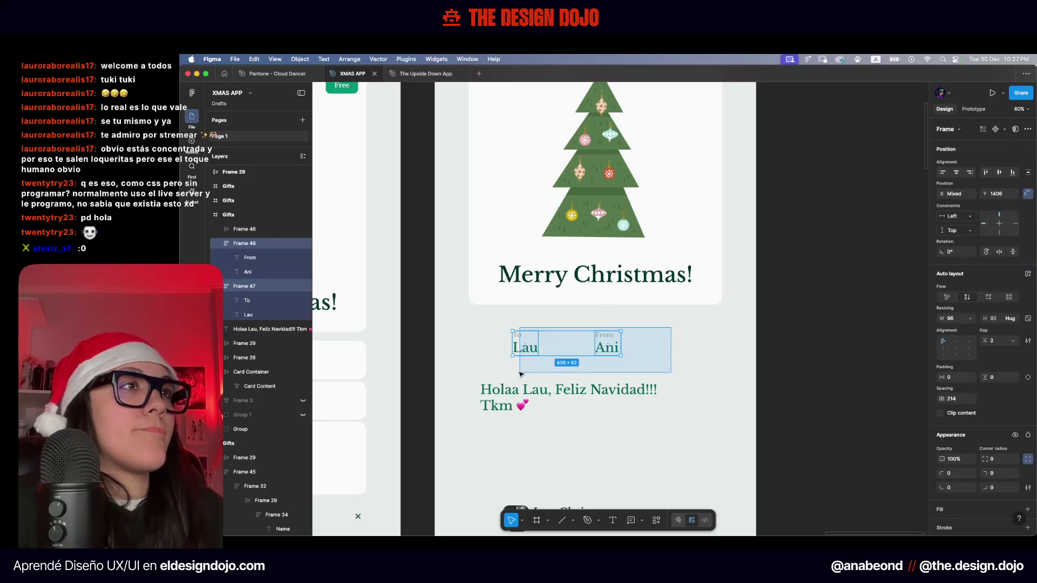
{"action": "left_click_drag", "start_coordinate": [527, 346], "coordinate": [550, 310]}
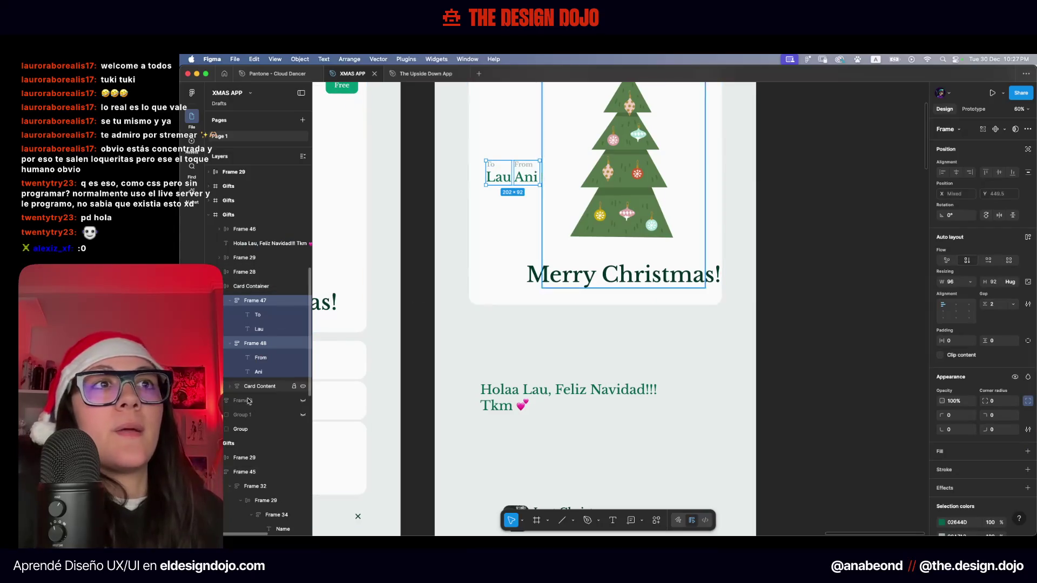
{"action": "key", "text": "ctrl+z"}
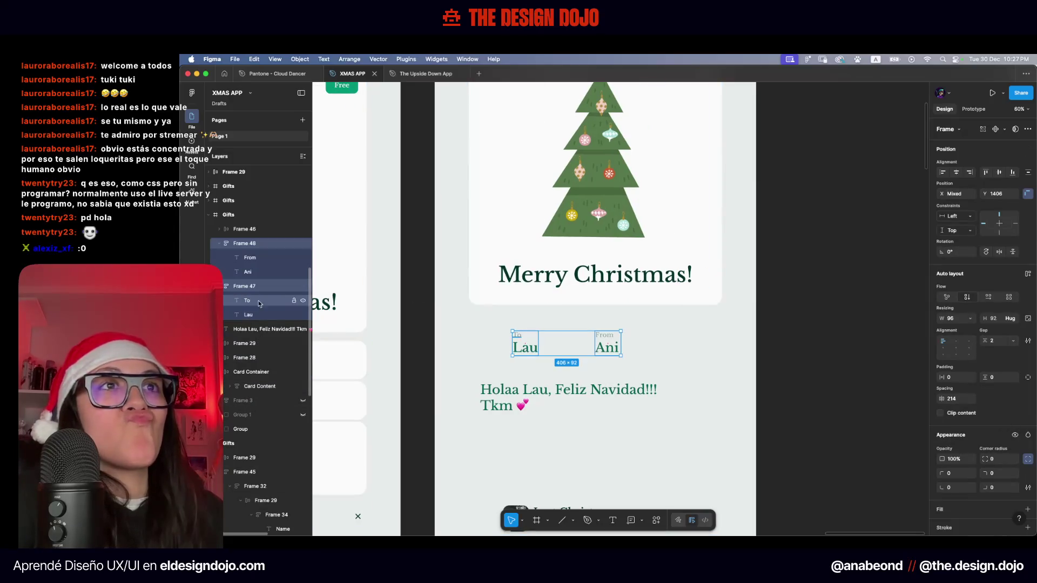
{"action": "left_click", "coordinate": [255, 386]}
{"action": "left_click", "coordinate": [230, 386]}
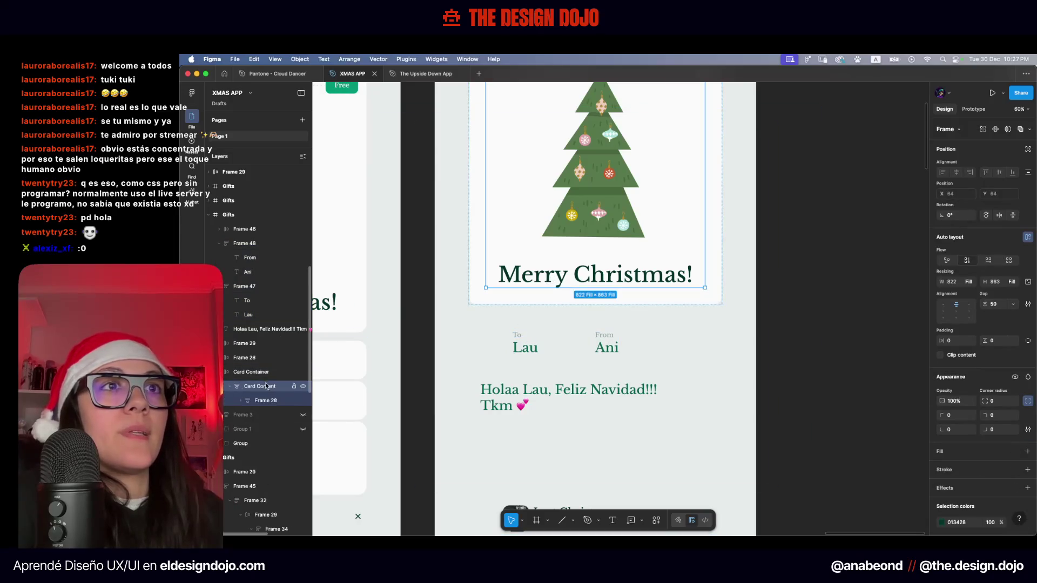
{"action": "left_click", "coordinate": [243, 402]}
{"action": "left_click", "coordinate": [242, 401]}
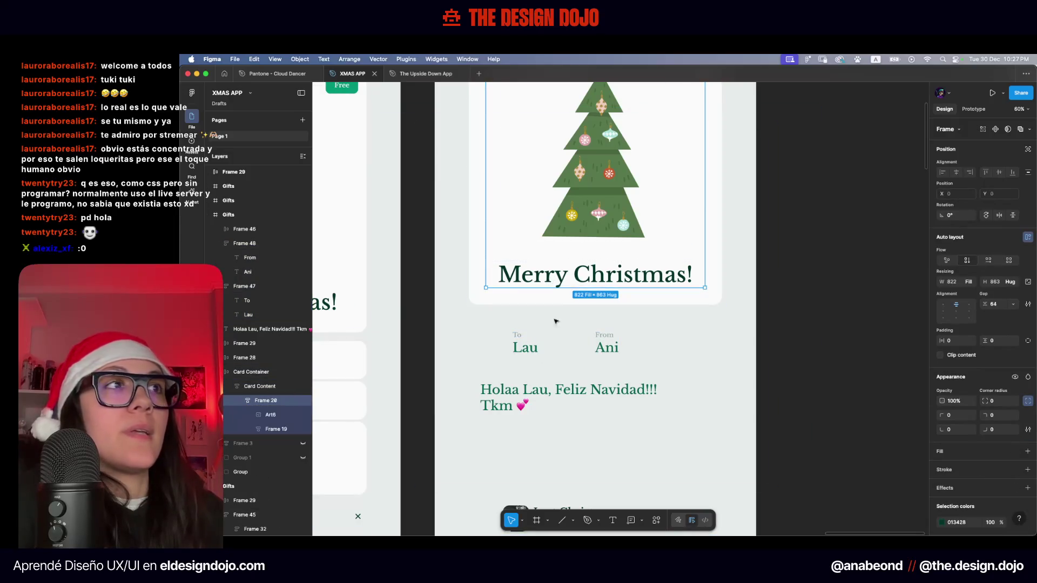
{"action": "left_click_drag", "start_coordinate": [486, 323], "coordinate": [668, 367]}
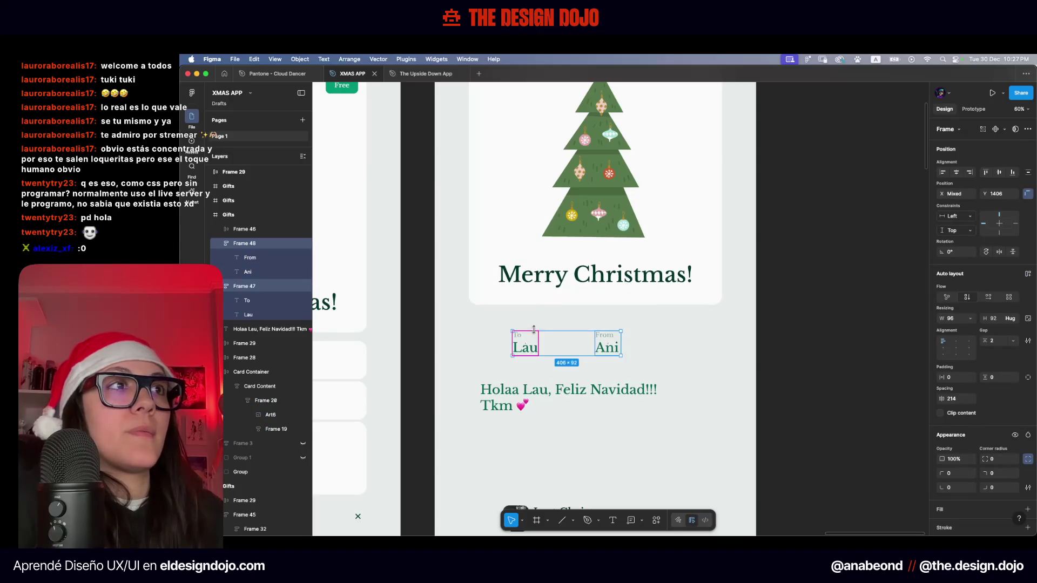
{"action": "mouse_move", "coordinate": [562, 343]}
{"action": "left_mouse_down"}
{"action": "mouse_move", "coordinate": [637, 319]}
{"action": "mouse_move", "coordinate": [615, 352]}
{"action": "left_mouse_up"}
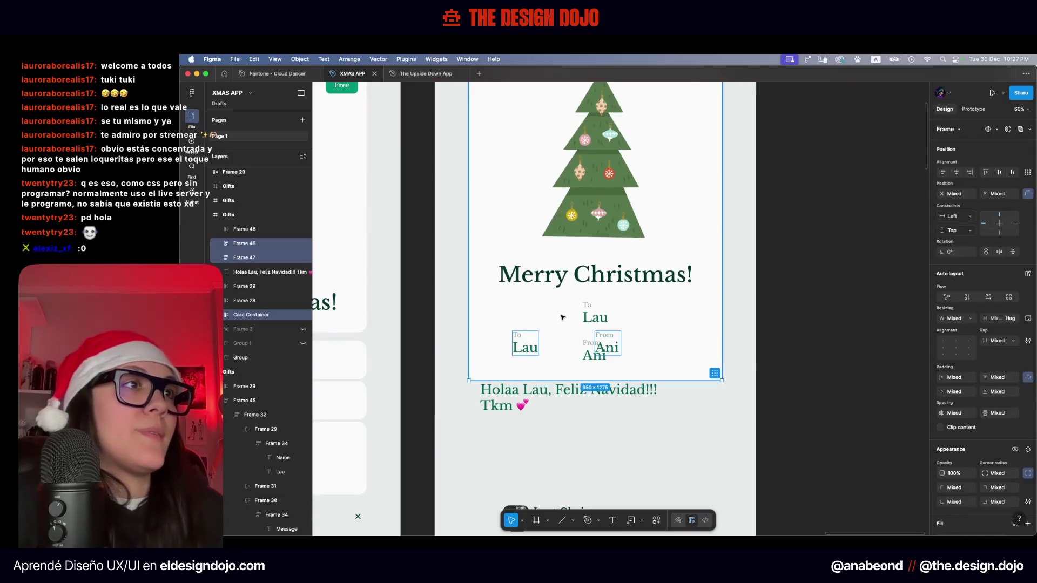
Wrap the To and From frames in a horizontal auto-layout row set to Fill container width
{"action": "left_click", "coordinate": [514, 397]}
{"action": "scroll", "coordinate": [513, 396], "scroll_direction": "down", "scroll_amount": 3}
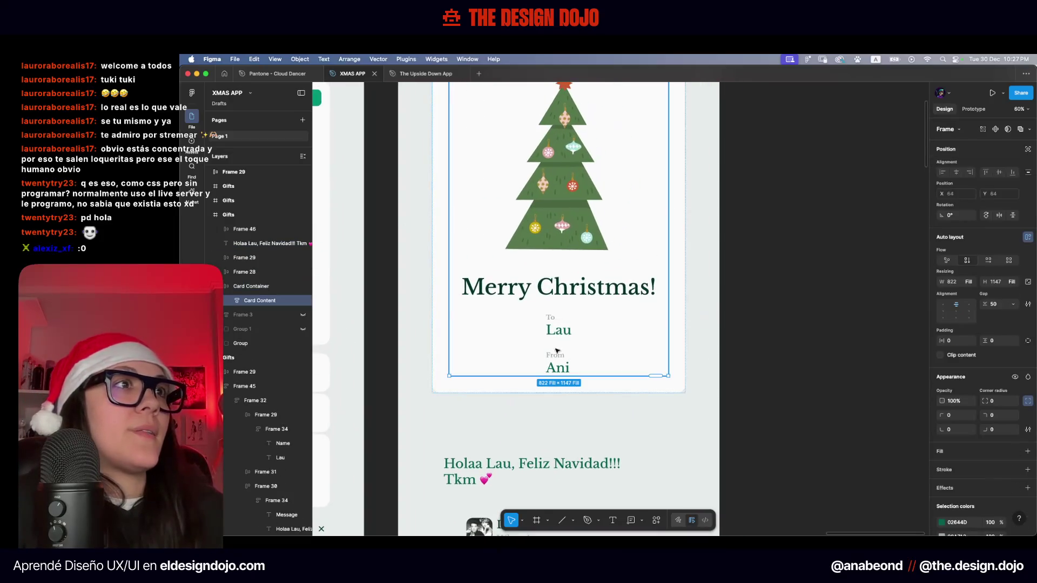
{"action": "left_click", "coordinate": [553, 330]}
{"action": "left_click", "coordinate": [553, 359], "text": "shift"}
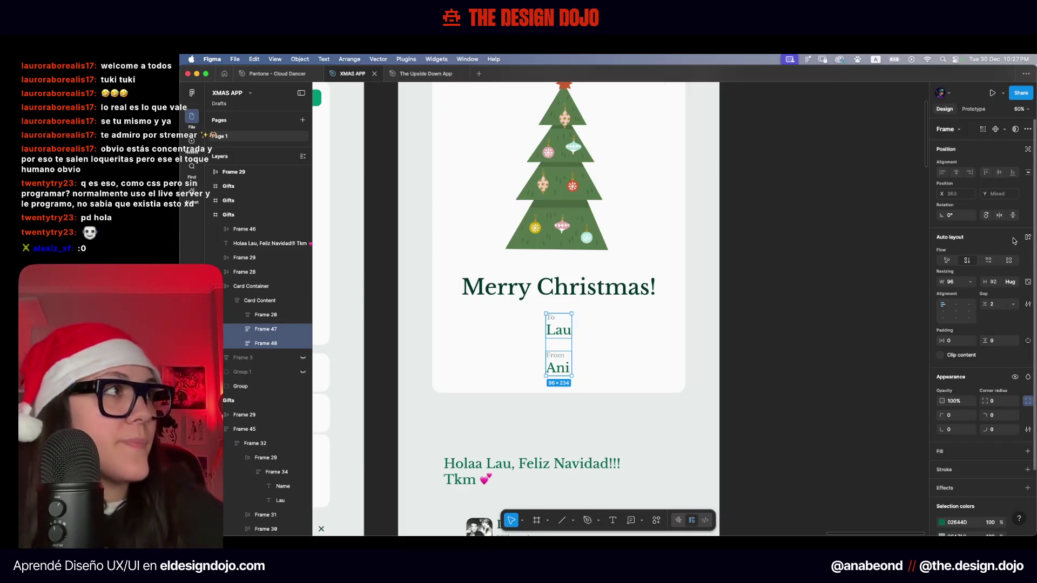
{"action": "key", "text": "shift+a"}
{"action": "left_click", "coordinate": [989, 260]}
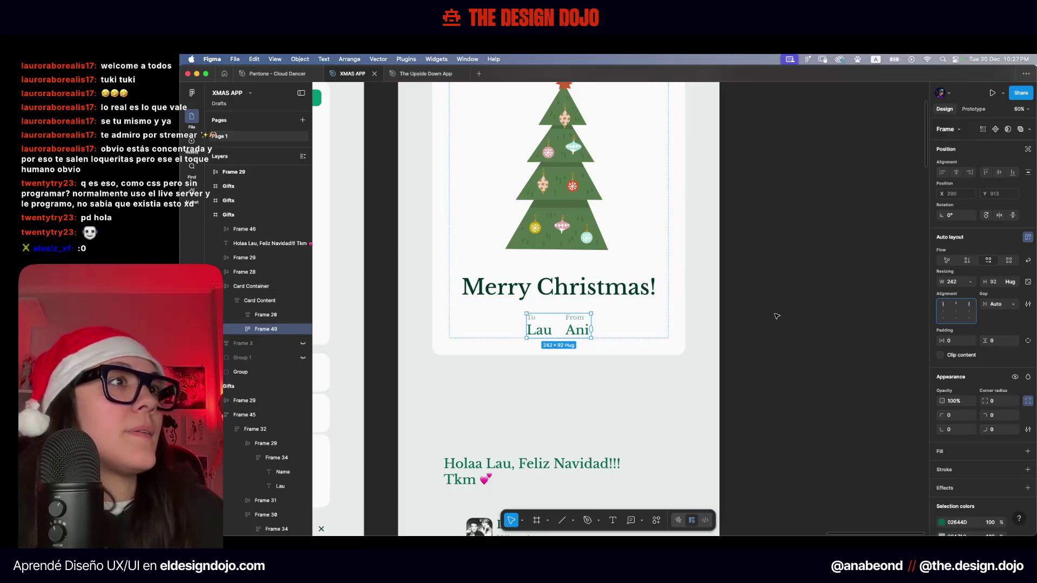
{"action": "left_click", "coordinate": [971, 283]}
{"action": "left_click", "coordinate": [962, 303]}
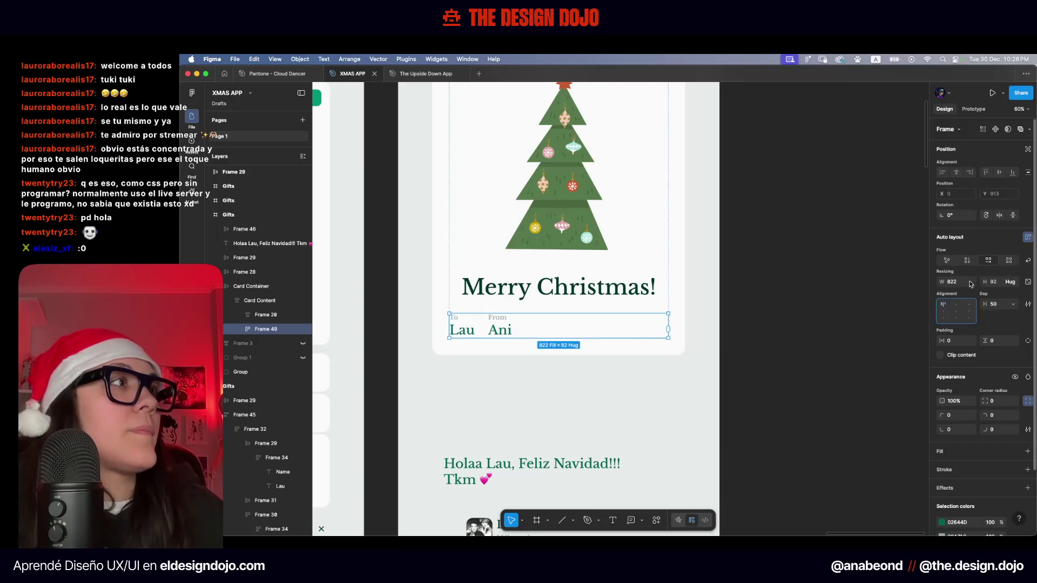
{"action": "left_click", "coordinate": [772, 308]}
{"action": "left_click_drag", "start_coordinate": [771, 308], "coordinate": [772, 388]}
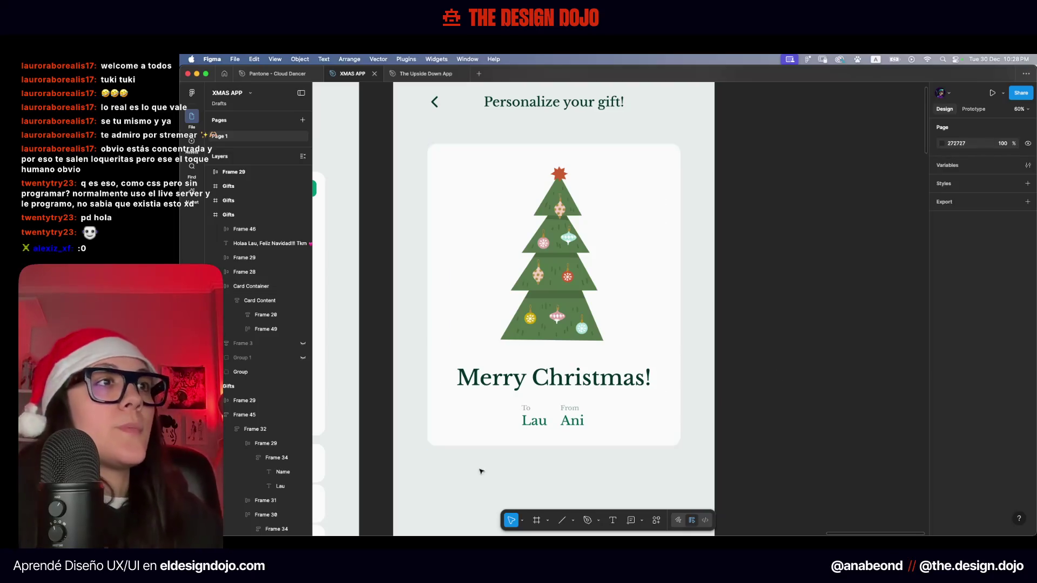
Paste the Last Christmas song row into the card's Card Content frame
{"action": "scroll", "coordinate": [480, 471], "scroll_direction": "down", "scroll_amount": 5}
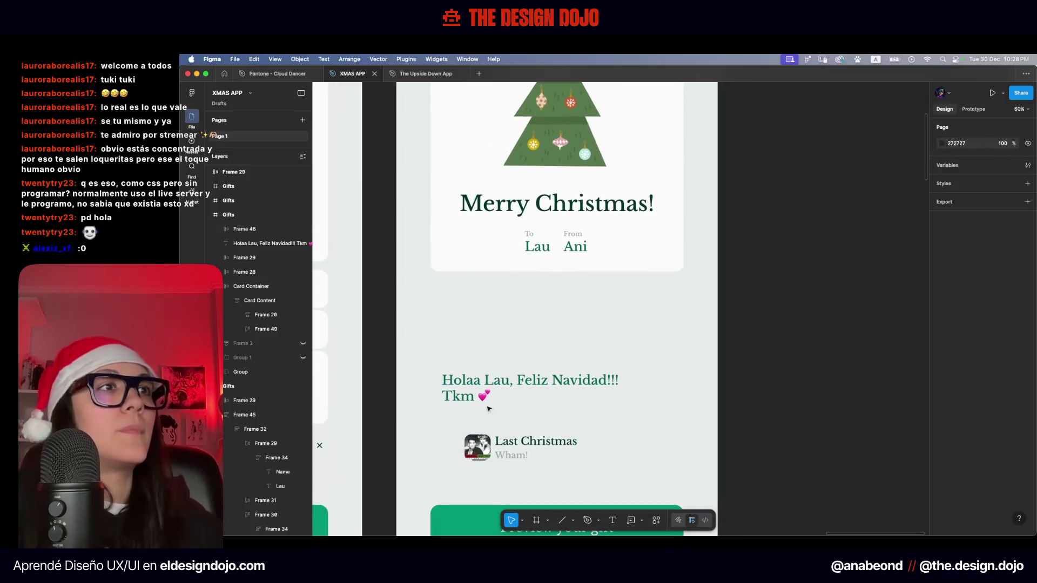
{"action": "left_click_drag", "start_coordinate": [499, 309], "coordinate": [486, 334]}
{"action": "left_click", "coordinate": [519, 489]}
{"action": "left_click", "coordinate": [572, 265]}
{"action": "left_click", "coordinate": [573, 267]}
{"action": "left_click", "coordinate": [573, 266]}
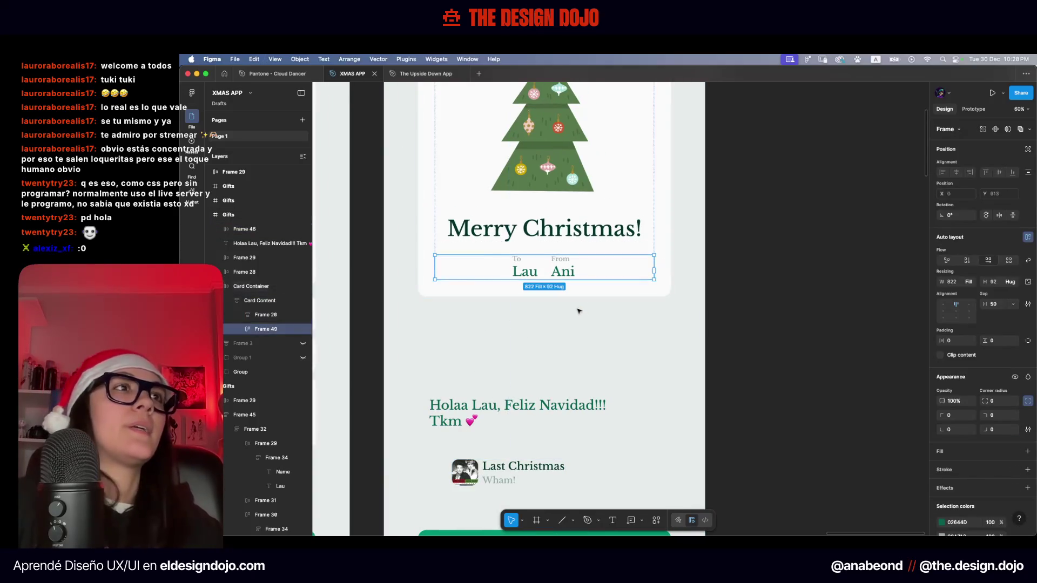
{"action": "left_click", "coordinate": [591, 294]}
{"action": "key", "text": "ctrl+v"}
{"action": "key", "text": "ctrl+z"}
{"action": "left_click", "coordinate": [557, 262]}
{"action": "key", "text": "ctrl+v"}
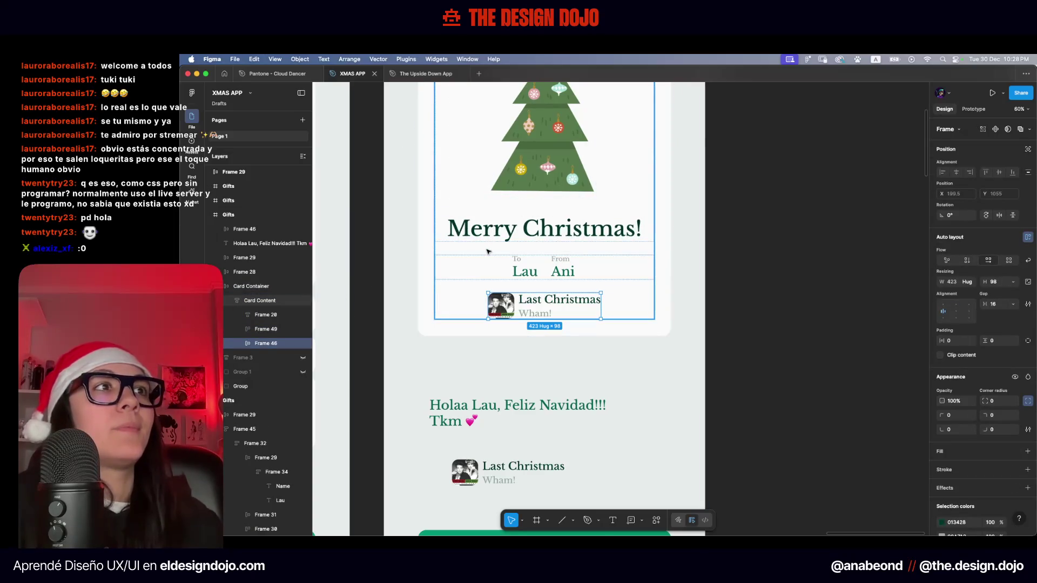
Paste the greeting message into the card and move it above the song row
{"action": "key", "text": "ctrl+z"}
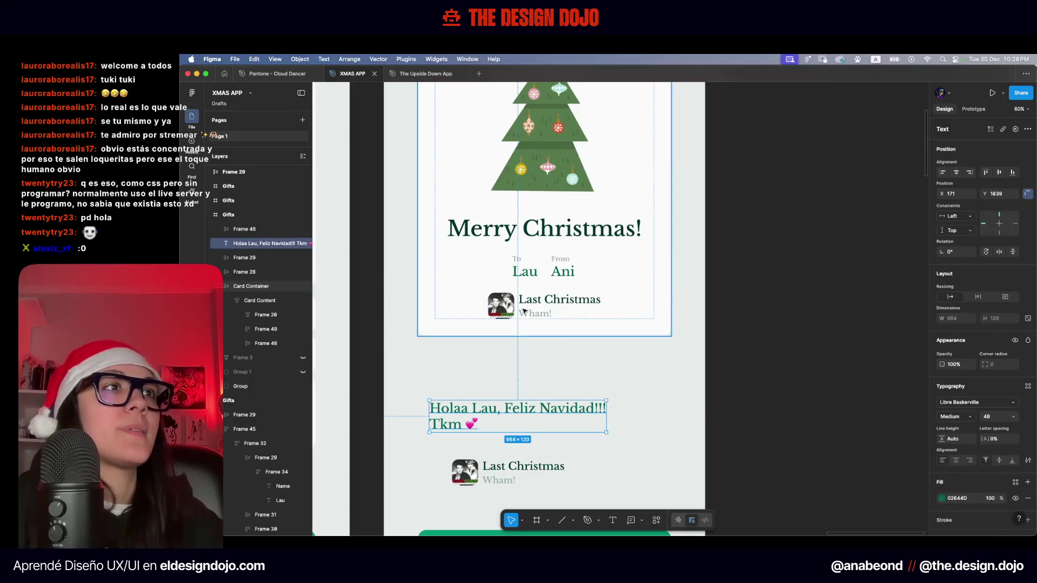
{"action": "left_click", "coordinate": [525, 308]}
{"action": "left_click", "coordinate": [528, 306]}
{"action": "key", "text": "ctrl+v"}
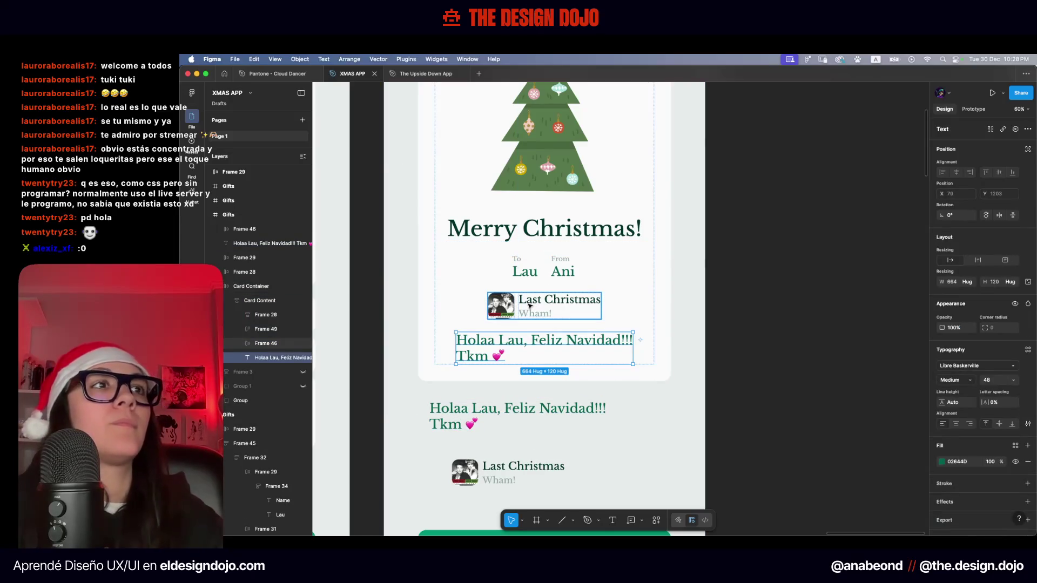
{"action": "key", "text": "Up"}
Delete the loose message and song row copies below the card
{"action": "scroll", "coordinate": [492, 428], "scroll_direction": "down", "scroll_amount": 2}
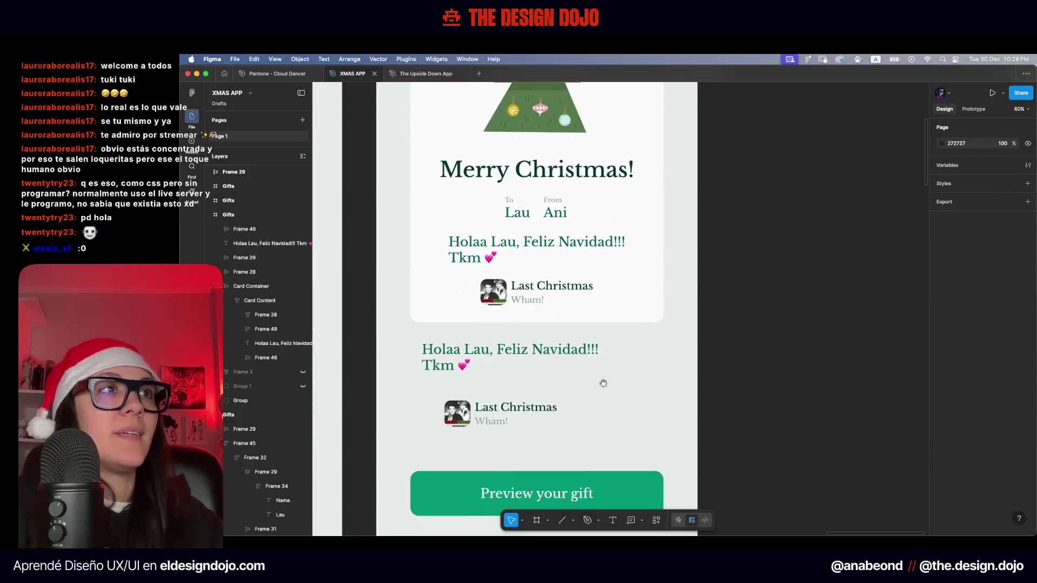
{"action": "left_click_drag", "start_coordinate": [646, 340], "coordinate": [423, 432]}
{"action": "key", "text": "Delete"}
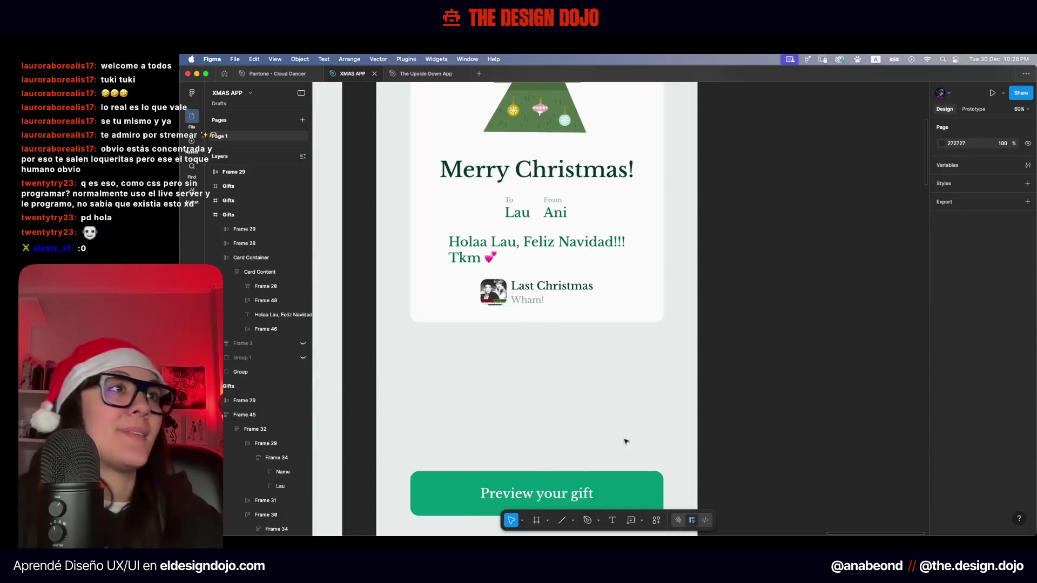
{"action": "scroll", "coordinate": [634, 427], "scroll_direction": "down", "scroll_amount": 5}
{"action": "left_click", "coordinate": [533, 471]}
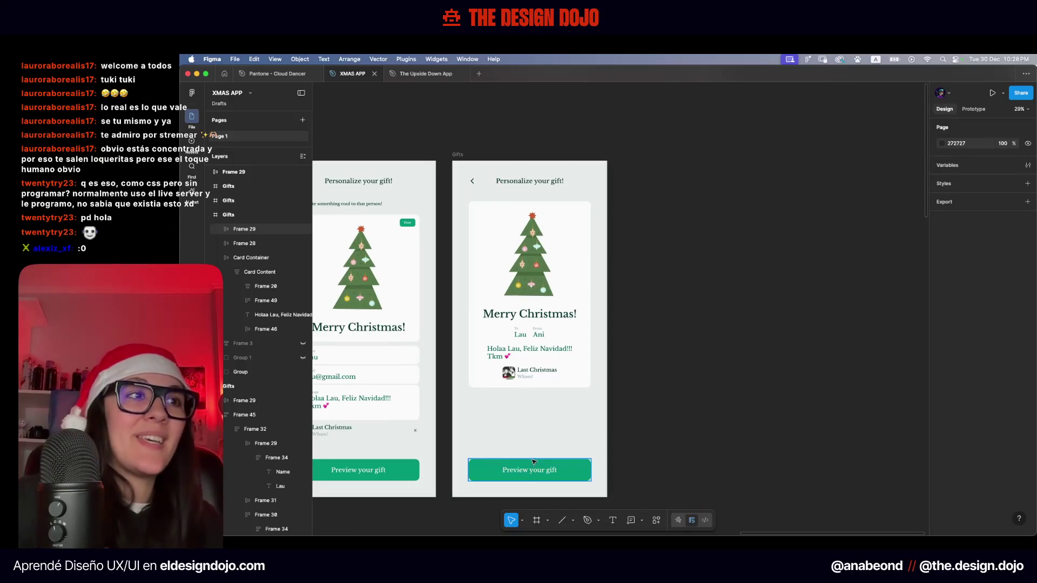
{"action": "double_click", "coordinate": [524, 471]}
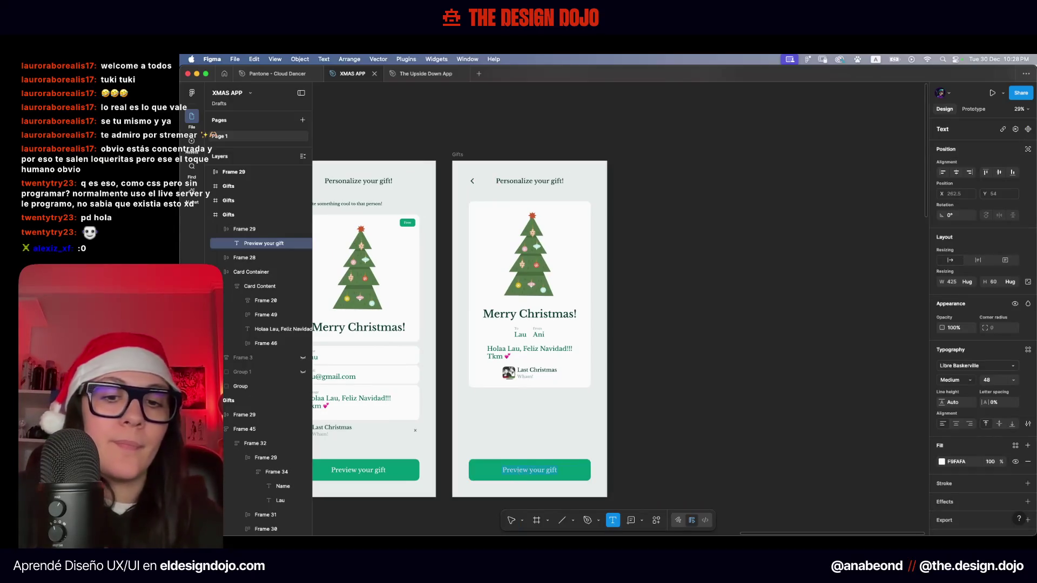
{"action": "type", "text": "Send!"}
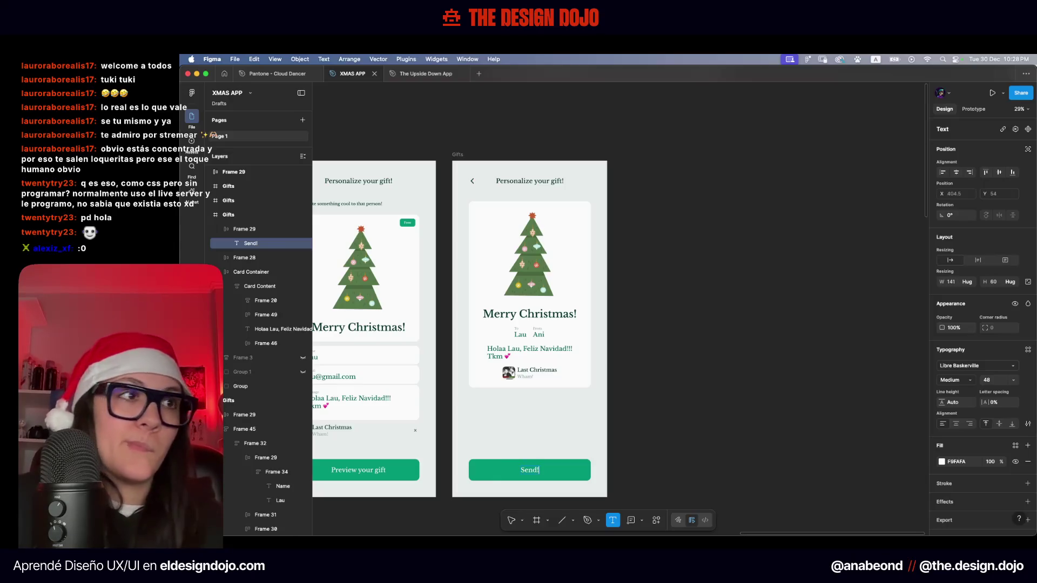
{"action": "left_click", "coordinate": [530, 447]}
{"action": "scroll", "coordinate": [532, 446], "scroll_direction": "up", "scroll_amount": 4}
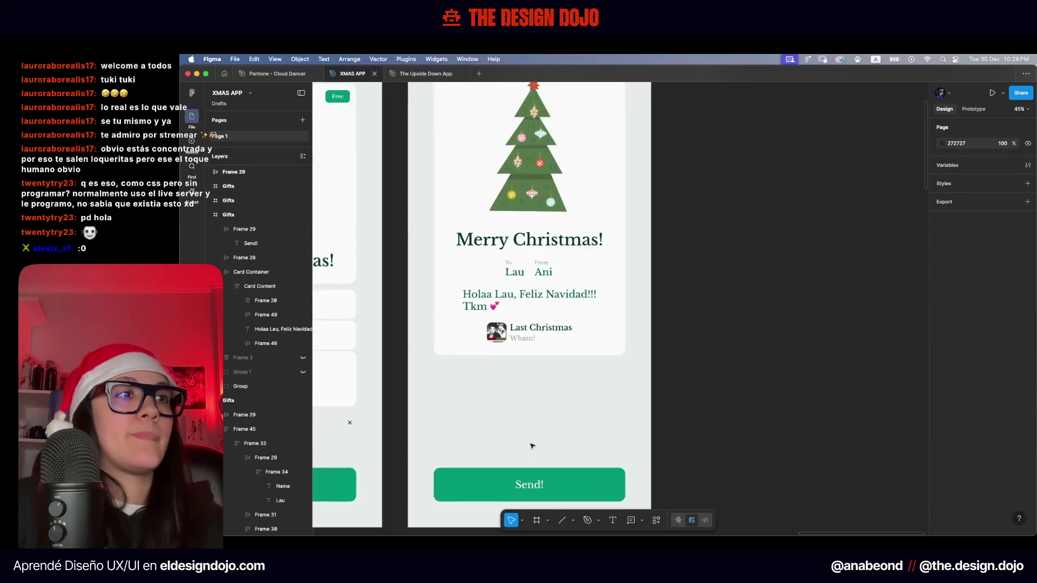
{"action": "scroll", "coordinate": [545, 410], "scroll_direction": "down", "scroll_amount": 1, "text": "ctrl"}
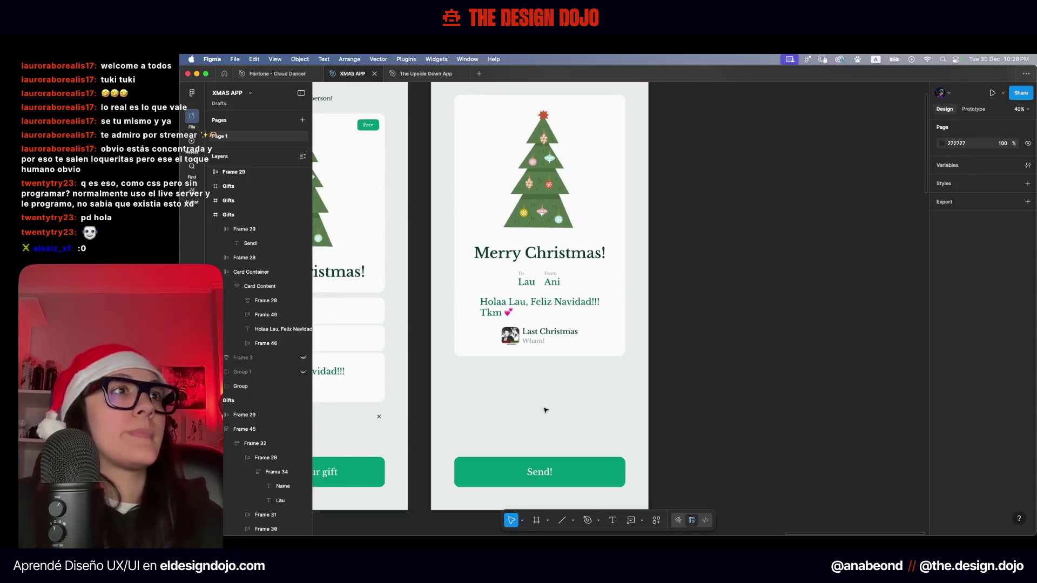
{"action": "scroll", "coordinate": [545, 411], "scroll_direction": "up", "scroll_amount": 3}
{"action": "scroll", "coordinate": [546, 411], "scroll_direction": "up", "scroll_amount": 1}
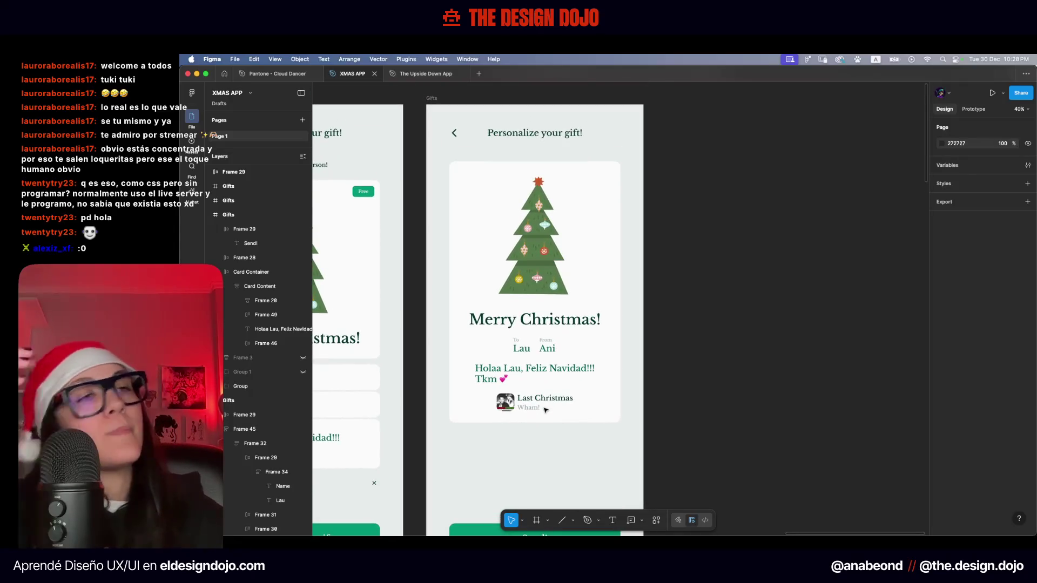
{"action": "scroll", "coordinate": [545, 411], "scroll_direction": "down", "scroll_amount": 3}
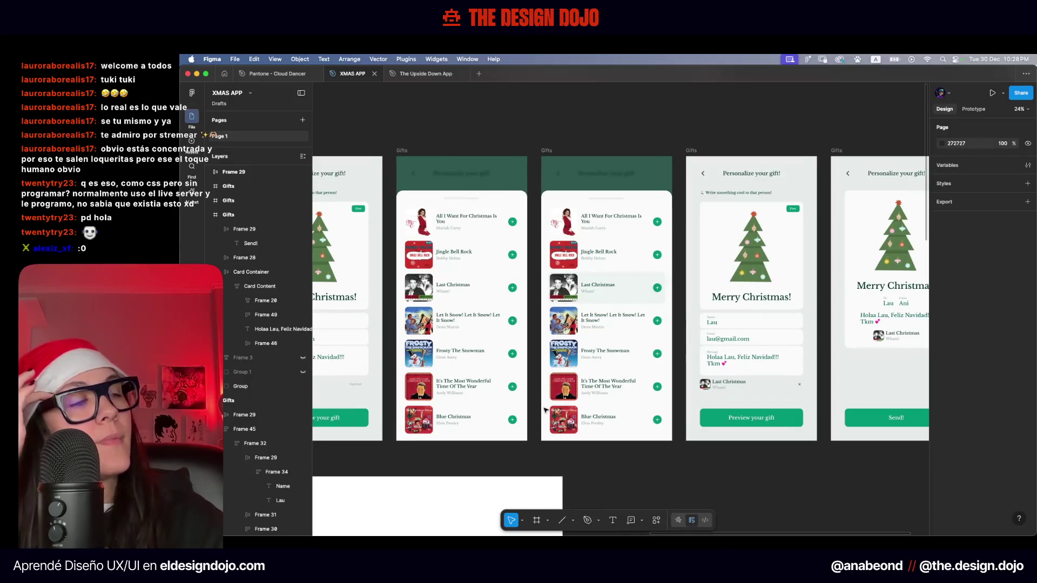
Move the To/From names row above the Christmas tree
{"action": "scroll", "coordinate": [546, 410], "scroll_direction": "down", "scroll_amount": 3}
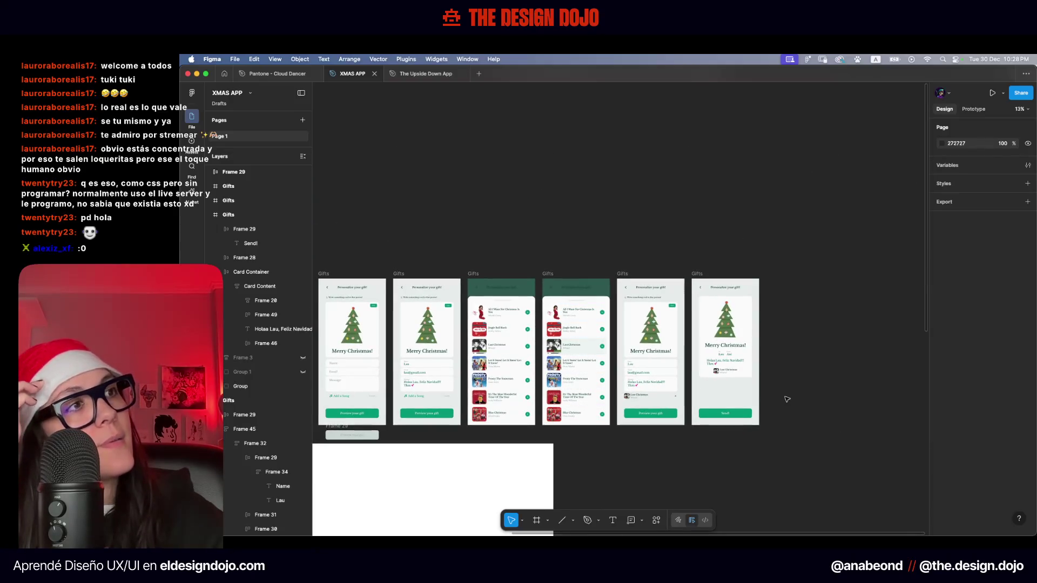
{"action": "scroll", "coordinate": [787, 399], "scroll_direction": "up", "scroll_amount": 5}
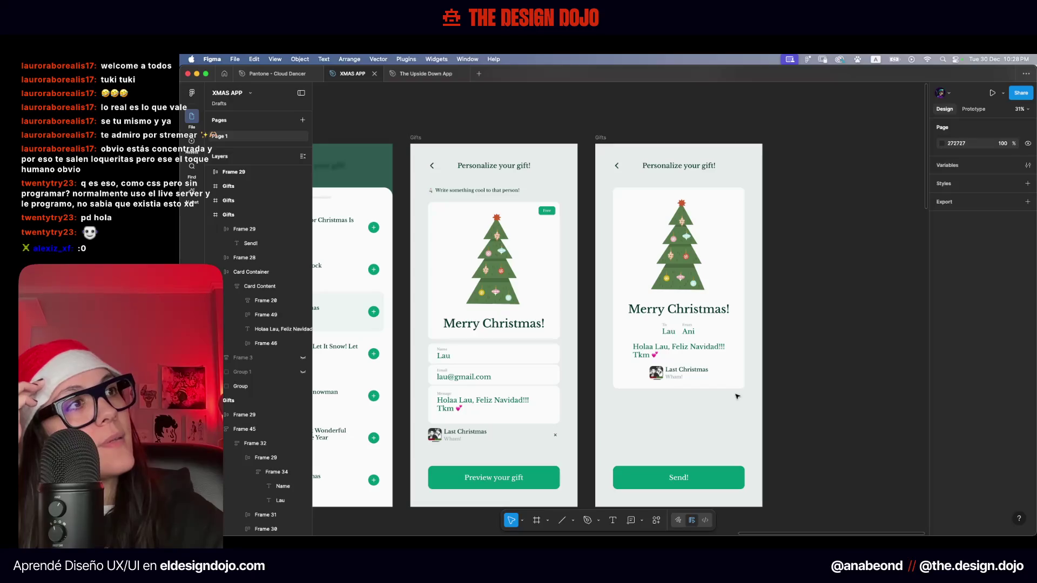
{"action": "scroll", "coordinate": [737, 397], "scroll_direction": "up", "scroll_amount": 3}
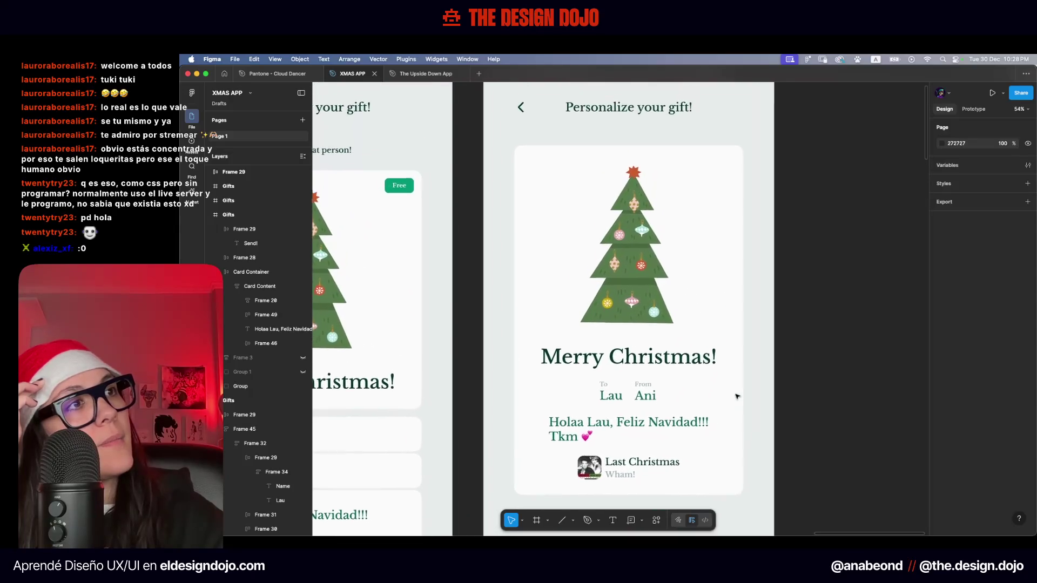
{"action": "left_click", "coordinate": [654, 395]}
{"action": "key", "text": "Up"}
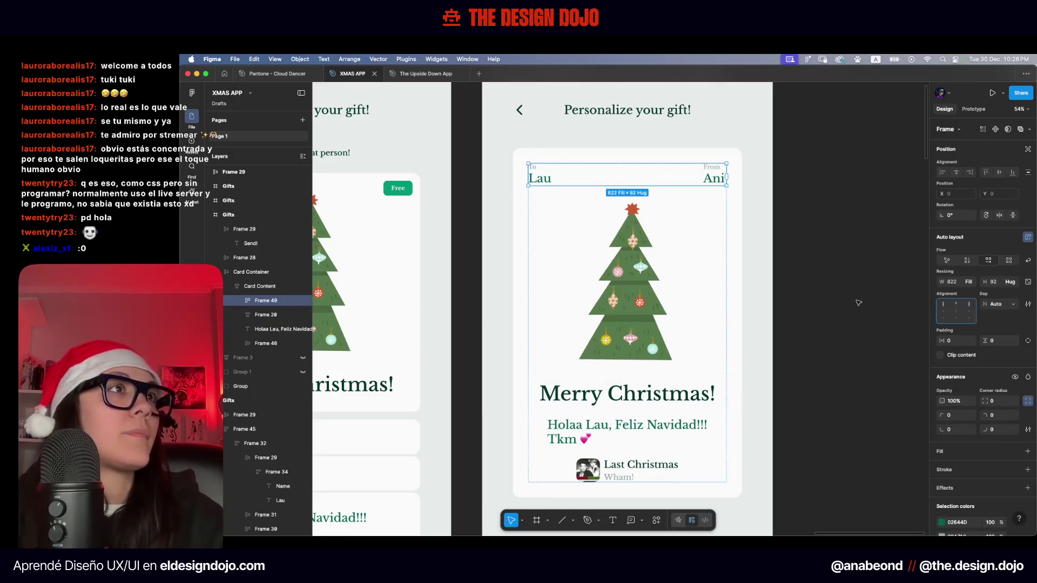
{"action": "left_click", "coordinate": [875, 304]}
Right-align the From label and Ani name
{"action": "scroll", "coordinate": [756, 302], "scroll_direction": "down", "scroll_amount": 3}
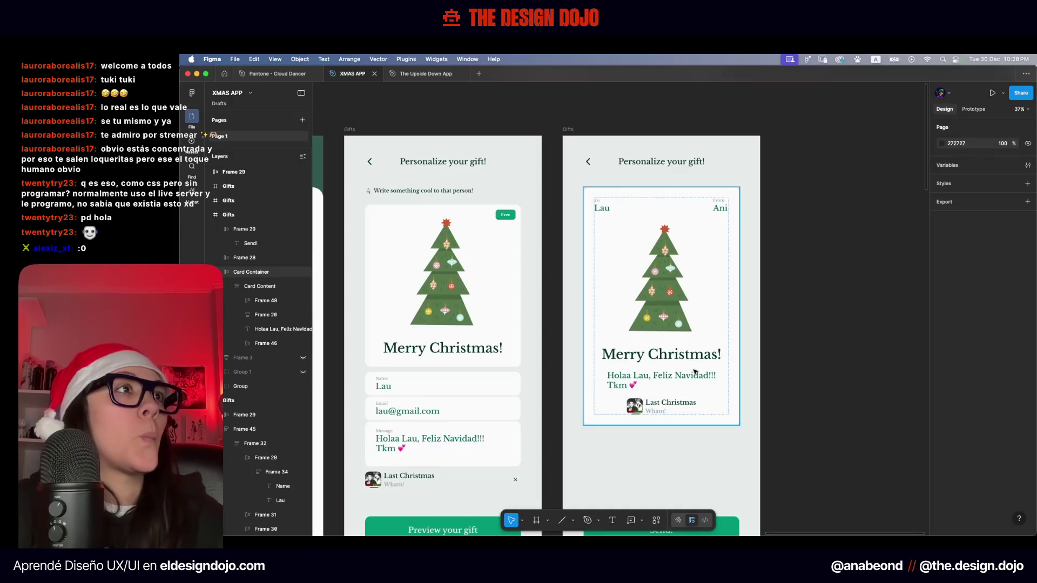
{"action": "scroll", "coordinate": [696, 372], "scroll_direction": "up", "scroll_amount": 2}
{"action": "scroll", "coordinate": [726, 141], "scroll_direction": "up", "scroll_amount": 5}
{"action": "left_click", "coordinate": [693, 143]}
{"action": "left_click", "coordinate": [699, 172], "text": "shift"}
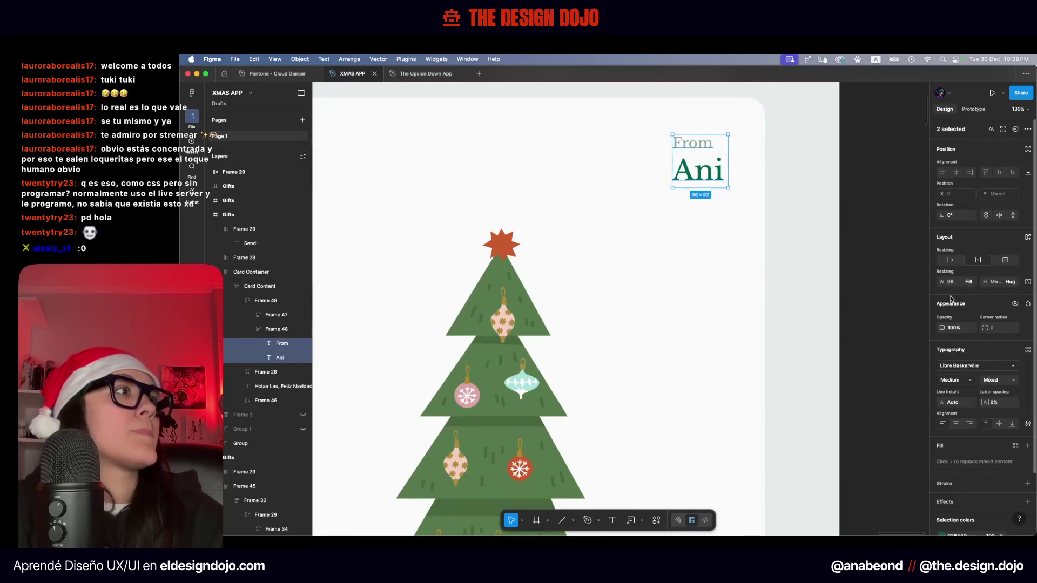
{"action": "left_click", "coordinate": [970, 425]}
{"action": "left_click", "coordinate": [841, 384]}
Centre-align the Holaa Lau greeting message
{"action": "scroll", "coordinate": [840, 384], "scroll_direction": "down", "scroll_amount": 5}
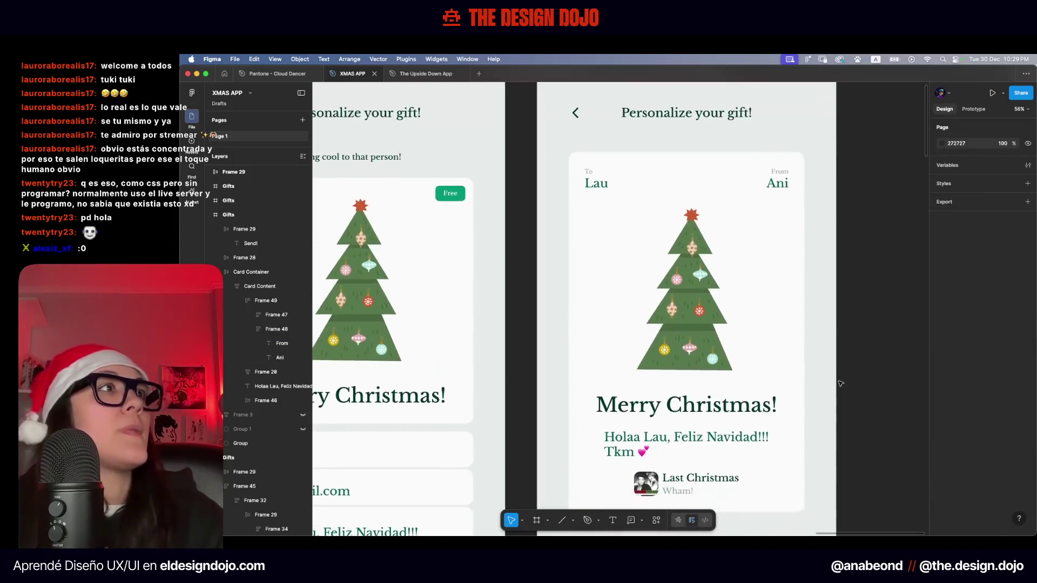
{"action": "scroll", "coordinate": [757, 378], "scroll_direction": "right", "scroll_amount": 2}
{"action": "double_click", "coordinate": [661, 389]}
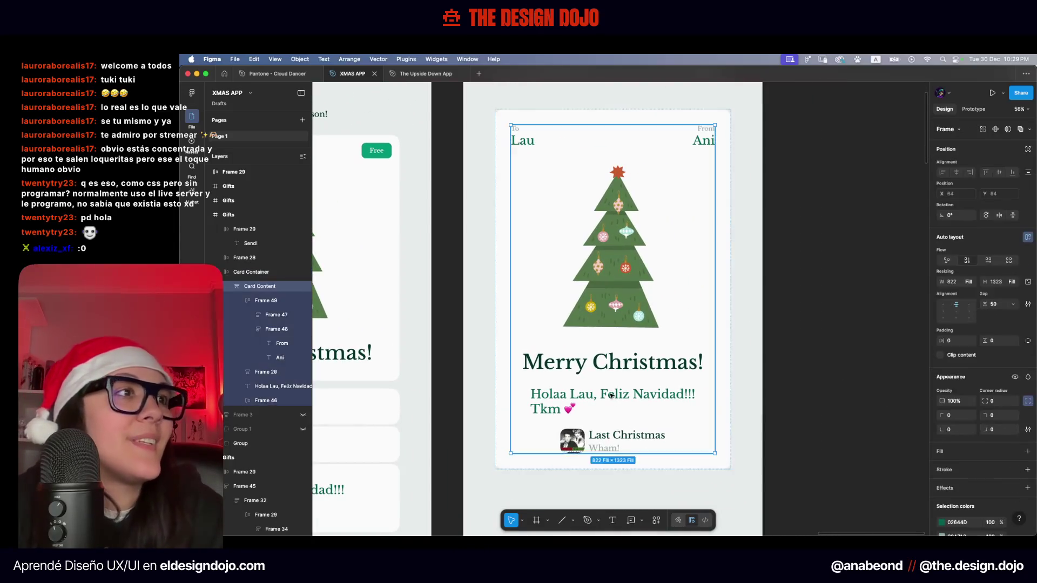
{"action": "left_click", "coordinate": [956, 425]}
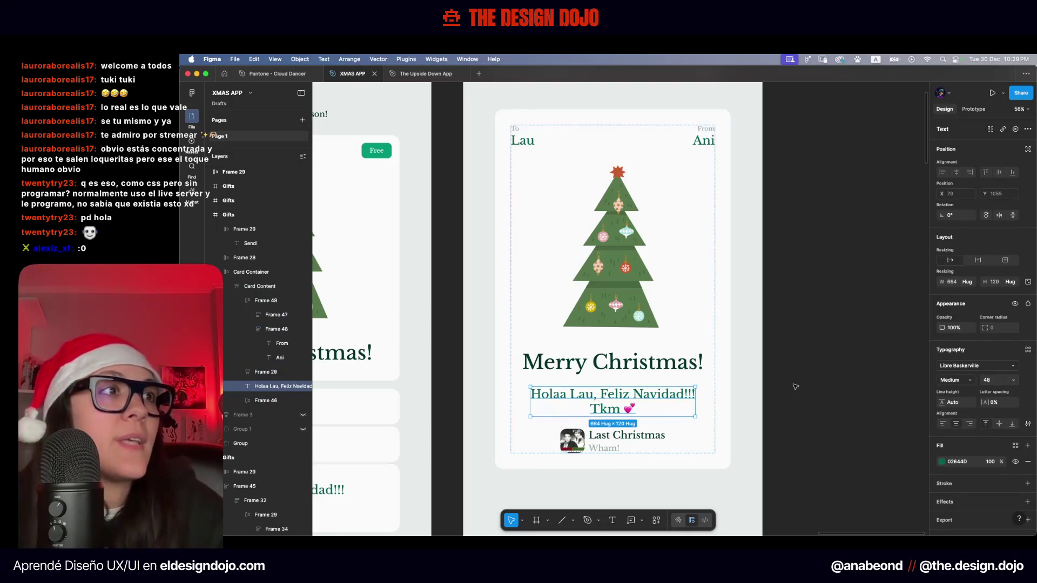
{"action": "scroll", "coordinate": [796, 387], "scroll_direction": "down", "scroll_amount": 2}
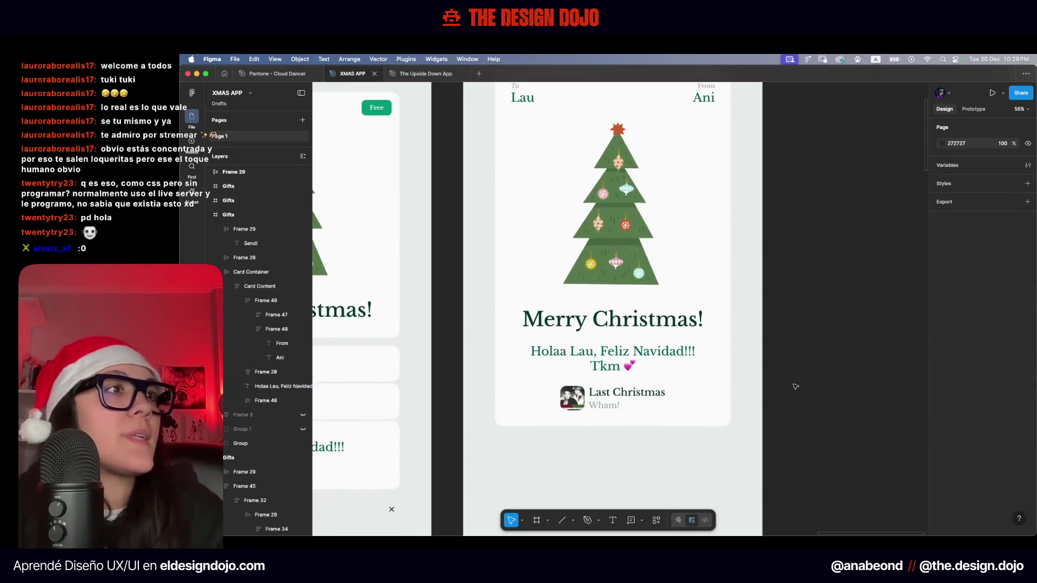
{"action": "key", "text": "Escape"}
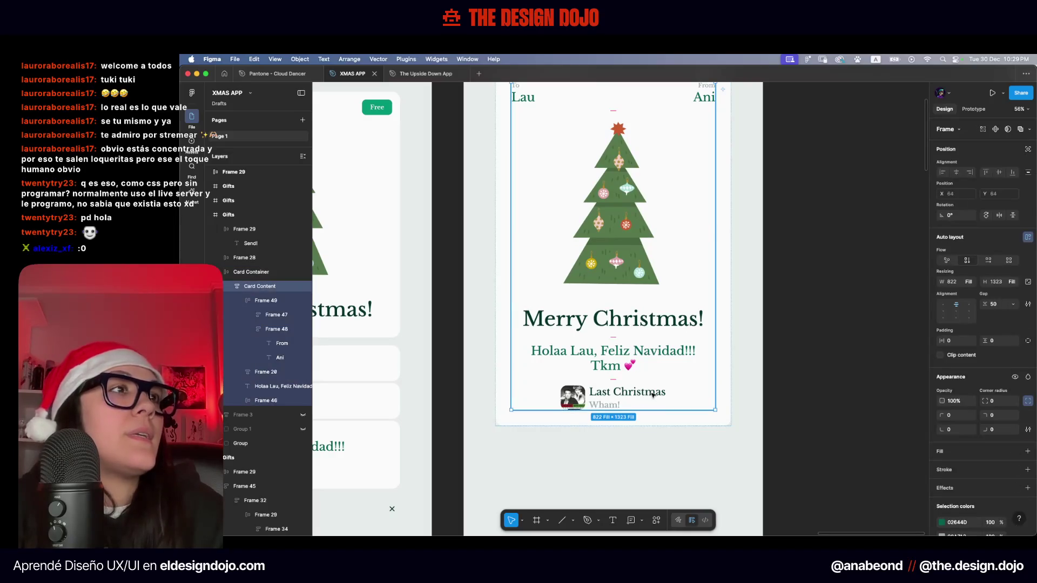
Select the grey swatch rectangle to reuse as a divider
{"action": "scroll", "coordinate": [653, 395], "scroll_direction": "down", "scroll_amount": 5}
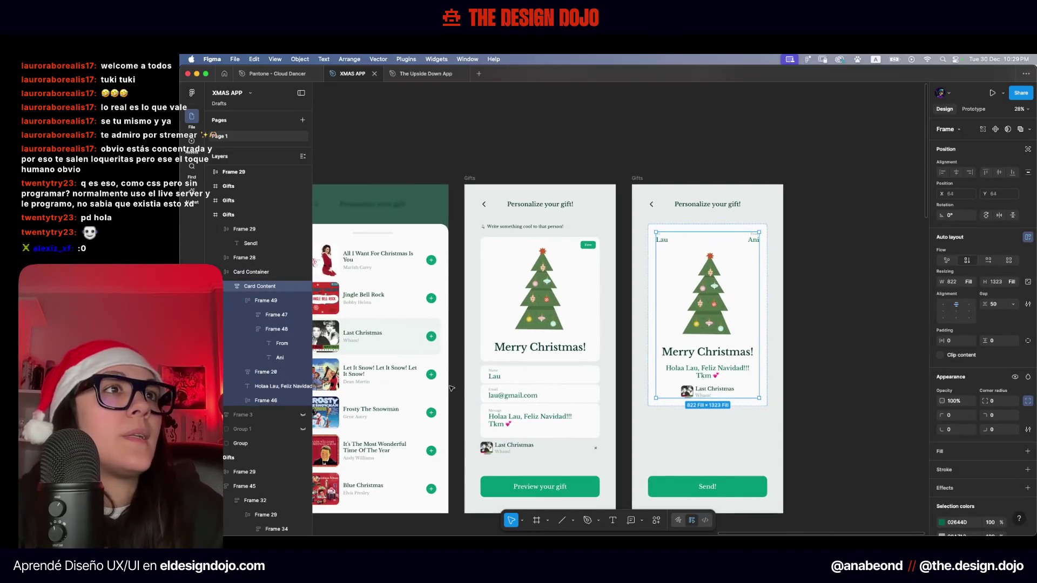
{"action": "scroll", "coordinate": [540, 405], "scroll_direction": "right", "scroll_amount": 5}
{"action": "scroll", "coordinate": [502, 383], "scroll_direction": "left", "scroll_amount": 3}
{"action": "scroll", "coordinate": [567, 367], "scroll_direction": "left", "scroll_amount": 4}
{"action": "scroll", "coordinate": [622, 357], "scroll_direction": "left", "scroll_amount": 3}
{"action": "scroll", "coordinate": [649, 350], "scroll_direction": "down", "scroll_amount": 3}
{"action": "scroll", "coordinate": [648, 350], "scroll_direction": "right", "scroll_amount": 5}
{"action": "scroll", "coordinate": [649, 350], "scroll_direction": "left", "scroll_amount": 3}
{"action": "scroll", "coordinate": [637, 353], "scroll_direction": "down", "scroll_amount": 2}
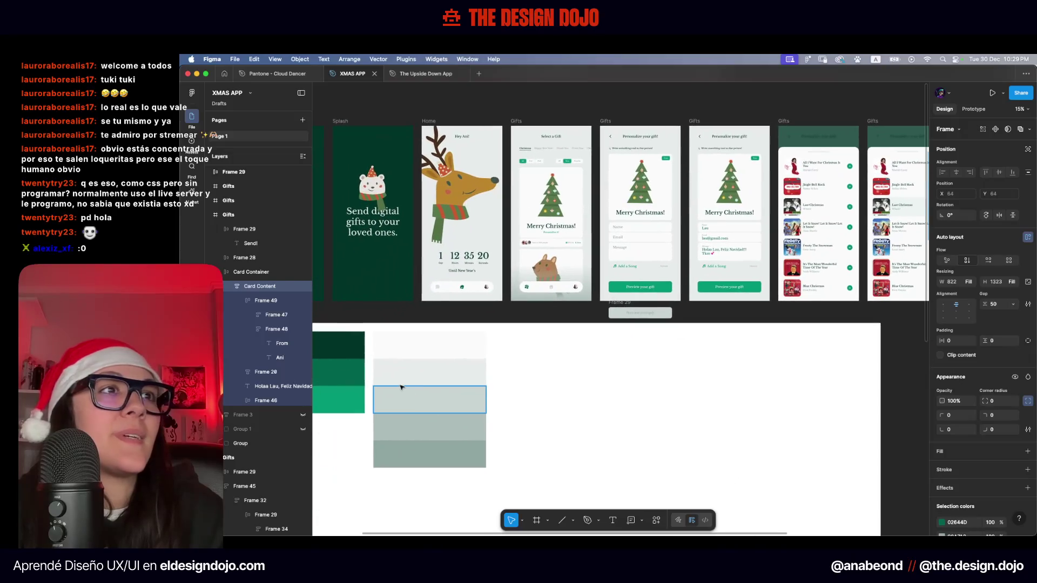
{"action": "left_click", "coordinate": [388, 401]}
{"action": "scroll", "coordinate": [727, 367], "scroll_direction": "right", "scroll_amount": 2}
{"action": "scroll", "coordinate": [728, 370], "scroll_direction": "right", "scroll_amount": 2}
{"action": "scroll", "coordinate": [613, 257], "scroll_direction": "up", "scroll_amount": 3}
{"action": "scroll", "coordinate": [595, 324], "scroll_direction": "up", "scroll_amount": 2}
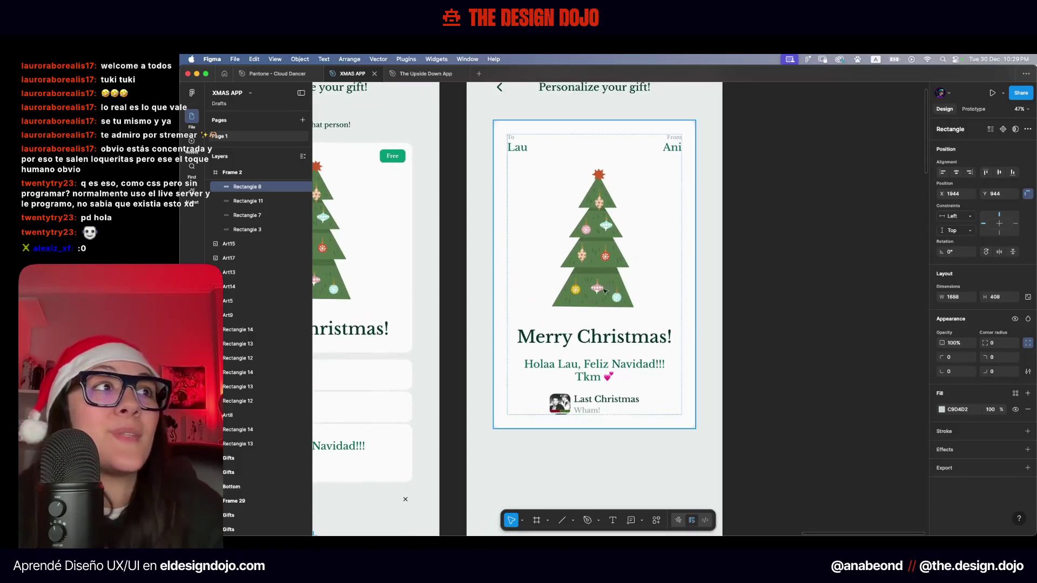
Paste the grey rectangle into Card Content at Fill width, height 4, below the greeting
{"action": "left_click", "coordinate": [591, 357]}
{"action": "key", "text": "ctrl+v"}
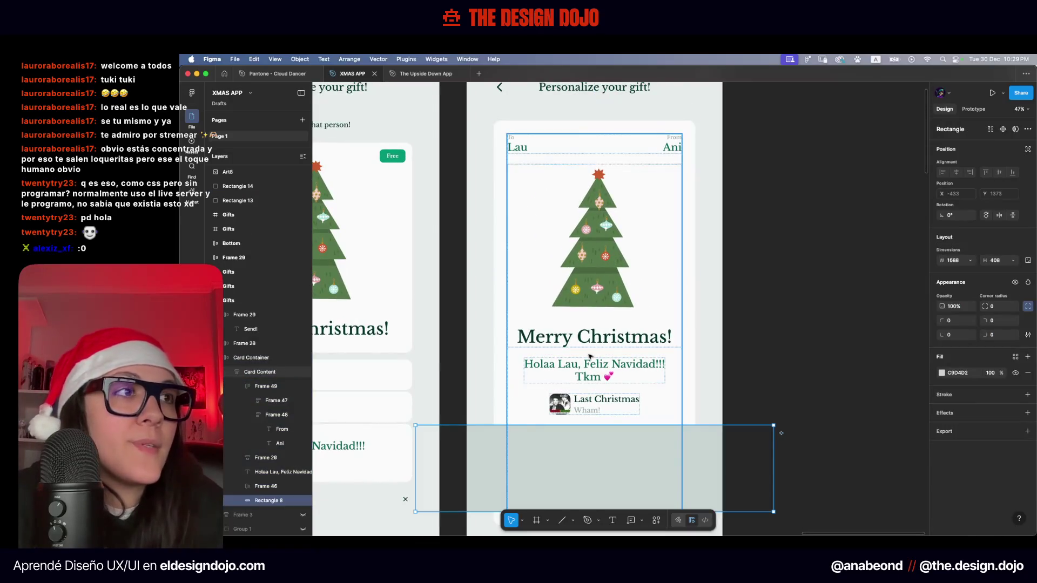
{"action": "left_click", "coordinate": [973, 264]}
{"action": "left_click", "coordinate": [968, 272]}
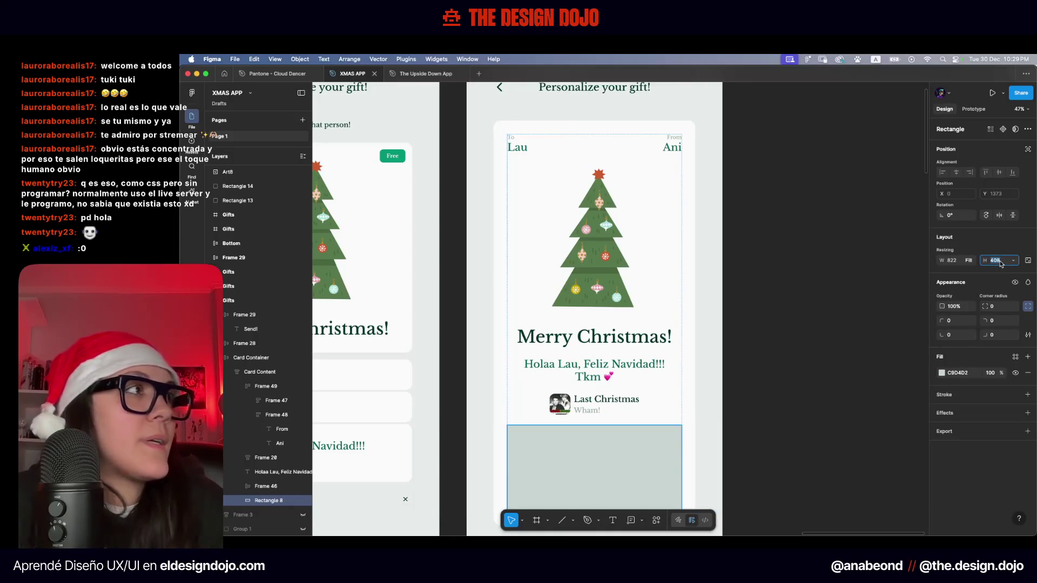
{"action": "type", "text": "4"}
{"action": "key", "text": "Return"}
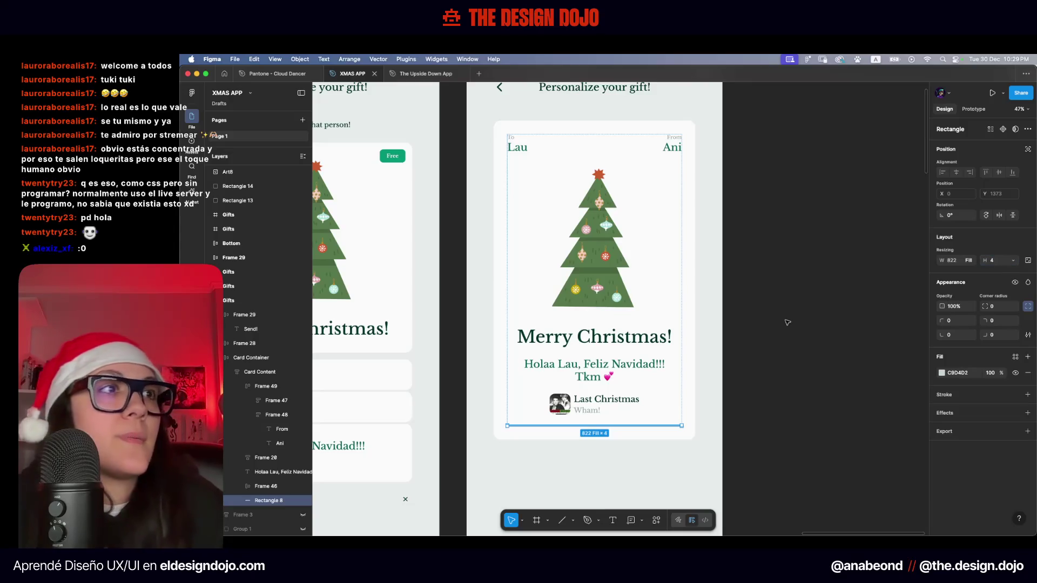
{"action": "key", "text": "Up"}
{"action": "key", "text": "Up"}
{"action": "key", "text": "Down"}
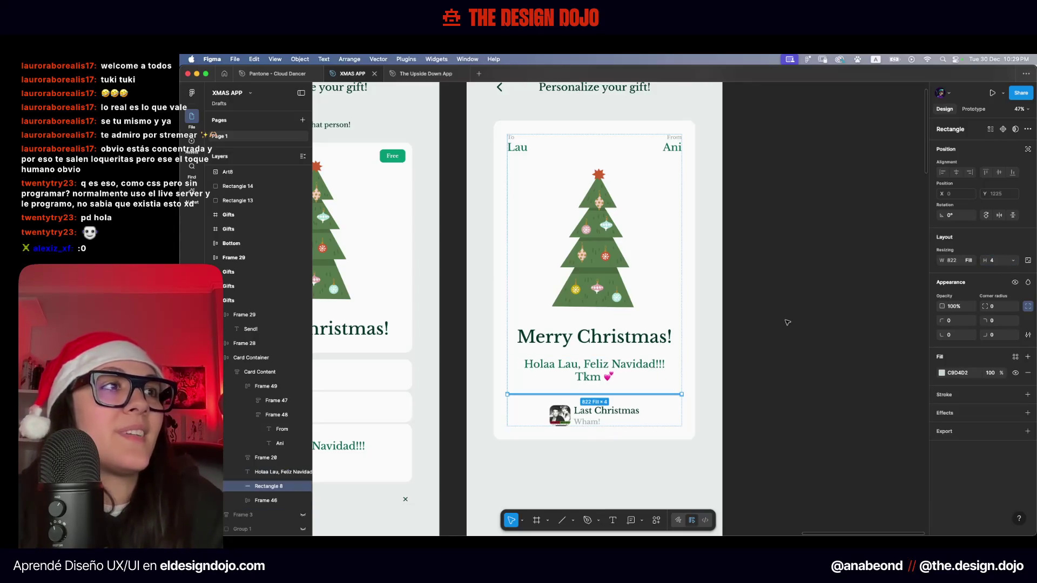
{"action": "left_click", "coordinate": [788, 323]}
Set the divider's fill to the screen background's light grey with the eyedropper
{"action": "scroll", "coordinate": [576, 448], "scroll_direction": "up", "scroll_amount": 5}
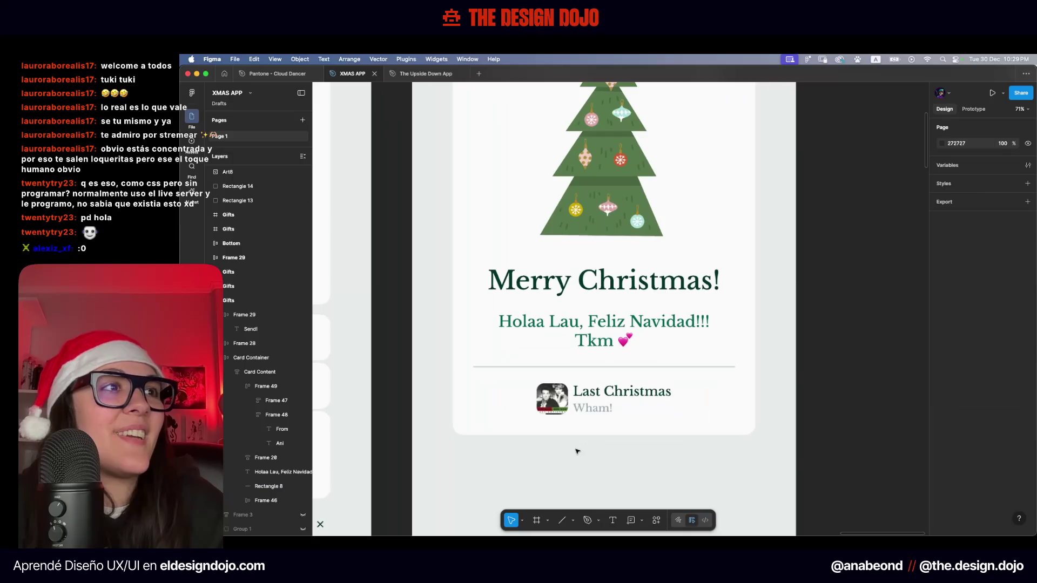
{"action": "left_click", "coordinate": [593, 367]}
{"action": "type", "text": "100"}
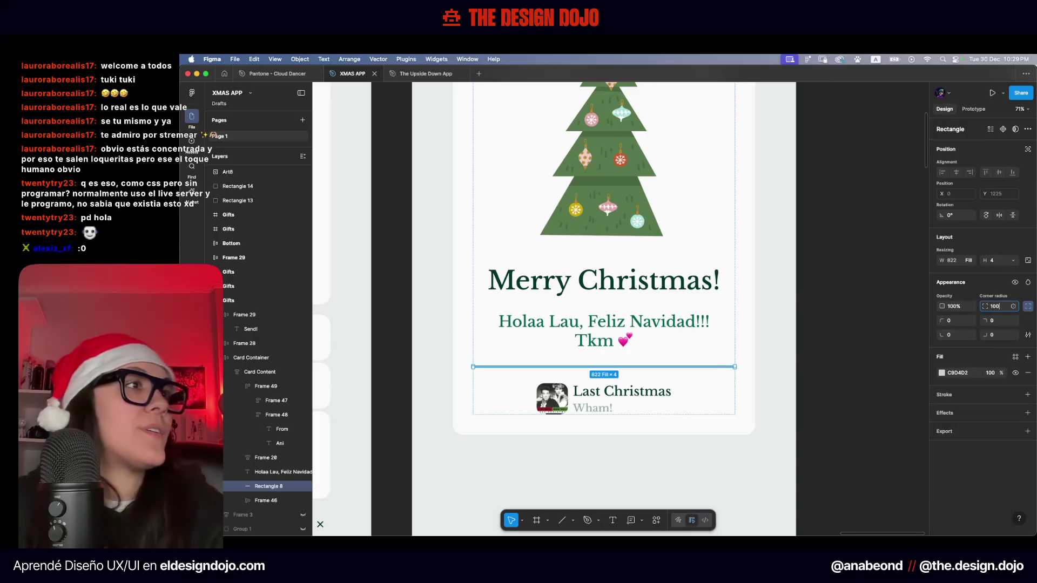
{"action": "left_click", "coordinate": [940, 374]}
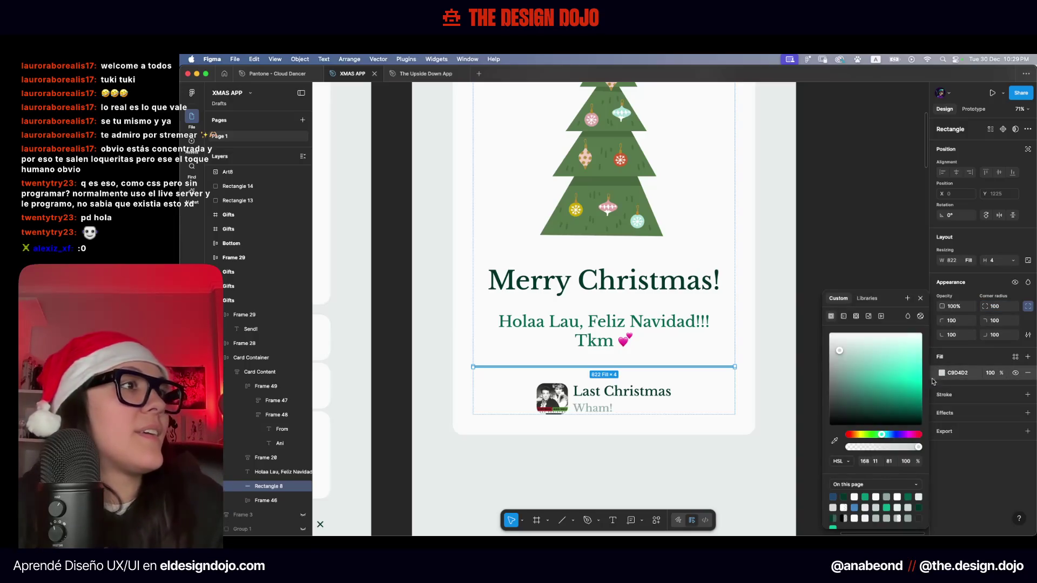
{"action": "left_click", "coordinate": [834, 442]}
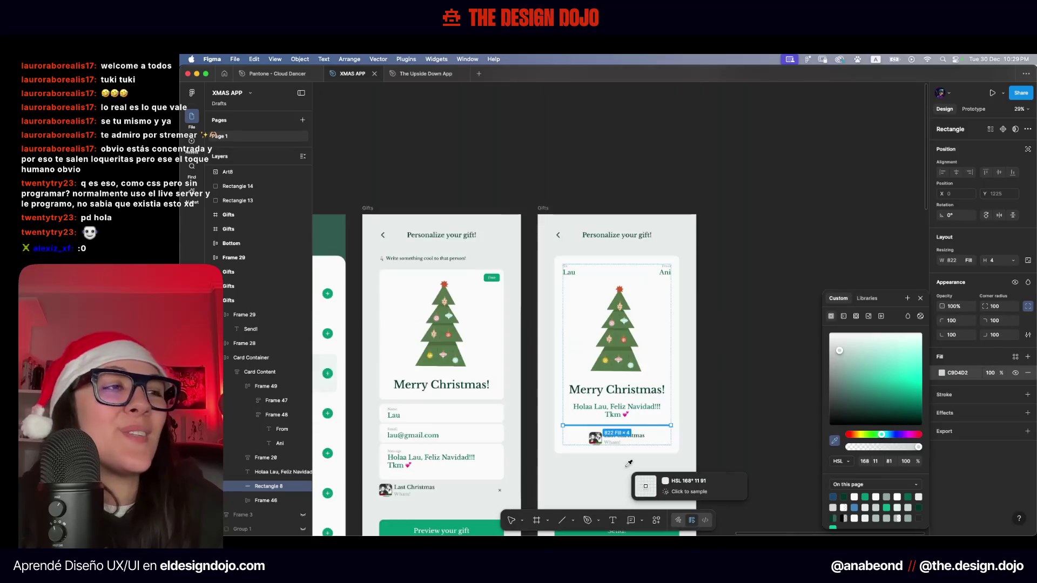
{"action": "scroll", "coordinate": [637, 486], "scroll_direction": "down", "scroll_amount": 5}
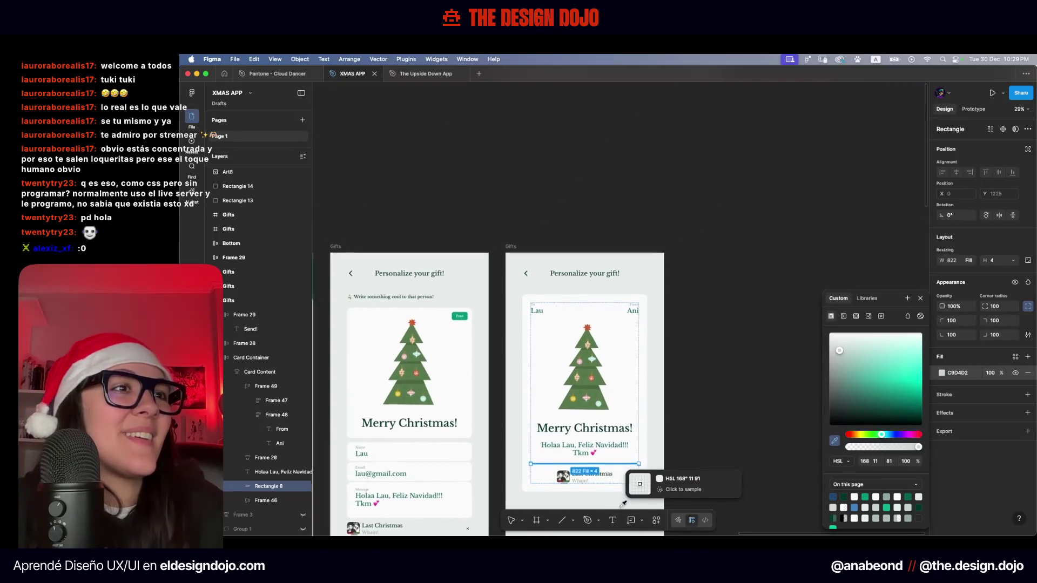
{"action": "scroll", "coordinate": [616, 495], "scroll_direction": "down", "scroll_amount": 2}
{"action": "left_click", "coordinate": [614, 488]}
{"action": "key", "text": "Escape"}
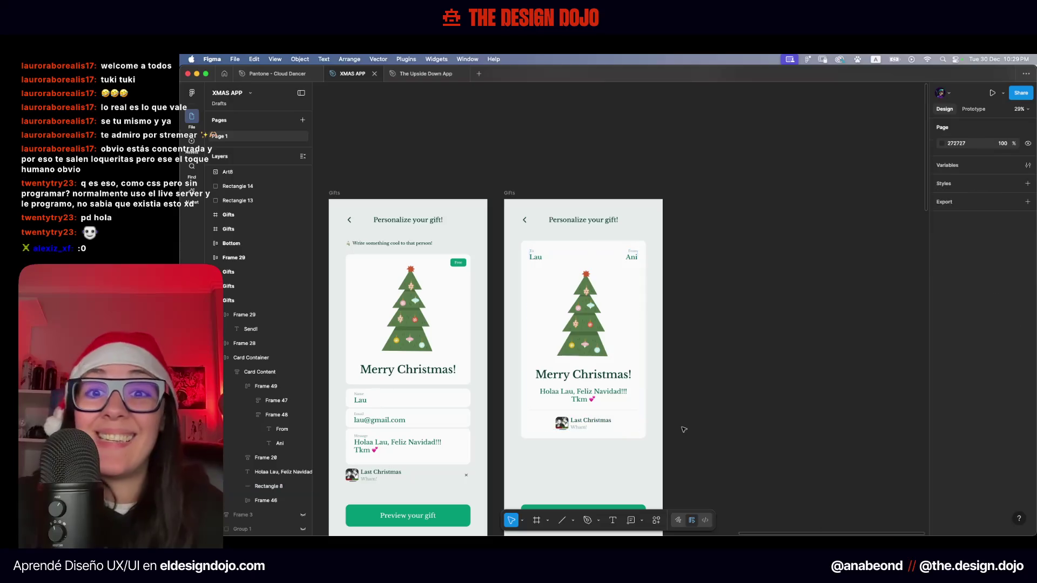
{"action": "key", "text": "Escape"}
{"action": "scroll", "coordinate": [648, 443], "scroll_direction": "up", "scroll_amount": 5}
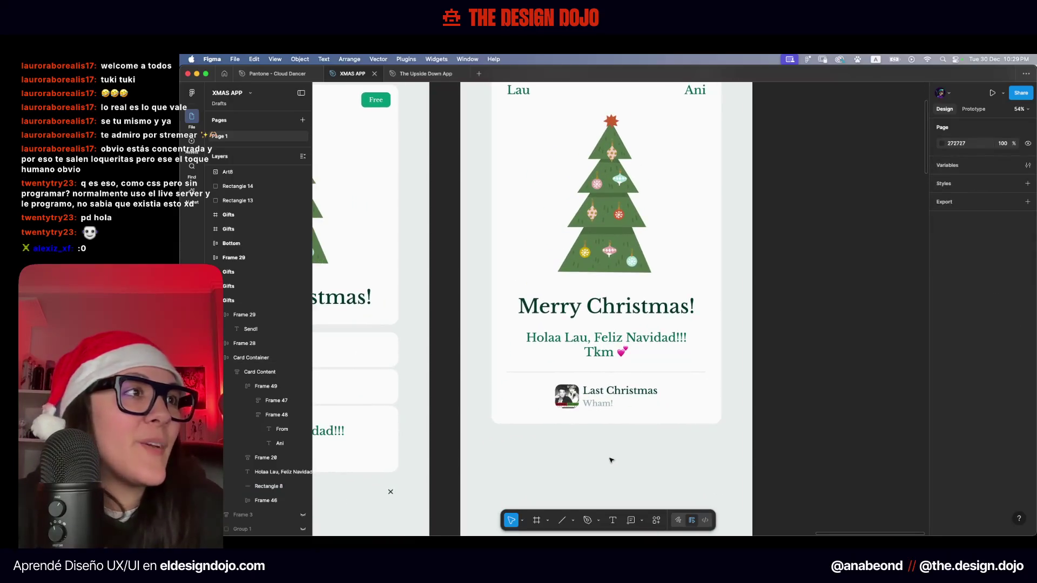
{"action": "scroll", "coordinate": [611, 460], "scroll_direction": "up", "scroll_amount": 2}
Set the Last Christmas song row's width to Fill container
{"action": "left_click", "coordinate": [602, 383]}
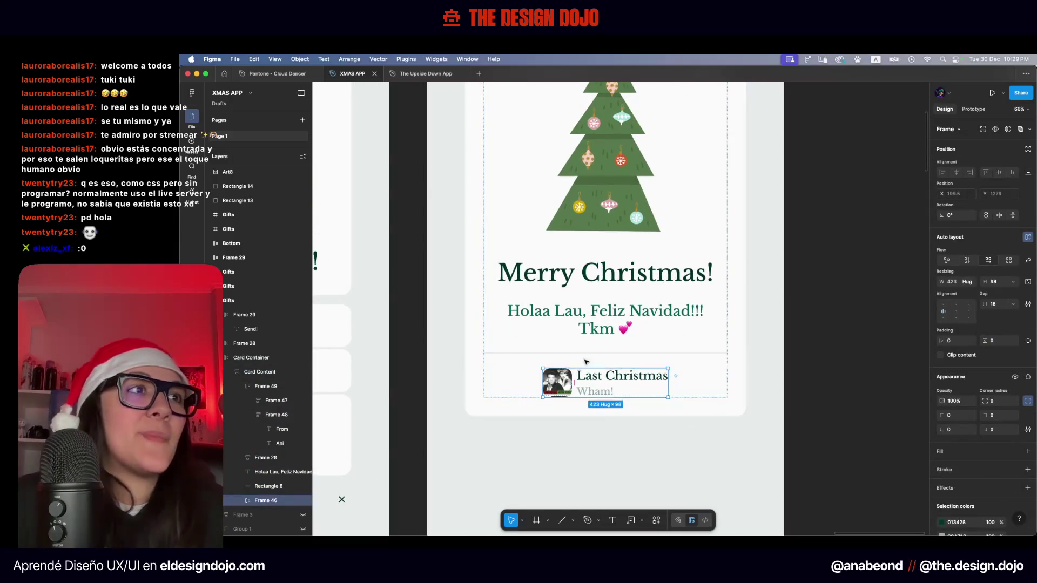
{"action": "left_click", "coordinate": [972, 282]}
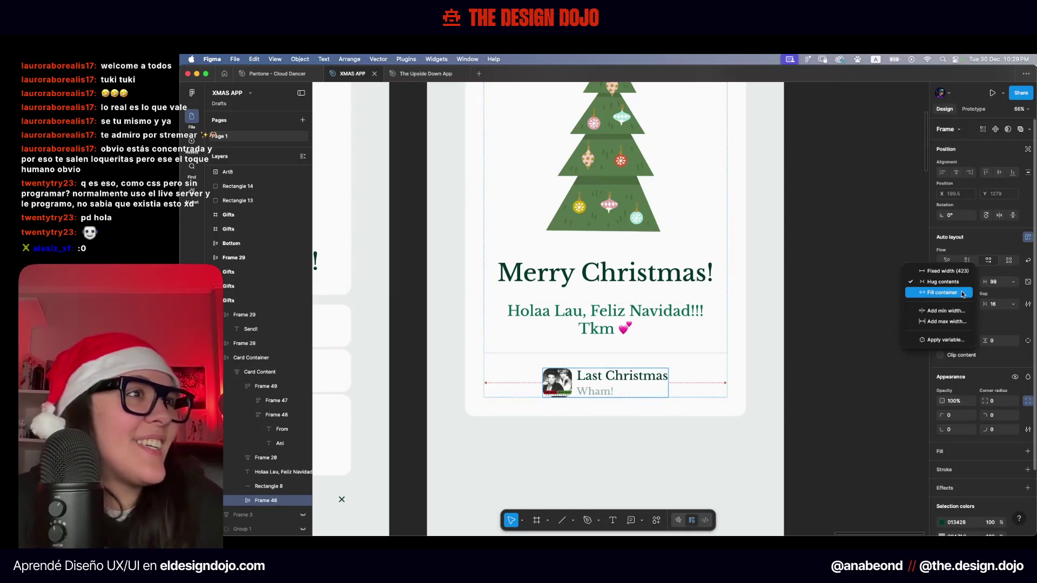
{"action": "left_click", "coordinate": [956, 306]}
{"action": "left_click", "coordinate": [810, 430]}
Widen the Card Container from 950 to 1078 by entering 950+128 as its width
{"action": "scroll", "coordinate": [810, 431], "scroll_direction": "down", "scroll_amount": 4}
{"action": "scroll", "coordinate": [809, 431], "scroll_direction": "down", "scroll_amount": 1}
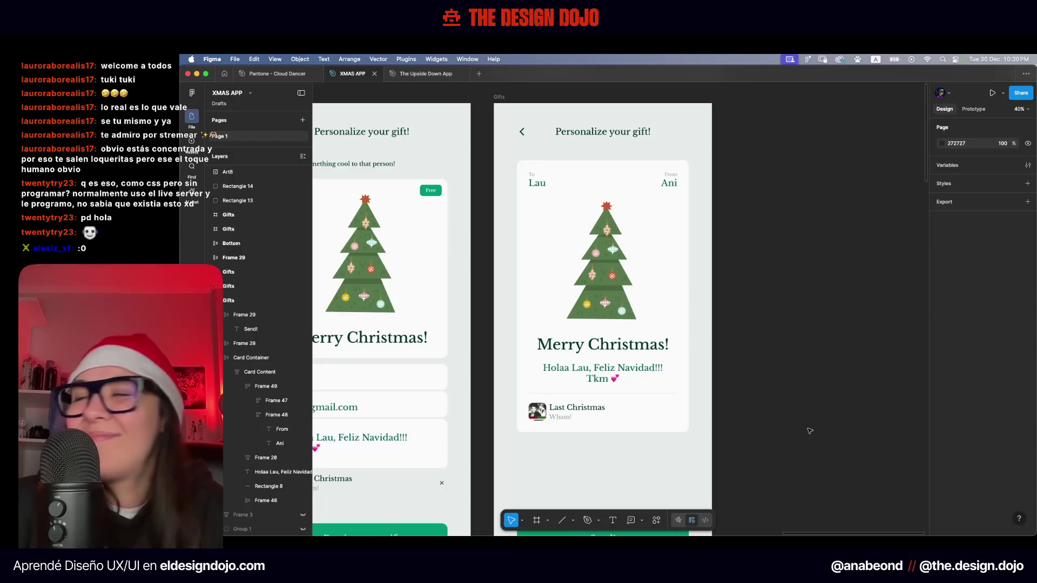
{"action": "scroll", "coordinate": [811, 431], "scroll_direction": "down", "scroll_amount": 3}
{"action": "scroll", "coordinate": [807, 422], "scroll_direction": "right", "scroll_amount": 2}
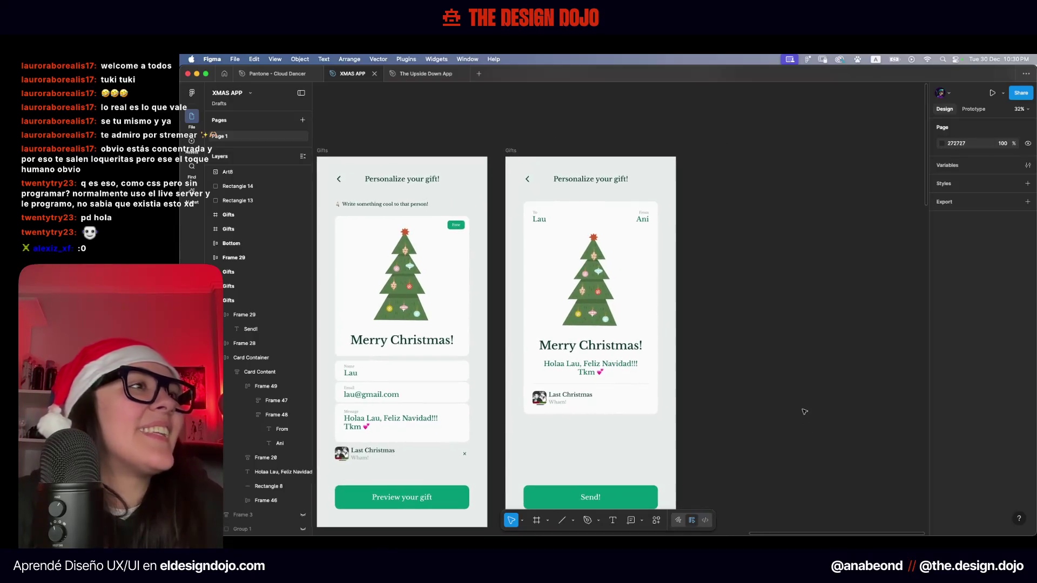
{"action": "left_click", "coordinate": [655, 296]}
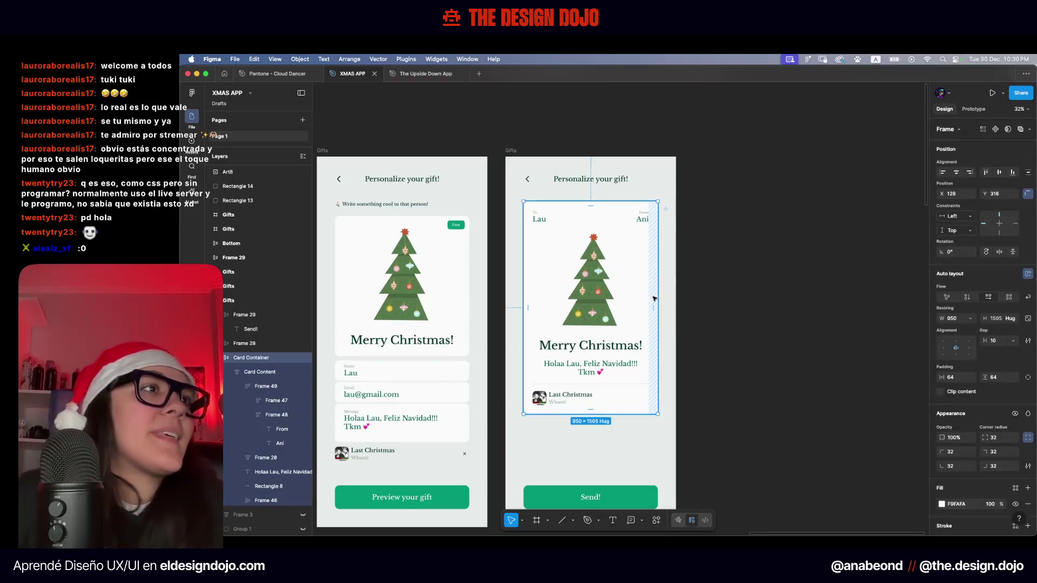
{"action": "left_click", "coordinate": [696, 332]}
{"action": "scroll", "coordinate": [695, 332], "scroll_direction": "down", "scroll_amount": 2}
{"action": "scroll", "coordinate": [695, 332], "scroll_direction": "left", "scroll_amount": 1}
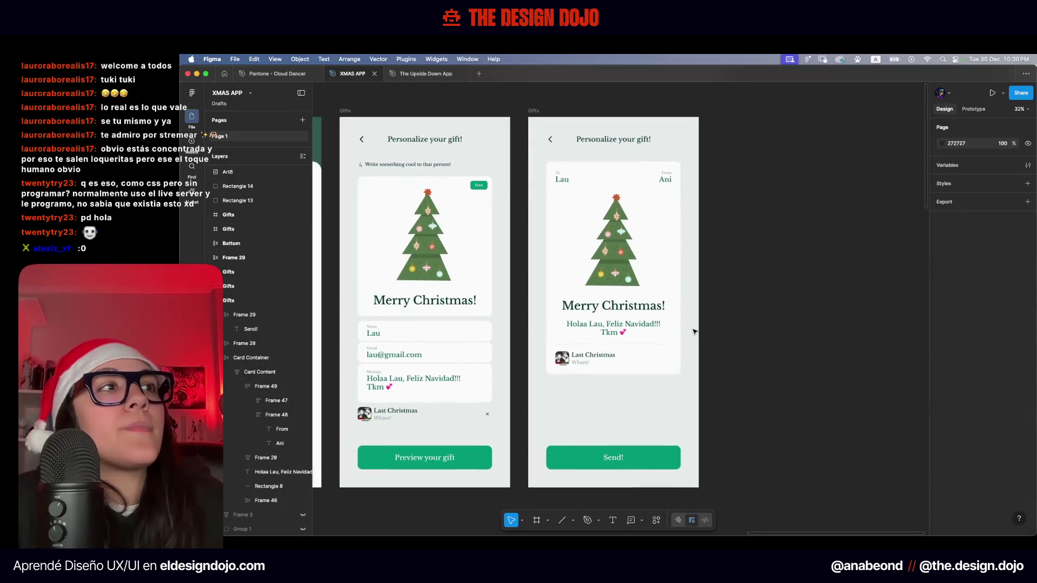
{"action": "left_click", "coordinate": [679, 286]}
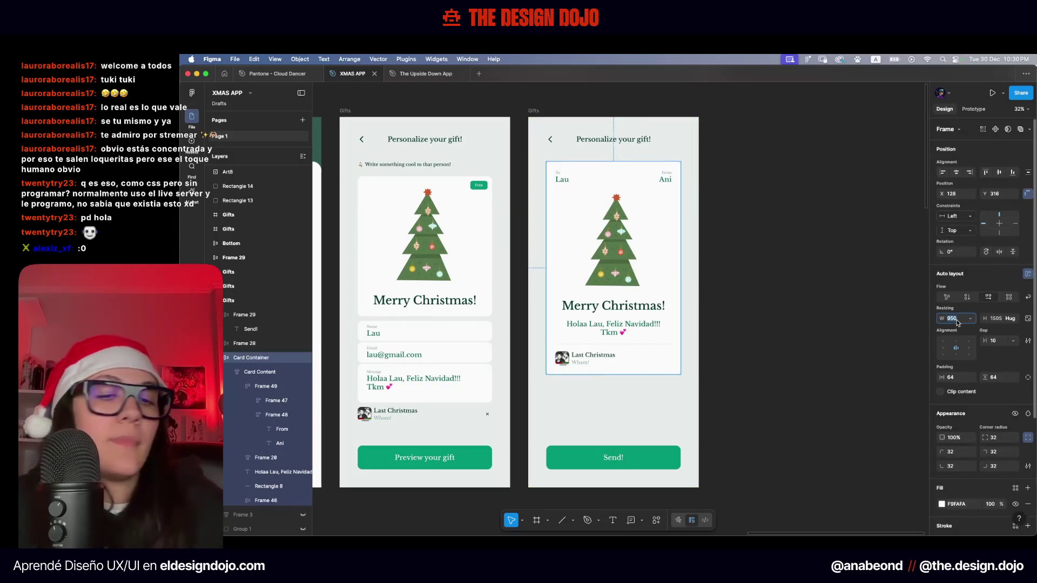
{"action": "type", "text": "+128"}
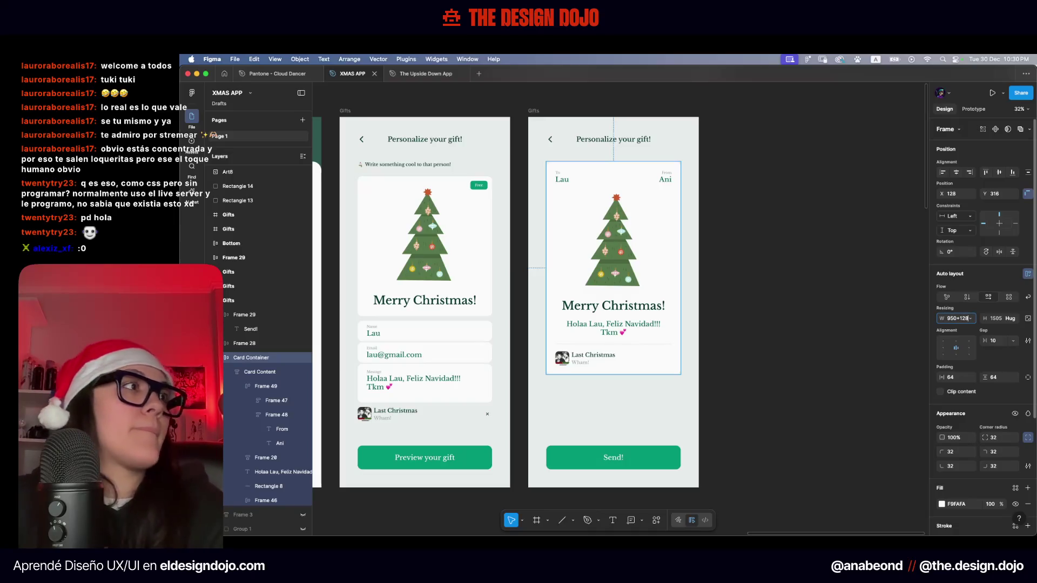
{"action": "key", "text": "Return"}
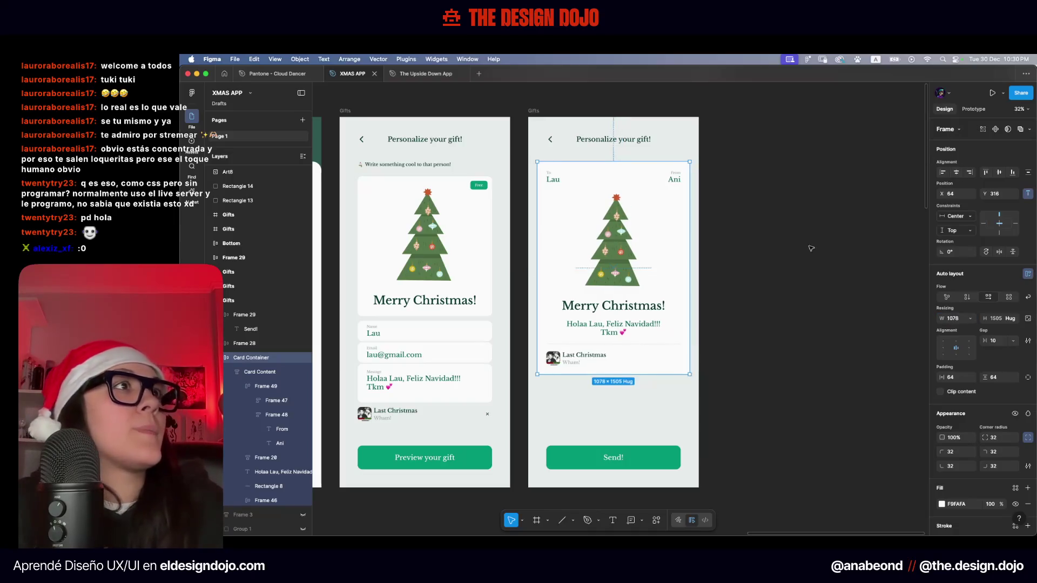
{"action": "left_click", "coordinate": [826, 239]}
{"action": "scroll", "coordinate": [642, 162], "scroll_direction": "up", "scroll_amount": 5}
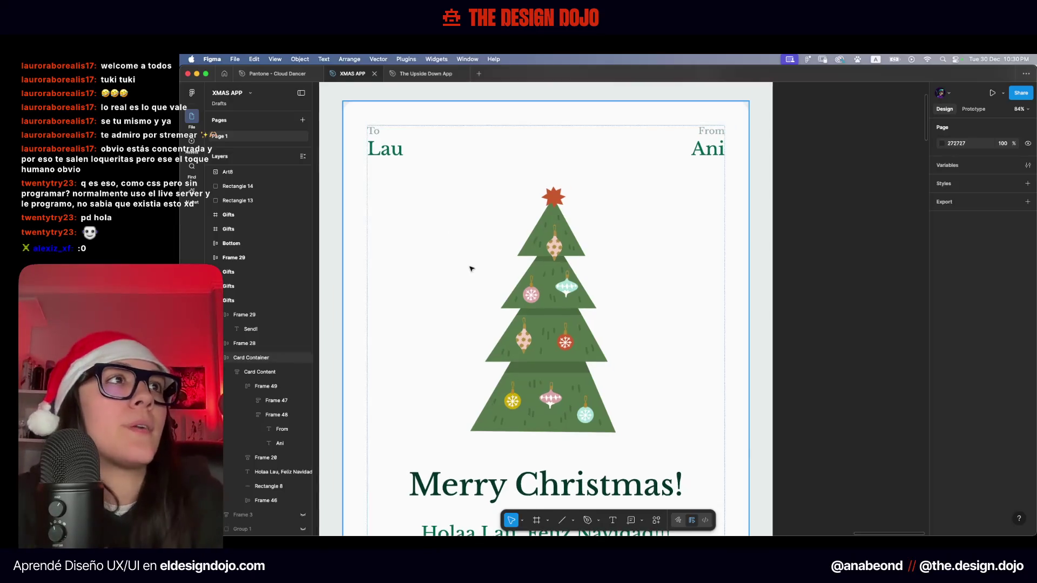
{"action": "scroll", "coordinate": [472, 269], "scroll_direction": "down", "scroll_amount": 5}
{"action": "left_click", "coordinate": [465, 467]}
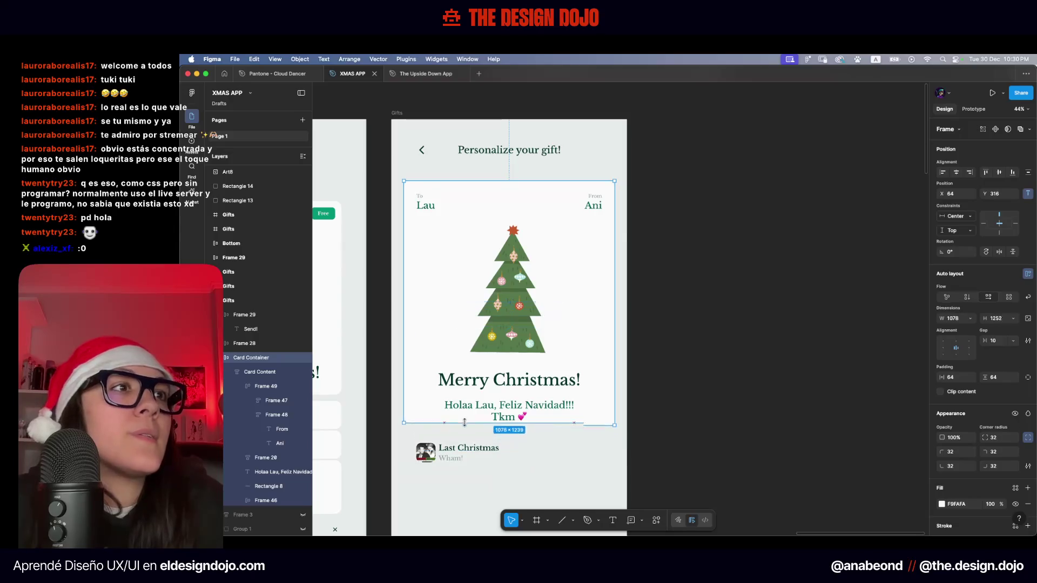
{"action": "left_click", "coordinate": [510, 415]}
{"action": "left_click", "coordinate": [509, 415]}
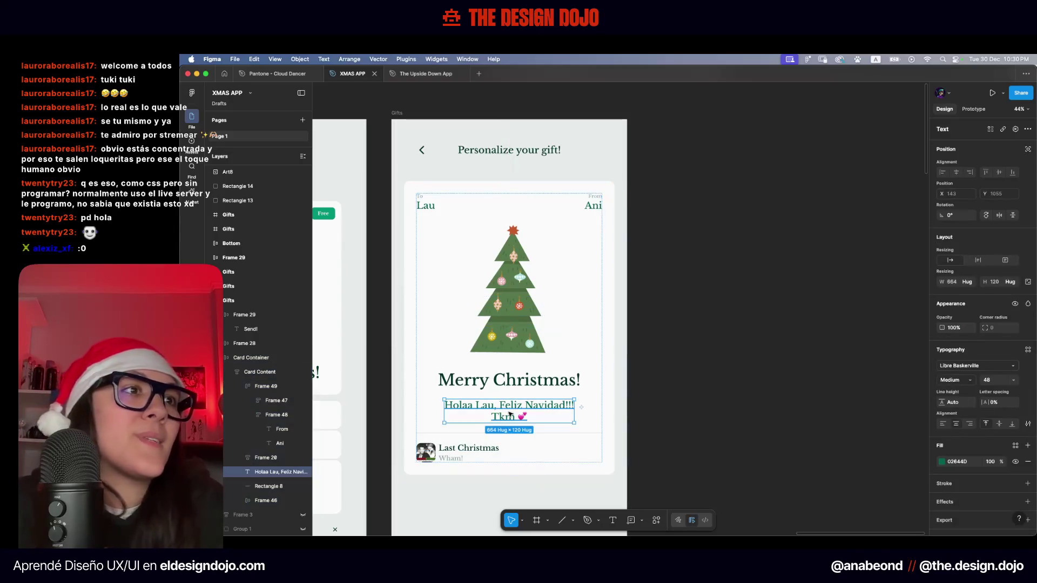
{"action": "key", "text": "Escape"}
{"action": "left_click", "coordinate": [510, 411]}
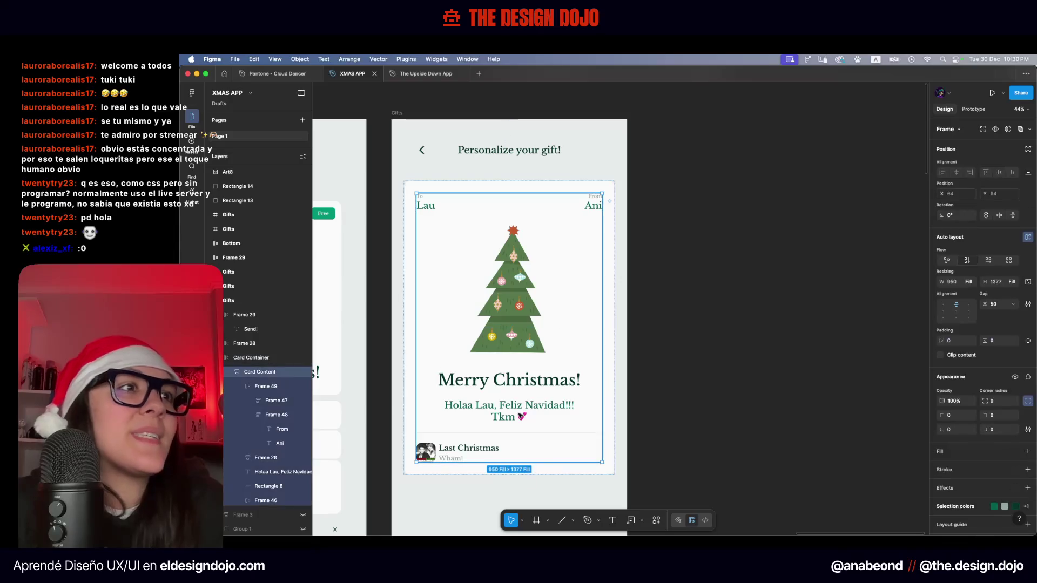
{"action": "double_click", "coordinate": [510, 411]}
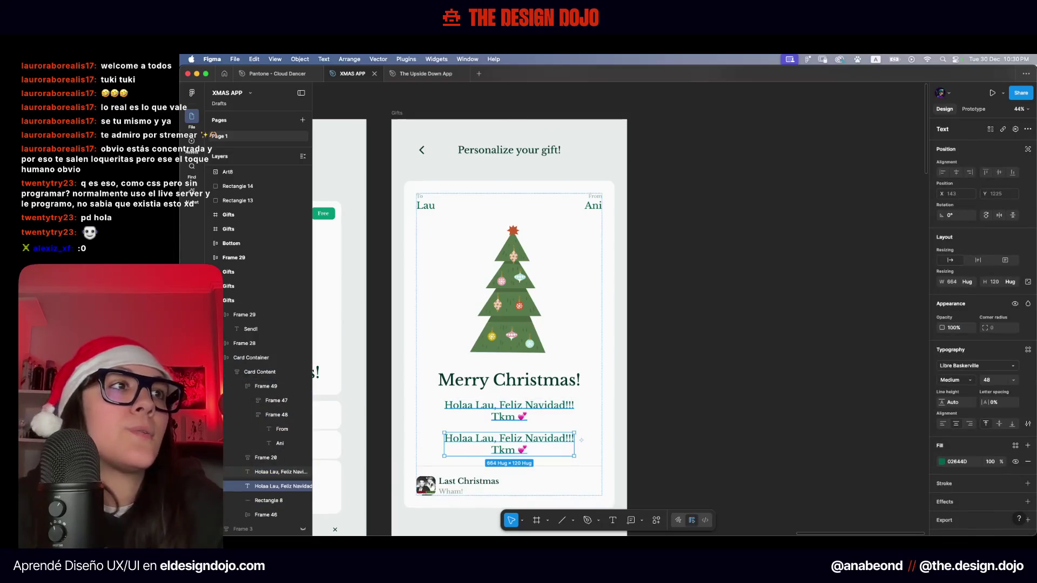
{"action": "scroll", "coordinate": [519, 308], "scroll_direction": "down", "scroll_amount": 3}
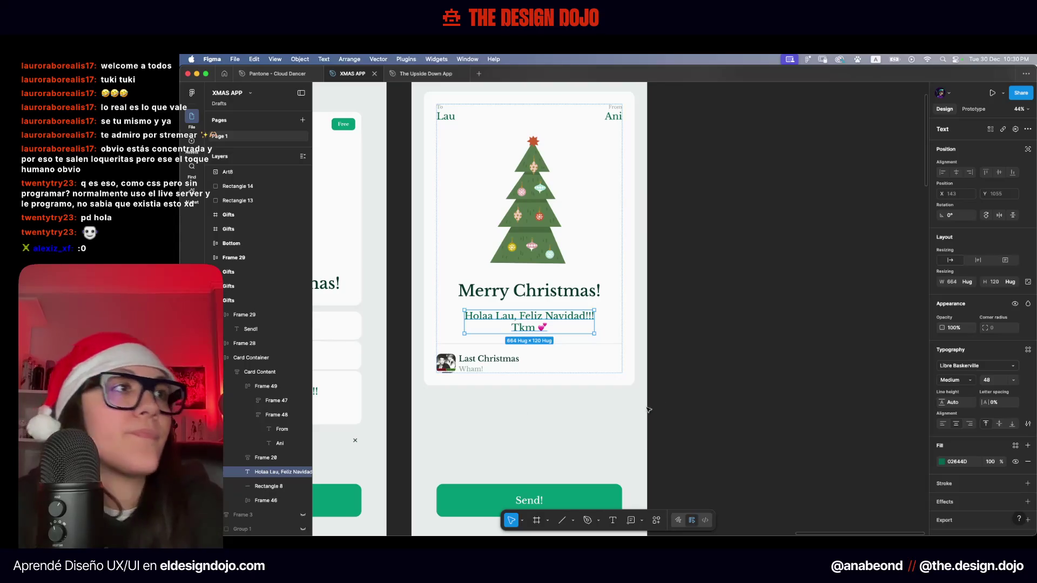
{"action": "key", "text": "Escape"}
{"action": "scroll", "coordinate": [575, 403], "scroll_direction": "down", "scroll_amount": 2}
{"action": "left_click", "coordinate": [562, 385]}
{"action": "key", "text": "Delete"}
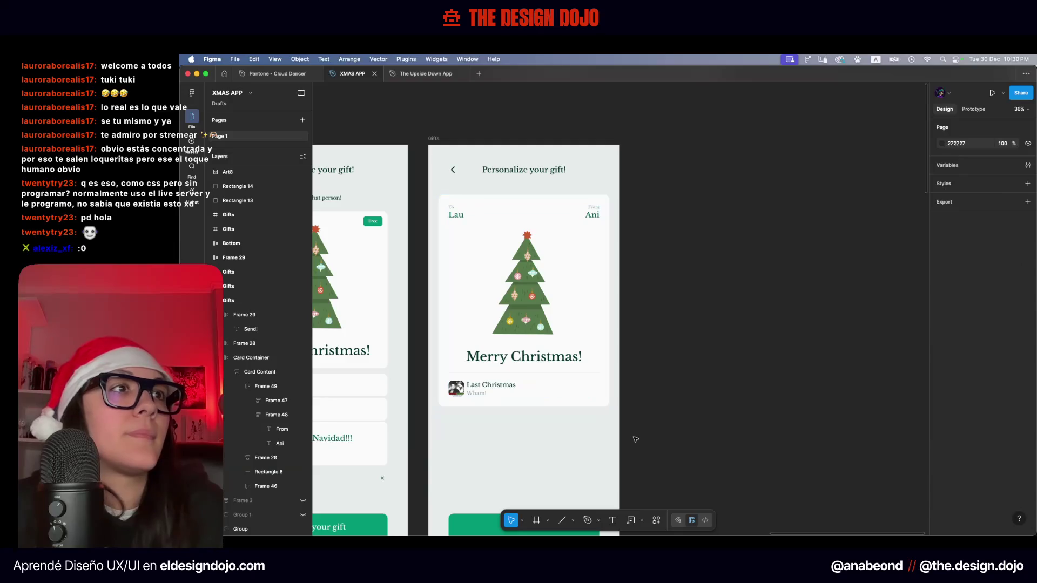
{"action": "key", "text": "ctrl+z"}
{"action": "left_click", "coordinate": [587, 468]}
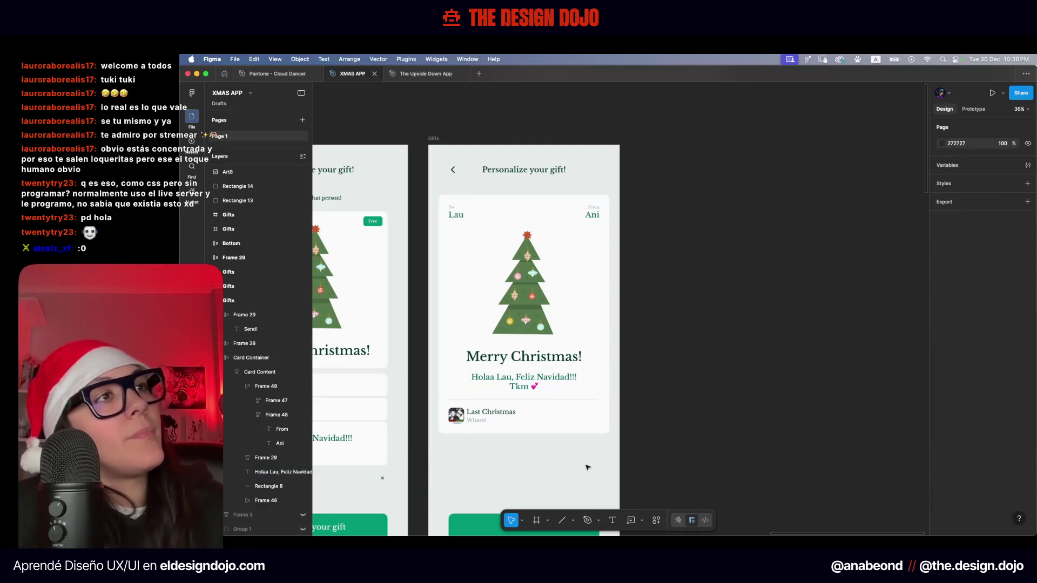
{"action": "scroll", "coordinate": [588, 468], "scroll_direction": "left", "scroll_amount": 2}
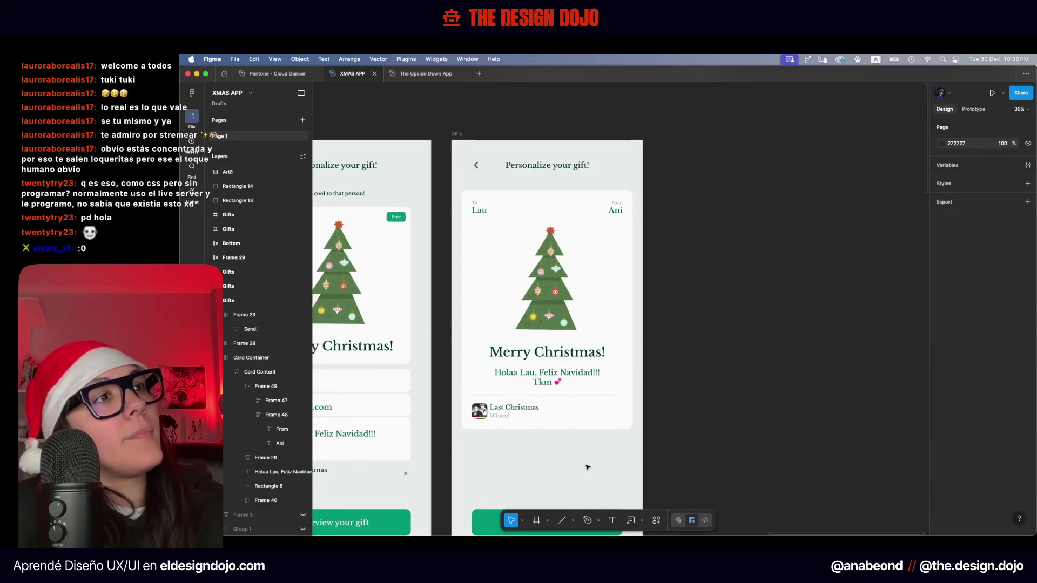
{"action": "scroll", "coordinate": [587, 467], "scroll_direction": "left", "scroll_amount": 2}
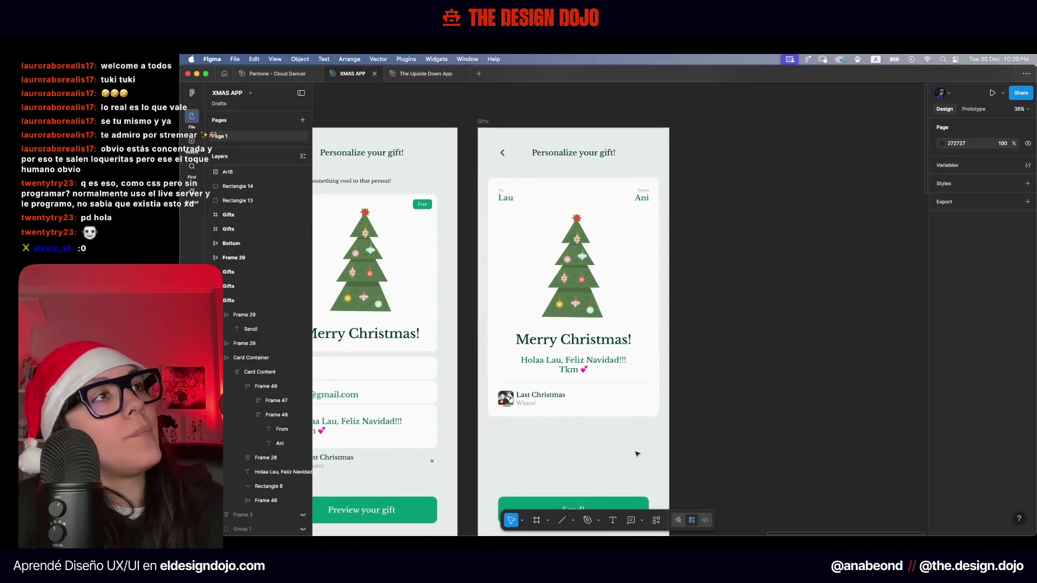
Paste another divider copy and move it up below the To/From names
{"action": "scroll", "coordinate": [637, 454], "scroll_direction": "left", "scroll_amount": 2}
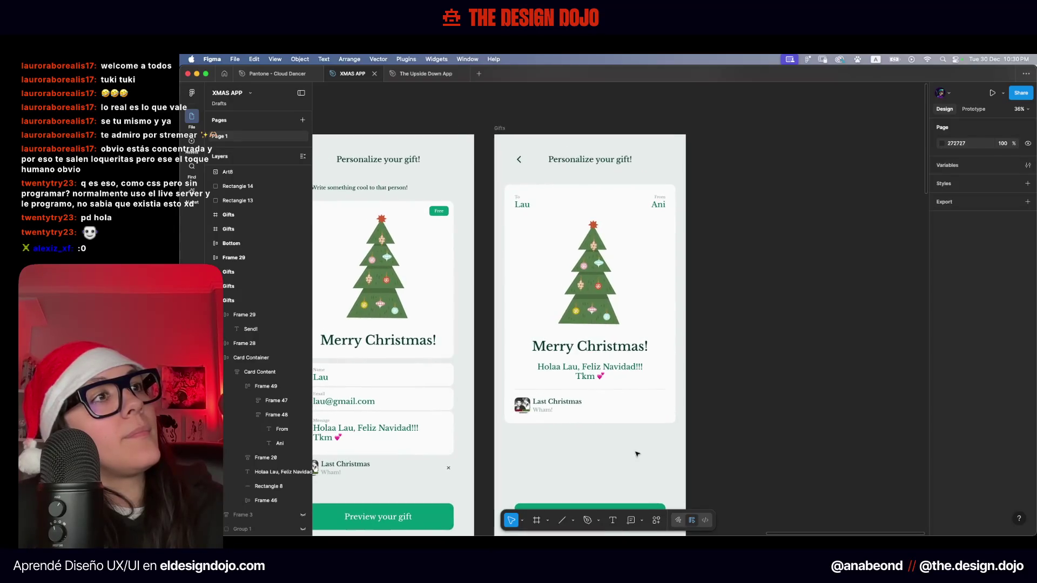
{"action": "key", "text": "ctrl+v"}
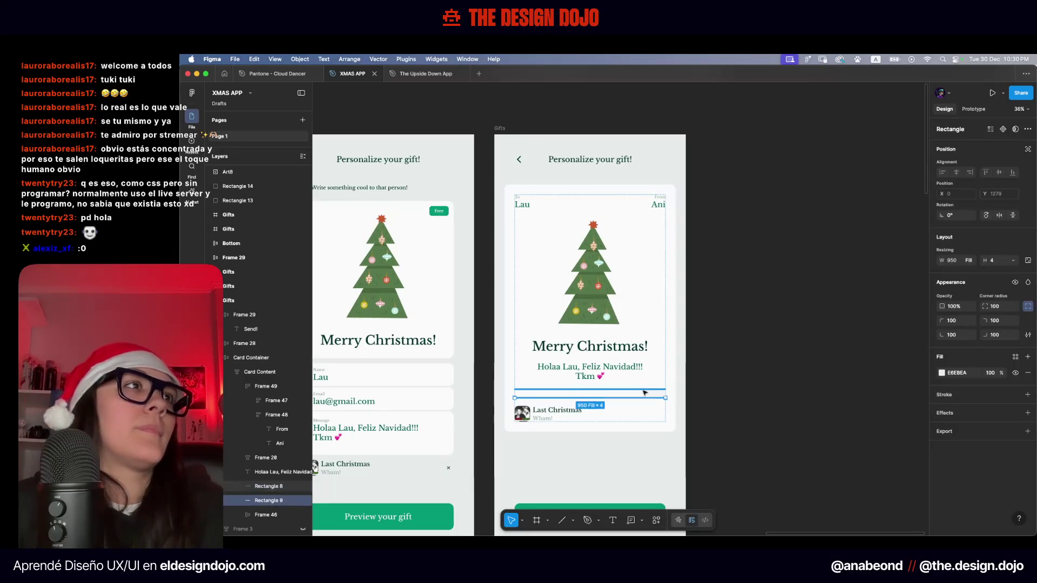
{"action": "key", "text": "Up"}
{"action": "key", "text": "Up"}
{"action": "key", "text": "Up"}
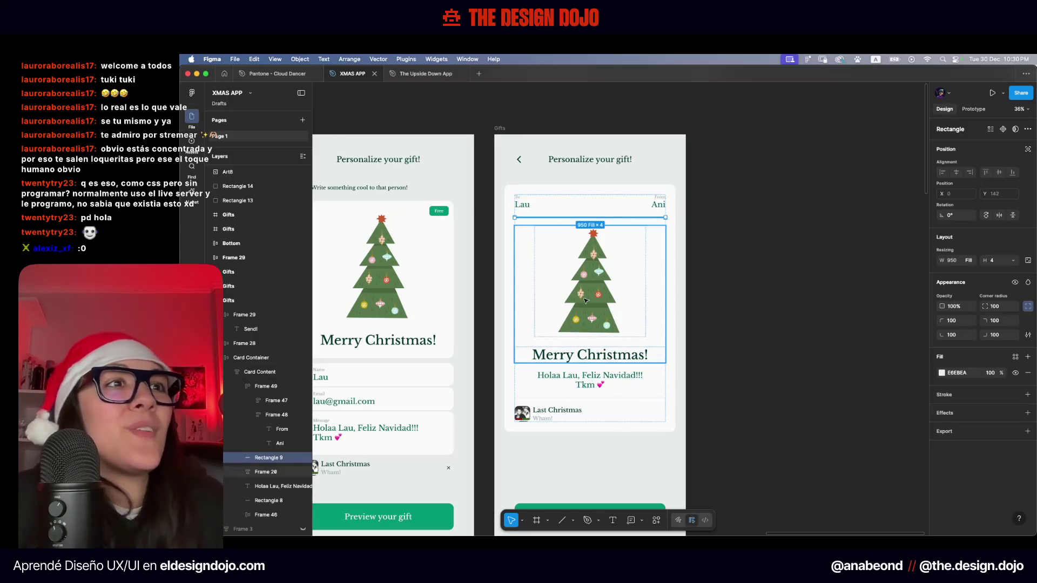
Delete the leftover labels and rectangle inside the Merry Christmas! group
{"action": "left_click", "coordinate": [251, 416]}
{"action": "left_click", "coordinate": [271, 404]}
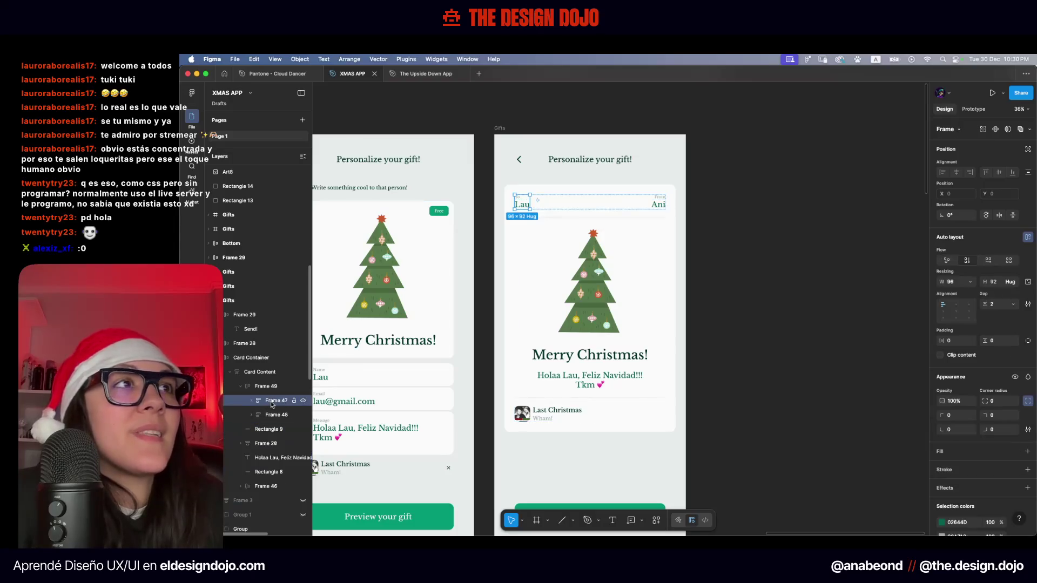
{"action": "left_click", "coordinate": [266, 388]}
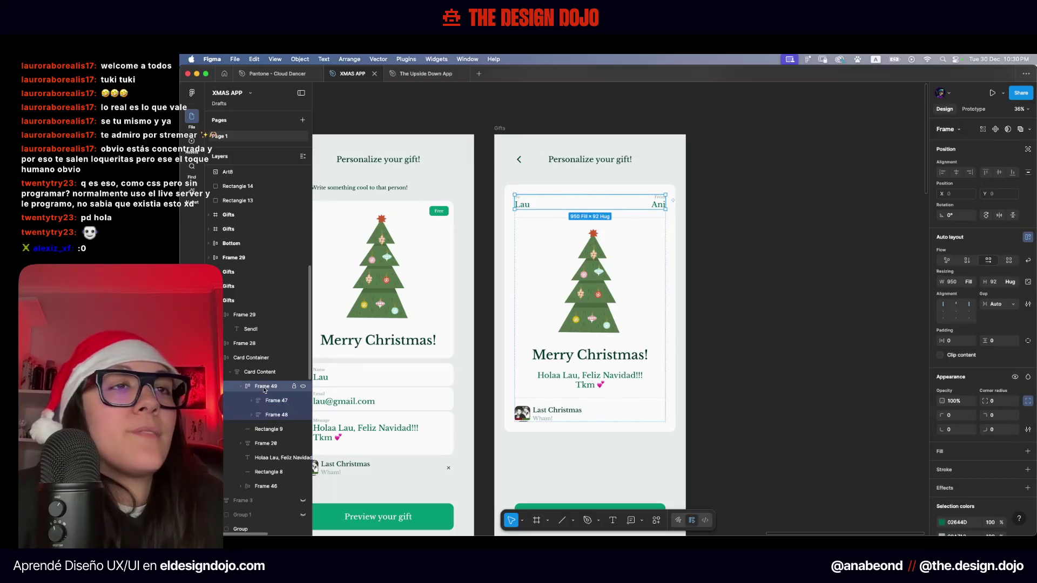
{"action": "left_click", "coordinate": [241, 387]}
{"action": "left_click", "coordinate": [264, 402]}
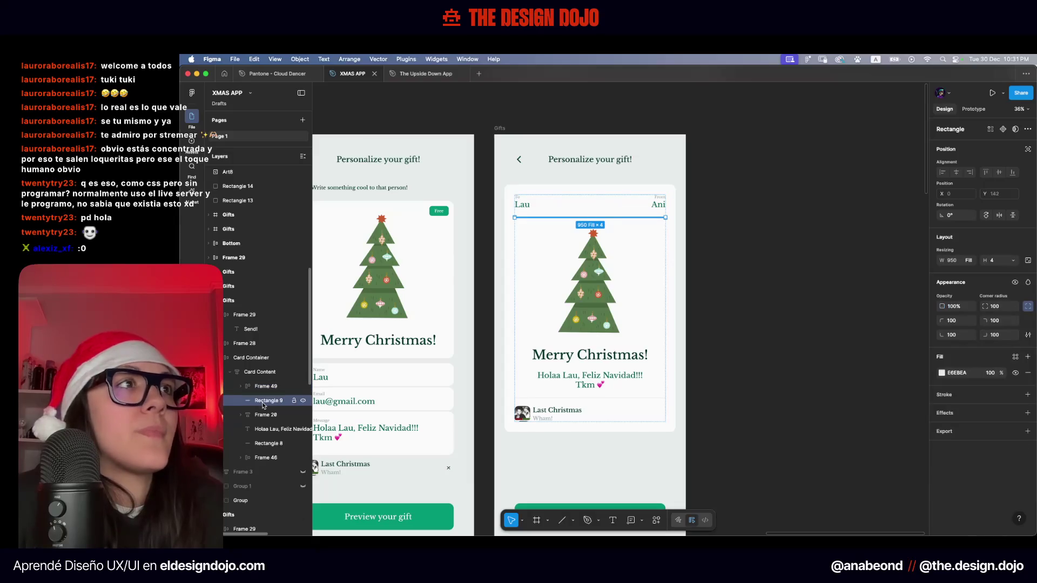
{"action": "left_click", "coordinate": [265, 415]}
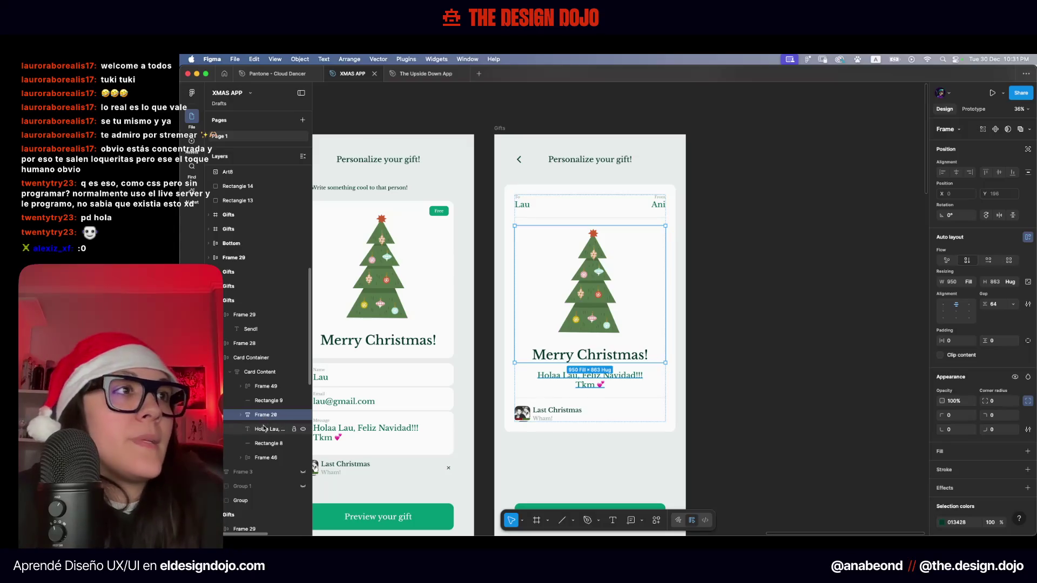
{"action": "left_click", "coordinate": [265, 429]}
{"action": "left_click", "coordinate": [241, 415]}
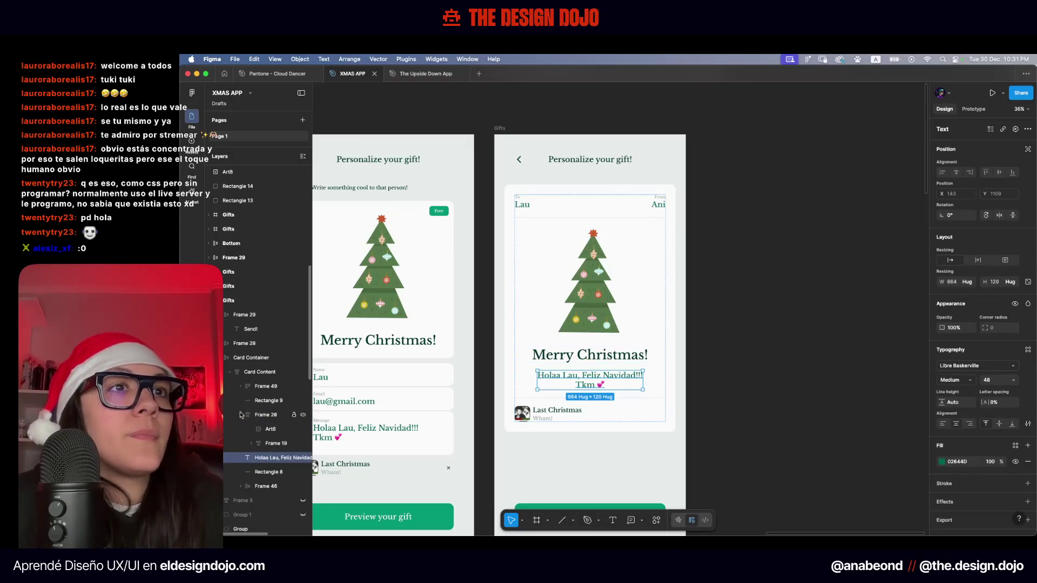
{"action": "left_click", "coordinate": [256, 445]}
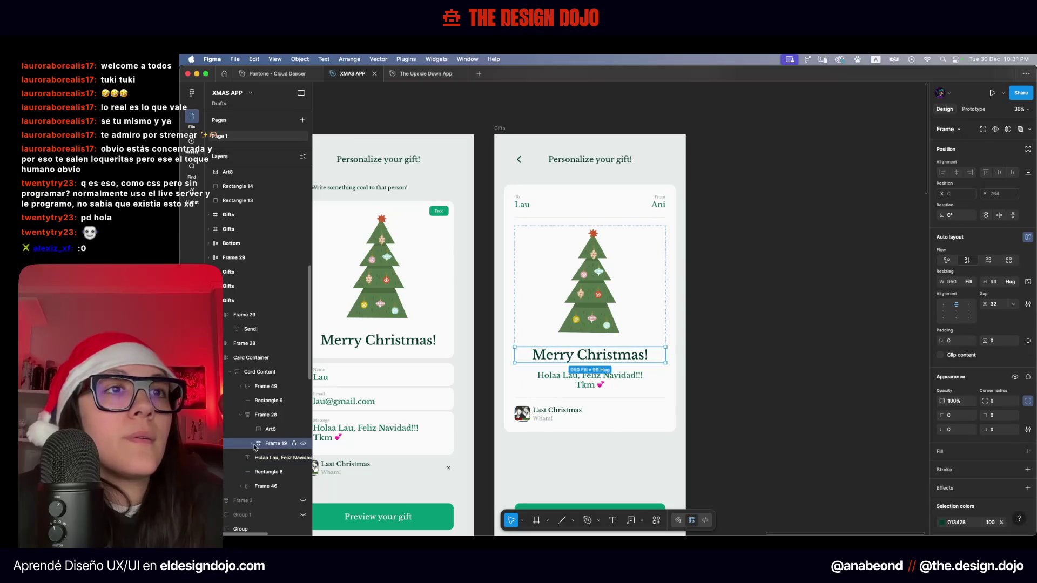
{"action": "left_click", "coordinate": [251, 444]}
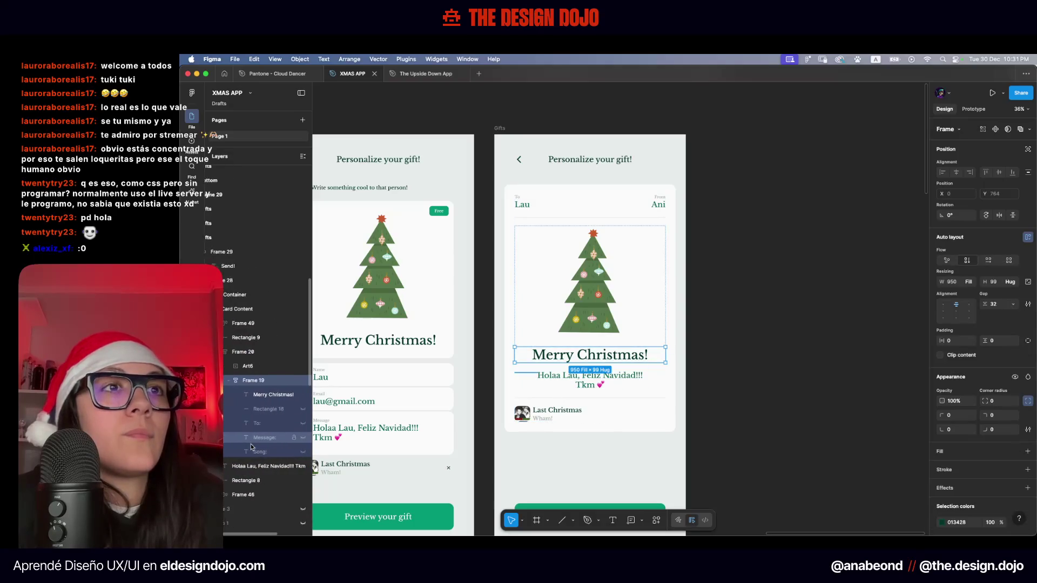
{"action": "left_click", "coordinate": [267, 414]}
{"action": "key", "text": "Delete"}
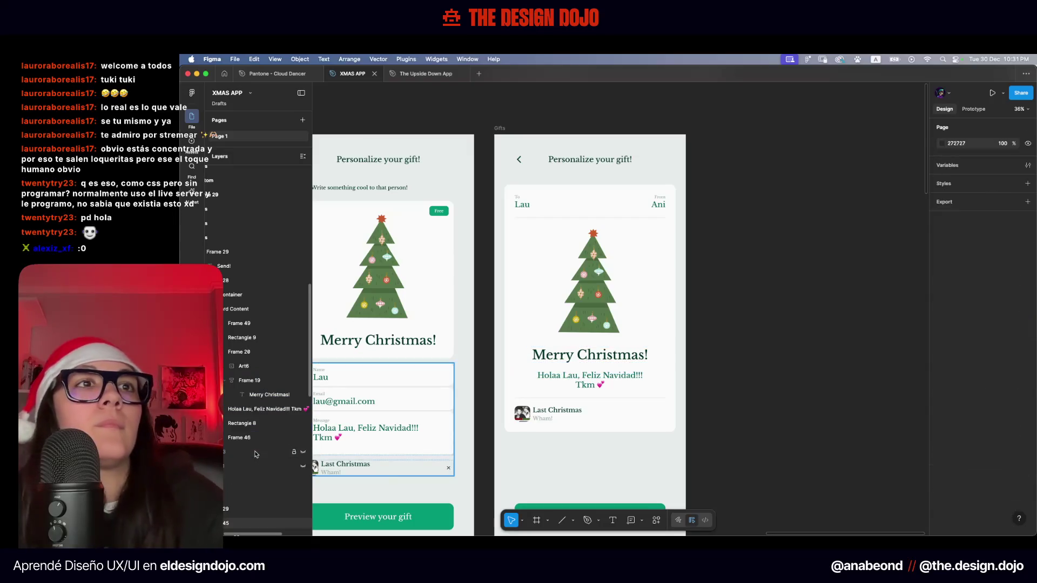
Move the greeting message layer into the Merry Christmas! frame beneath it
{"action": "left_click", "coordinate": [243, 410]}
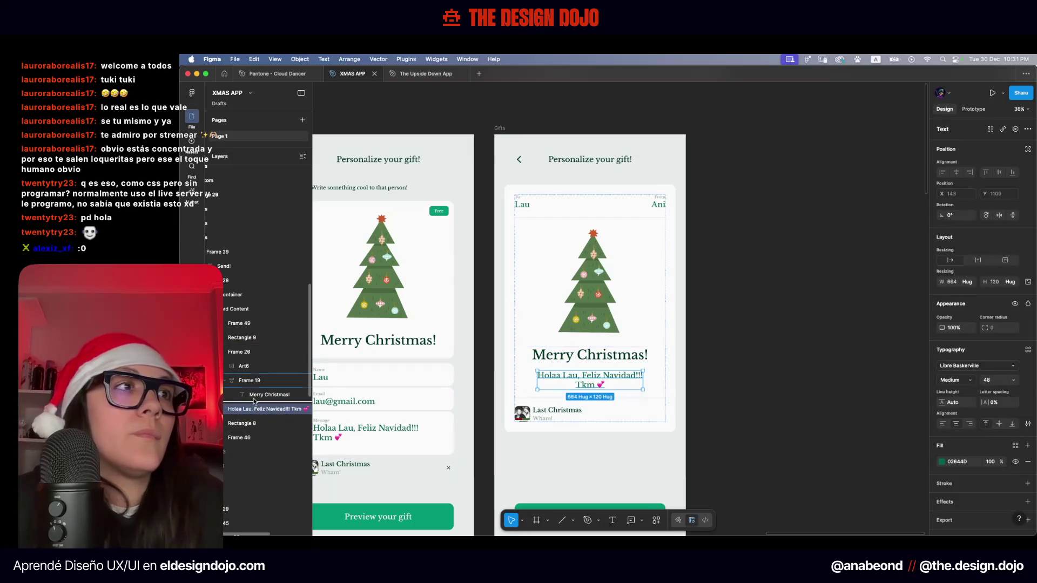
{"action": "left_click_drag", "start_coordinate": [254, 401], "coordinate": [253, 400]}
{"action": "left_click", "coordinate": [224, 383]}
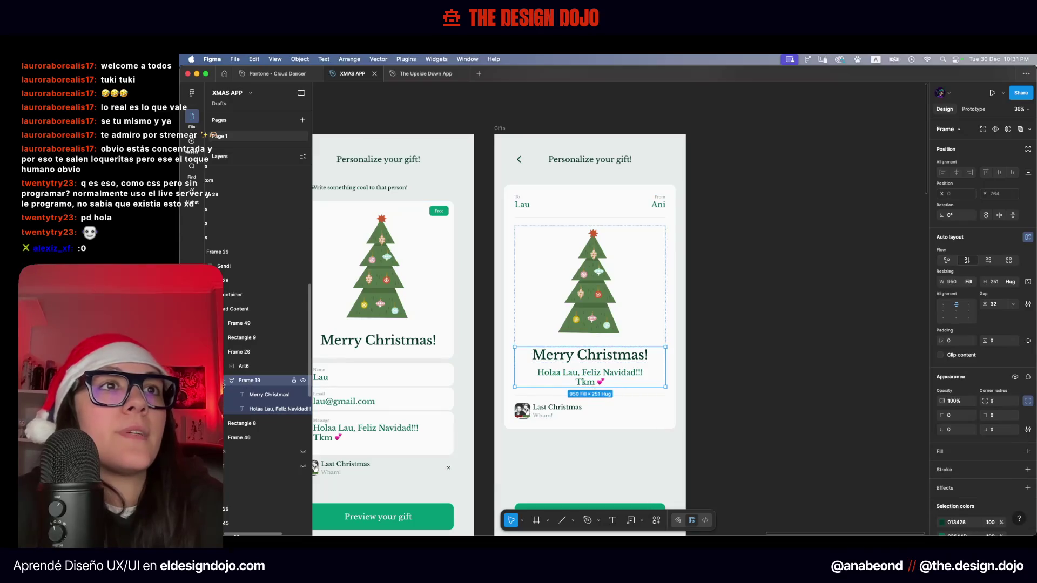
{"action": "left_click", "coordinate": [225, 351]}
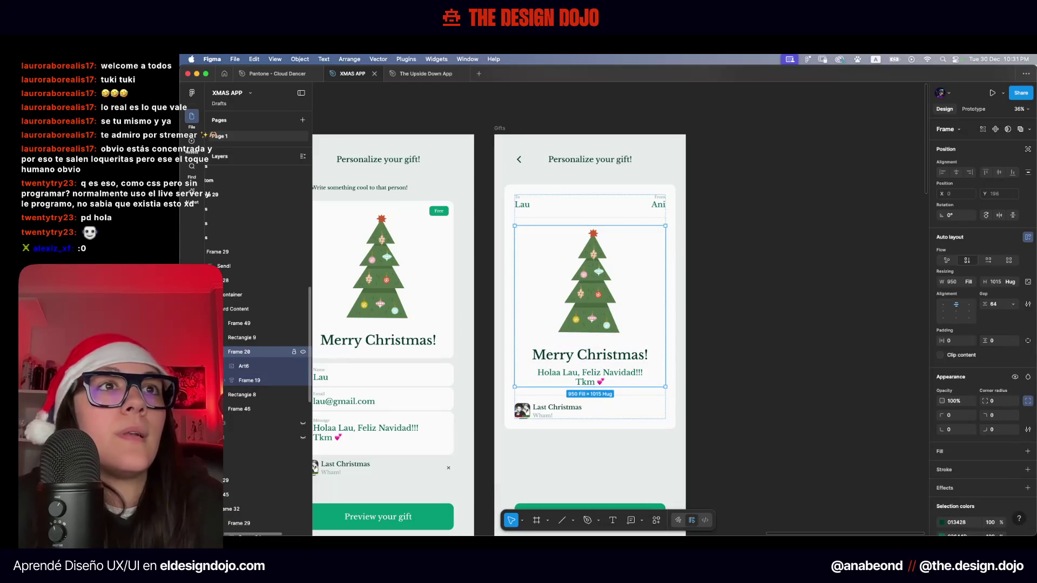
{"action": "left_click", "coordinate": [250, 367]}
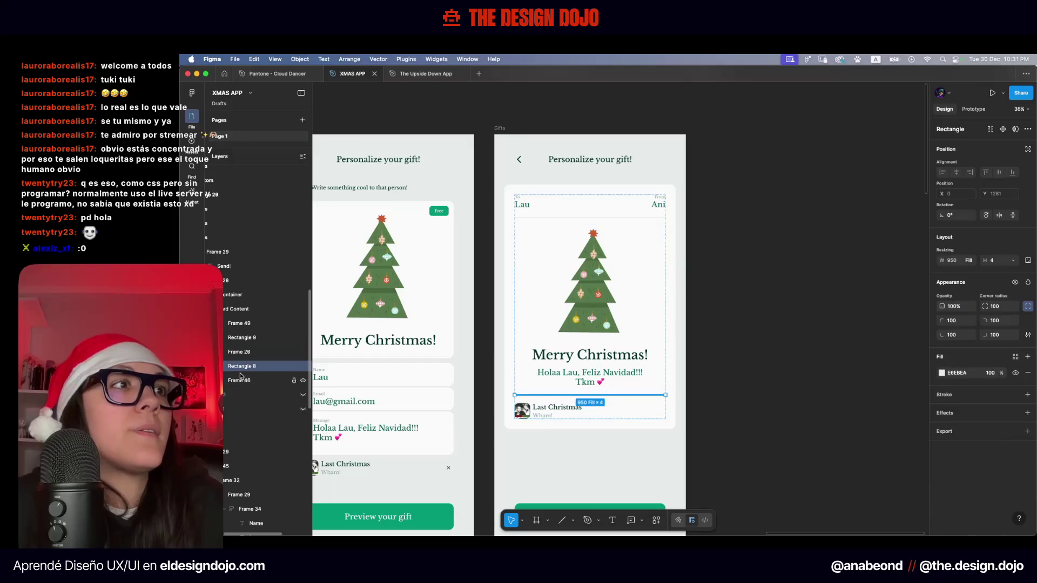
{"action": "left_click", "coordinate": [266, 384]}
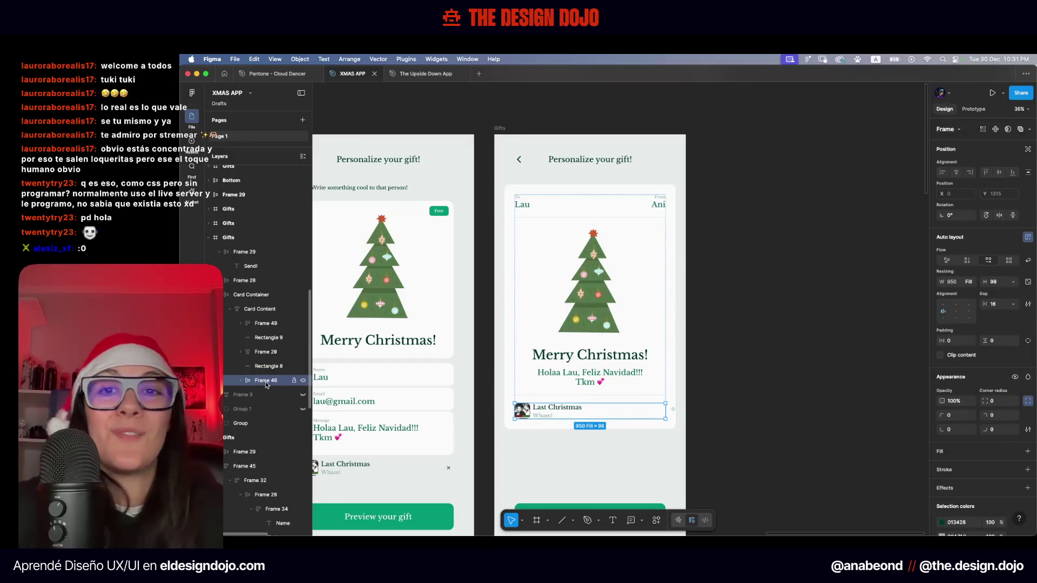
{"action": "scroll", "coordinate": [265, 373], "scroll_direction": "down", "scroll_amount": 3}
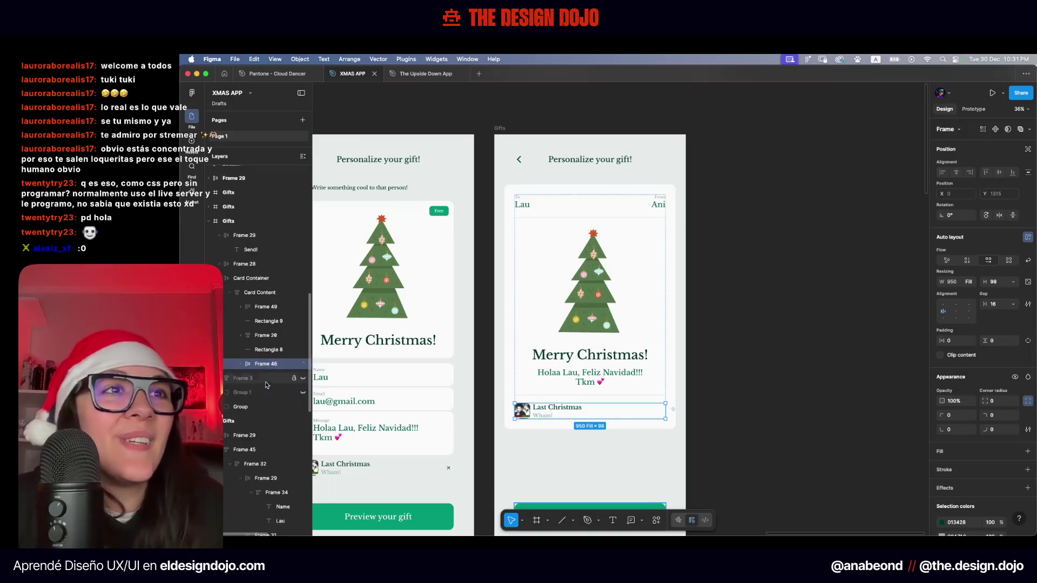
{"action": "left_click", "coordinate": [259, 312]}
{"action": "left_click", "coordinate": [255, 322], "text": "shift"}
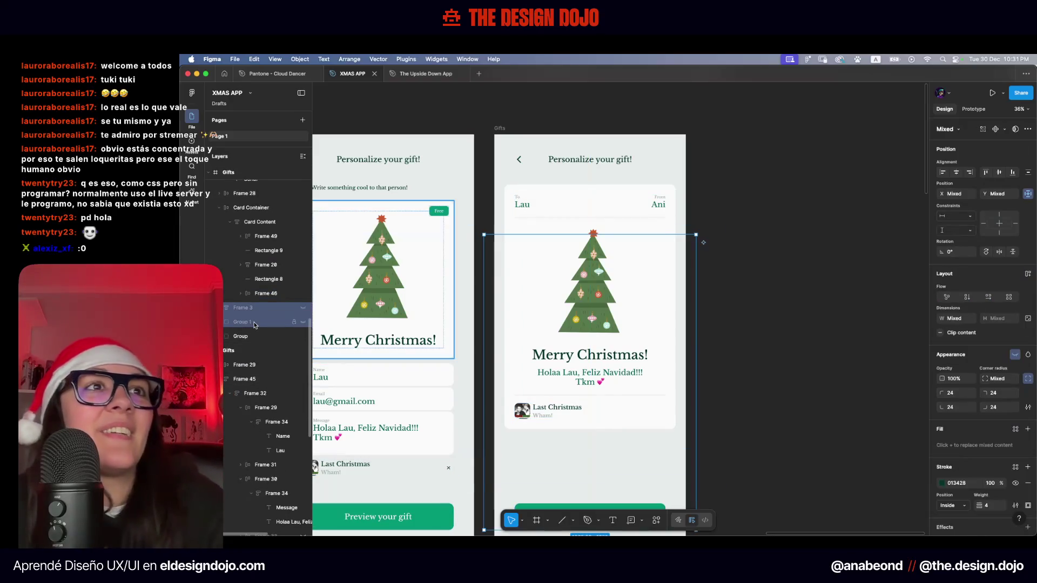
Delete the hidden Frame 3 and Group 1 layers
{"action": "key", "text": "Delete"}
{"action": "scroll", "coordinate": [255, 322], "scroll_direction": "down", "scroll_amount": 3}
{"action": "scroll", "coordinate": [253, 378], "scroll_direction": "down", "scroll_amount": 5}
{"action": "left_click", "coordinate": [251, 390]}
{"action": "left_click", "coordinate": [251, 404], "text": "shift"}
{"action": "key", "text": "Delete"}
Zoom out to review the Send! preview screen beside the gift form
{"action": "scroll", "coordinate": [258, 405], "scroll_direction": "down", "scroll_amount": 5}
{"action": "scroll", "coordinate": [262, 394], "scroll_direction": "down", "scroll_amount": 5}
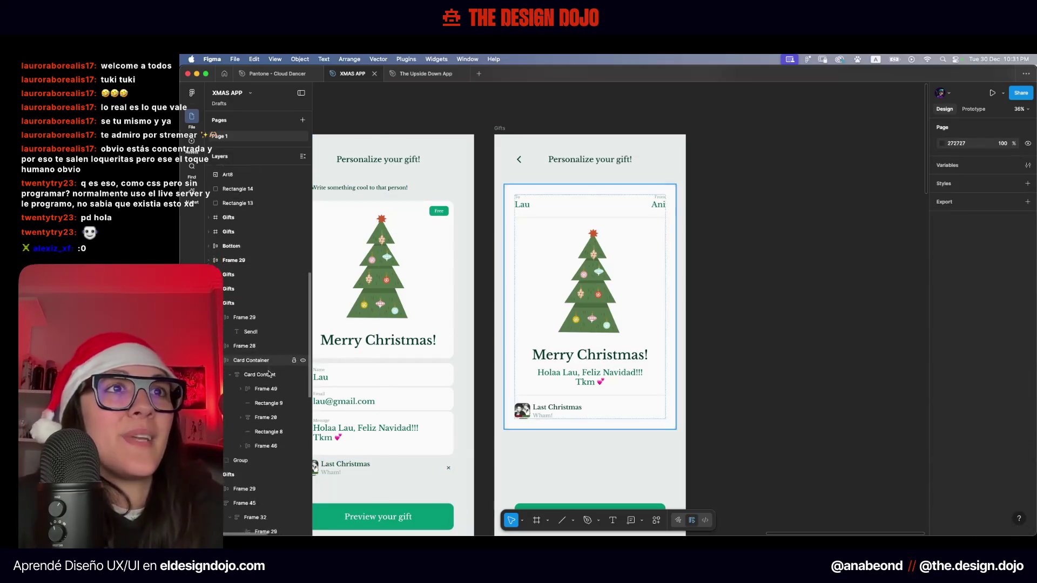
{"action": "scroll", "coordinate": [266, 381], "scroll_direction": "down", "scroll_amount": 5}
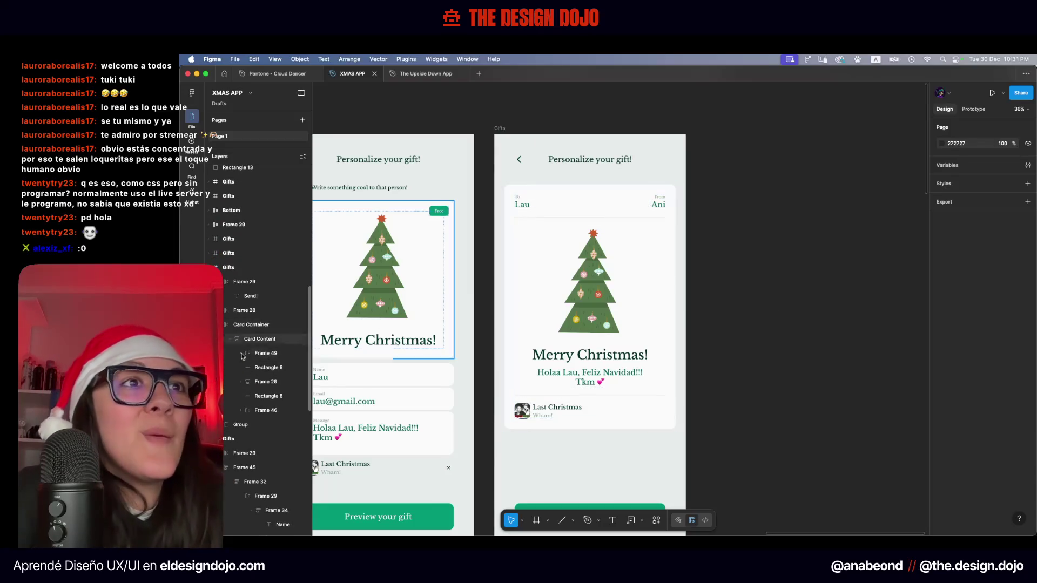
{"action": "scroll", "coordinate": [262, 405], "scroll_direction": "down", "scroll_amount": 10}
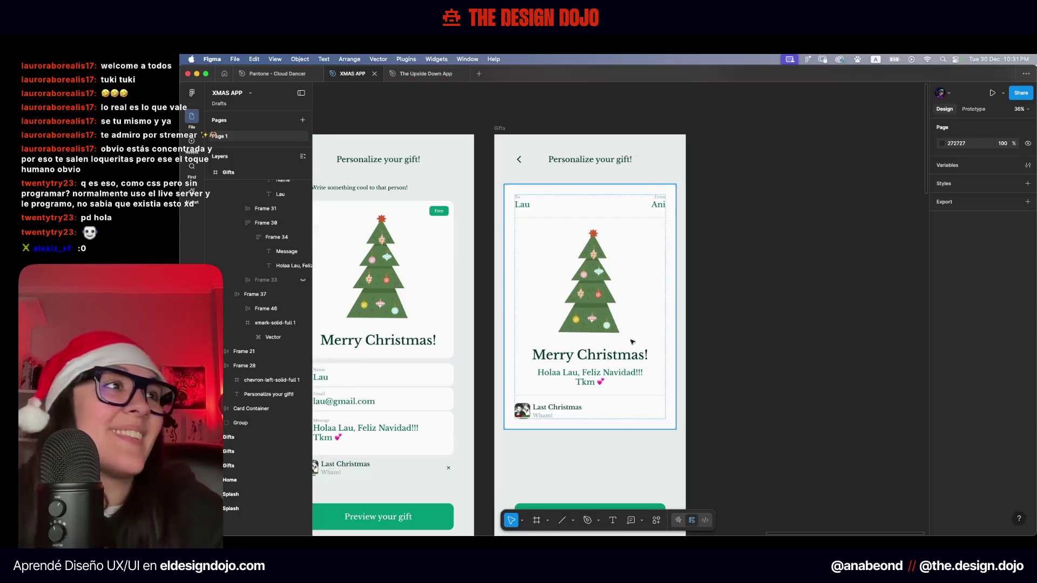
{"action": "scroll", "coordinate": [777, 260], "scroll_direction": "down", "scroll_amount": 1}
{"action": "scroll", "coordinate": [777, 260], "scroll_direction": "up", "scroll_amount": 1}
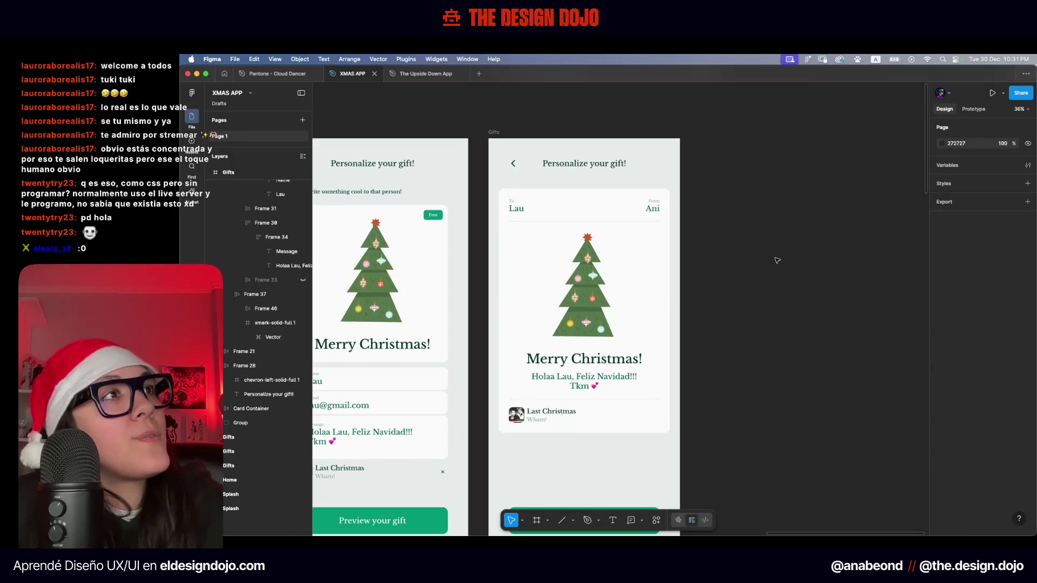
{"action": "scroll", "coordinate": [777, 260], "scroll_direction": "down", "scroll_amount": 2}
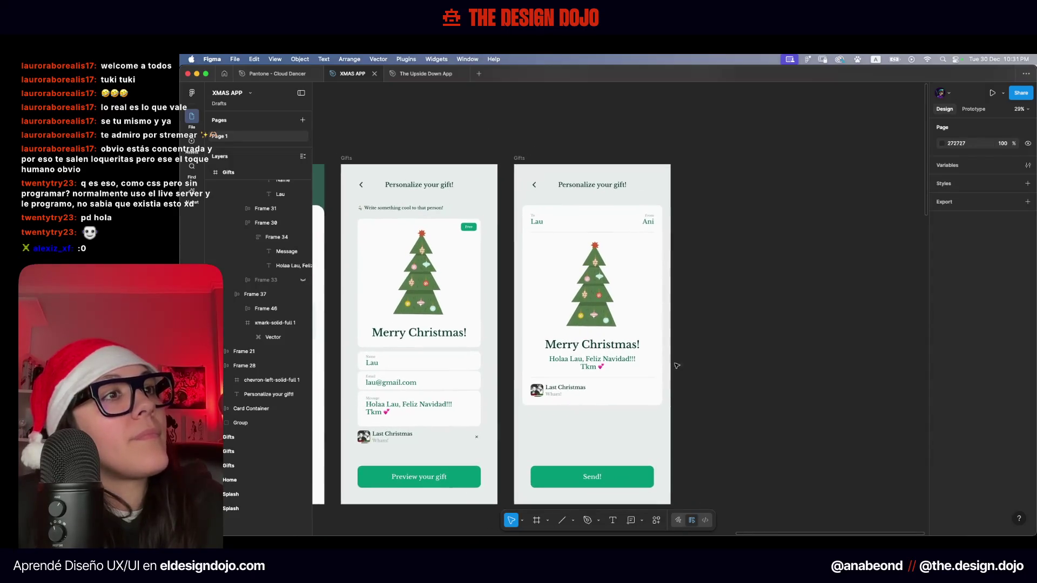
{"action": "scroll", "coordinate": [610, 434], "scroll_direction": "up", "scroll_amount": 3}
{"action": "scroll", "coordinate": [611, 435], "scroll_direction": "down", "scroll_amount": 3}
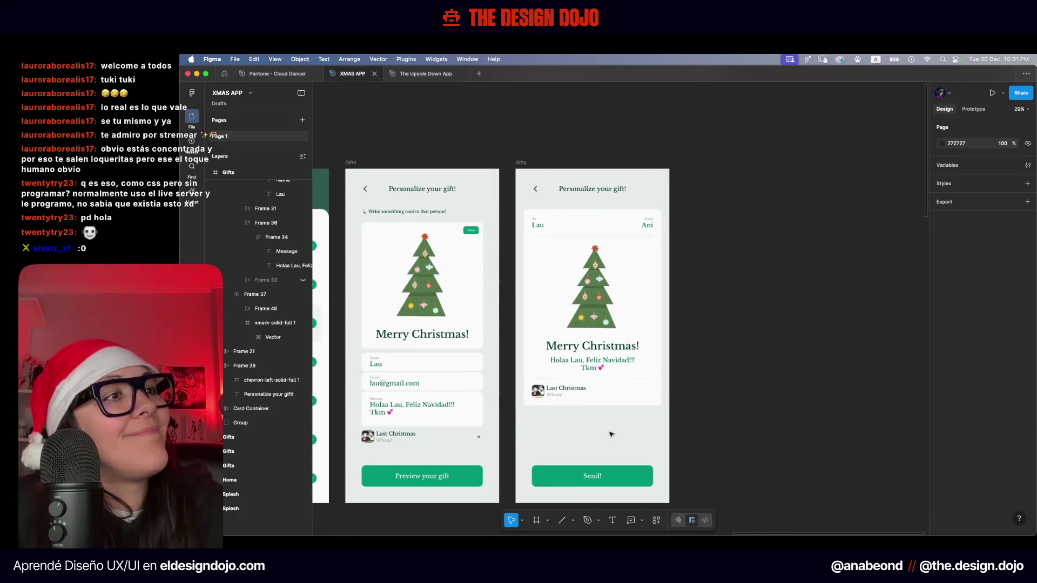
{"action": "scroll", "coordinate": [615, 443], "scroll_direction": "down", "scroll_amount": 3}
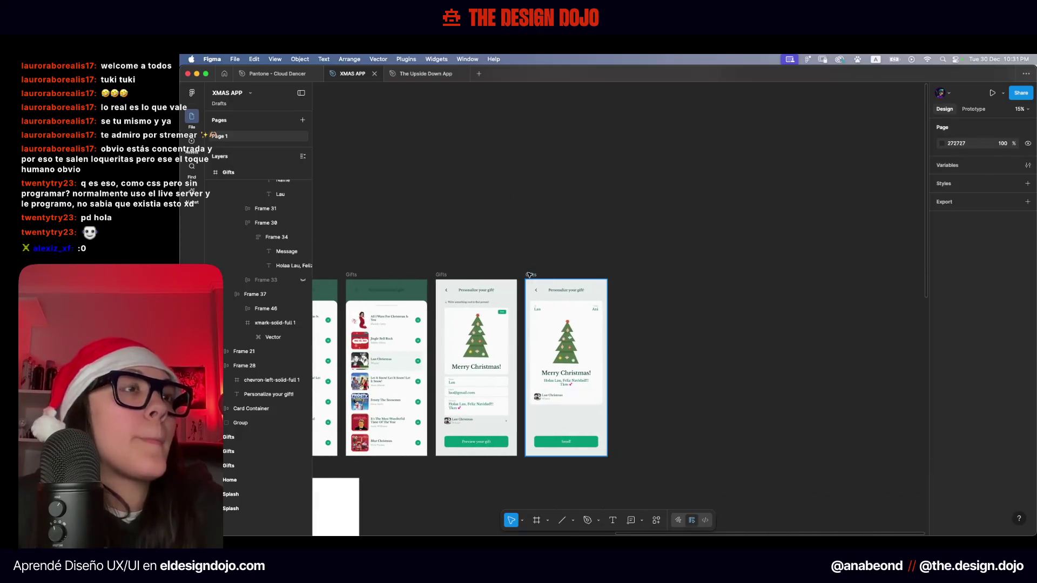
Duplicate the gift preview screen beside the original with an Alt-drag
{"action": "left_click_drag", "start_coordinate": [530, 275], "coordinate": [619, 291]}
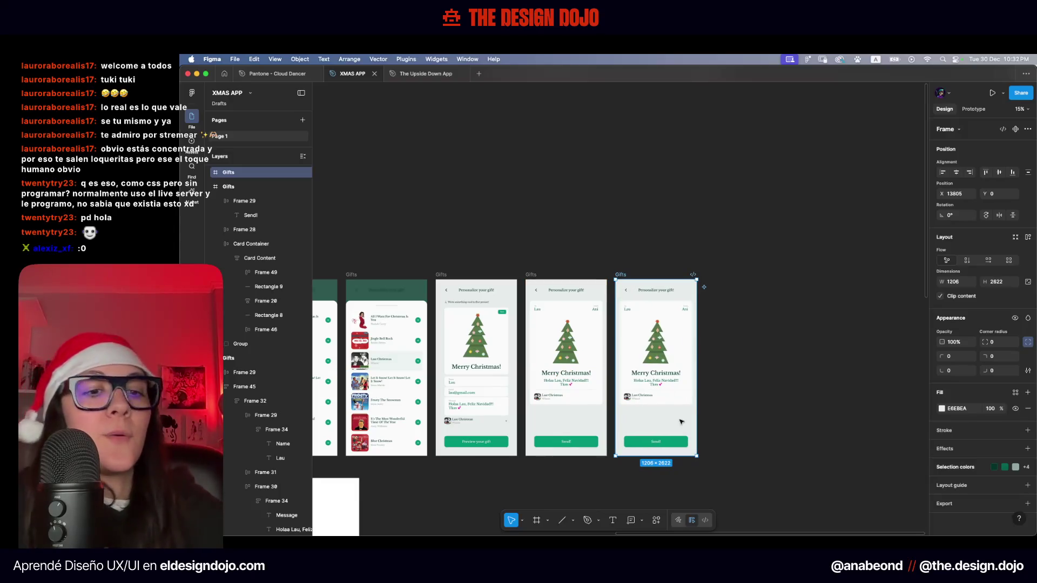
{"action": "left_click", "coordinate": [762, 287]}
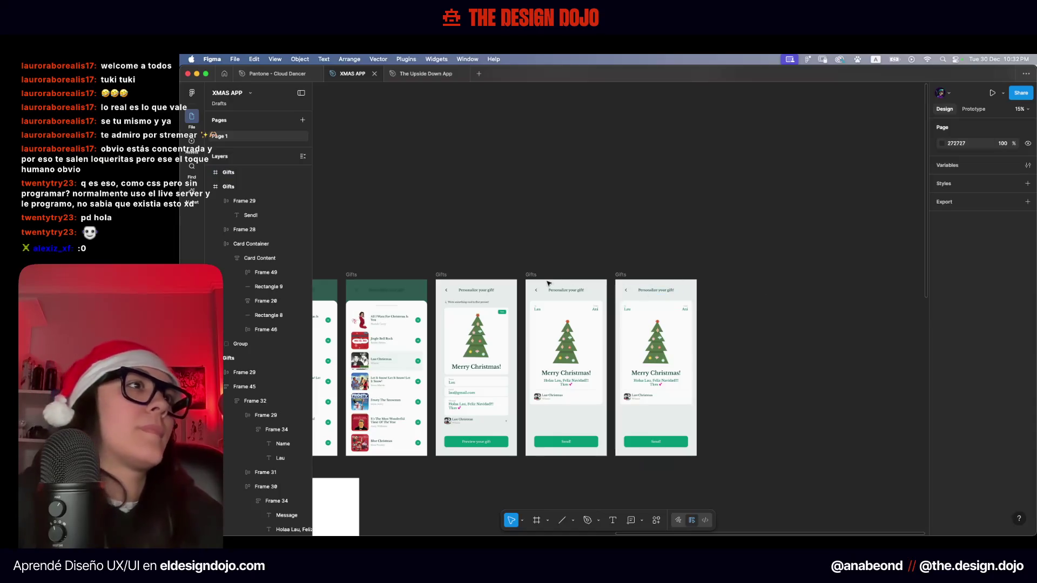
{"action": "scroll", "coordinate": [550, 283], "scroll_direction": "up", "scroll_amount": 5}
Retitle the copy's heading from 'Personalize your gift!' to 'Send your gift!'
{"action": "key", "text": "shift+t"}
{"action": "left_click", "coordinate": [576, 299]}
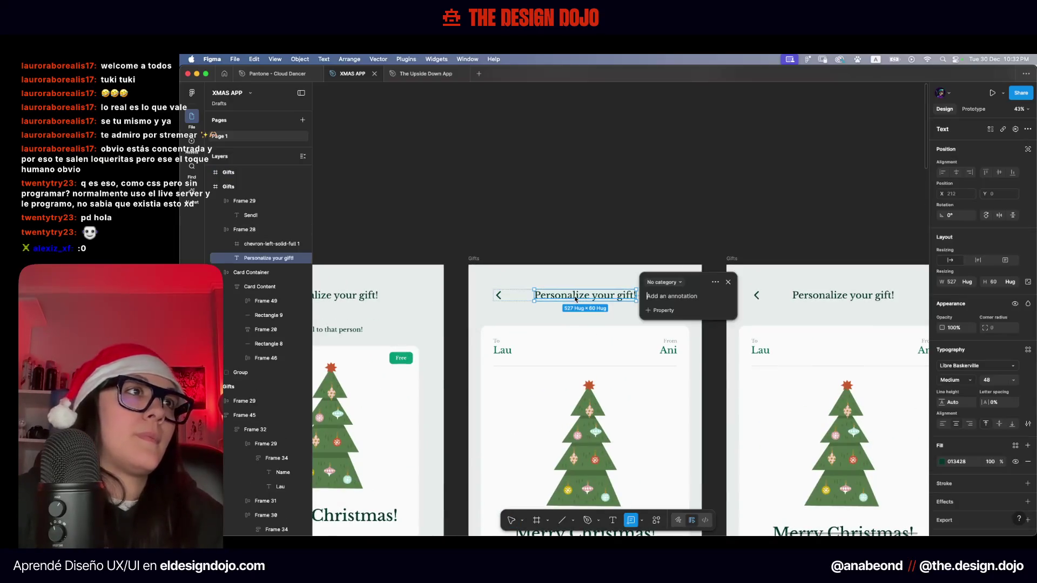
{"action": "key", "text": "Escape"}
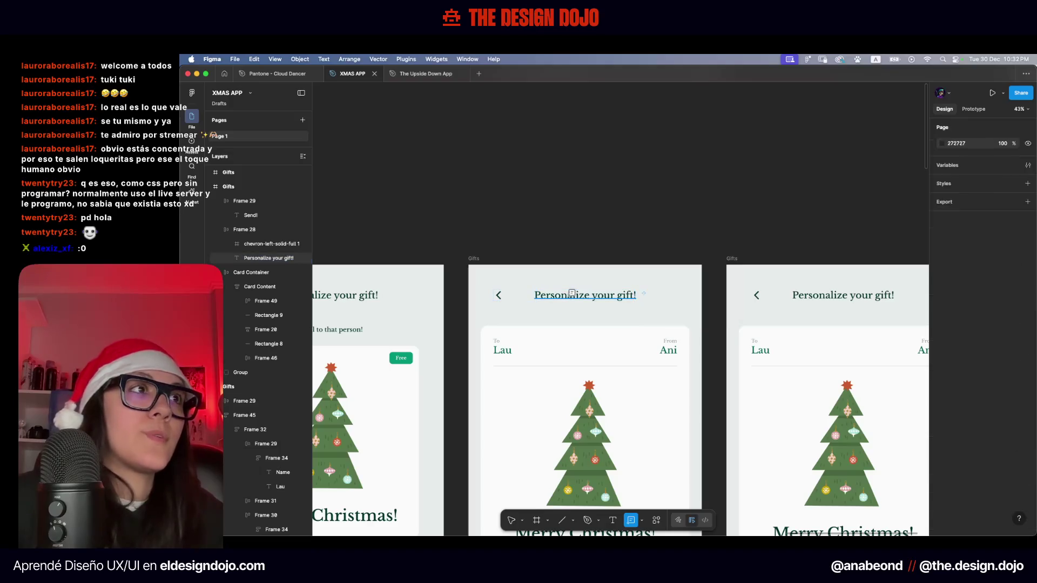
{"action": "double_click", "coordinate": [562, 295]}
{"action": "type", "text": "Send"}
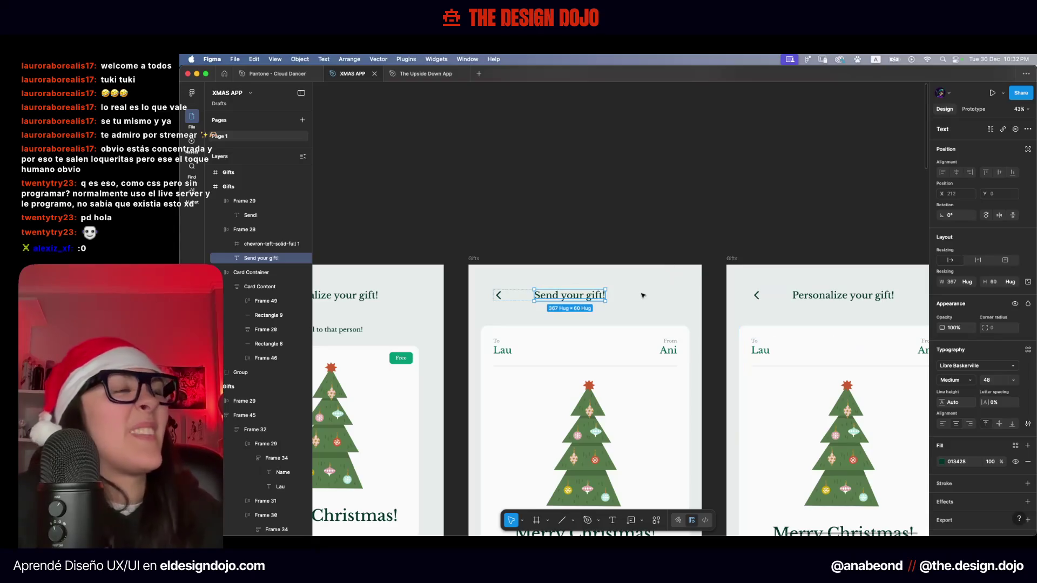
{"action": "key", "text": "Escape"}
{"action": "key", "text": "Escape"}
Ungroup the header frame holding the back arrow and 'Send your gift!' heading
{"action": "scroll", "coordinate": [633, 289], "scroll_direction": "down", "scroll_amount": 3}
{"action": "scroll", "coordinate": [692, 150], "scroll_direction": "left", "scroll_amount": 2}
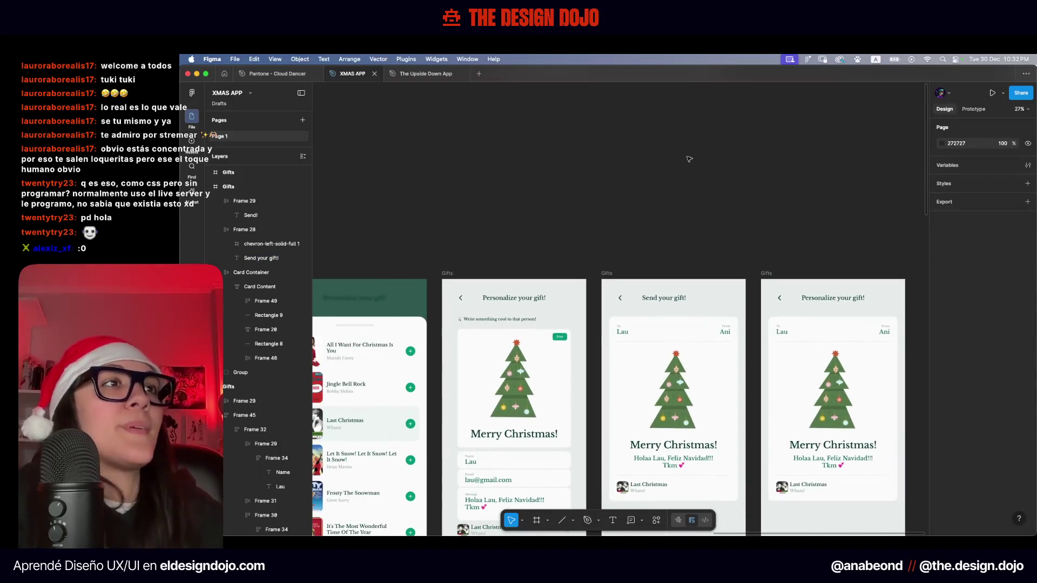
{"action": "left_click", "coordinate": [528, 301]}
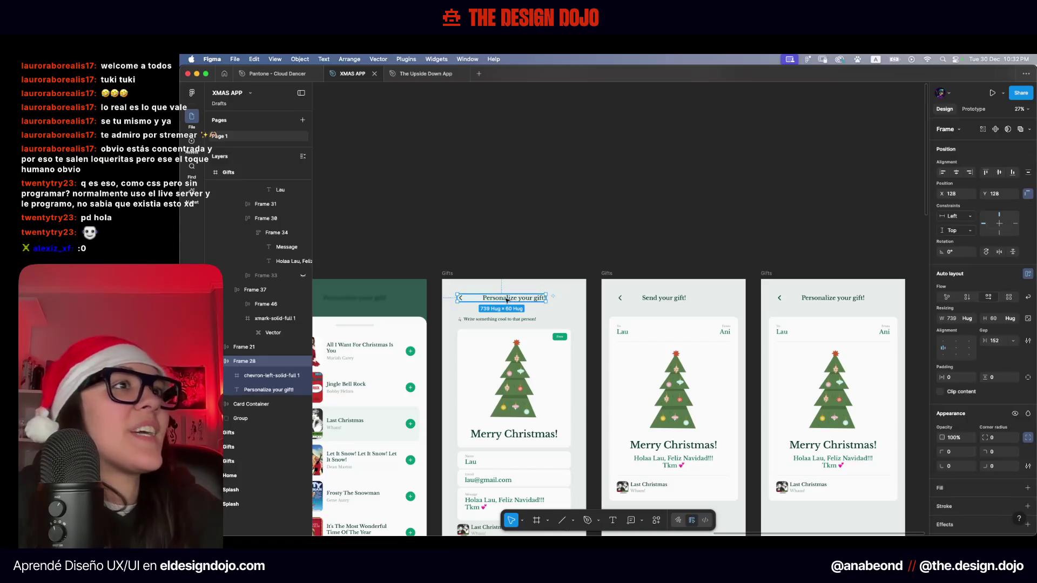
{"action": "scroll", "coordinate": [508, 301], "scroll_direction": "up", "scroll_amount": 5}
{"action": "scroll", "coordinate": [784, 298], "scroll_direction": "right", "scroll_amount": 8}
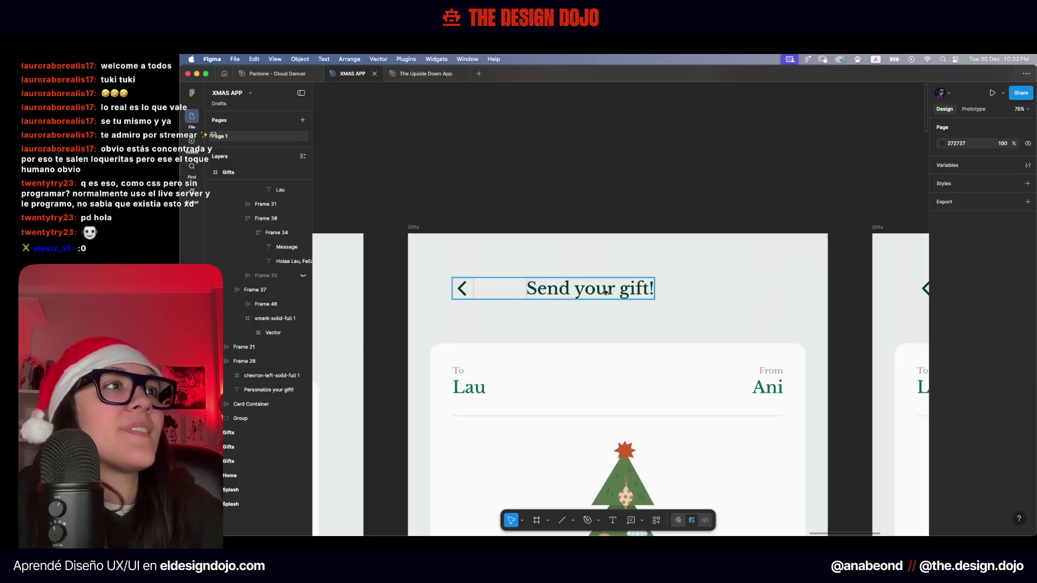
{"action": "left_click", "coordinate": [524, 288]}
{"action": "scroll", "coordinate": [469, 288], "scroll_direction": "down", "scroll_amount": 5}
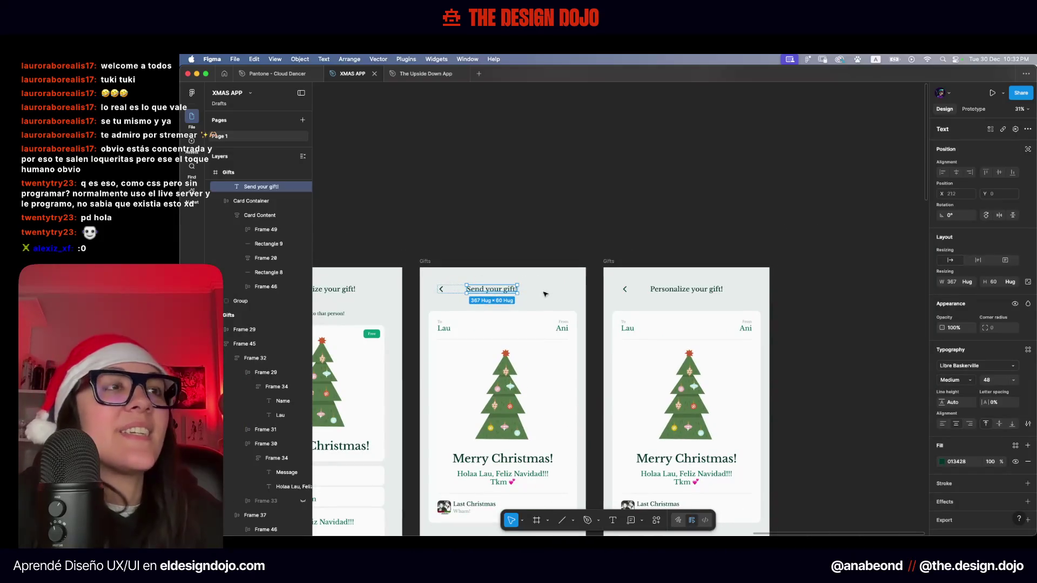
{"action": "key", "text": "Escape"}
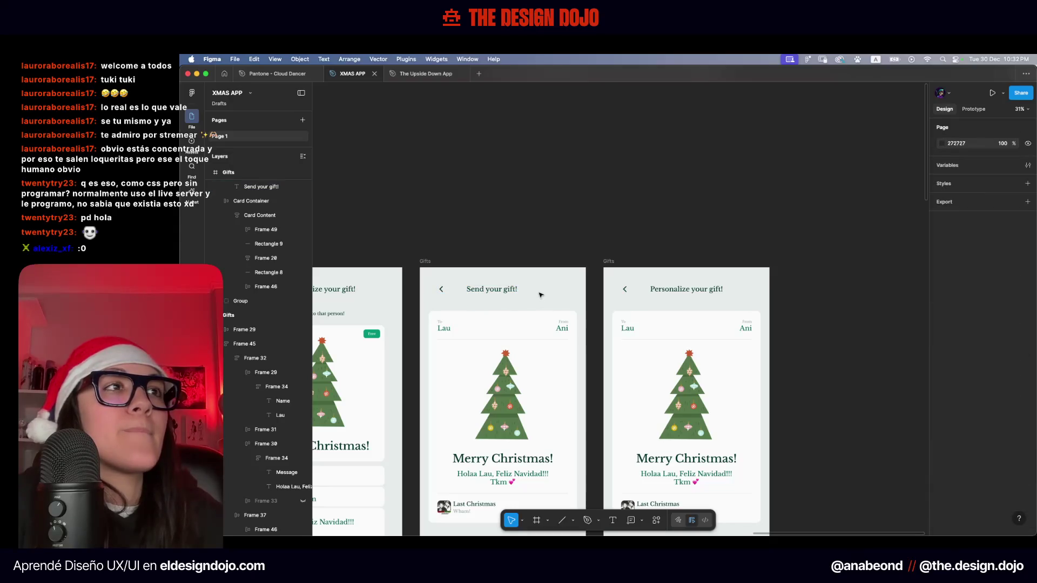
{"action": "left_click", "coordinate": [486, 289]}
{"action": "right_click", "coordinate": [498, 294]}
{"action": "left_click", "coordinate": [519, 336]}
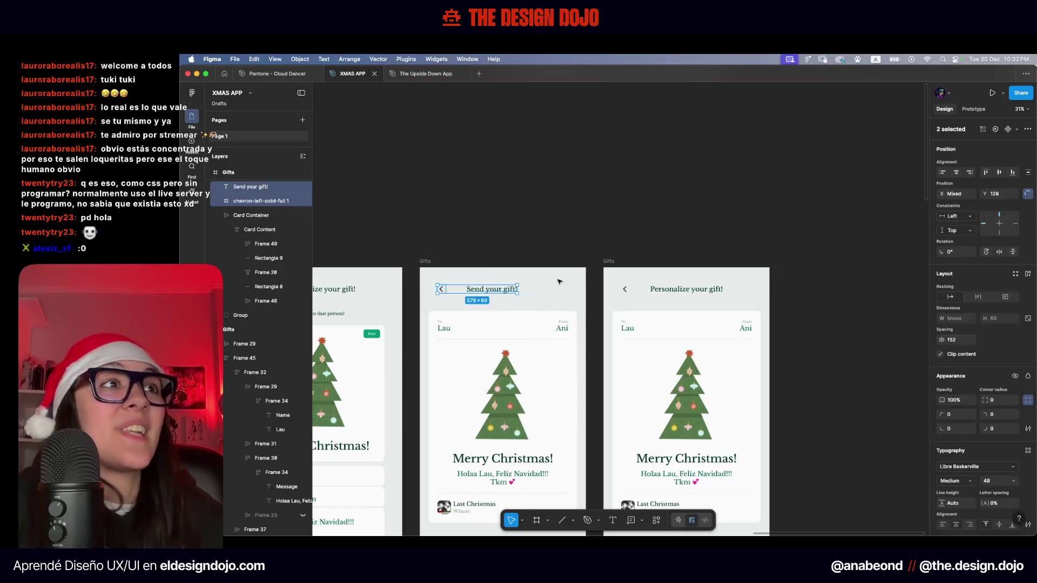
Delete the 'Personalize your gift!' header from the right-hand screen
{"action": "left_click", "coordinate": [497, 289]}
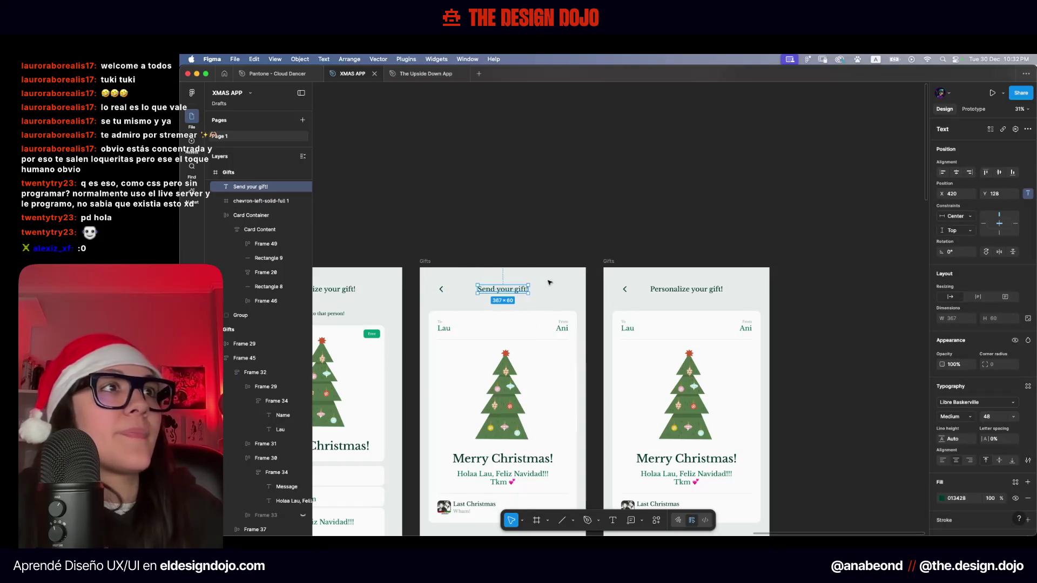
{"action": "left_click", "coordinate": [689, 292]}
{"action": "key", "text": "Delete"}
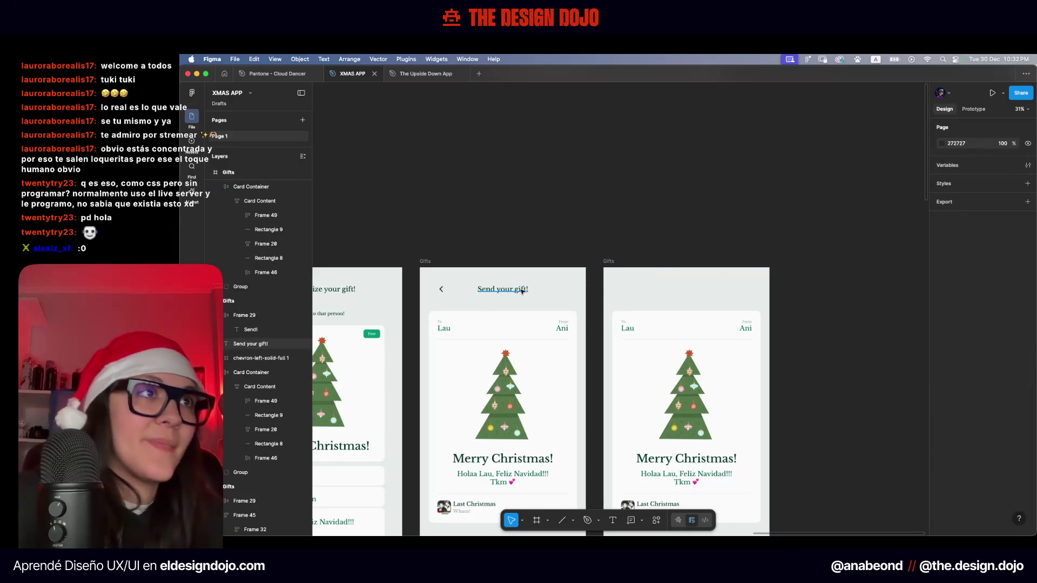
{"action": "left_click_drag", "start_coordinate": [540, 282], "coordinate": [428, 292]}
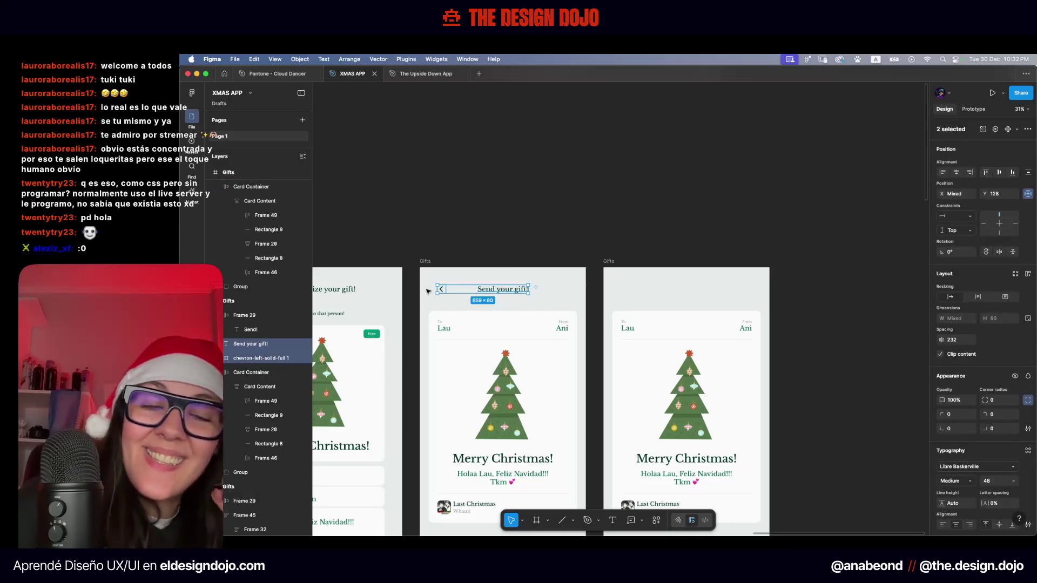
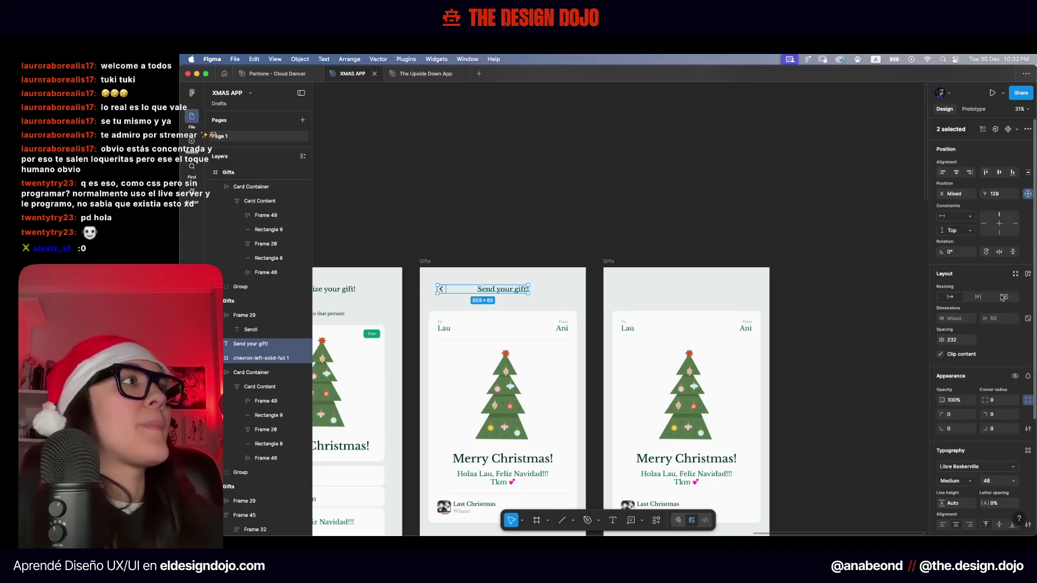
Wrap the back arrow and 'Send your gift!' title in an auto-layout frame and collapse all layers
{"action": "left_click", "coordinate": [1028, 274]}
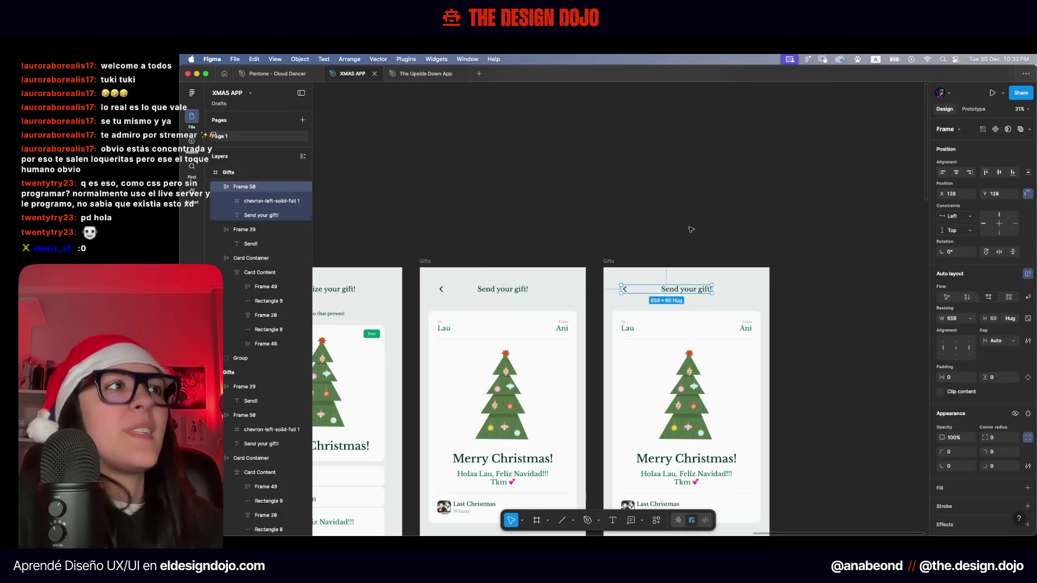
{"action": "key", "text": "Escape"}
{"action": "left_click", "coordinate": [305, 156]}
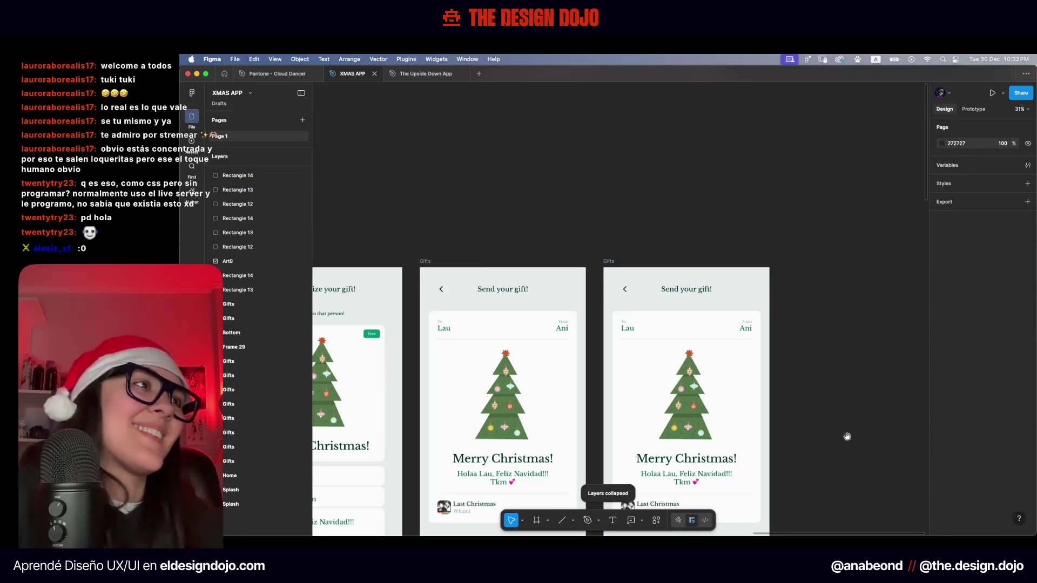
Bring the Gifts screens into view and marquee-select the right screen's contents, then deselect
{"action": "left_click_drag", "start_coordinate": [852, 435], "coordinate": [838, 271]}
{"action": "scroll", "coordinate": [833, 278], "scroll_direction": "down", "scroll_amount": 5}
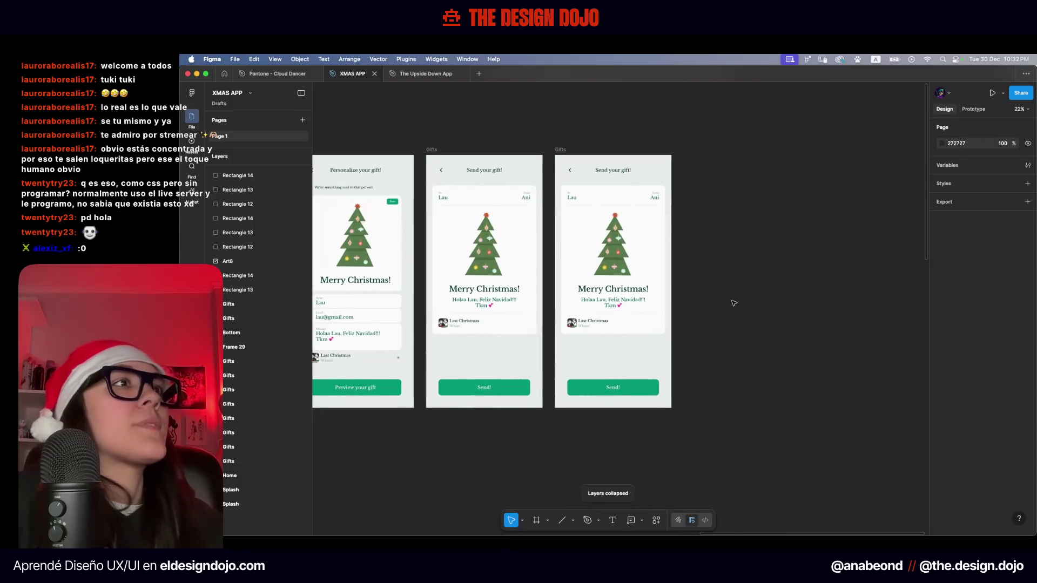
{"action": "scroll", "coordinate": [710, 166], "scroll_direction": "up", "scroll_amount": 2}
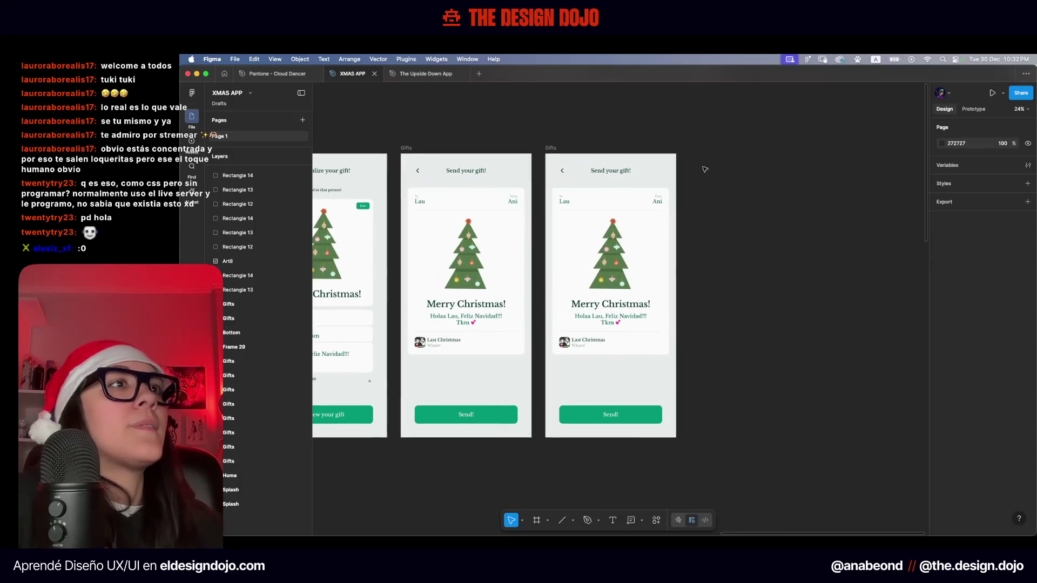
{"action": "left_click_drag", "start_coordinate": [727, 155], "coordinate": [558, 451]}
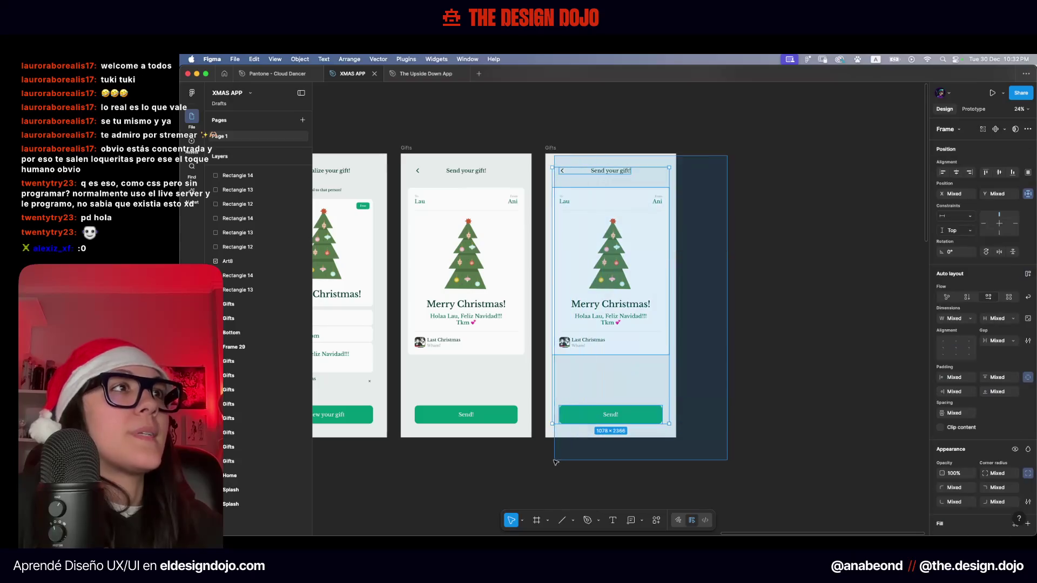
{"action": "left_click", "coordinate": [710, 226]}
Select the rightmost Gifts screen, pan across the screens, then clear the selection
{"action": "scroll", "coordinate": [711, 226], "scroll_direction": "down", "scroll_amount": 5}
{"action": "left_click", "coordinate": [830, 305]}
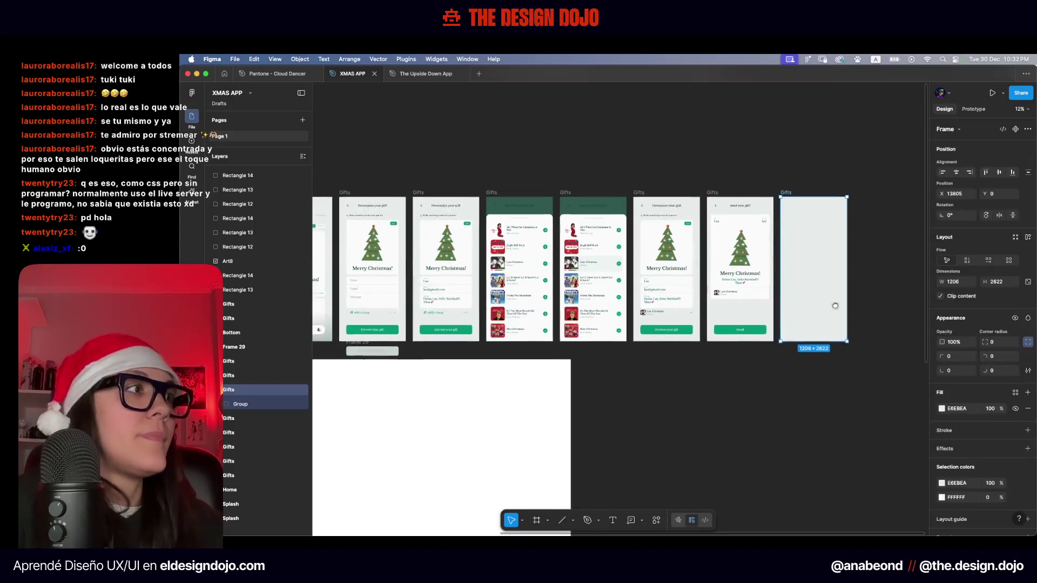
{"action": "scroll", "coordinate": [694, 405], "scroll_direction": "left", "scroll_amount": 2}
{"action": "scroll", "coordinate": [731, 398], "scroll_direction": "left", "scroll_amount": 4}
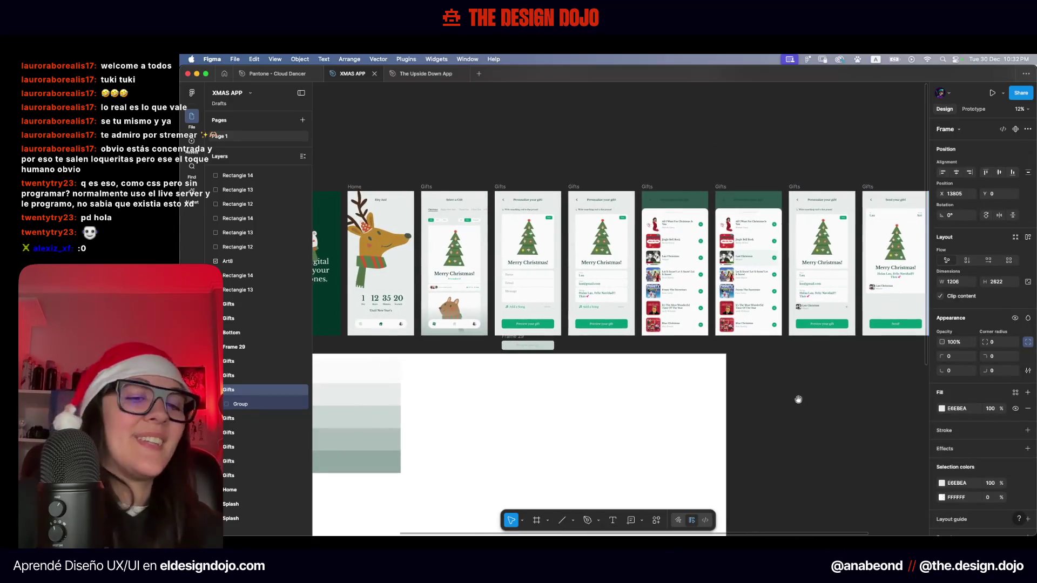
{"action": "scroll", "coordinate": [447, 281], "scroll_direction": "left", "scroll_amount": 3}
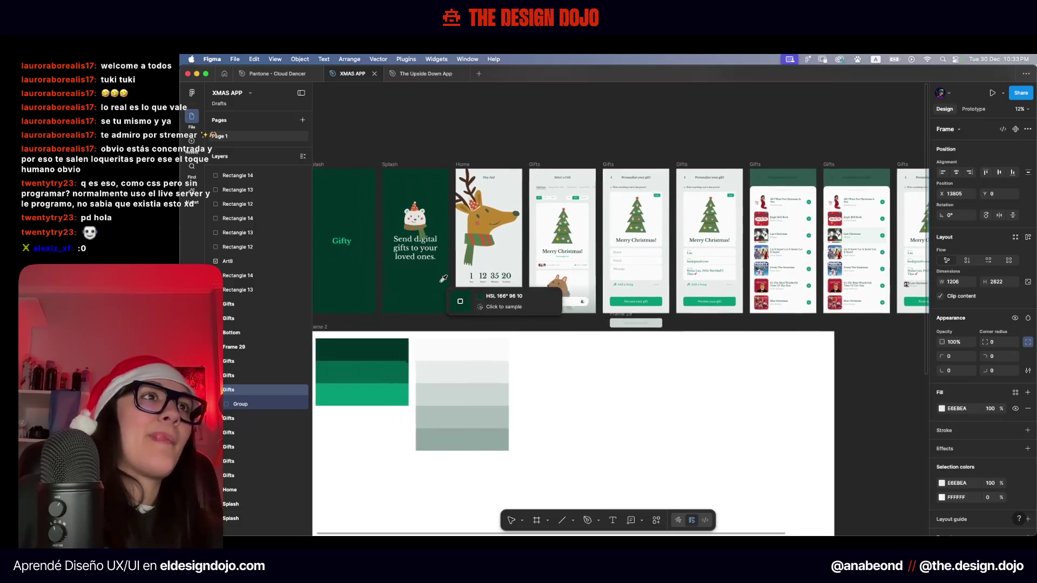
{"action": "scroll", "coordinate": [448, 281], "scroll_direction": "right", "scroll_amount": 5}
{"action": "scroll", "coordinate": [460, 346], "scroll_direction": "up", "scroll_amount": 5}
{"action": "scroll", "coordinate": [468, 409], "scroll_direction": "left", "scroll_amount": 6}
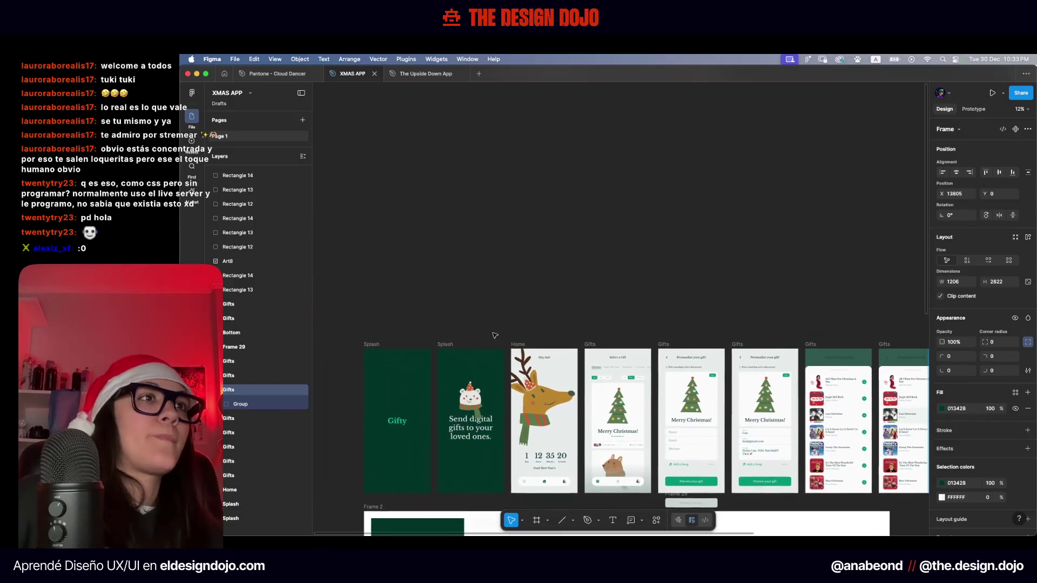
{"action": "scroll", "coordinate": [468, 409], "scroll_direction": "down", "scroll_amount": 2}
{"action": "left_click", "coordinate": [781, 276]}
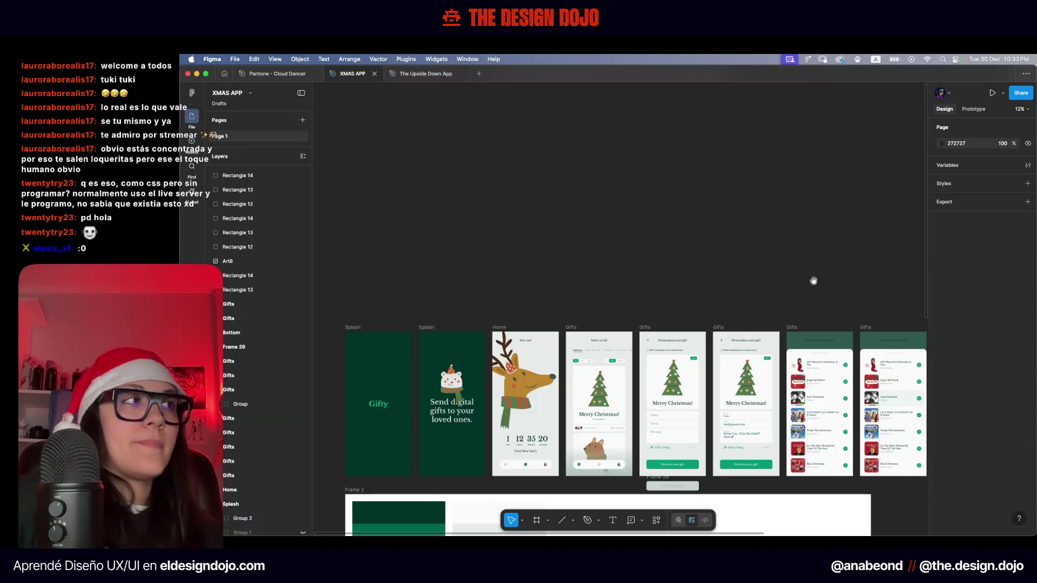
Change the message under the bear on the green screen to 'Yayyy!!!'
{"action": "left_click_drag", "start_coordinate": [781, 276], "coordinate": [350, 210]}
{"action": "left_click", "coordinate": [605, 324]}
{"action": "scroll", "coordinate": [612, 327], "scroll_direction": "up", "scroll_amount": 5}
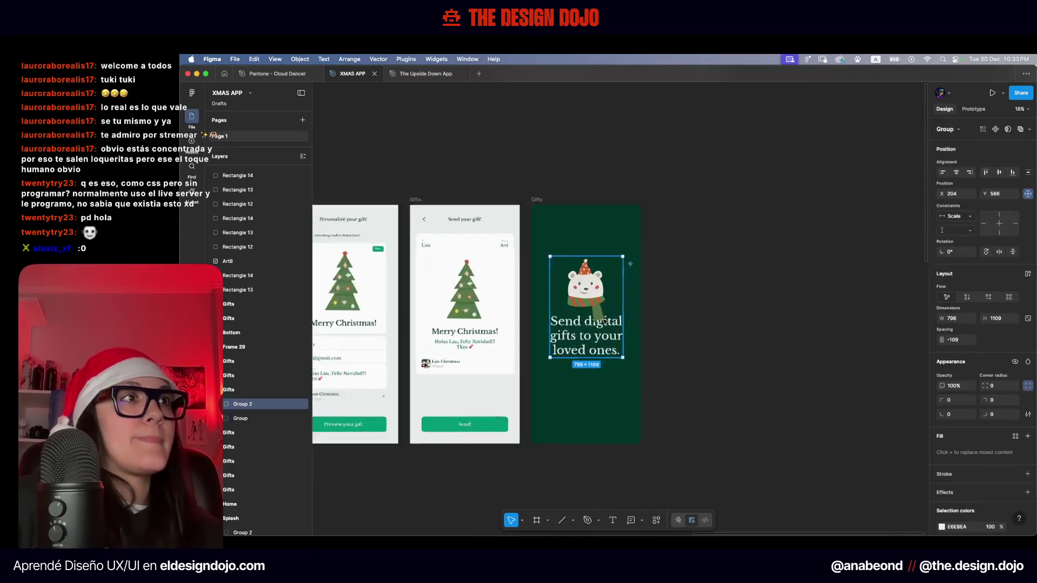
{"action": "double_click", "coordinate": [630, 349]}
{"action": "double_click", "coordinate": [612, 357]}
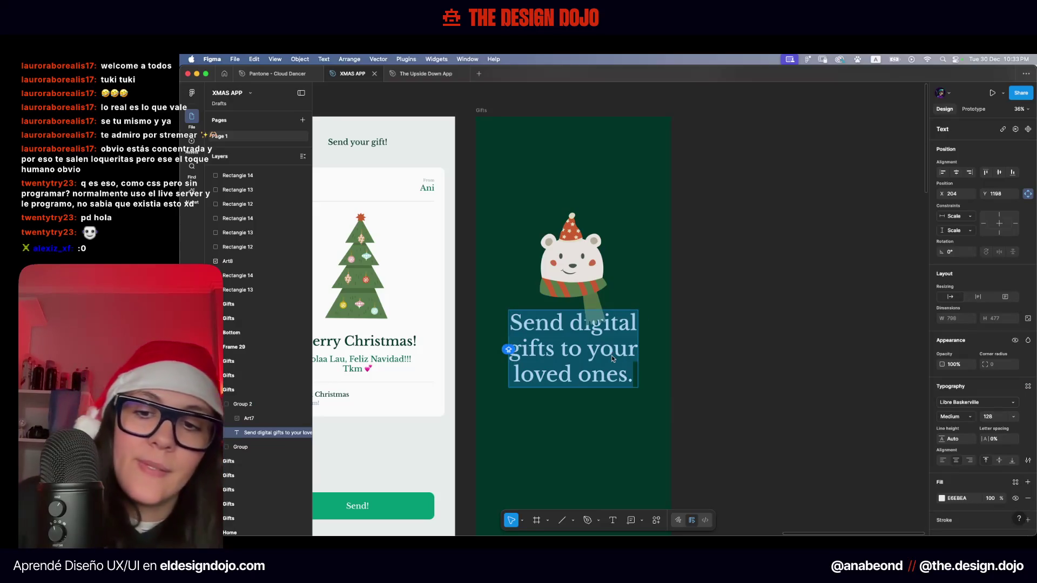
{"action": "type", "text": "Yayyy"}
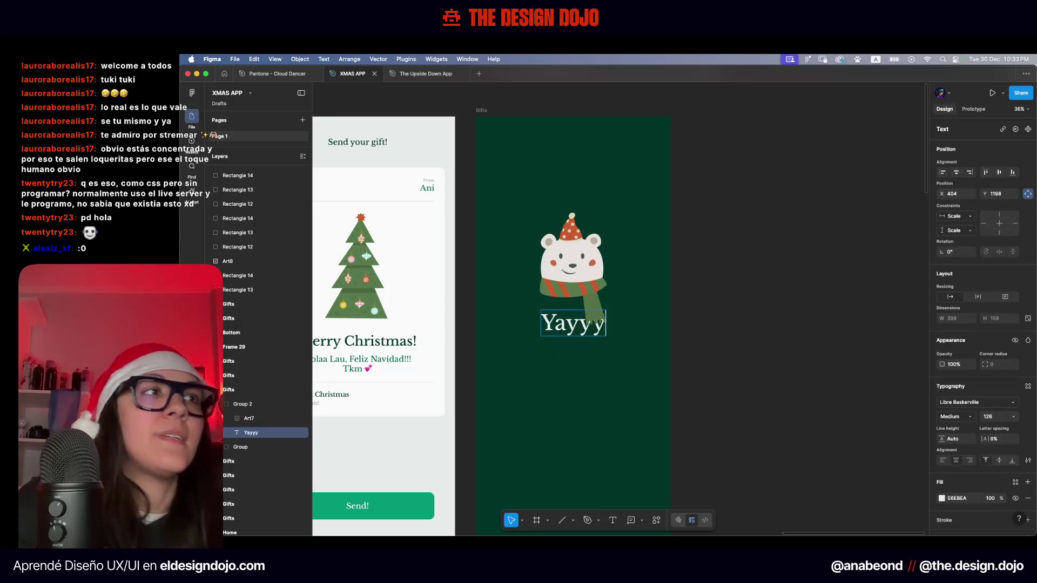
{"action": "type", "text": "!!!"}
{"action": "key", "text": "Escape"}
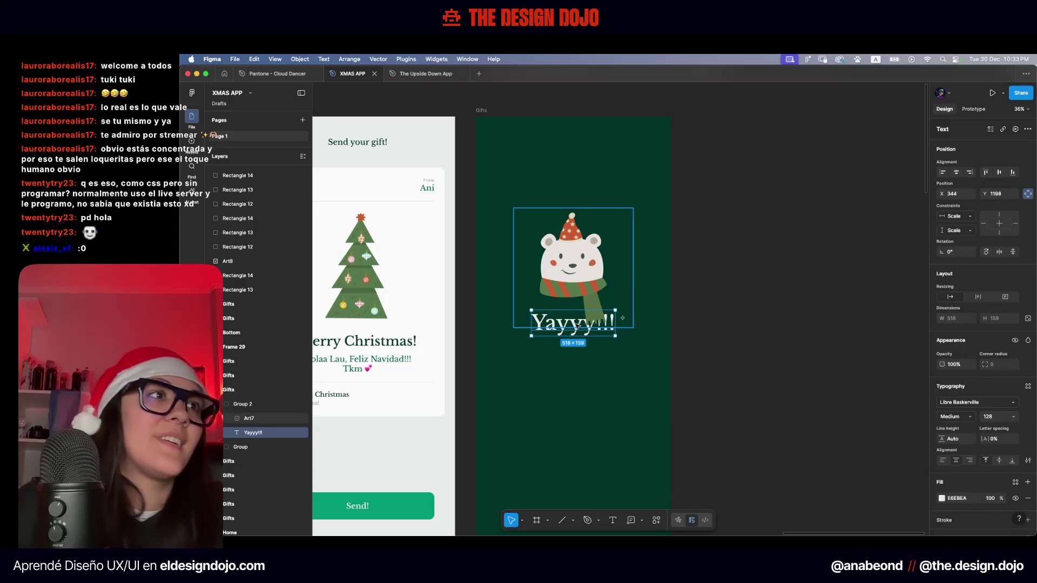
Delete the stray duplicate of the Yayyy!!! text
{"action": "key", "text": "ctrl+d"}
{"action": "key", "text": "Escape"}
{"action": "left_click", "coordinate": [571, 328]}
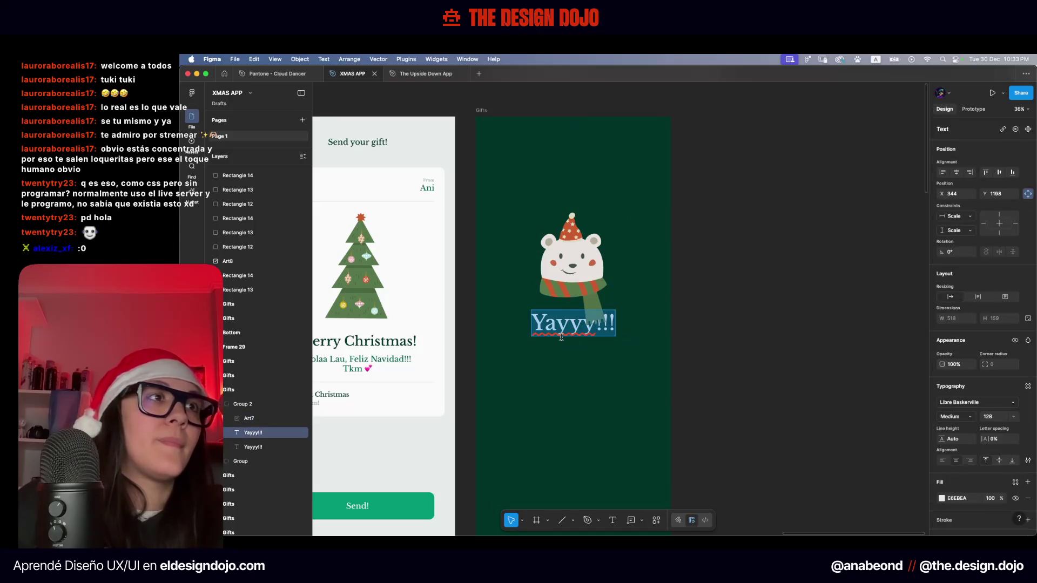
{"action": "left_click", "coordinate": [253, 447]}
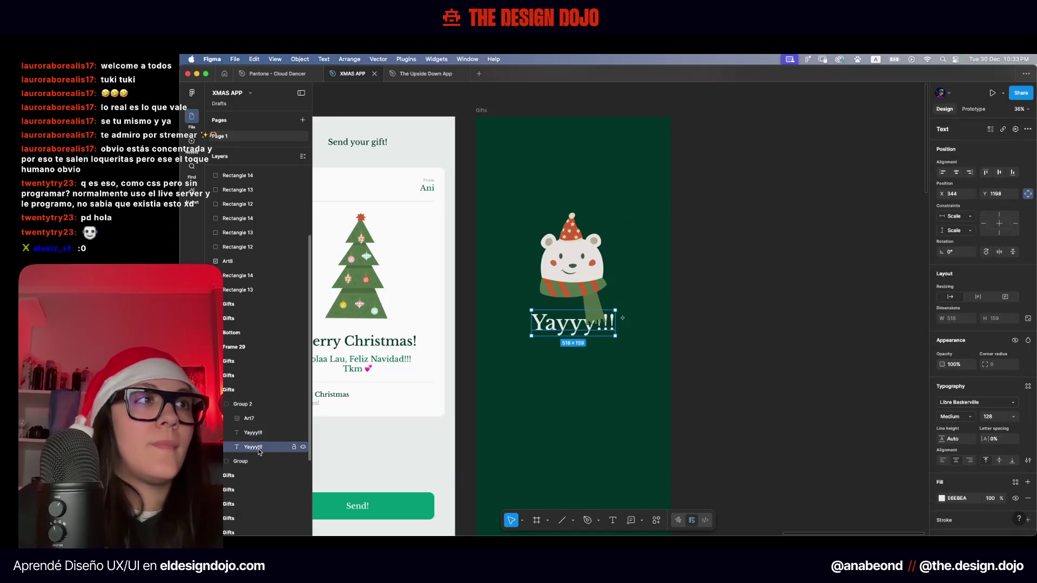
{"action": "key", "text": "Delete"}
Duplicate the Yayyy!!! text, place the copy below the heading and set it to size 64
{"action": "left_click", "coordinate": [256, 433]}
{"action": "key", "text": "ctrl+d"}
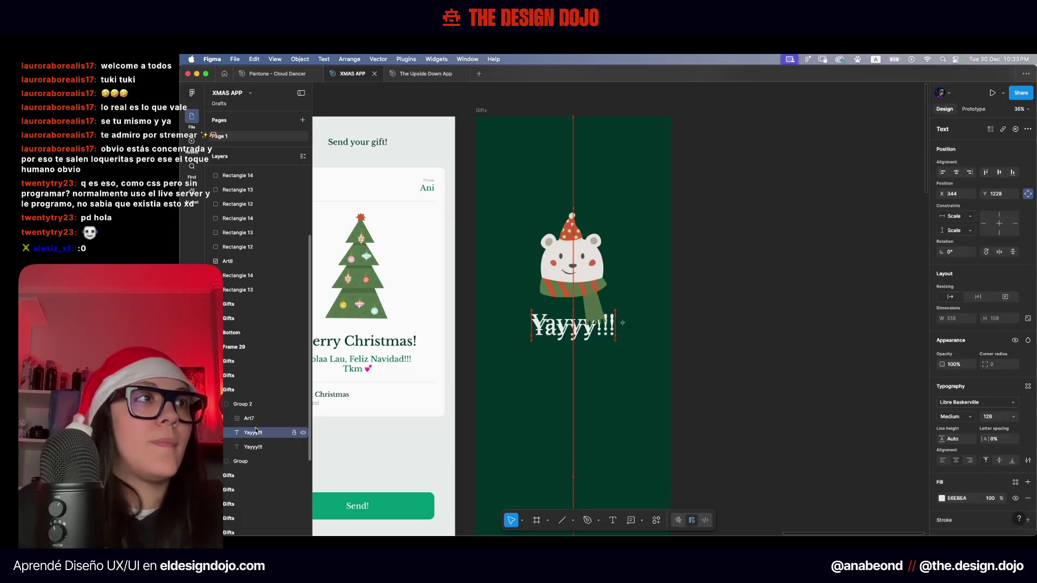
{"action": "key", "text": "shift+Down"}
{"action": "key", "text": "shift+Down"}
{"action": "key", "text": "shift+Down"}
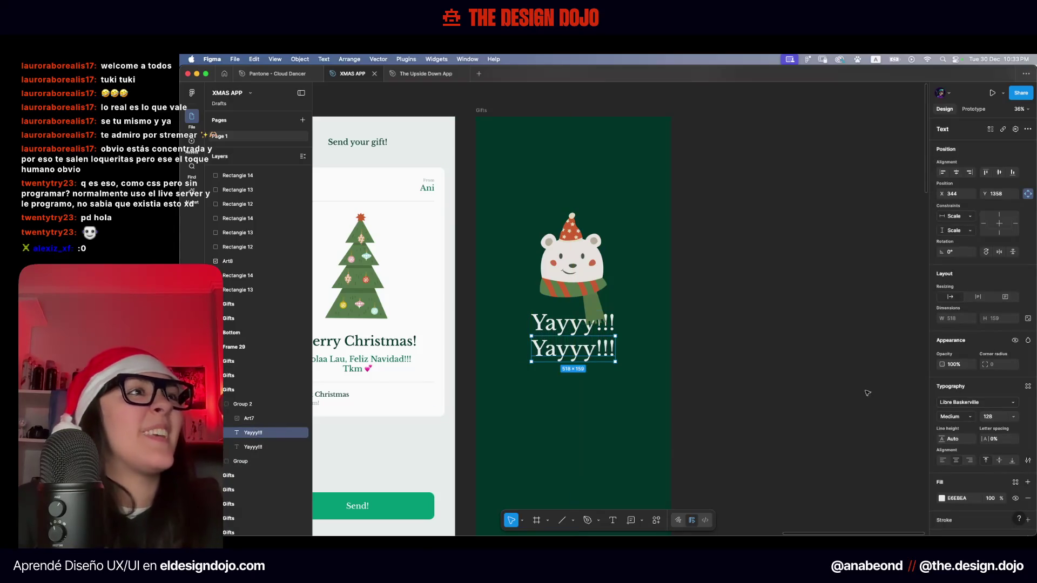
{"action": "left_click", "coordinate": [988, 416]}
{"action": "type", "text": "64"}
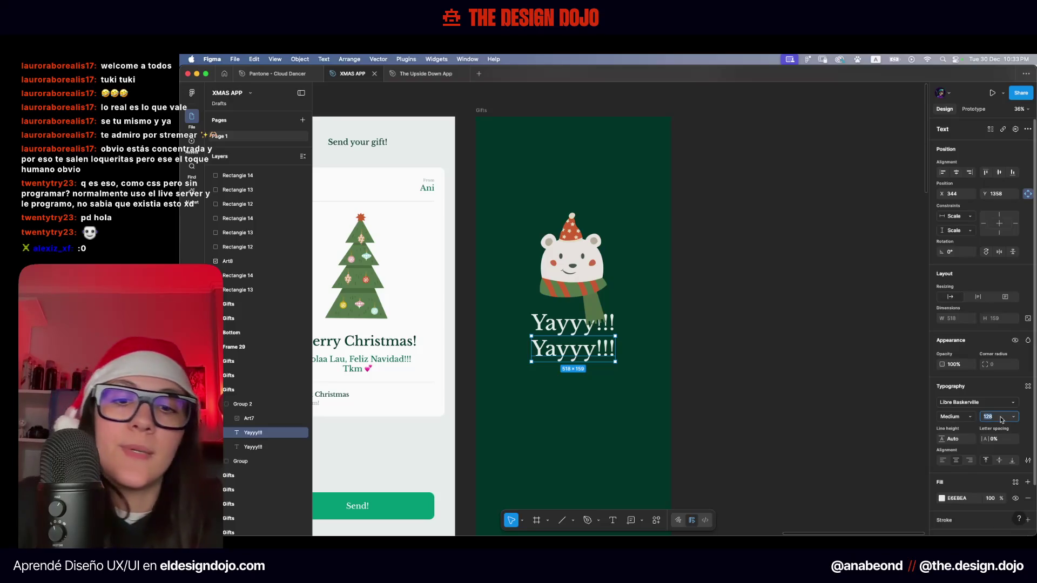
{"action": "key", "text": "Return"}
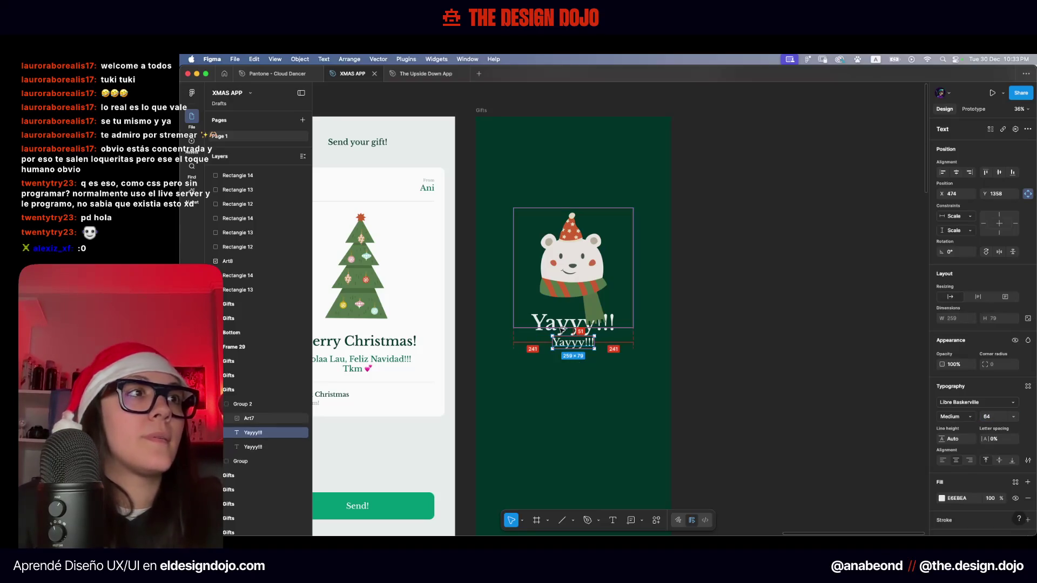
{"action": "left_click_drag", "start_coordinate": [565, 341], "coordinate": [564, 378]}
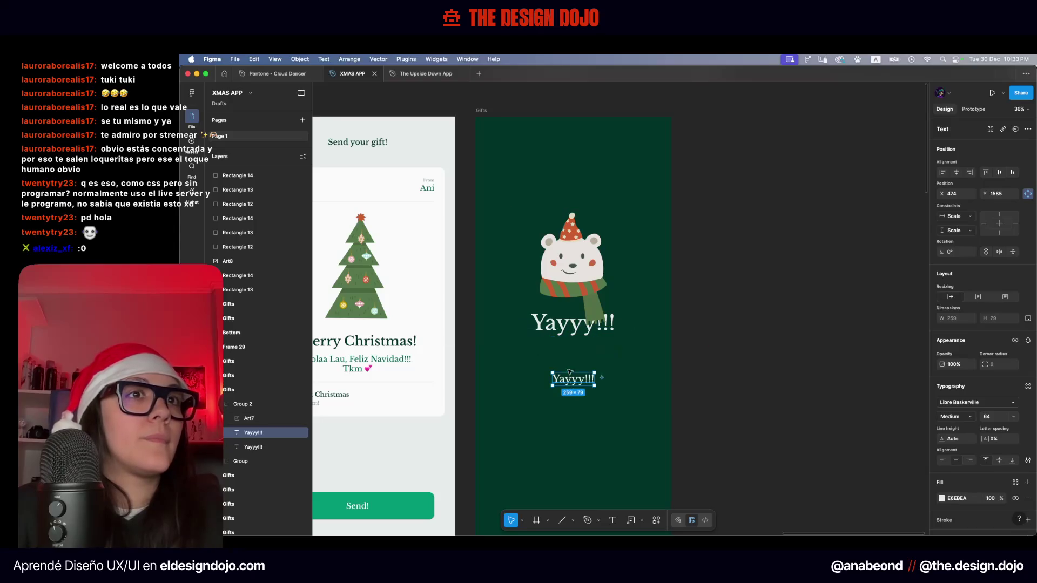
Ungroup the bear group (Group 2) on the green screen
{"action": "left_click", "coordinate": [581, 315]}
{"action": "scroll", "coordinate": [566, 337], "scroll_direction": "up", "scroll_amount": 5}
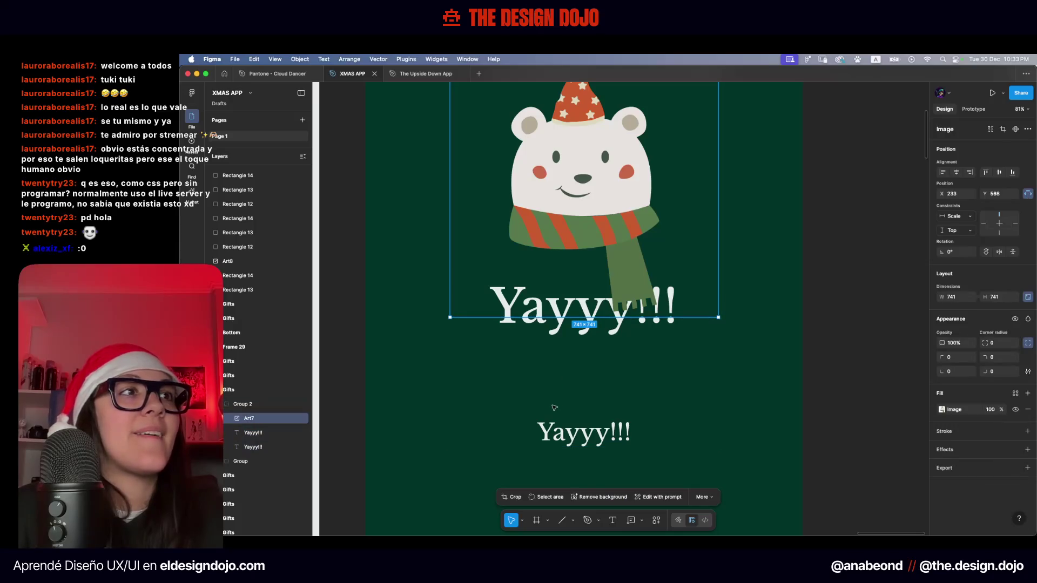
{"action": "key", "text": "Escape"}
{"action": "right_click", "coordinate": [574, 204]}
{"action": "left_click", "coordinate": [598, 347]}
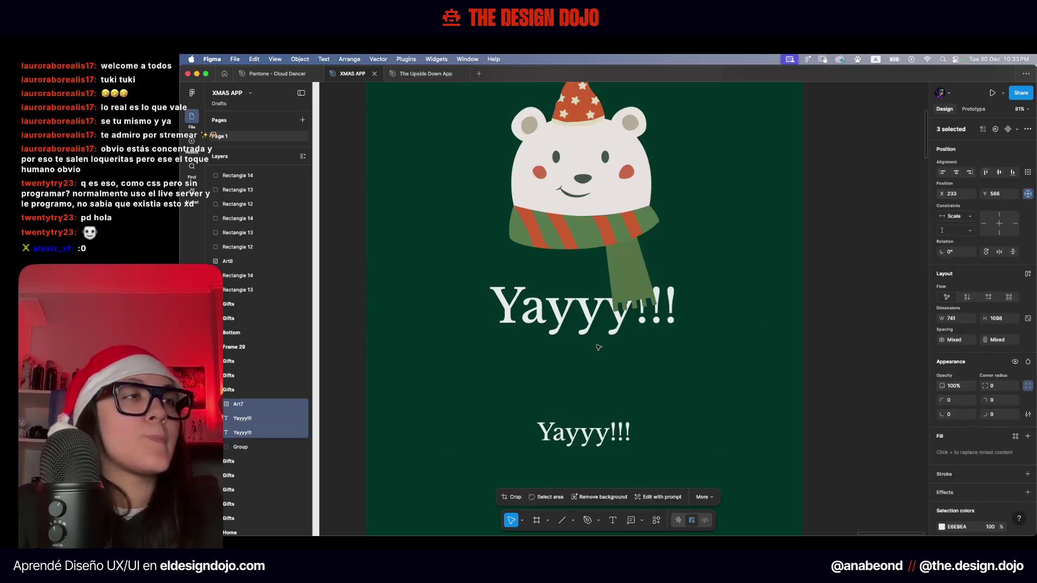
Move the smaller text up under the heading and retype it as 'You earned 120pts!'
{"action": "left_click", "coordinate": [486, 470]}
{"action": "left_click_drag", "start_coordinate": [583, 432], "coordinate": [584, 389]}
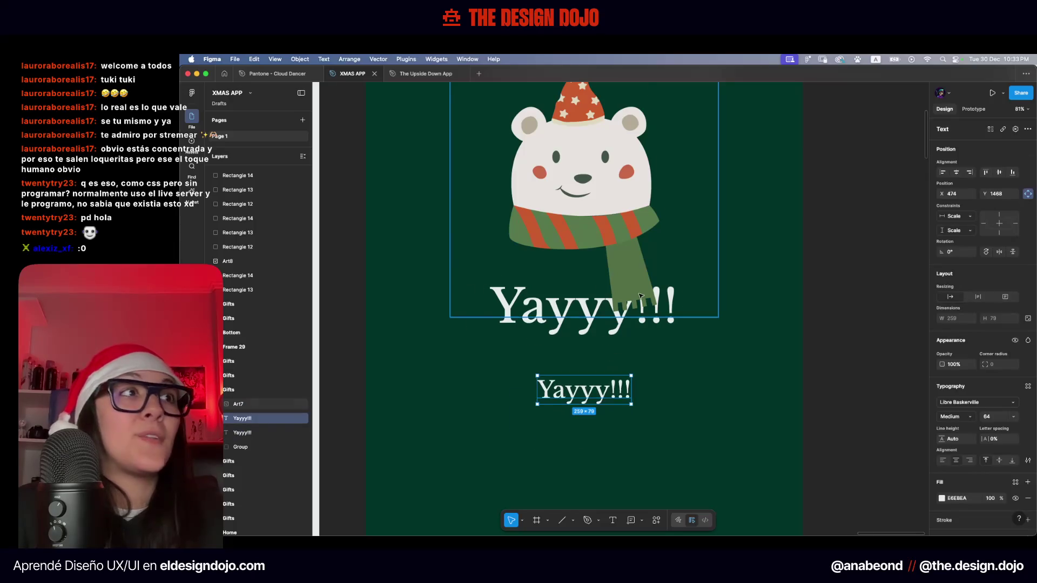
{"action": "scroll", "coordinate": [640, 296], "scroll_direction": "up", "scroll_amount": 5}
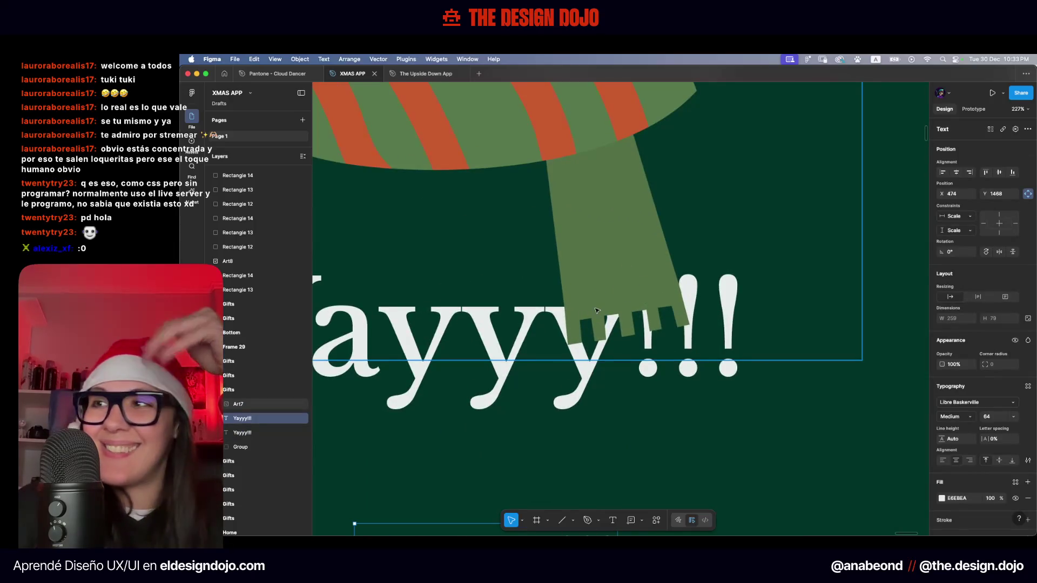
{"action": "scroll", "coordinate": [597, 310], "scroll_direction": "down", "scroll_amount": 10}
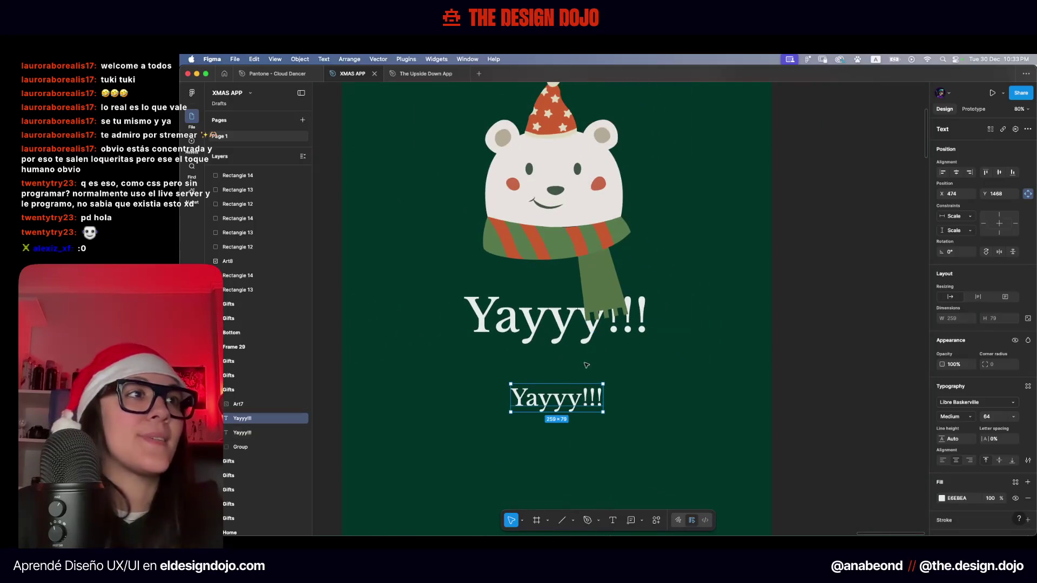
{"action": "double_click", "coordinate": [571, 392]}
{"action": "type", "text": "You"}
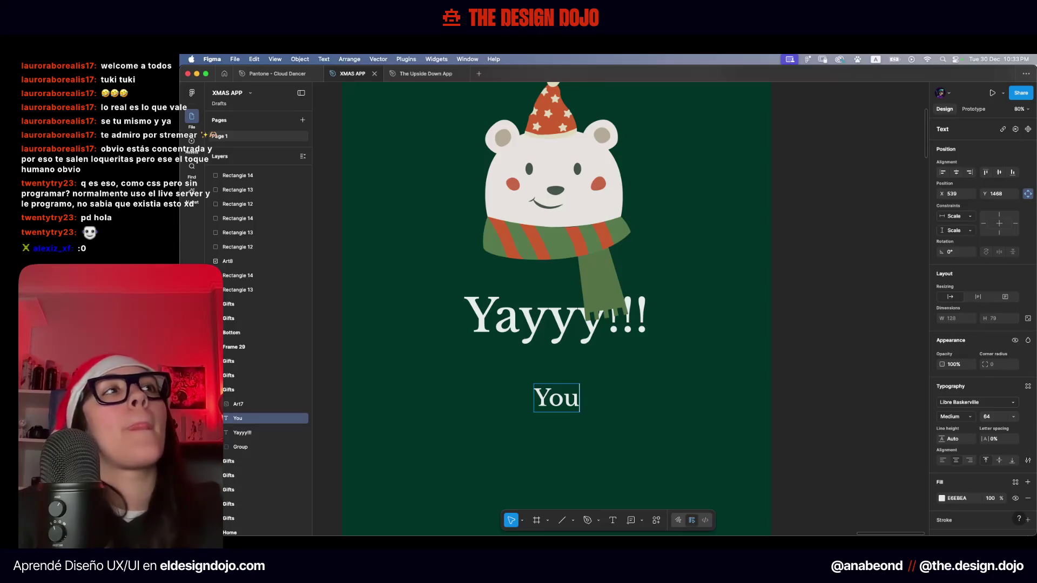
{"action": "type", "text": " earned 120 t"}
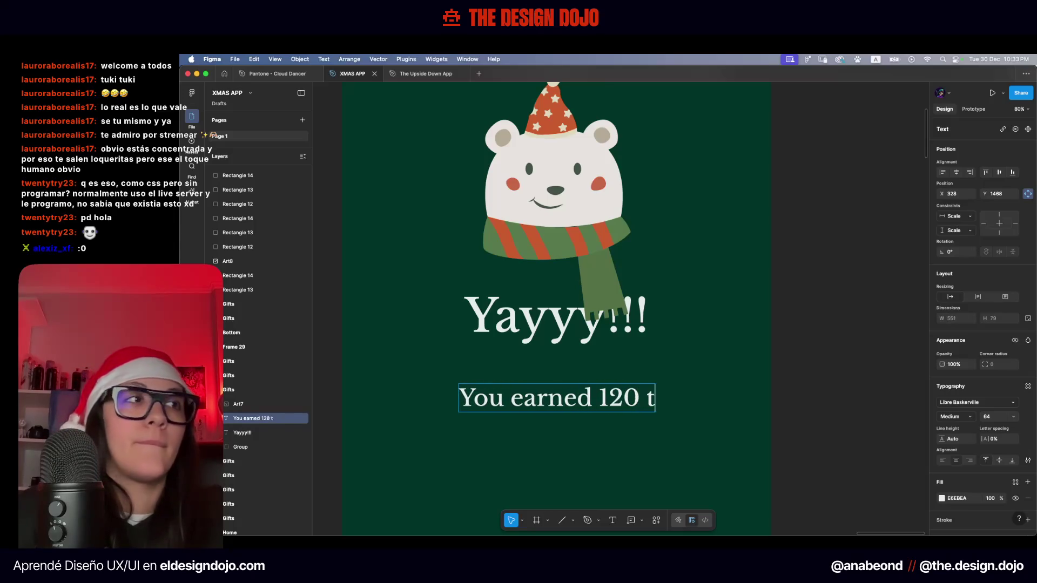
{"action": "key", "text": "BackSpace"}
{"action": "key", "text": "BackSpace"}
{"action": "type", "text": "pts!"}
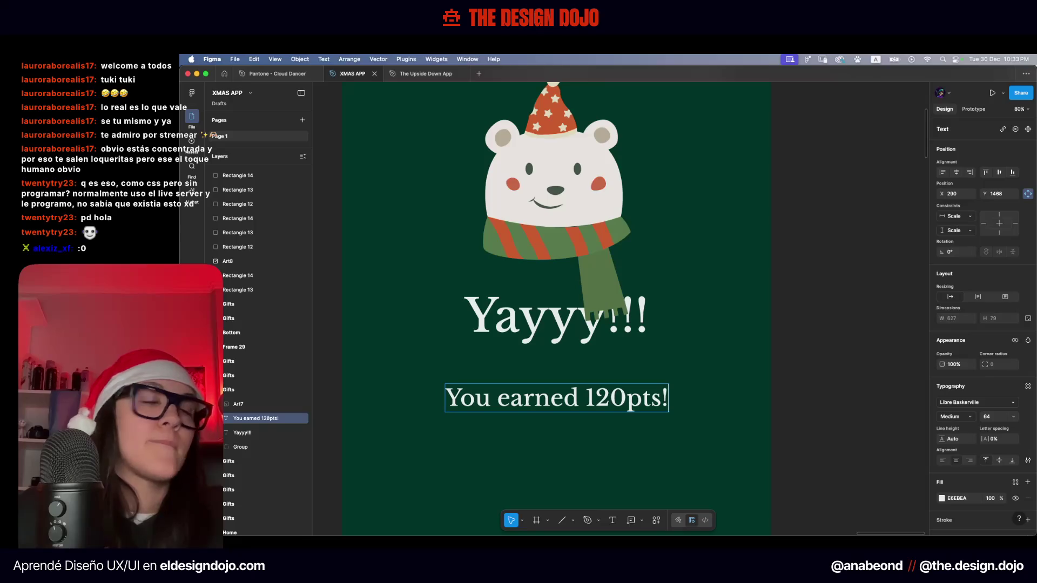
{"action": "left_click", "coordinate": [573, 459]}
{"action": "scroll", "coordinate": [574, 460], "scroll_direction": "down", "scroll_amount": 5}
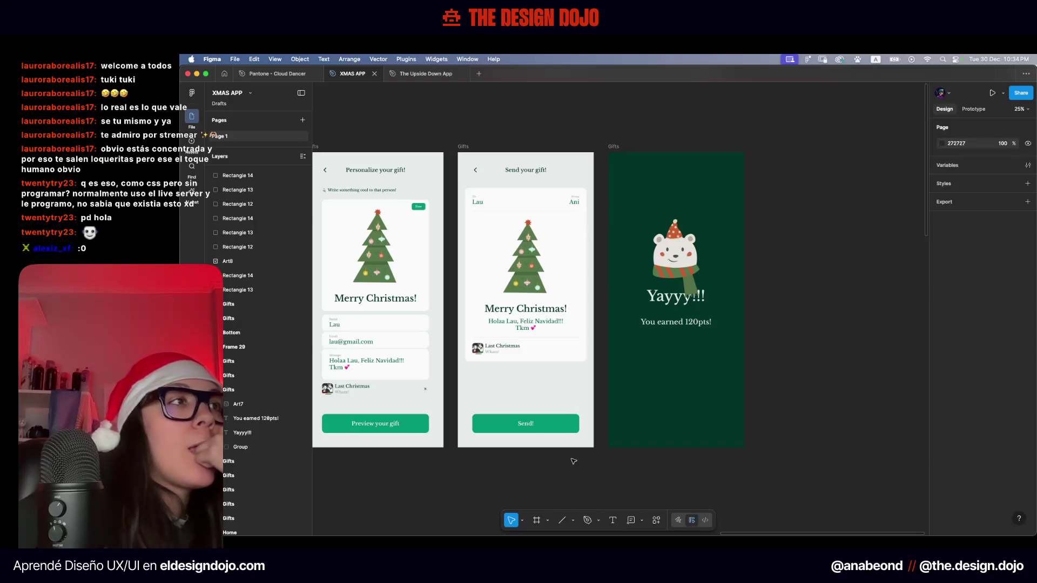
Copy the stocking illustration from the icon grid
{"action": "scroll", "coordinate": [574, 461], "scroll_direction": "down", "scroll_amount": 5}
{"action": "scroll", "coordinate": [574, 461], "scroll_direction": "down", "scroll_amount": 5}
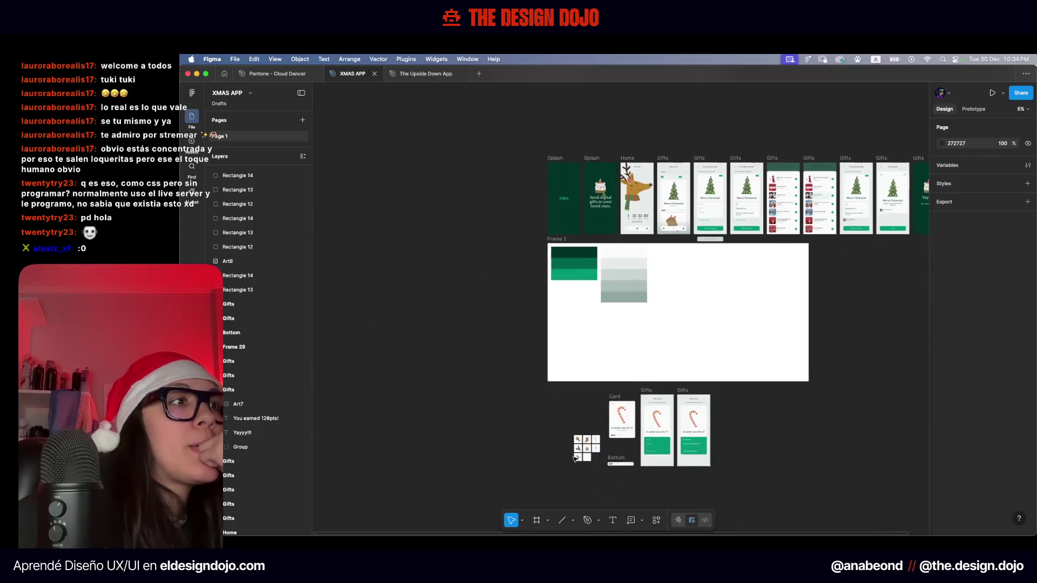
{"action": "scroll", "coordinate": [574, 458], "scroll_direction": "up", "scroll_amount": 5}
{"action": "scroll", "coordinate": [598, 419], "scroll_direction": "up", "scroll_amount": 5}
{"action": "scroll", "coordinate": [480, 162], "scroll_direction": "up", "scroll_amount": 5}
{"action": "scroll", "coordinate": [479, 185], "scroll_direction": "up", "scroll_amount": 3}
{"action": "left_click", "coordinate": [567, 232]}
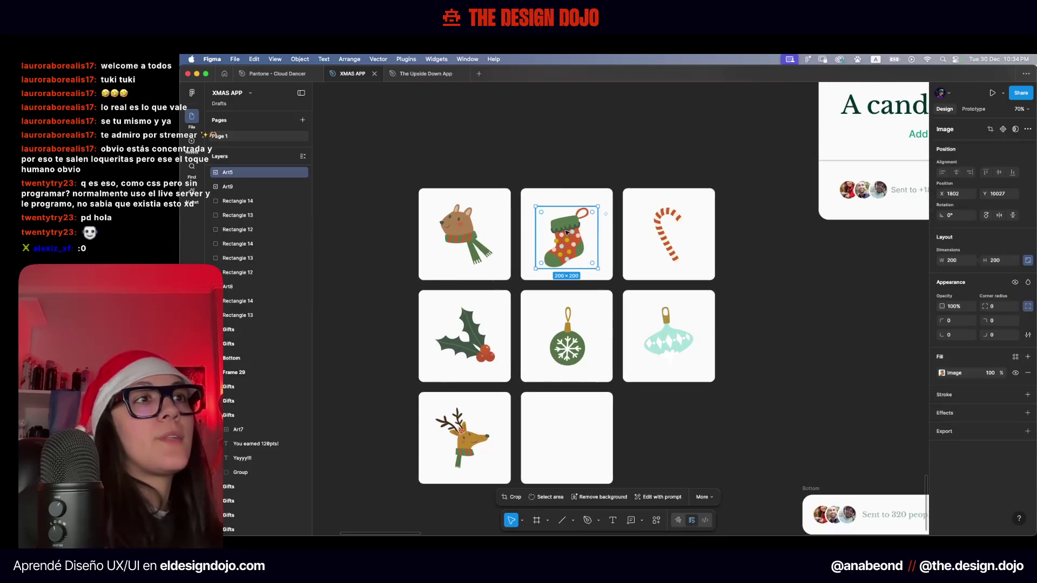
{"action": "scroll", "coordinate": [567, 243], "scroll_direction": "down", "scroll_amount": 5}
{"action": "scroll", "coordinate": [570, 297], "scroll_direction": "down", "scroll_amount": 5}
{"action": "key", "text": "Escape"}
Replace the bear with the stocking, enlarged to 826×826 and centred above the Yayyy!!! heading
{"action": "scroll", "coordinate": [571, 350], "scroll_direction": "up", "scroll_amount": 3}
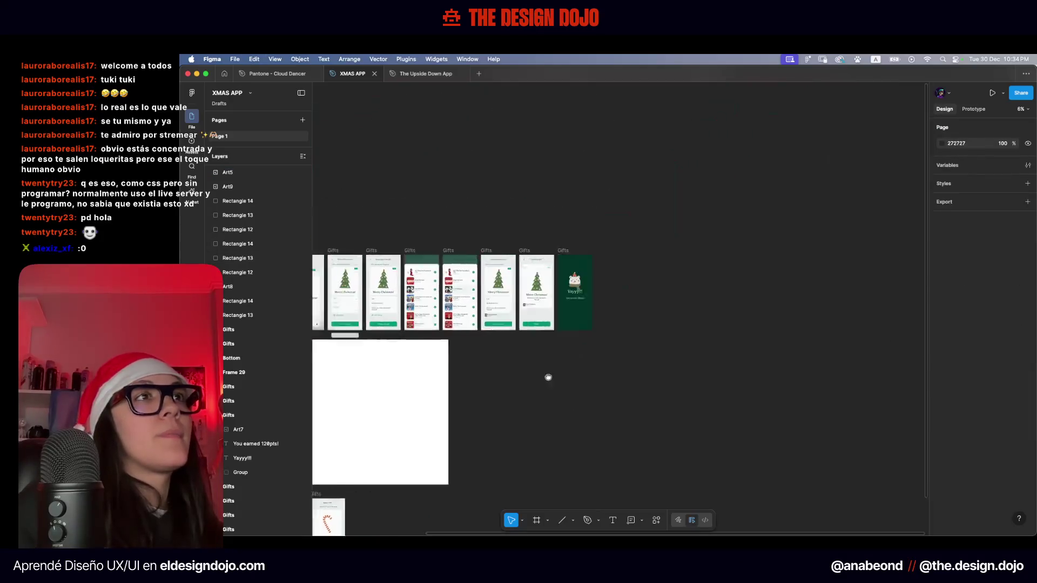
{"action": "scroll", "coordinate": [598, 308], "scroll_direction": "up", "scroll_amount": 5}
{"action": "left_click", "coordinate": [556, 360]}
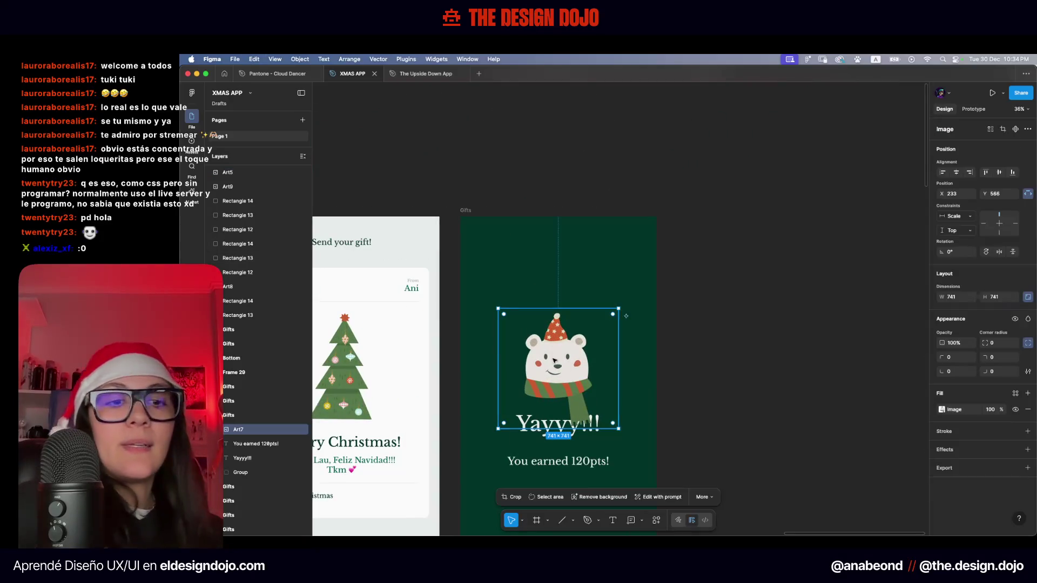
{"action": "key", "text": "Delete"}
{"action": "key", "text": "ctrl+v"}
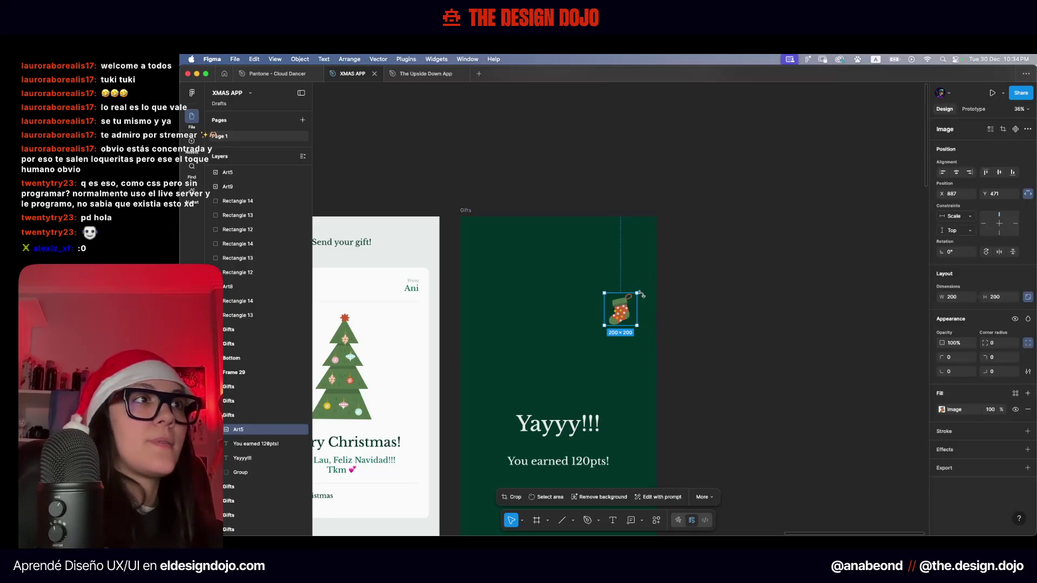
{"action": "left_click_drag", "start_coordinate": [640, 295], "coordinate": [690, 250]}
{"action": "mouse_move", "coordinate": [632, 315]}
{"action": "left_mouse_down"}
{"action": "mouse_move", "coordinate": [571, 343]}
{"action": "mouse_move", "coordinate": [571, 354]}
{"action": "left_mouse_up"}
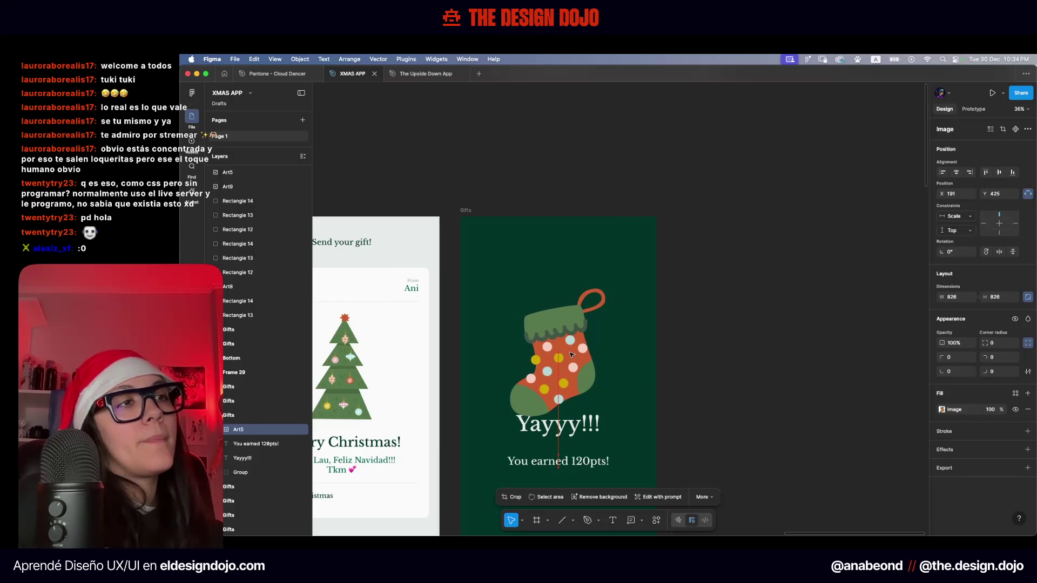
{"action": "left_click_drag", "start_coordinate": [572, 353], "coordinate": [571, 354]}
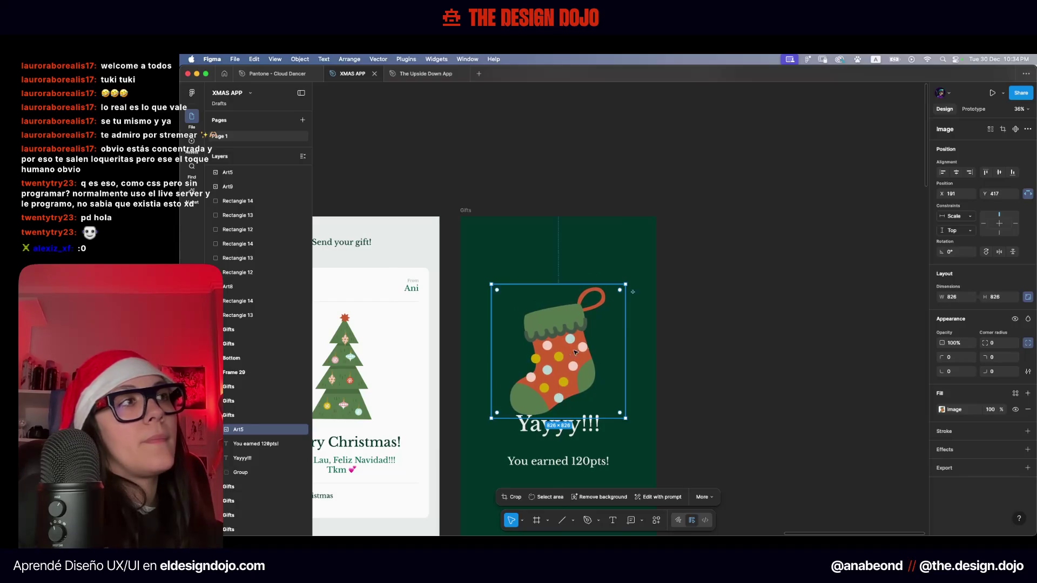
{"action": "left_click", "coordinate": [790, 309]}
Move 'You earned 120pts!' down near the bottom of the frame
{"action": "scroll", "coordinate": [746, 246], "scroll_direction": "down", "scroll_amount": 3}
{"action": "scroll", "coordinate": [746, 246], "scroll_direction": "left", "scroll_amount": 1}
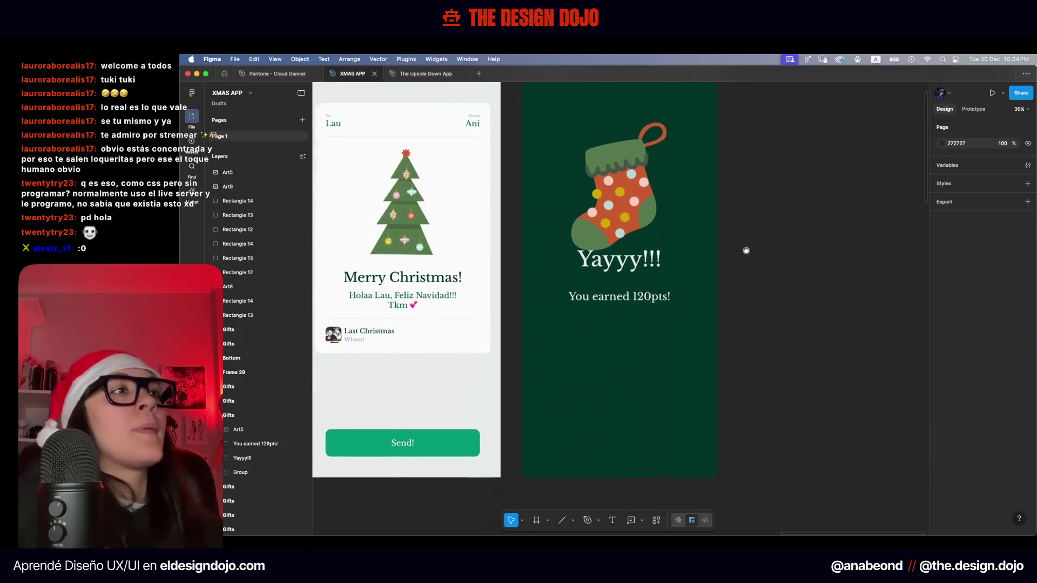
{"action": "left_click", "coordinate": [616, 301]}
{"action": "left_click_drag", "start_coordinate": [617, 301], "coordinate": [618, 439]}
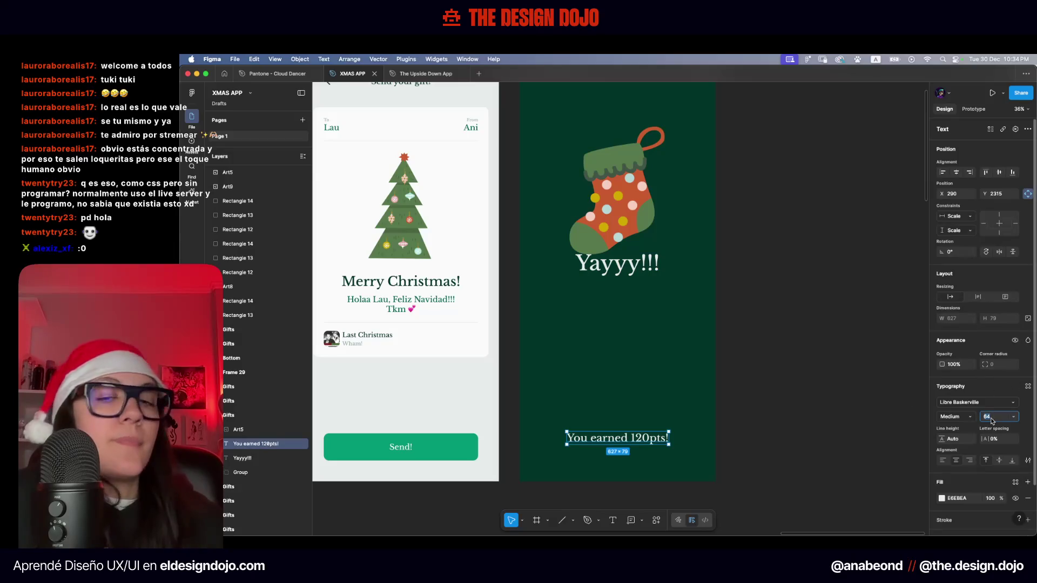
Set 'You earned 120pts!' to font size 32
{"action": "type", "text": "32"}
{"action": "key", "text": "Return"}
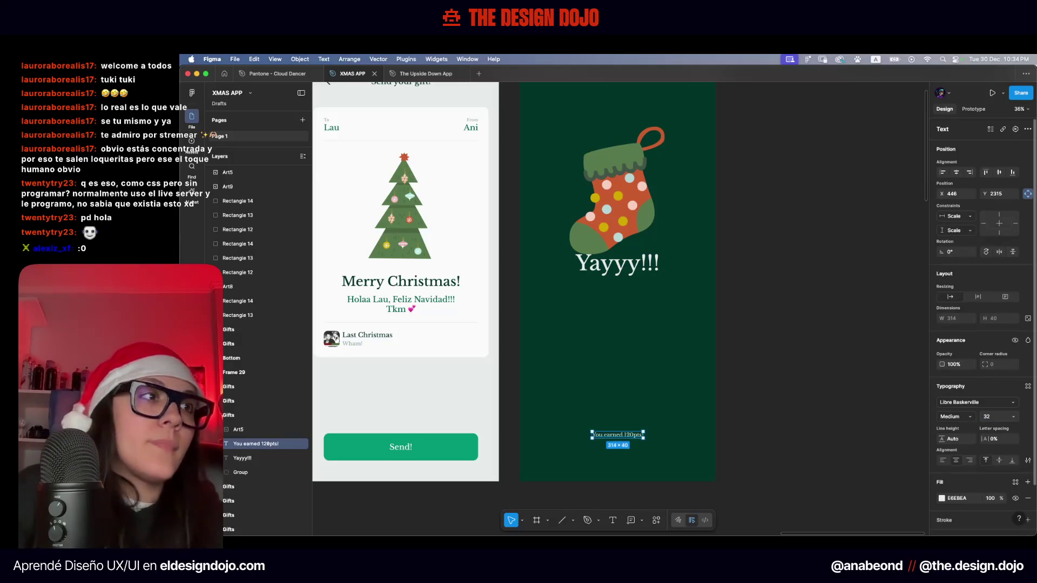
{"action": "left_click", "coordinate": [626, 410]}
{"action": "left_click", "coordinate": [632, 435]}
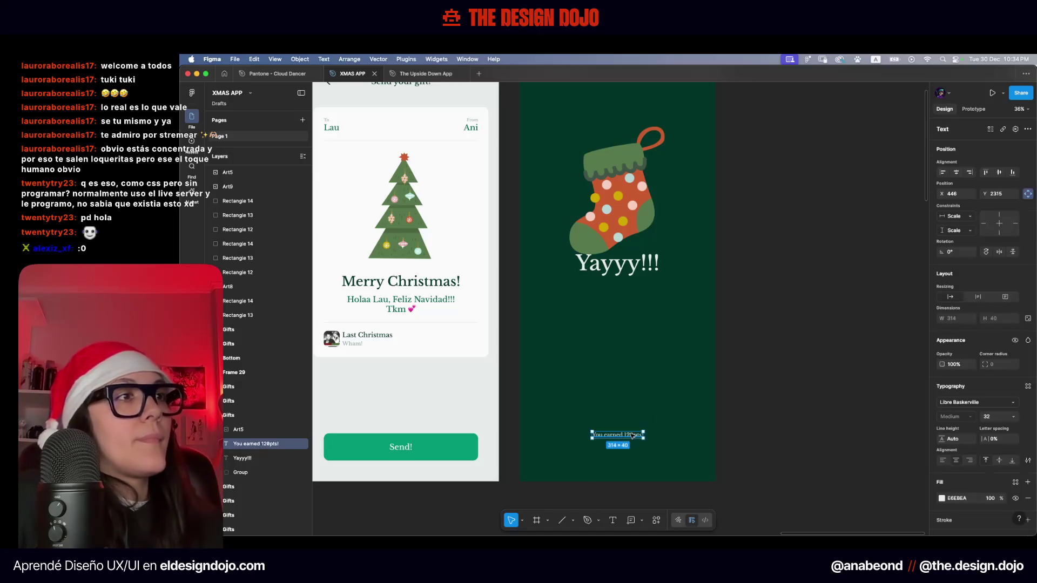
{"action": "scroll", "coordinate": [632, 435], "scroll_direction": "down", "scroll_amount": 5}
{"action": "left_click", "coordinate": [620, 457]}
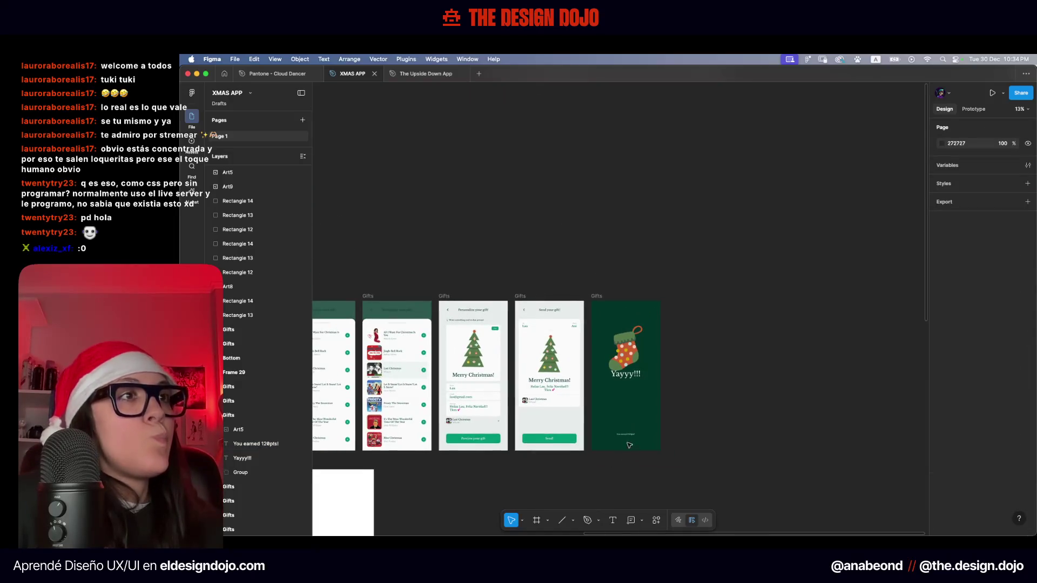
Pan across the canvas from the Splash frames back to the Yayyy!!! frame
{"action": "scroll", "coordinate": [646, 395], "scroll_direction": "up", "scroll_amount": 5}
{"action": "scroll", "coordinate": [653, 394], "scroll_direction": "left", "scroll_amount": 3}
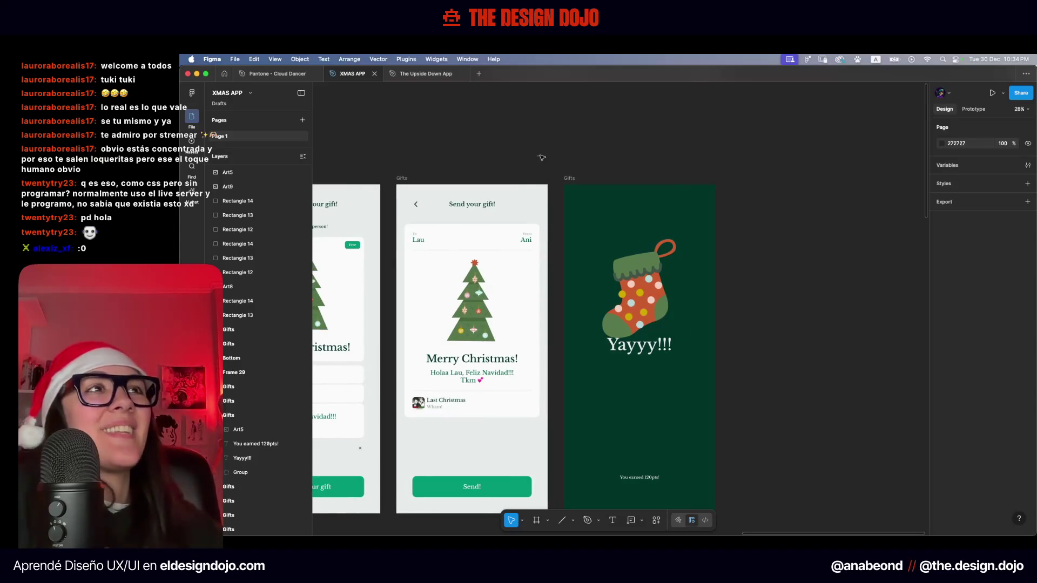
{"action": "scroll", "coordinate": [539, 158], "scroll_direction": "down", "scroll_amount": 5}
{"action": "mouse_move", "coordinate": [540, 158]}
{"action": "left_mouse_down"}
{"action": "mouse_move", "coordinate": [708, 183]}
{"action": "mouse_move", "coordinate": [566, 185]}
{"action": "left_mouse_up"}
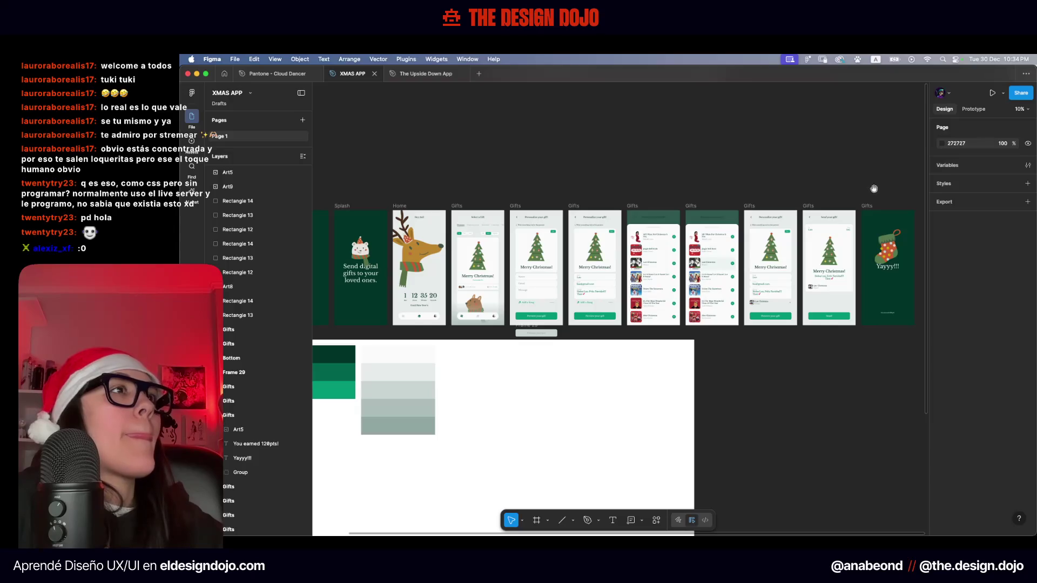
{"action": "left_click_drag", "start_coordinate": [871, 181], "coordinate": [606, 172]}
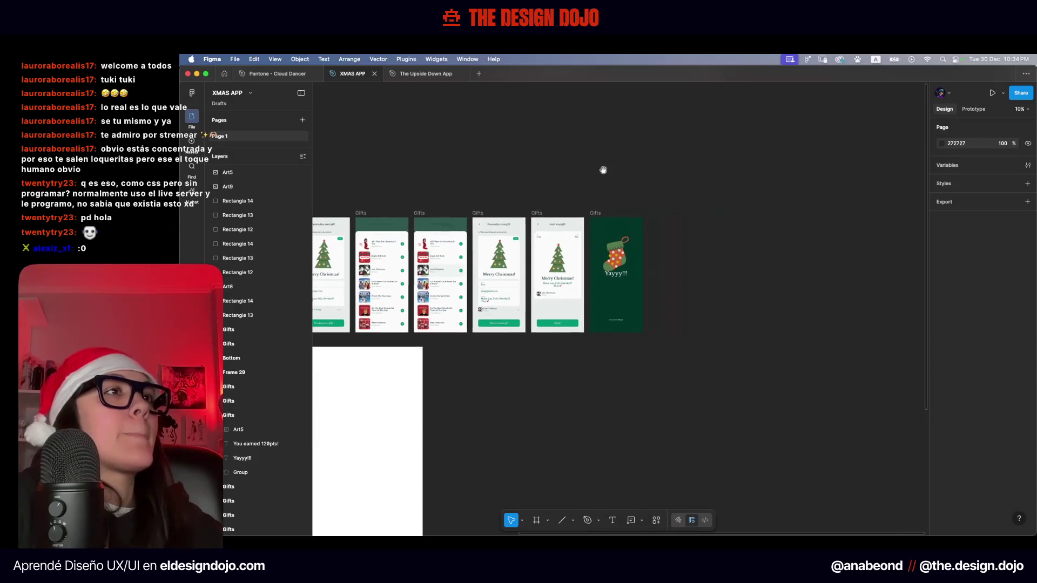
{"action": "scroll", "coordinate": [606, 172], "scroll_direction": "up", "scroll_amount": 5}
{"action": "mouse_move", "coordinate": [553, 233]}
{"action": "left_mouse_down"}
{"action": "mouse_move", "coordinate": [683, 301]}
{"action": "mouse_move", "coordinate": [692, 338]}
{"action": "left_mouse_up"}
{"action": "scroll", "coordinate": [683, 302], "scroll_direction": "left", "scroll_amount": 4}
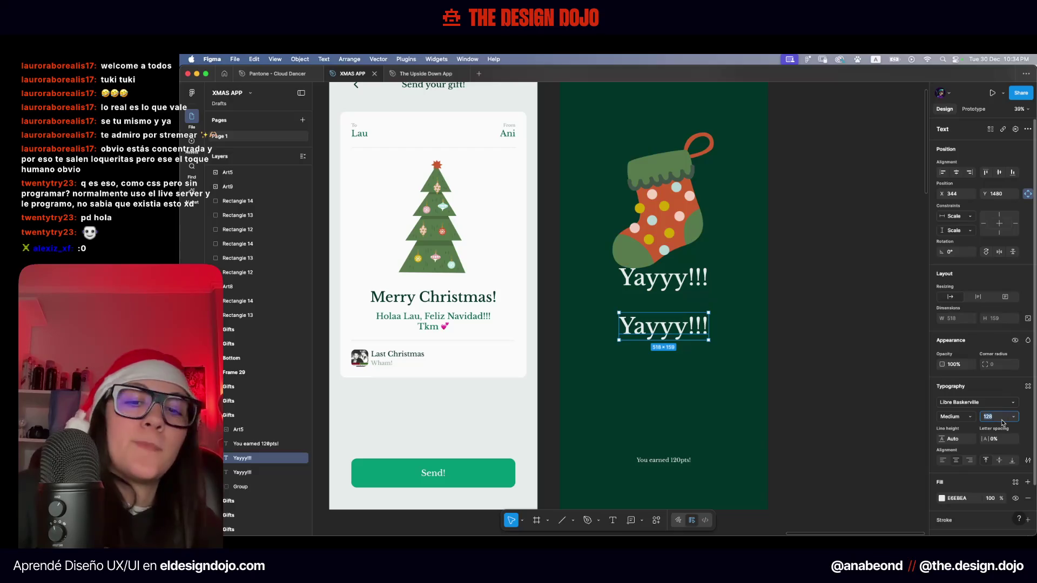
Resize the duplicate heading, now the received-card message, trying 48 and 100 before settling on 80
{"action": "type", "text": "48"}
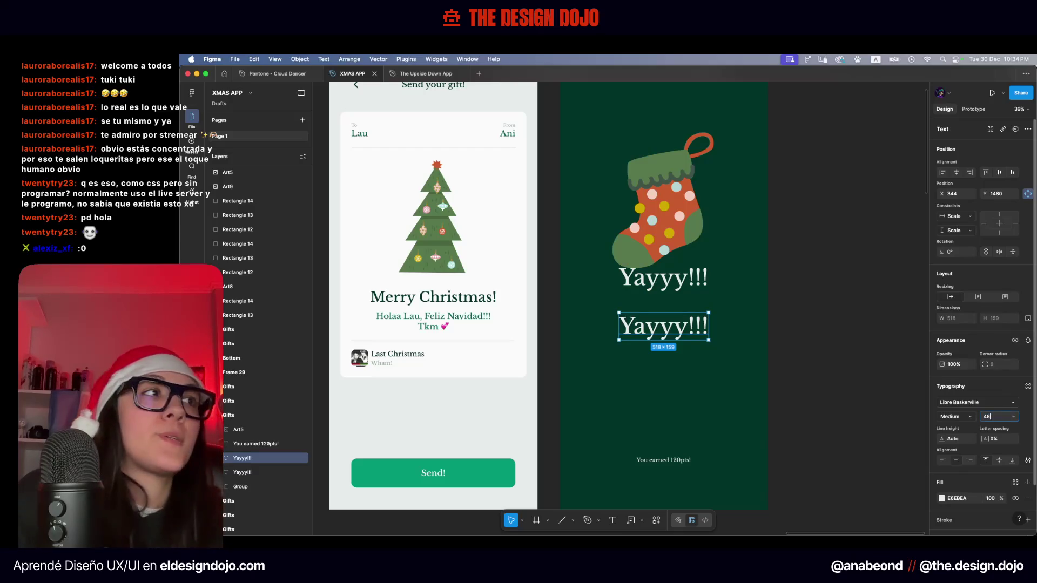
{"action": "key", "text": "Return"}
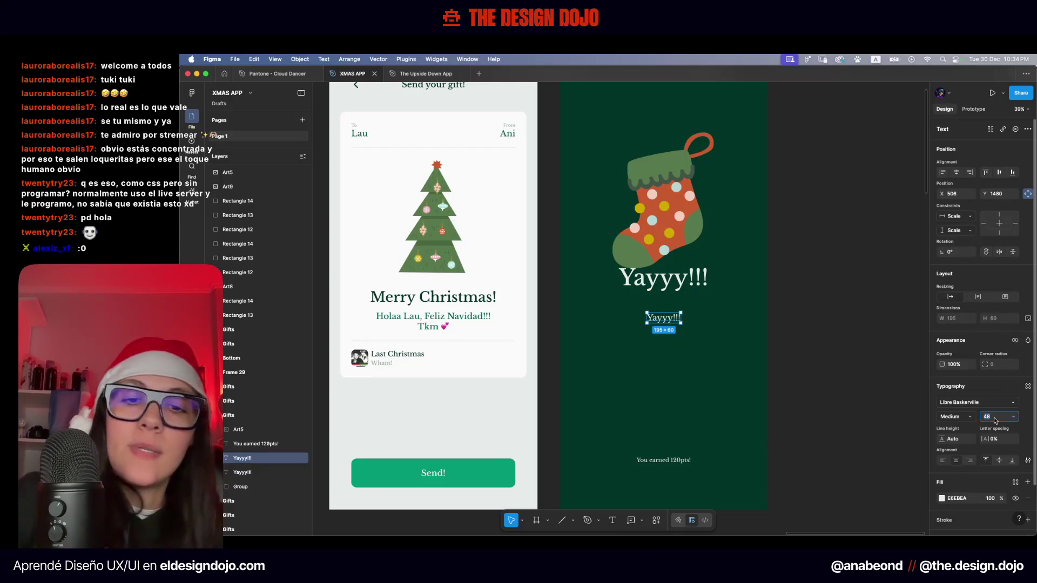
{"action": "type", "text": "64"}
{"action": "left_click", "coordinate": [676, 367]}
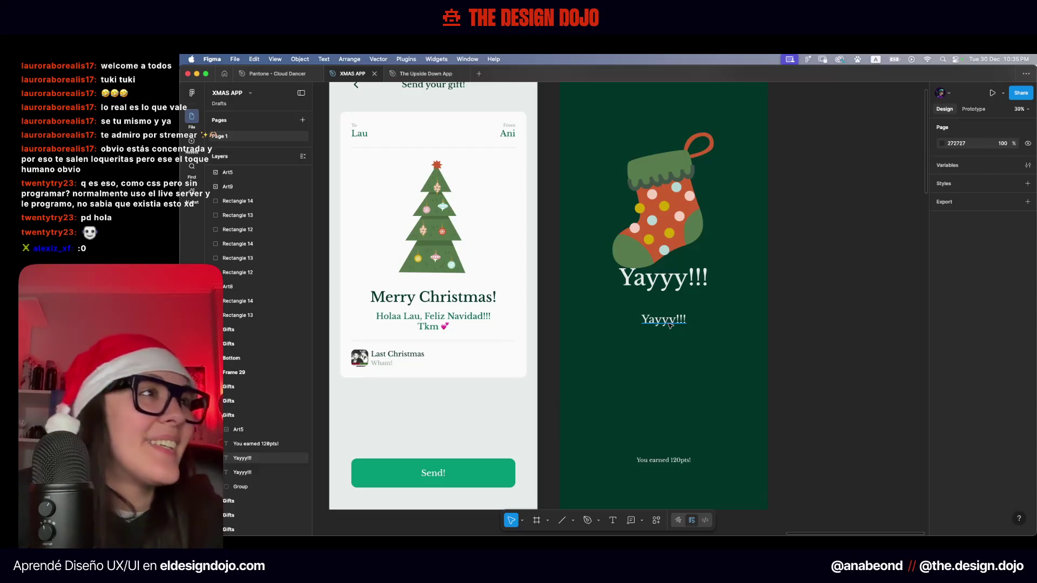
{"action": "left_click", "coordinate": [670, 324]}
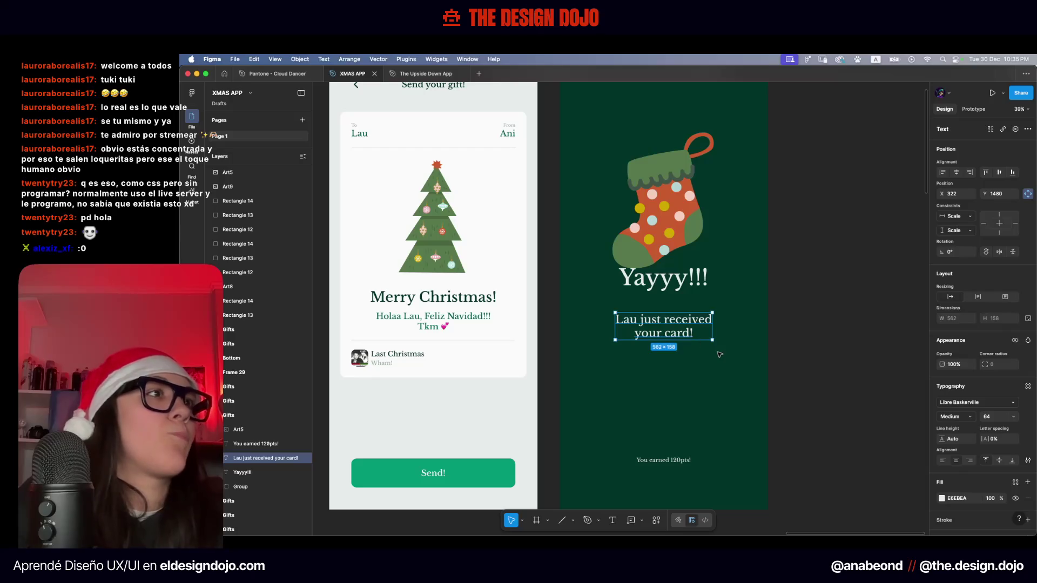
{"action": "type", "text": "Lau just received your card!"}
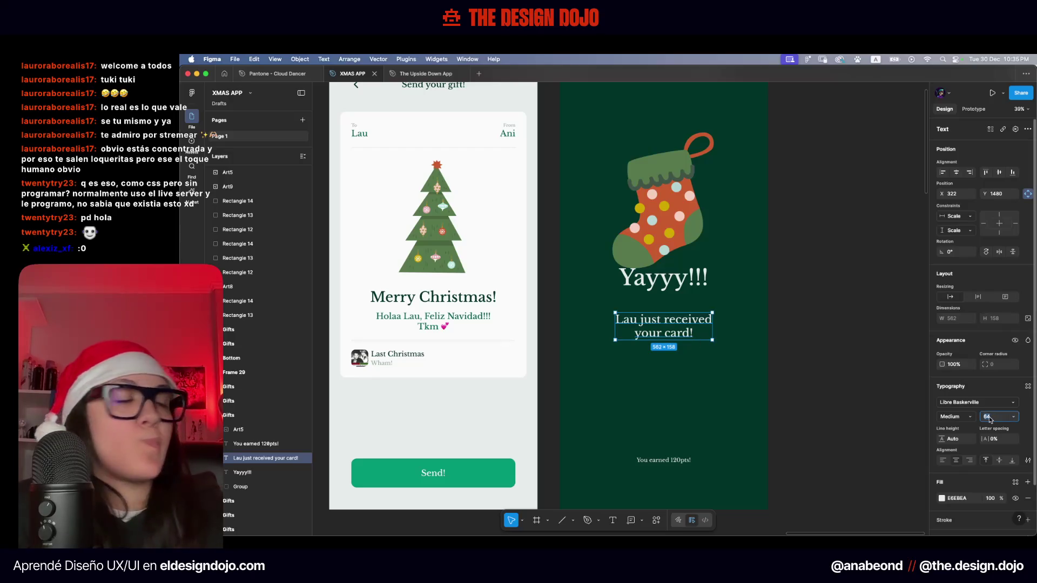
{"action": "type", "text": "0"}
{"action": "key", "text": "Return"}
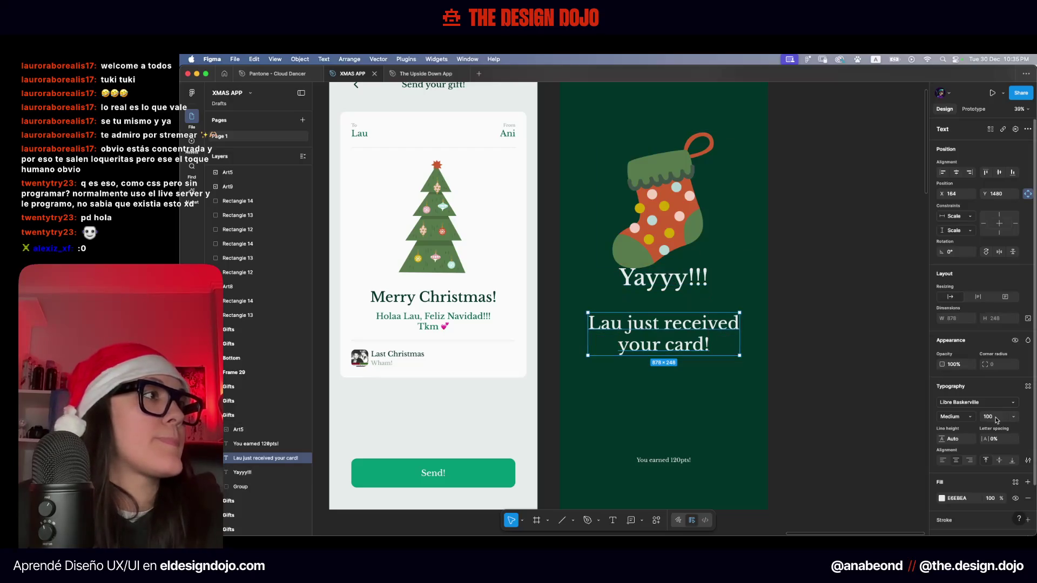
{"action": "type", "text": "80"}
{"action": "key", "text": "Return"}
{"action": "key", "text": "Escape"}
Nudge the received-card message up beneath the Yayyy!!! heading
{"action": "left_click", "coordinate": [708, 326]}
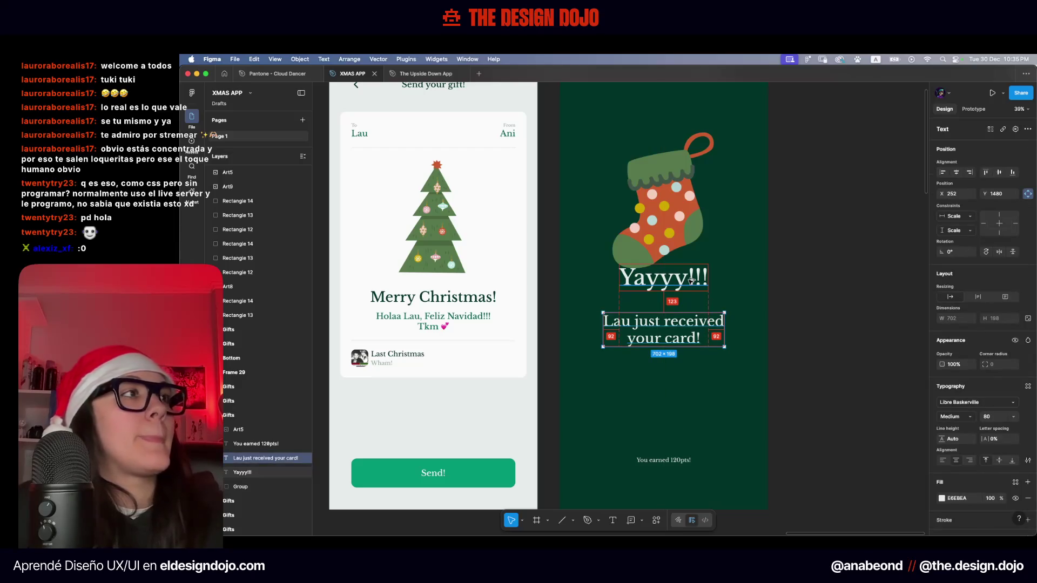
{"action": "key", "text": "shift+Up"}
{"action": "key", "text": "shift+Up"}
{"action": "key", "text": "shift+Up"}
{"action": "key", "text": "shift+Up"}
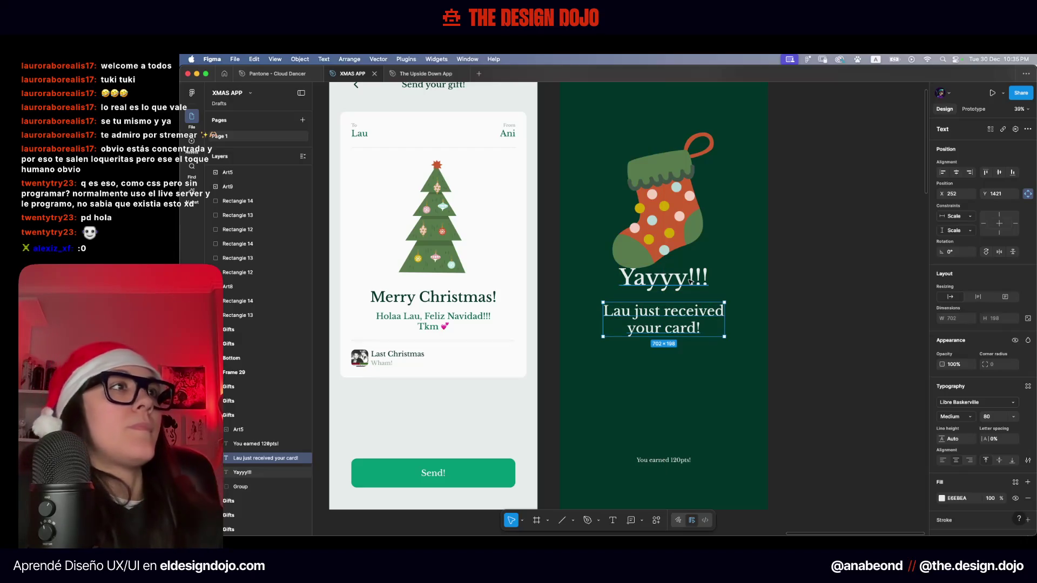
{"action": "left_click", "coordinate": [793, 265]}
{"action": "left_click_drag", "start_coordinate": [793, 264], "coordinate": [777, 311]}
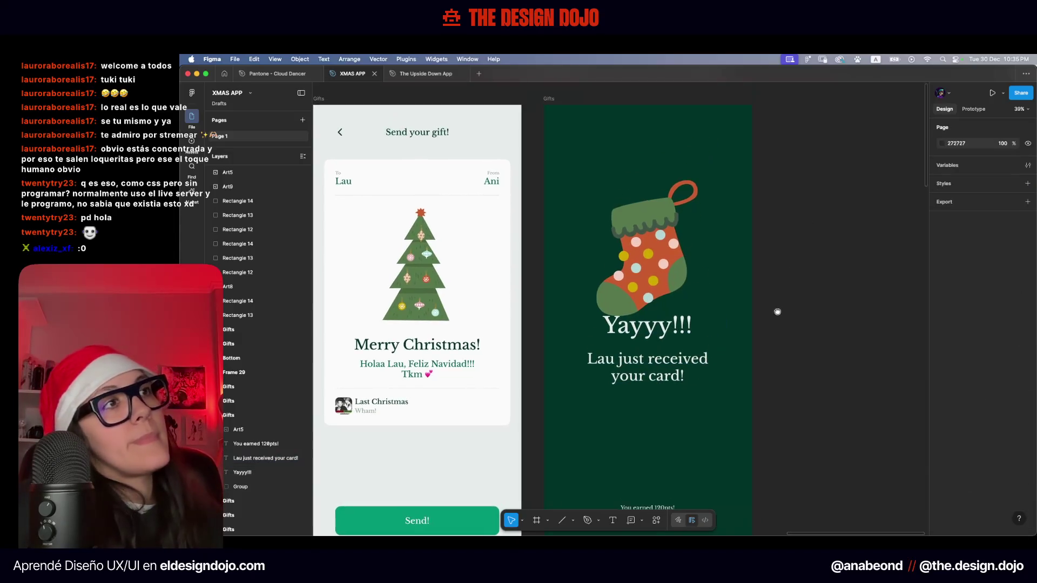
Move 'You earned 120pts!' up directly beneath the received-card message
{"action": "scroll", "coordinate": [736, 238], "scroll_direction": "down", "scroll_amount": 4}
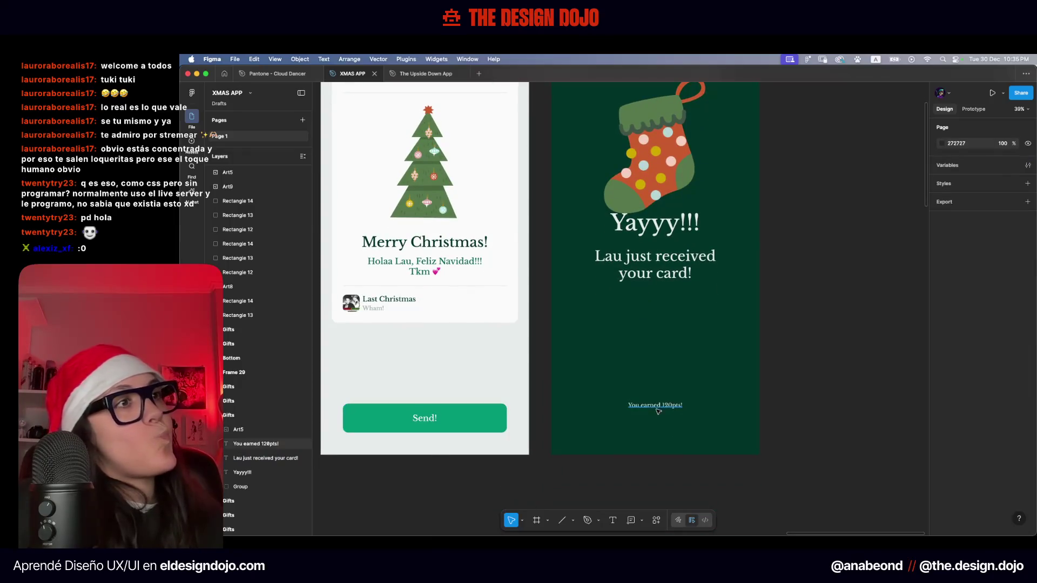
{"action": "left_click_drag", "start_coordinate": [659, 412], "coordinate": [669, 336]}
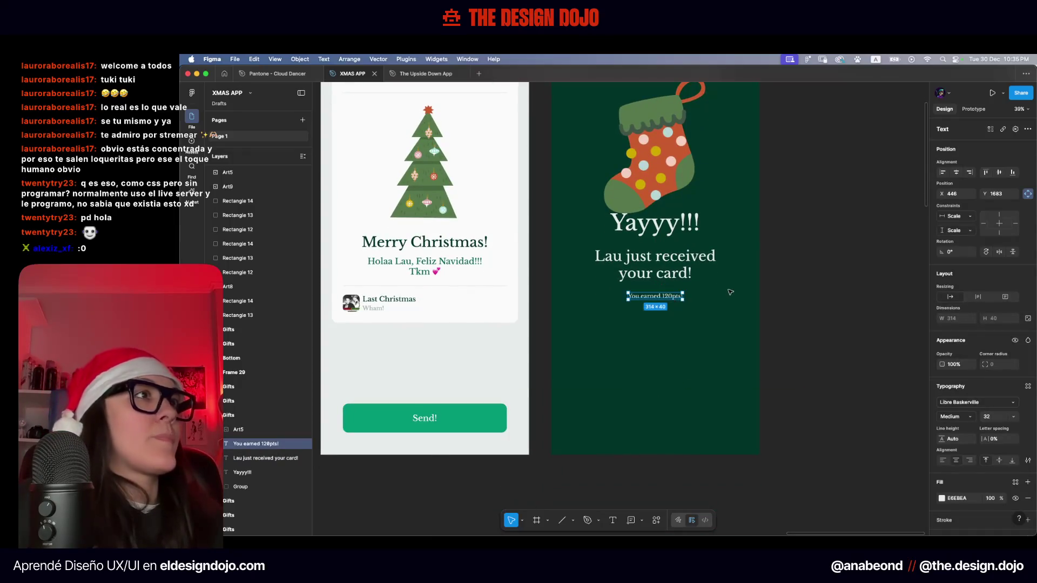
{"action": "scroll", "coordinate": [730, 292], "scroll_direction": "down", "scroll_amount": 5}
{"action": "scroll", "coordinate": [735, 293], "scroll_direction": "up", "scroll_amount": 3}
Group the stocking with the three text layers and centre the group vertically in the frame
{"action": "mouse_move", "coordinate": [638, 389]}
{"action": "left_mouse_down"}
{"action": "mouse_move", "coordinate": [674, 277]}
{"action": "mouse_move", "coordinate": [674, 287]}
{"action": "left_mouse_up"}
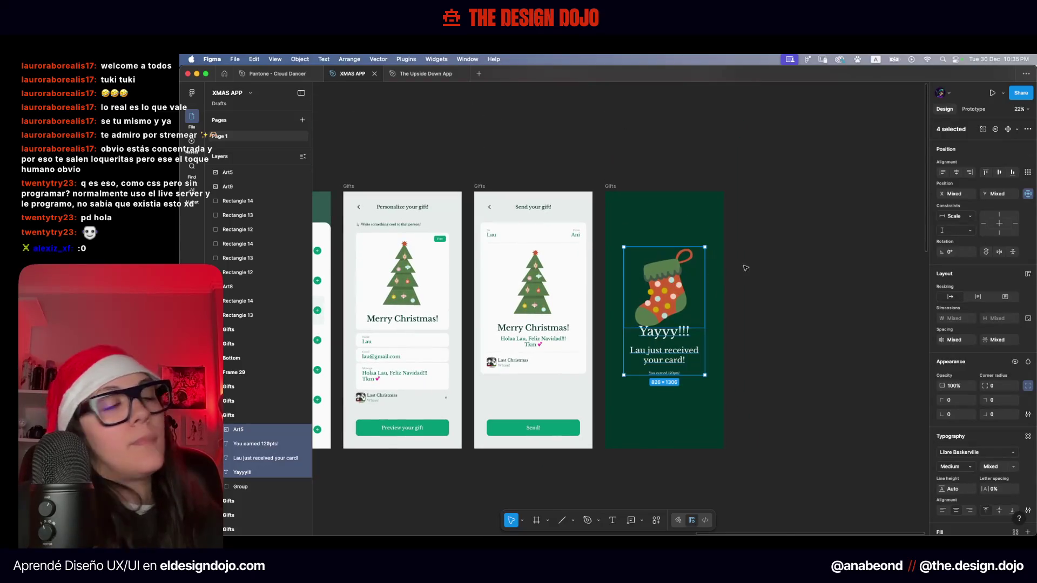
{"action": "key", "text": "super+g"}
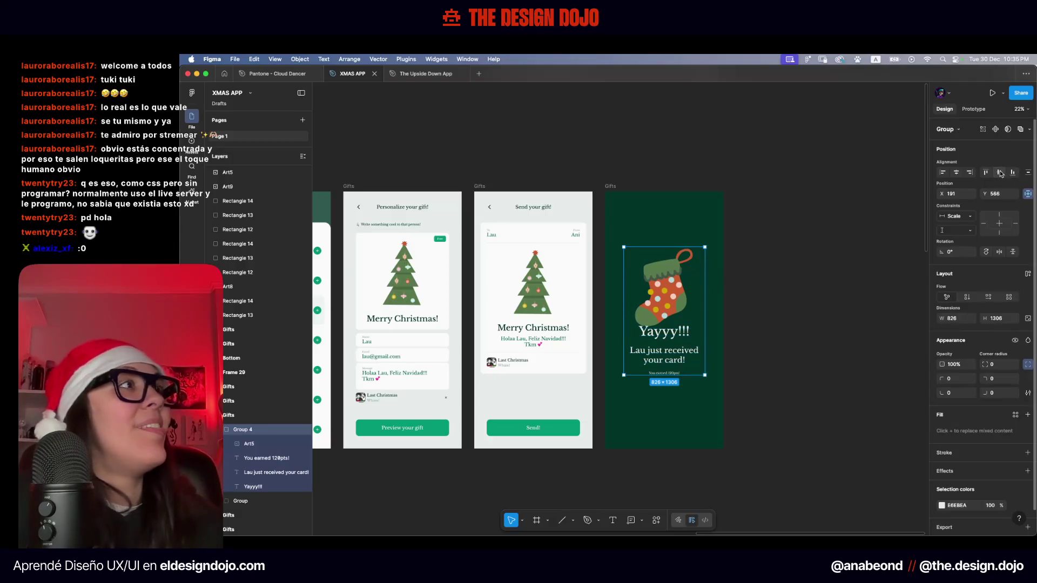
{"action": "left_click", "coordinate": [1001, 173]}
{"action": "scroll", "coordinate": [646, 384], "scroll_direction": "up", "scroll_amount": 5}
{"action": "left_click", "coordinate": [649, 436]}
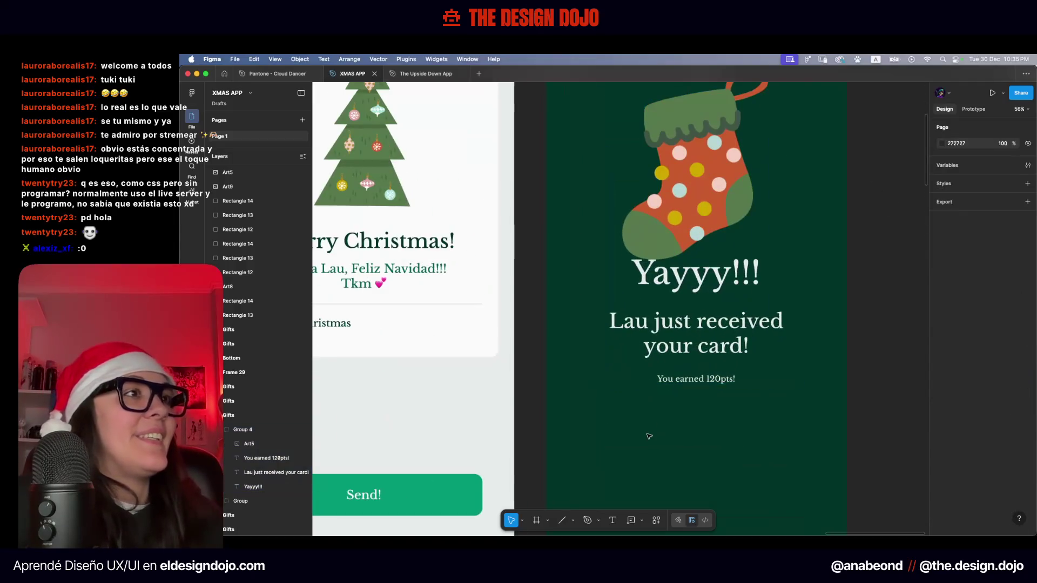
Check the spacing between the received-card message and the points text
{"action": "left_click", "coordinate": [690, 380]}
{"action": "left_click", "coordinate": [695, 357]}
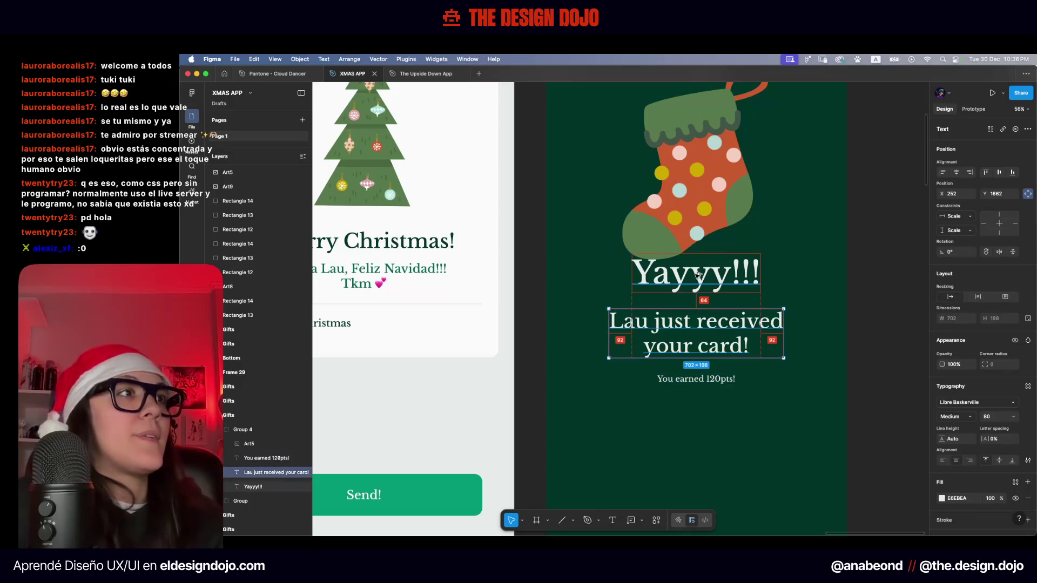
{"action": "left_click", "coordinate": [695, 379]}
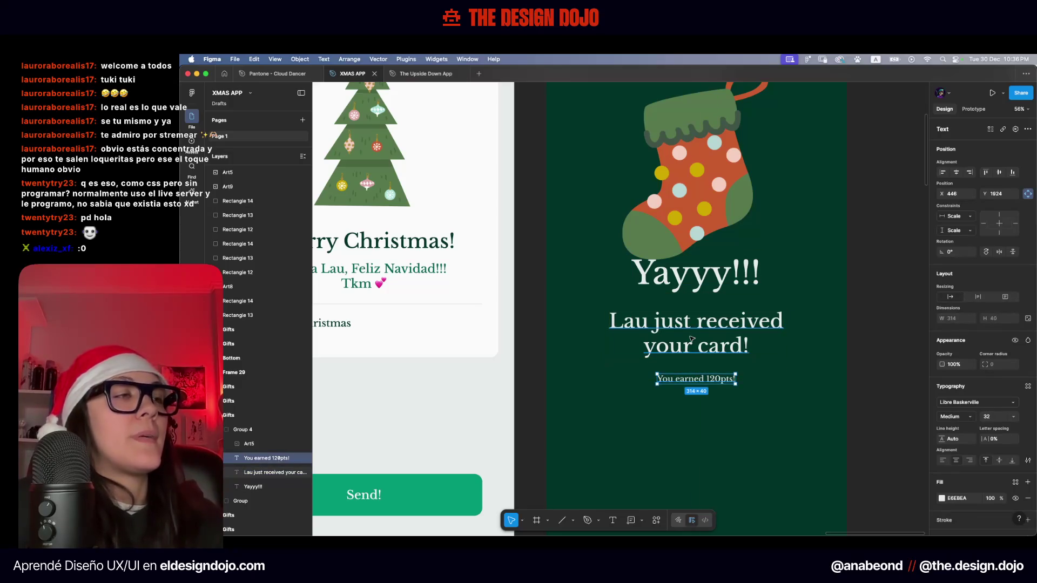
{"action": "scroll", "coordinate": [692, 339], "scroll_direction": "down", "scroll_amount": 5}
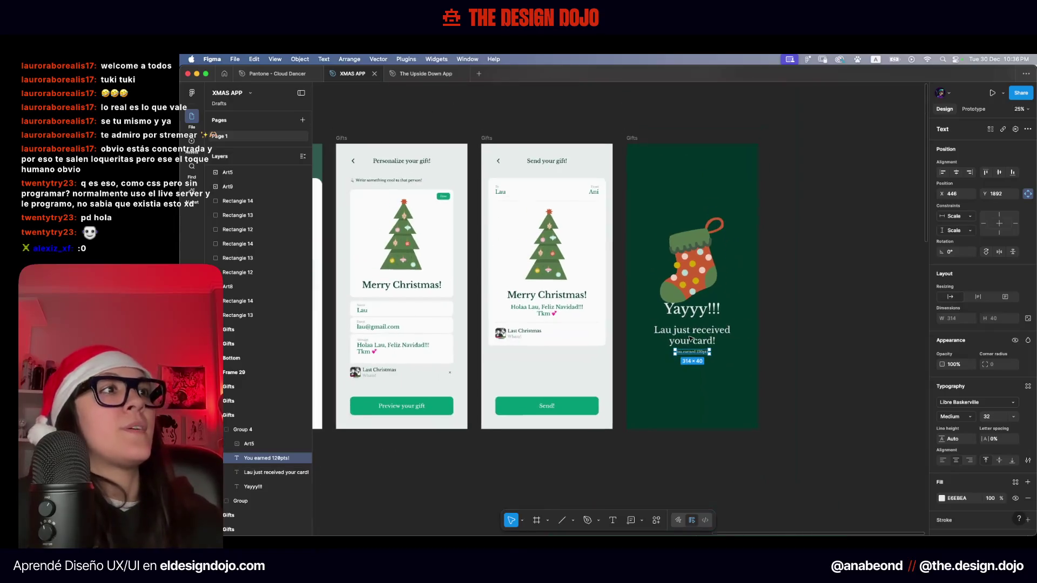
{"action": "key", "text": "Escape"}
{"action": "scroll", "coordinate": [721, 290], "scroll_direction": "down", "scroll_amount": 2}
Select 'You earned 120pts!' and start the eyedropper, then cancel it
{"action": "double_click", "coordinate": [721, 290]}
{"action": "scroll", "coordinate": [721, 290], "scroll_direction": "up", "scroll_amount": 10}
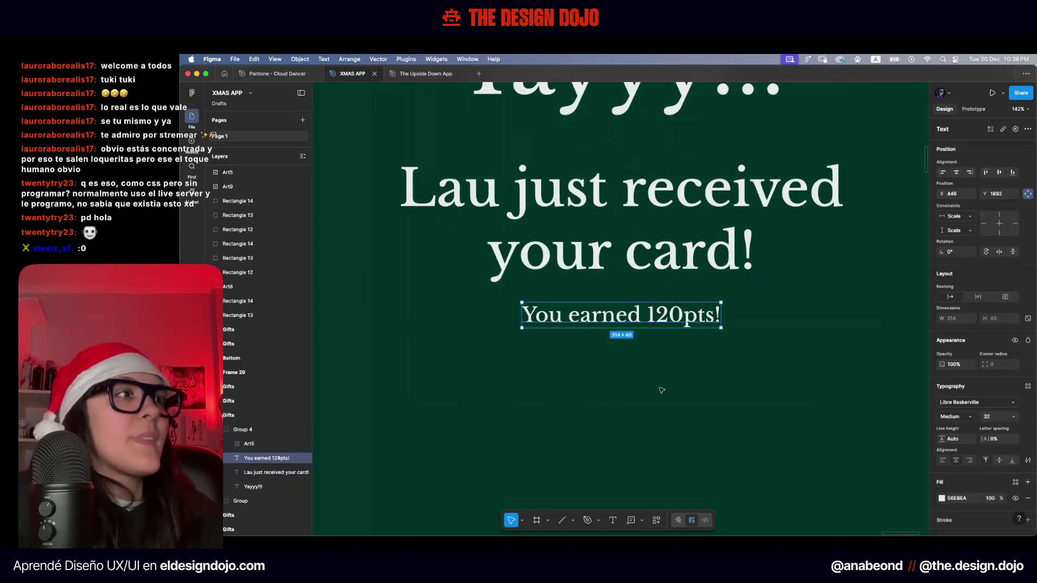
{"action": "scroll", "coordinate": [665, 383], "scroll_direction": "down", "scroll_amount": 6}
{"action": "scroll", "coordinate": [711, 382], "scroll_direction": "down", "scroll_amount": 4}
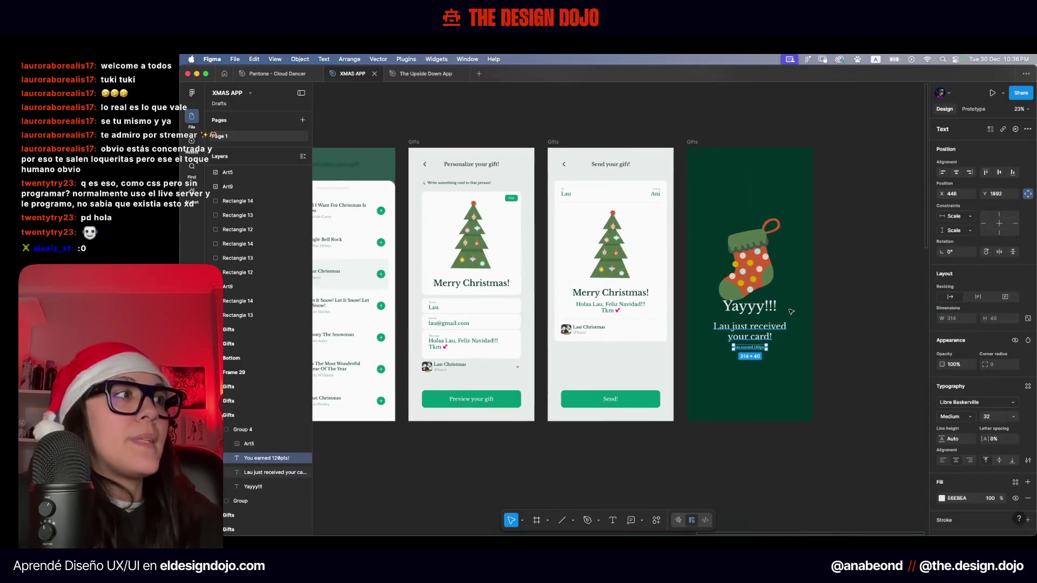
{"action": "scroll", "coordinate": [711, 380], "scroll_direction": "down", "scroll_amount": 3}
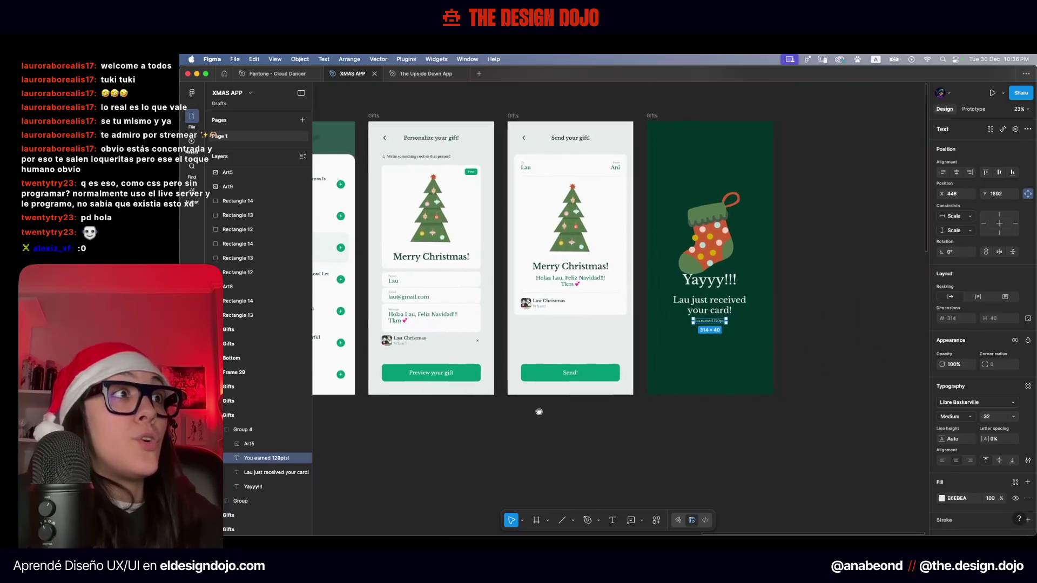
{"action": "scroll", "coordinate": [569, 388], "scroll_direction": "left", "scroll_amount": 6}
{"action": "scroll", "coordinate": [568, 388], "scroll_direction": "down", "scroll_amount": 5}
{"action": "scroll", "coordinate": [607, 382], "scroll_direction": "left", "scroll_amount": 3}
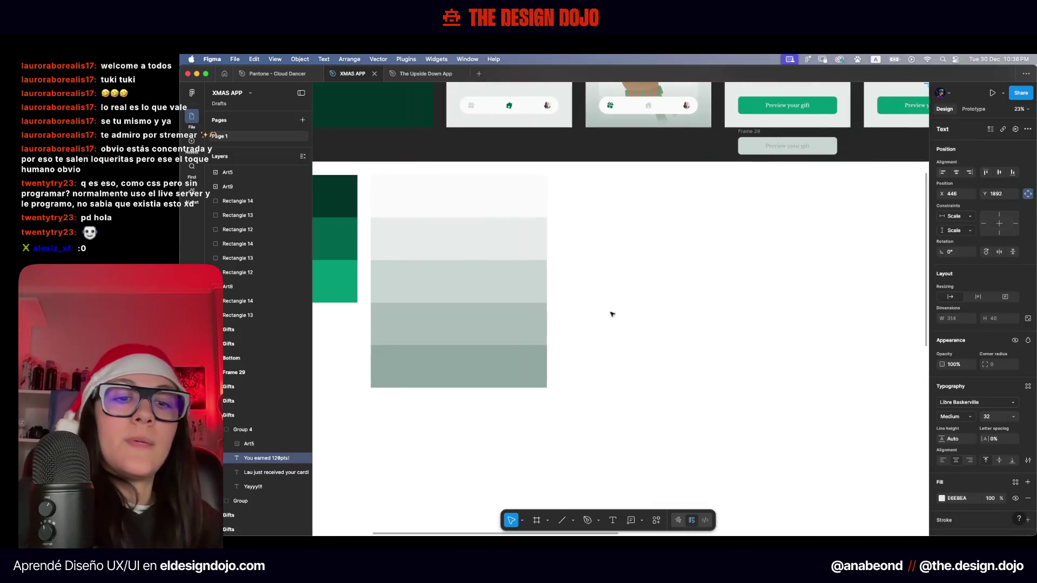
{"action": "key", "text": "i"}
{"action": "key", "text": "Escape"}
Reselect the points text and sample a pale grey-green from the palette swatches
{"action": "scroll", "coordinate": [432, 364], "scroll_direction": "up", "scroll_amount": 5}
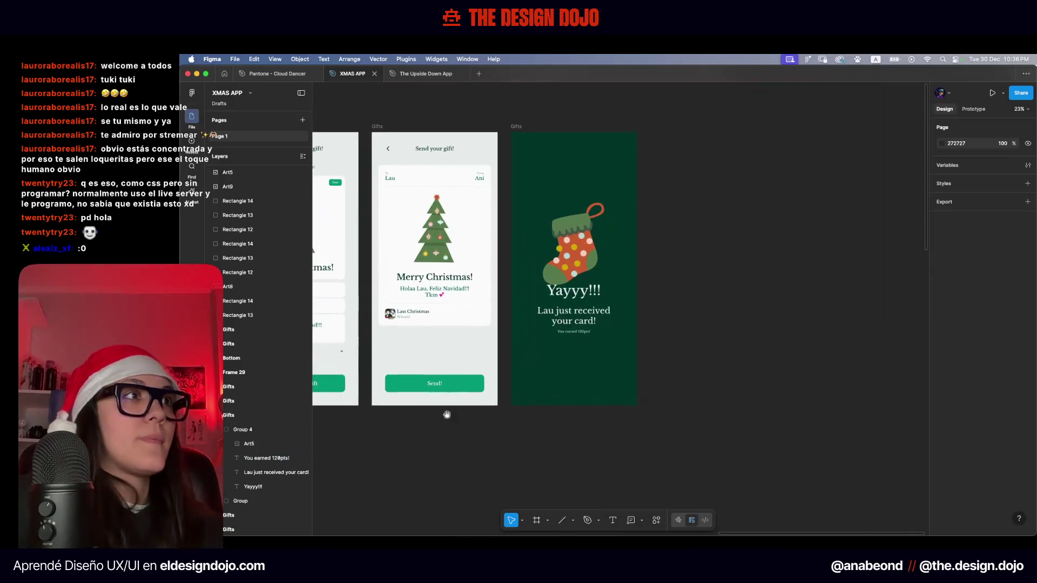
{"action": "scroll", "coordinate": [574, 340], "scroll_direction": "up", "scroll_amount": 5}
{"action": "left_click", "coordinate": [556, 338]}
{"action": "scroll", "coordinate": [422, 423], "scroll_direction": "down", "scroll_amount": 10}
{"action": "left_click_drag", "start_coordinate": [422, 423], "coordinate": [655, 334]}
{"action": "key", "text": "i"}
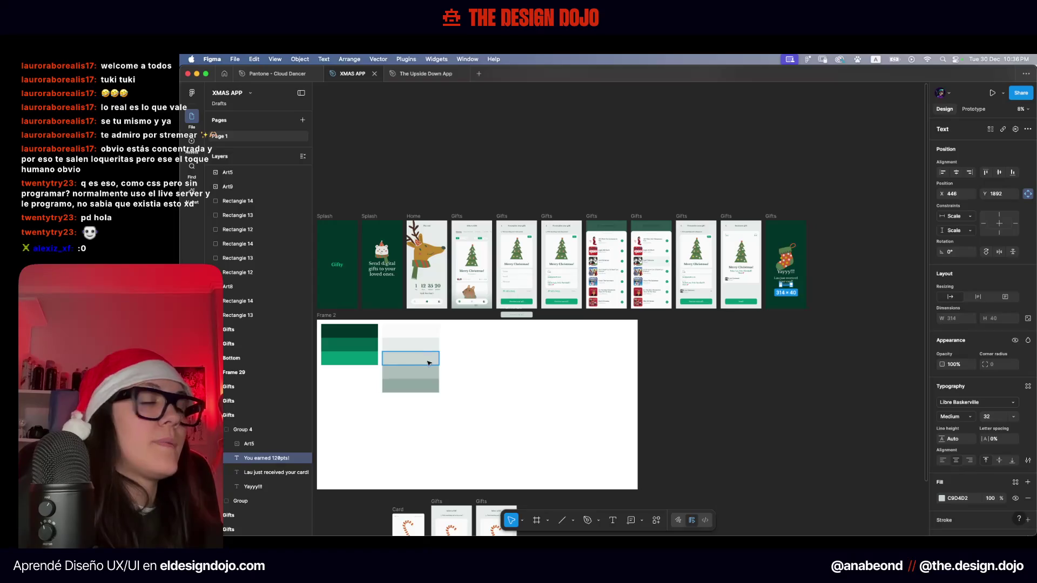
Give the points line the grey-green ADBDBA fill
{"action": "left_click", "coordinate": [428, 385]}
{"action": "left_click", "coordinate": [676, 346]}
{"action": "scroll", "coordinate": [820, 255], "scroll_direction": "up", "scroll_amount": 5}
{"action": "scroll", "coordinate": [764, 337], "scroll_direction": "down", "scroll_amount": 2}
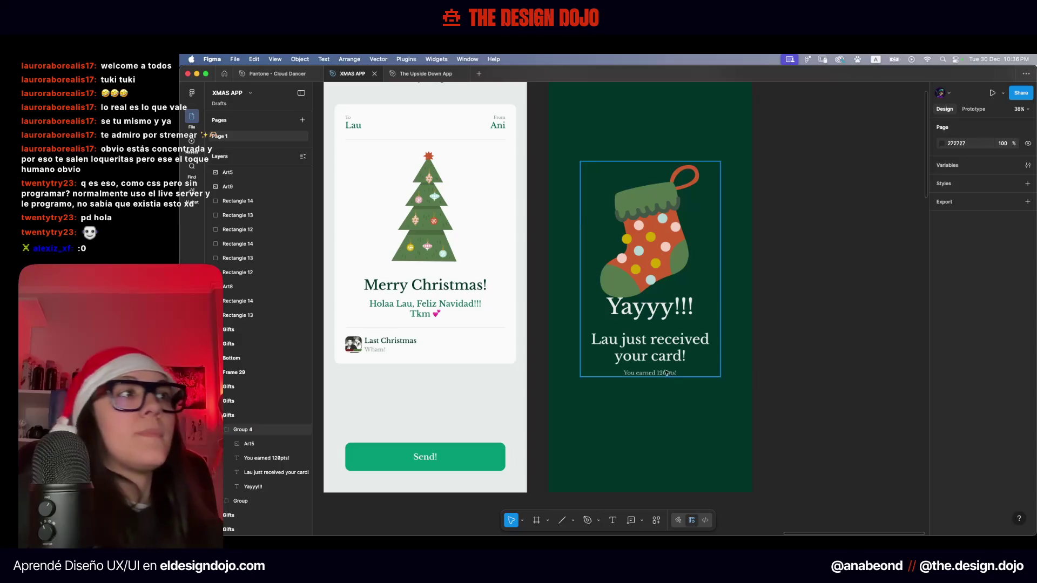
Make the Yayyy!!! headline green with the sampled green swatch
{"action": "double_click", "coordinate": [667, 316]}
{"action": "scroll", "coordinate": [669, 327], "scroll_direction": "down", "scroll_amount": 5}
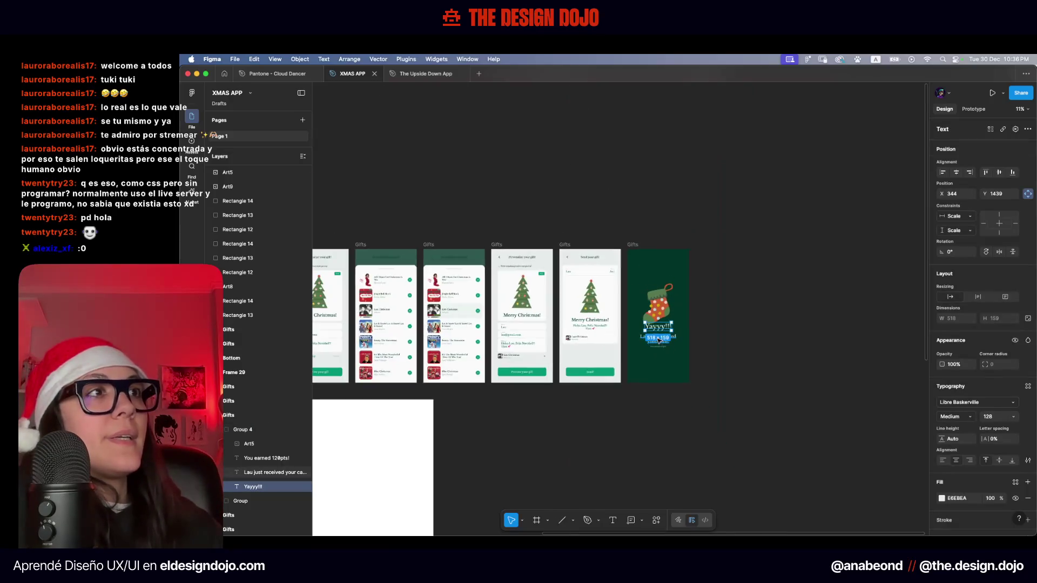
{"action": "scroll", "coordinate": [743, 361], "scroll_direction": "down", "scroll_amount": 2}
{"action": "scroll", "coordinate": [537, 396], "scroll_direction": "left", "scroll_amount": 5}
{"action": "scroll", "coordinate": [582, 392], "scroll_direction": "left", "scroll_amount": 2}
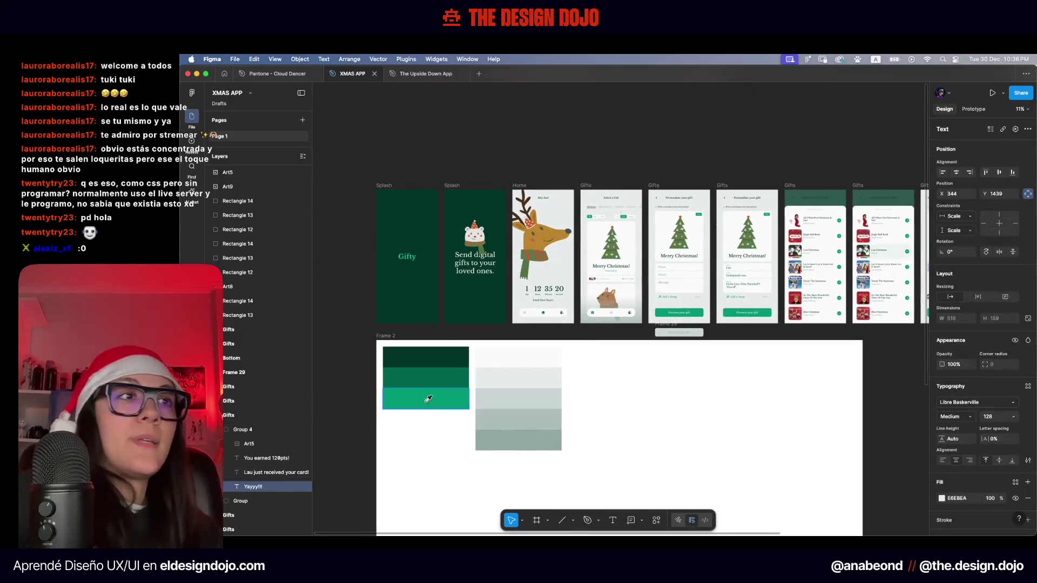
{"action": "key", "text": "Escape"}
Check the card-received message, points line and stocking group on the stocking screen
{"action": "left_click_drag", "start_coordinate": [801, 384], "coordinate": [334, 424]}
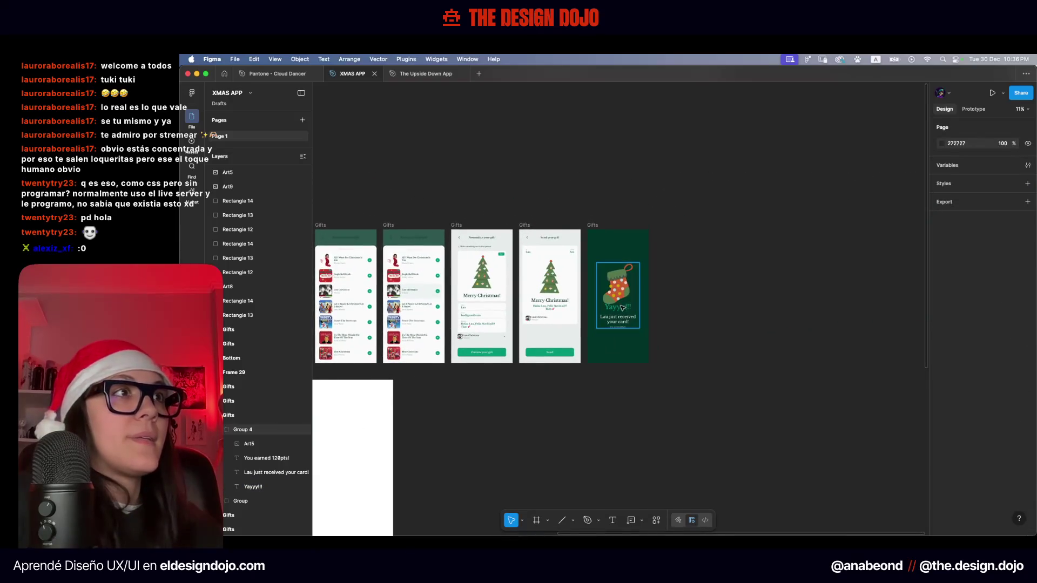
{"action": "scroll", "coordinate": [622, 308], "scroll_direction": "up", "scroll_amount": 5}
{"action": "left_click", "coordinate": [566, 345]}
{"action": "left_click", "coordinate": [567, 375], "text": "shift"}
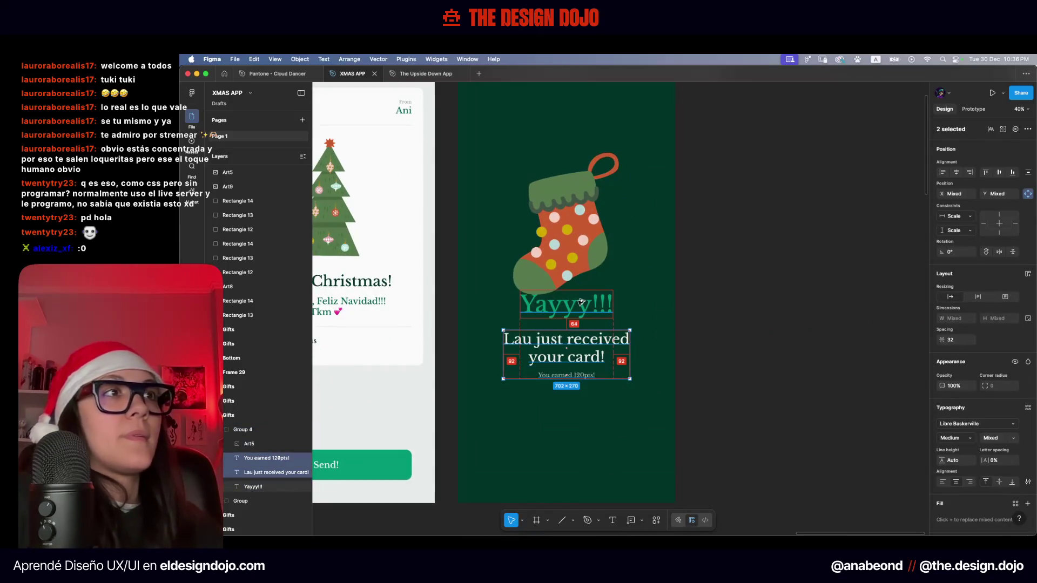
{"action": "left_click", "coordinate": [712, 307]}
{"action": "scroll", "coordinate": [712, 307], "scroll_direction": "down", "scroll_amount": 5}
{"action": "left_click", "coordinate": [618, 335]}
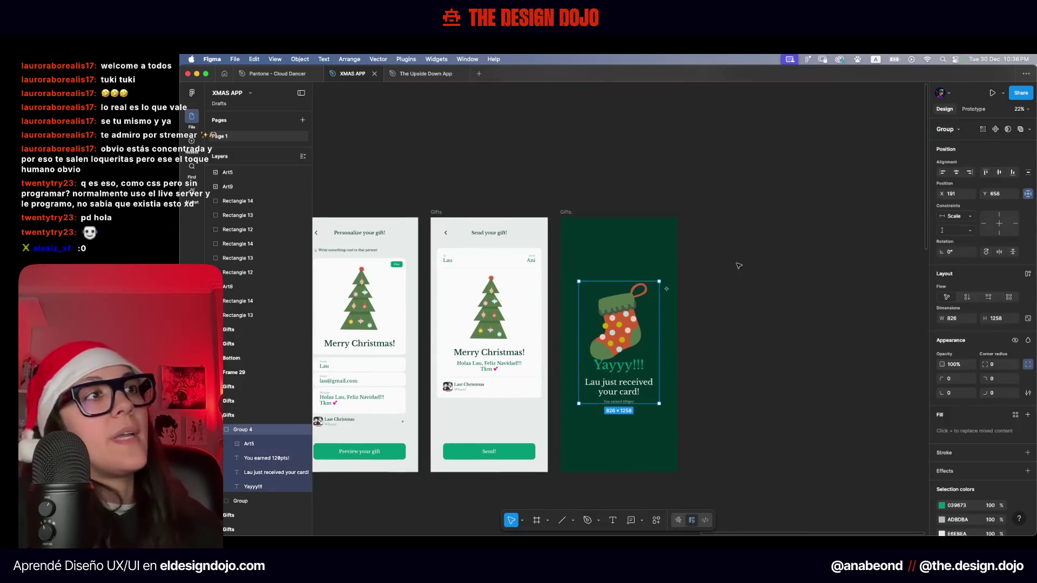
{"action": "left_click", "coordinate": [817, 273]}
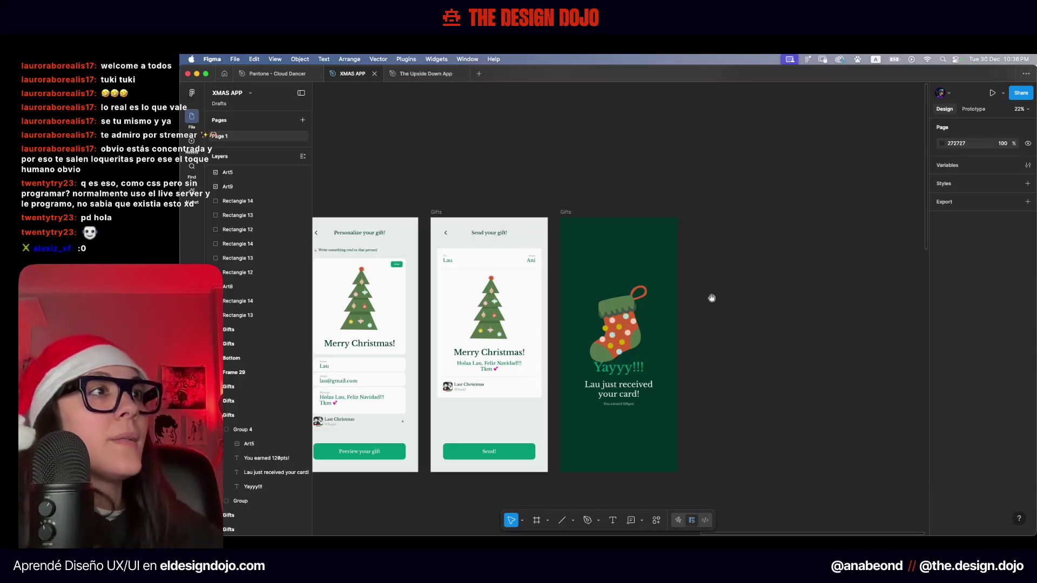
Move across the gift screens and select the Send! button on the previous screen
{"action": "left_click_drag", "start_coordinate": [713, 296], "coordinate": [729, 258]}
{"action": "scroll", "coordinate": [657, 358], "scroll_direction": "up", "scroll_amount": 5}
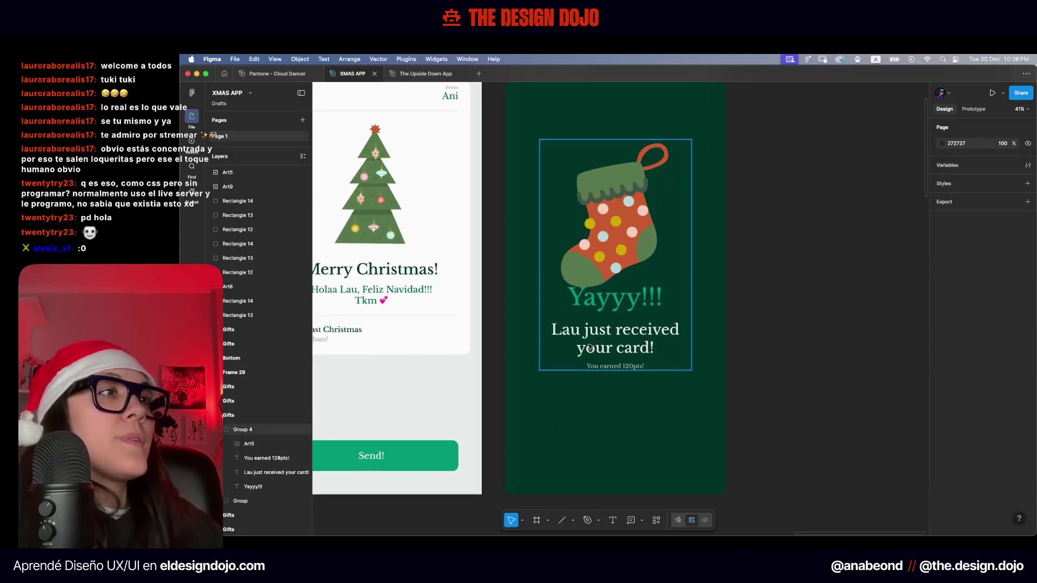
{"action": "scroll", "coordinate": [673, 438], "scroll_direction": "down", "scroll_amount": 5}
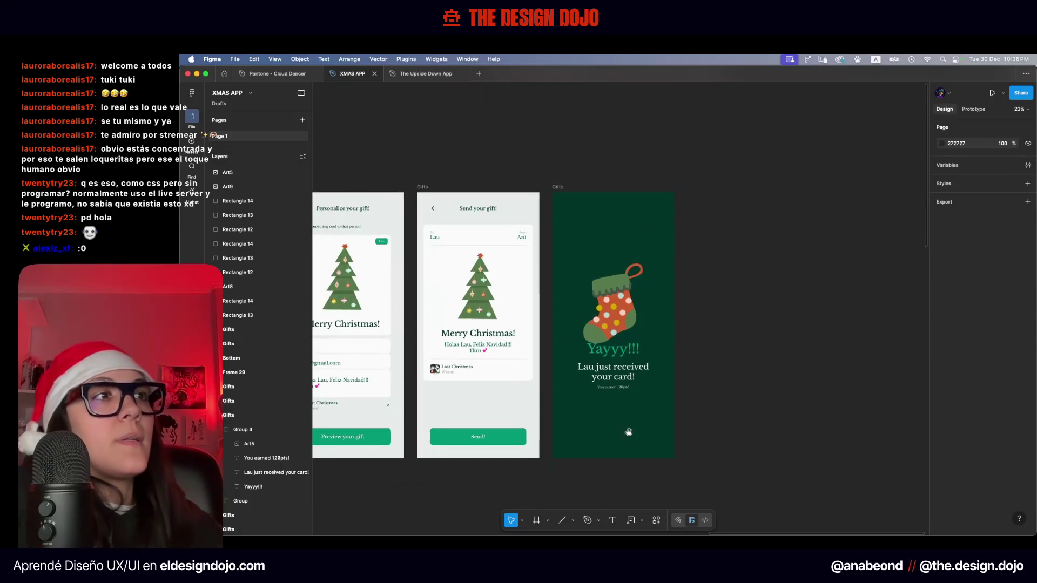
{"action": "scroll", "coordinate": [672, 438], "scroll_direction": "up", "scroll_amount": 5}
{"action": "scroll", "coordinate": [648, 378], "scroll_direction": "down", "scroll_amount": 4}
{"action": "left_click", "coordinate": [491, 447]}
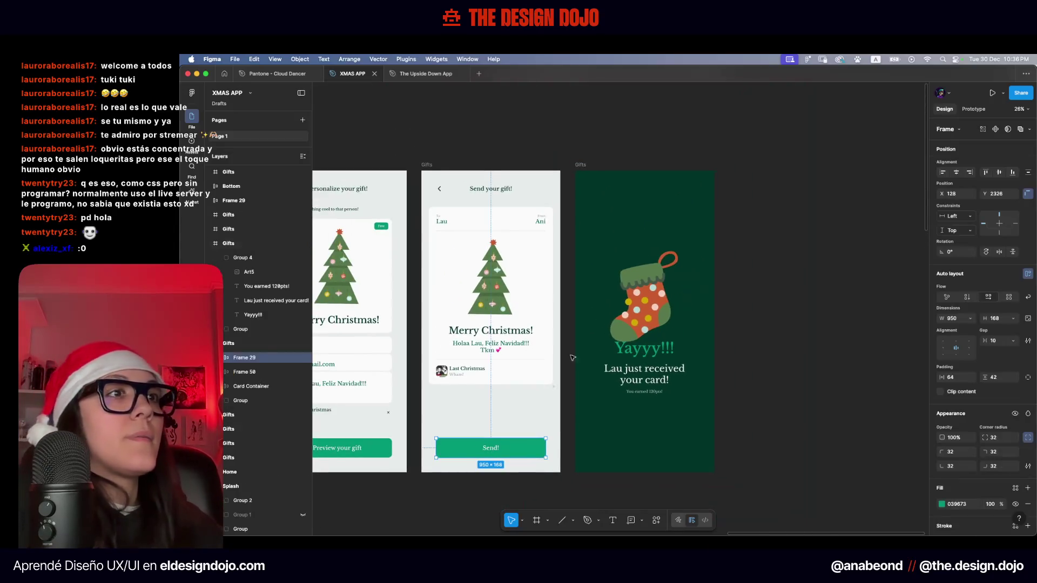
Paste two copies of the Send! button into the stocking screen, stacked vertically
{"action": "left_click", "coordinate": [605, 172]}
{"action": "key", "text": "ctrl+v"}
{"action": "mouse_move", "coordinate": [667, 448]}
{"action": "left_mouse_down"}
{"action": "mouse_move", "coordinate": [667, 425]}
{"action": "mouse_move", "coordinate": [675, 455]}
{"action": "left_mouse_up"}
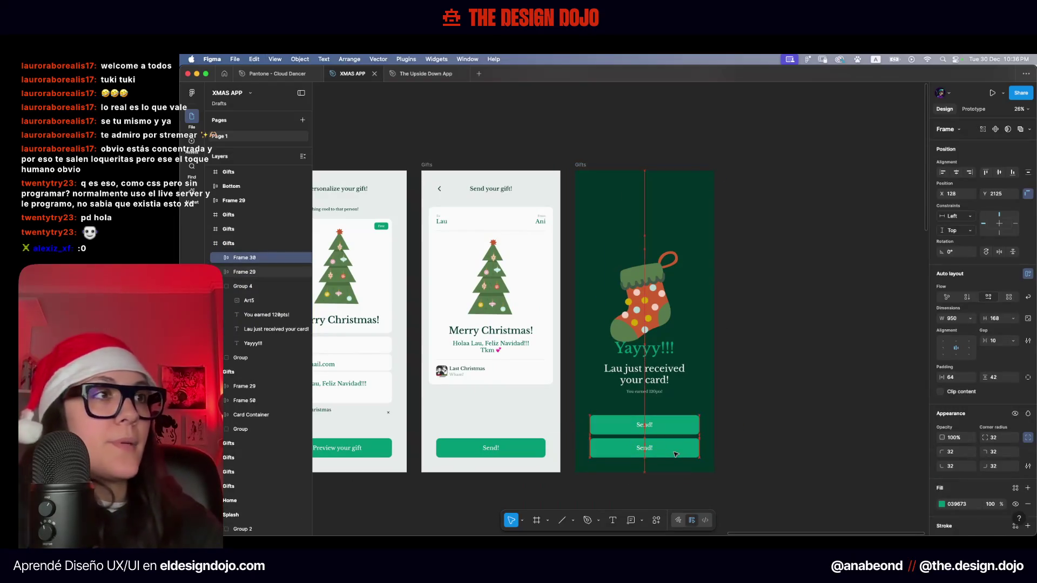
{"action": "left_click", "coordinate": [590, 511]}
Relabel the buttons 'Back to Home' and 'Send Another Gift'
{"action": "scroll", "coordinate": [644, 400], "scroll_direction": "up", "scroll_amount": 2}
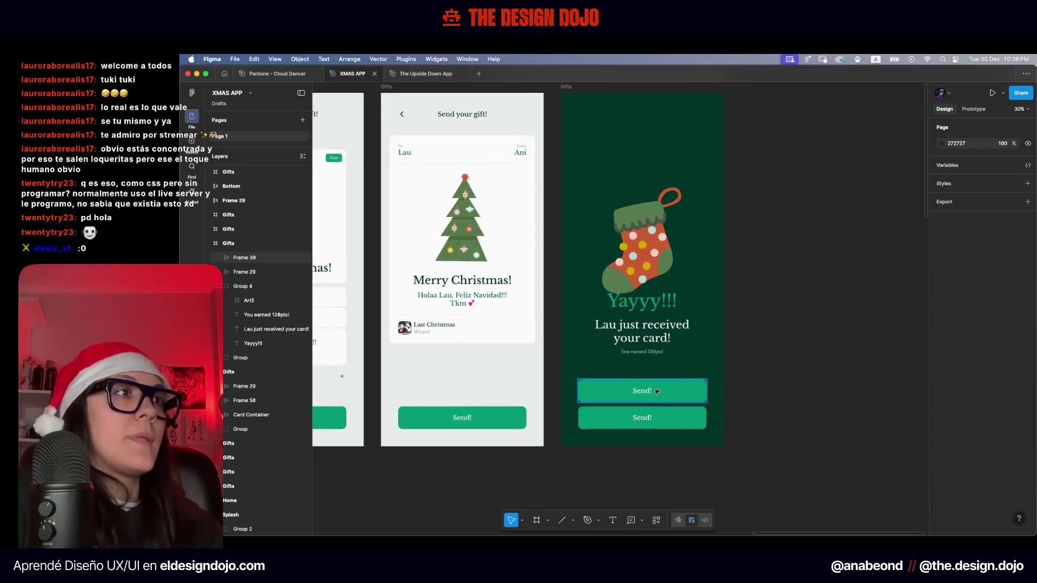
{"action": "scroll", "coordinate": [644, 395], "scroll_direction": "up", "scroll_amount": 2}
{"action": "double_click", "coordinate": [644, 395]}
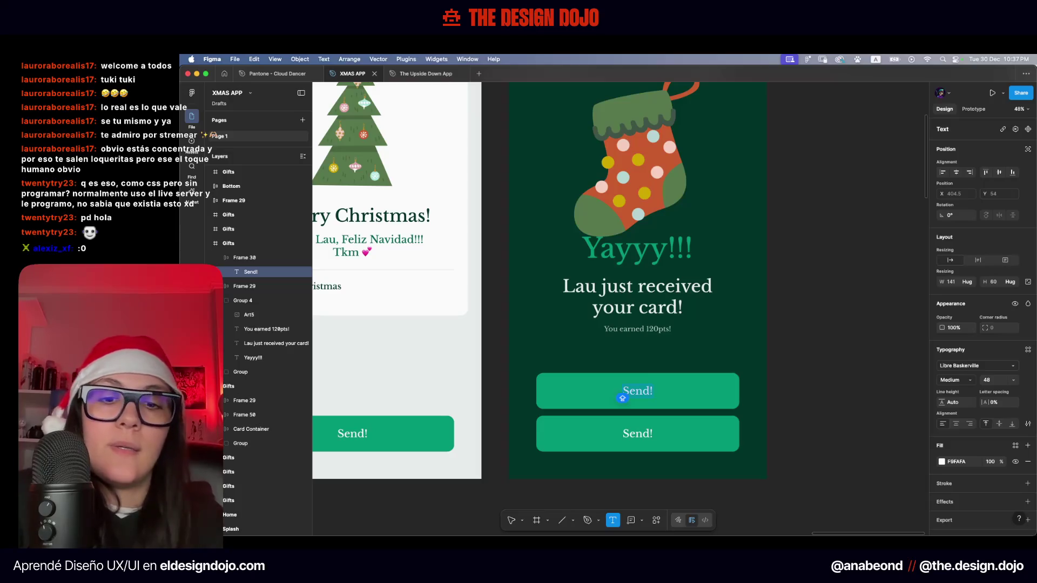
{"action": "type", "text": "Back to "}
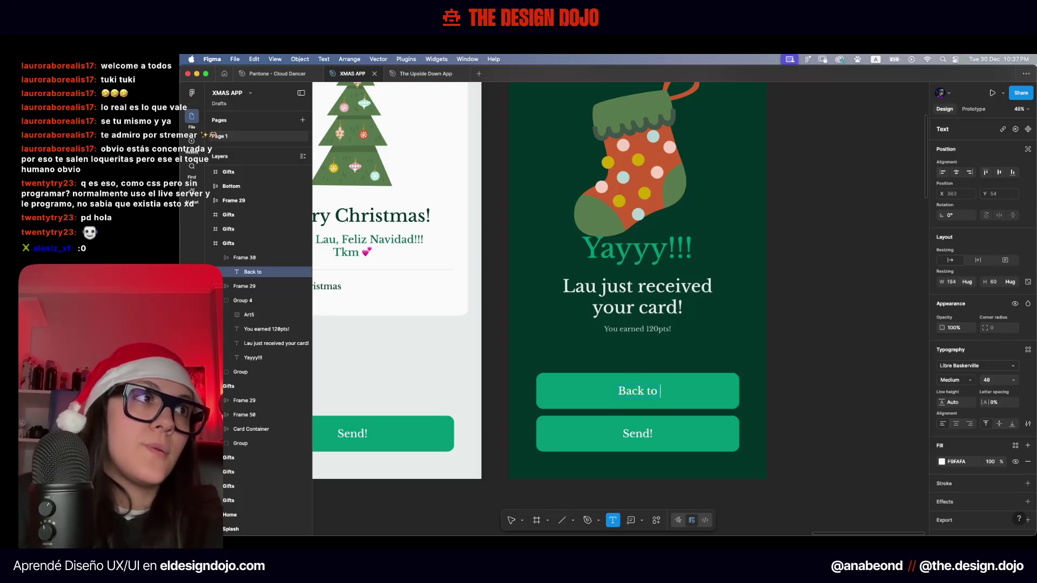
{"action": "type", "text": "Home"}
{"action": "left_click", "coordinate": [641, 436]}
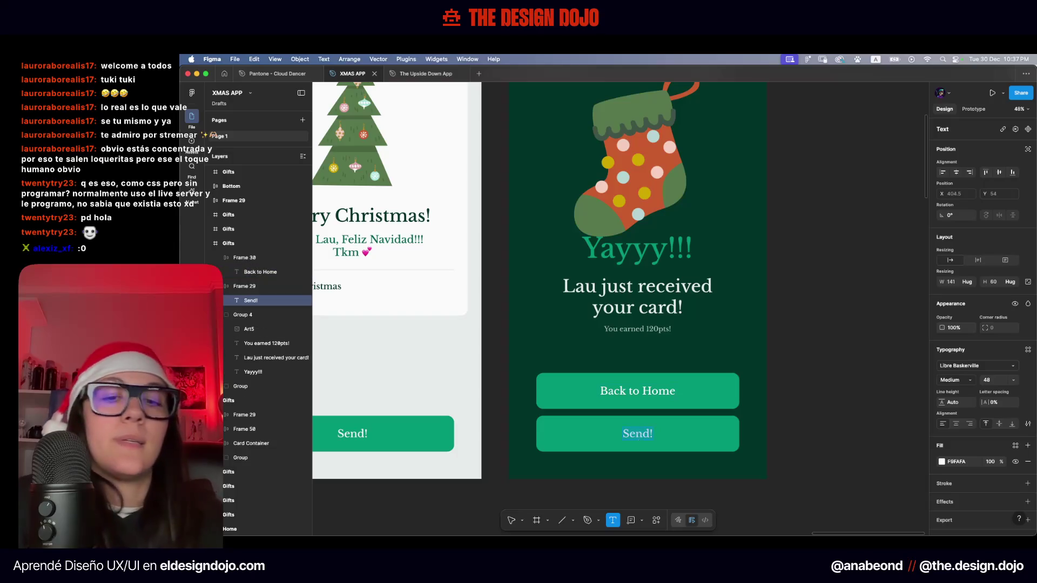
{"action": "type", "text": "gift"}
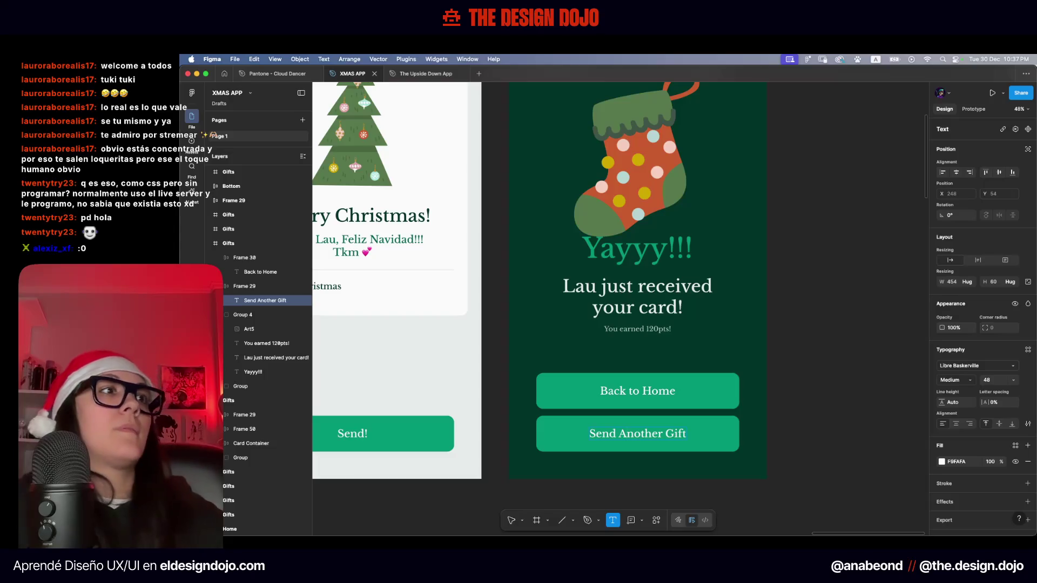
{"action": "key", "text": "Escape"}
{"action": "key", "text": "Escape"}
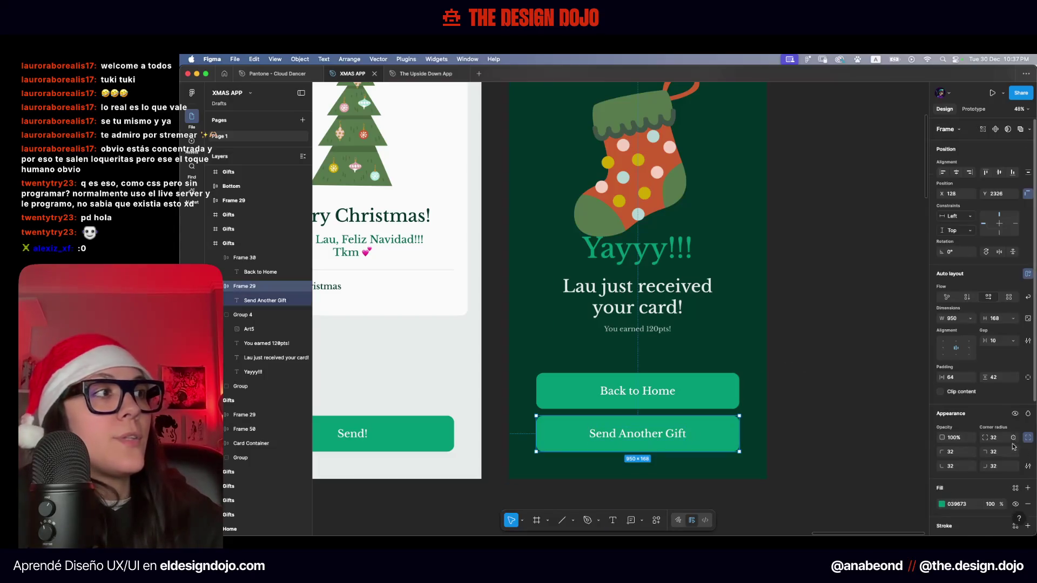
Hide the Send Another Gift button's background fill
{"action": "scroll", "coordinate": [1013, 475], "scroll_direction": "down", "scroll_amount": 3}
{"action": "left_click", "coordinate": [1015, 426]}
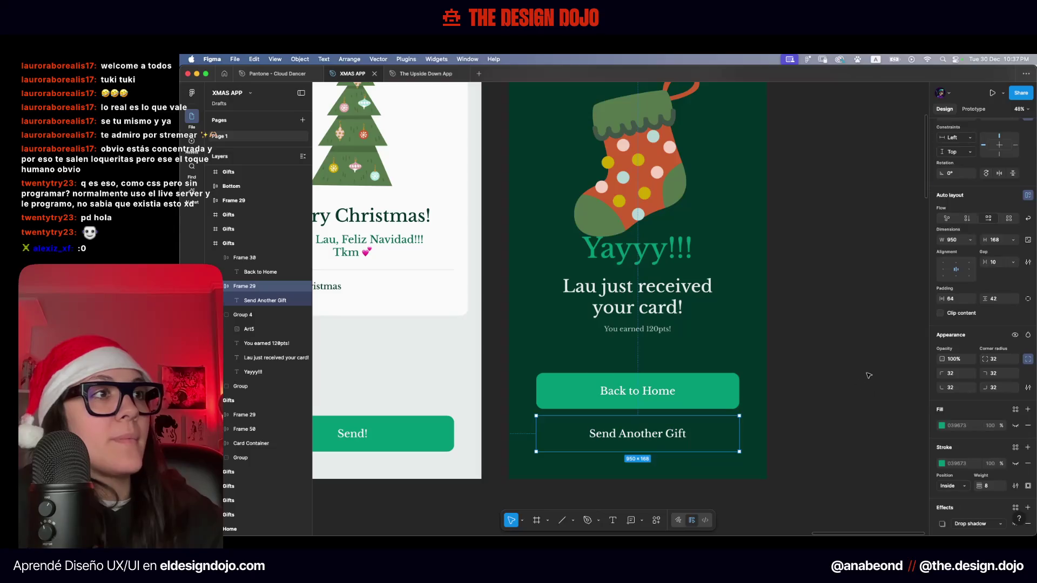
{"action": "left_click", "coordinate": [837, 378]}
{"action": "scroll", "coordinate": [711, 421], "scroll_direction": "down", "scroll_amount": 5}
{"action": "scroll", "coordinate": [711, 422], "scroll_direction": "up", "scroll_amount": 5}
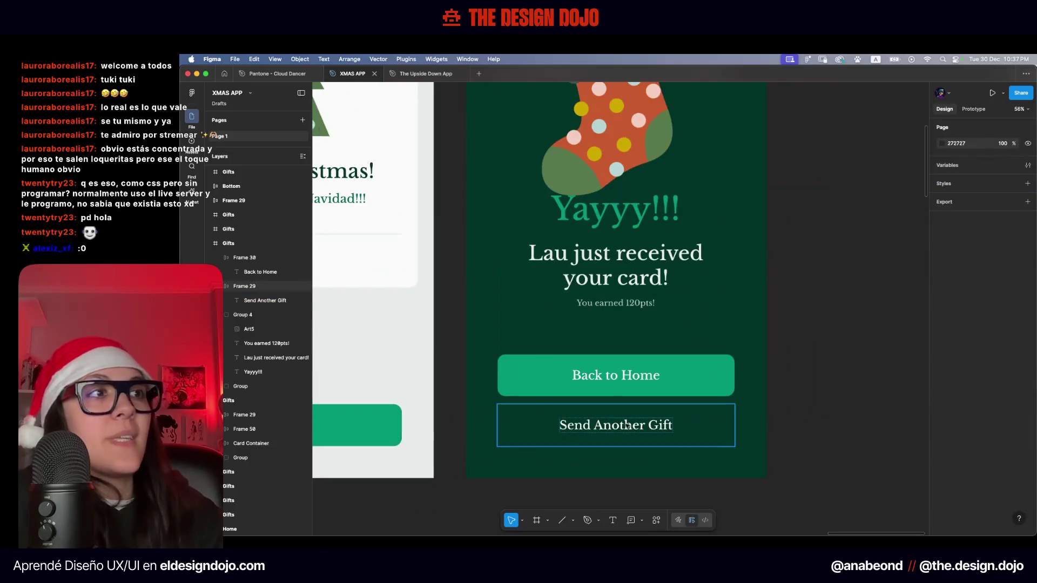
Colour the Send Another Gift text with the bright green swatch
{"action": "double_click", "coordinate": [699, 419]}
{"action": "scroll", "coordinate": [762, 383], "scroll_direction": "down", "scroll_amount": 5}
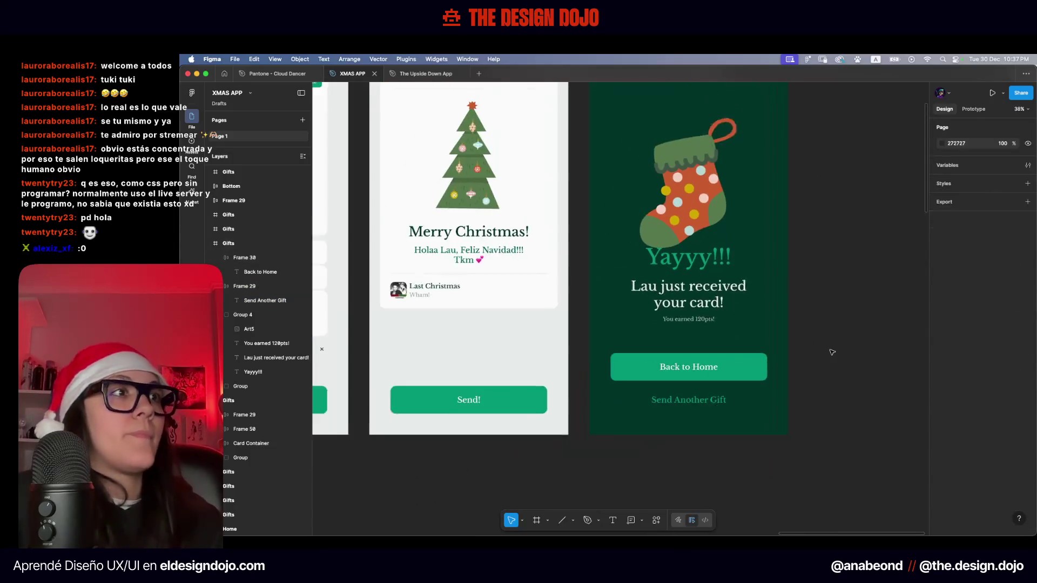
{"action": "scroll", "coordinate": [588, 455], "scroll_direction": "down", "scroll_amount": 10}
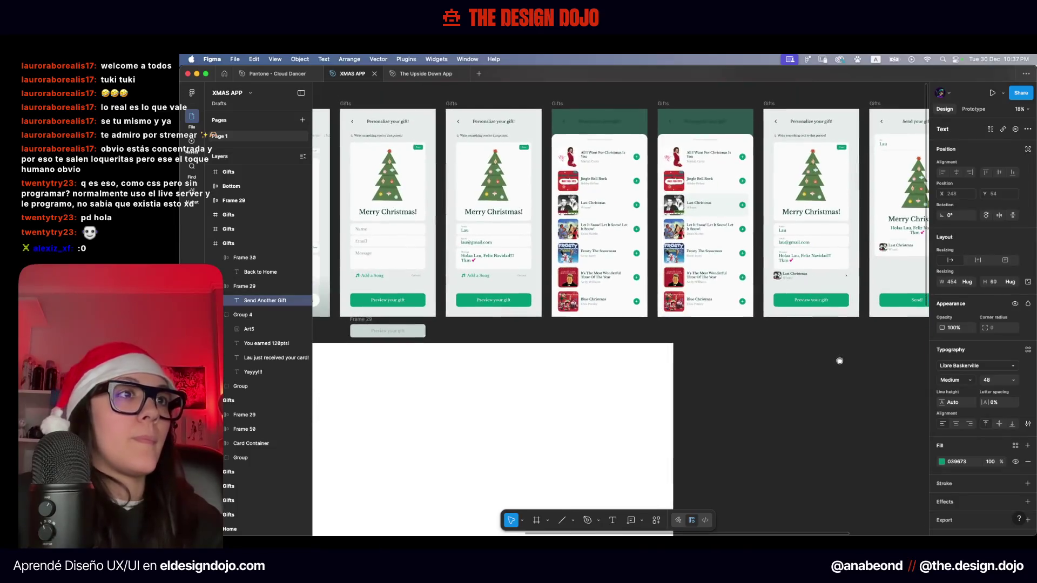
{"action": "scroll", "coordinate": [801, 294], "scroll_direction": "down", "scroll_amount": 5}
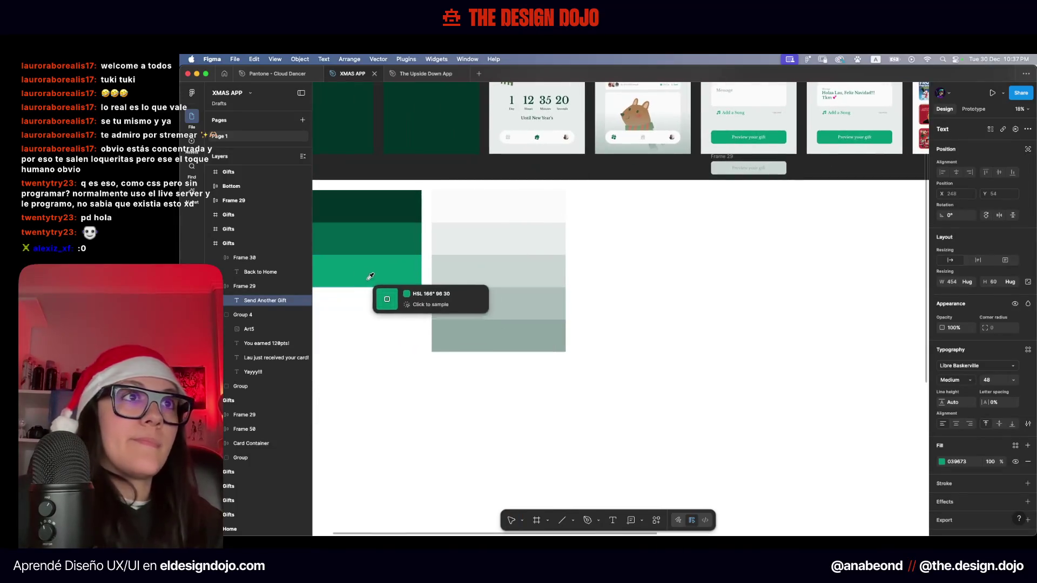
{"action": "left_click", "coordinate": [792, 292]}
{"action": "scroll", "coordinate": [572, 380], "scroll_direction": "up", "scroll_amount": 5}
{"action": "scroll", "coordinate": [416, 460], "scroll_direction": "right", "scroll_amount": 5}
{"action": "scroll", "coordinate": [637, 280], "scroll_direction": "up", "scroll_amount": 5}
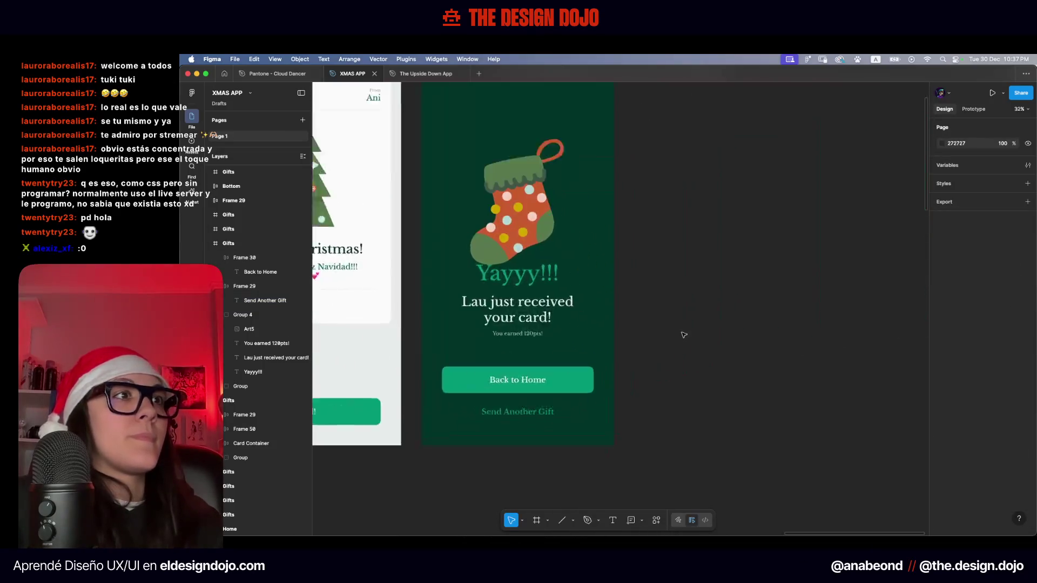
{"action": "key", "text": "alt+l"}
{"action": "scroll", "coordinate": [609, 173], "scroll_direction": "down", "scroll_amount": 10}
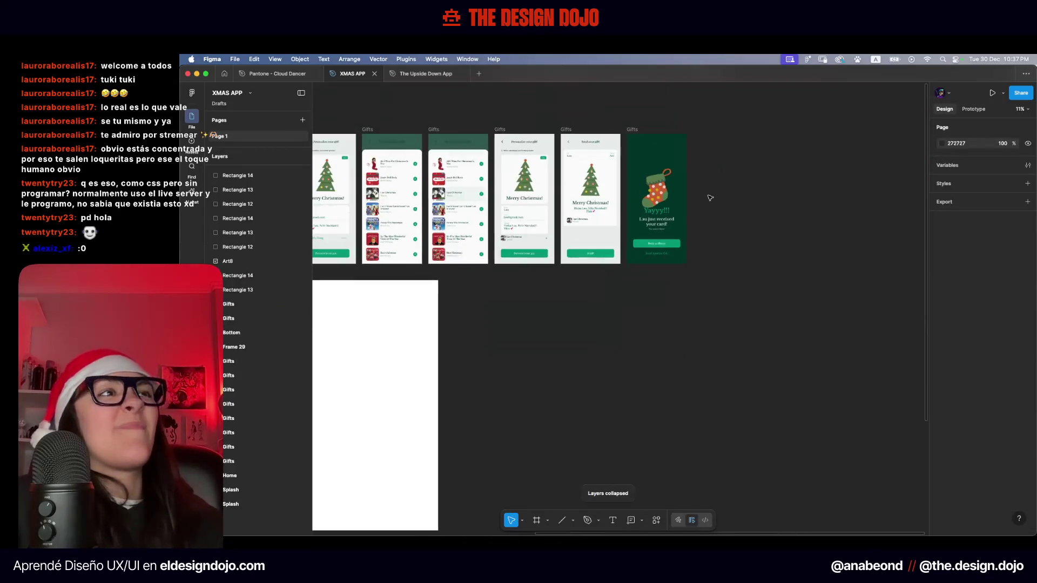
Delete the leftover Card, Gifts drafts and Bottom bar
{"action": "scroll", "coordinate": [594, 352], "scroll_direction": "down", "scroll_amount": 5}
{"action": "scroll", "coordinate": [595, 352], "scroll_direction": "down", "scroll_amount": 3}
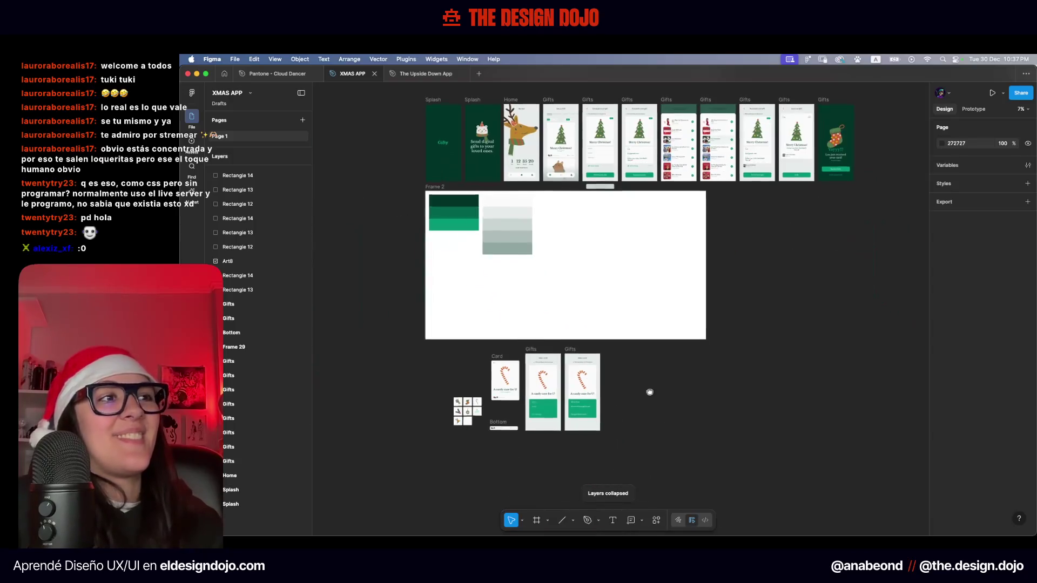
{"action": "left_click_drag", "start_coordinate": [640, 471], "coordinate": [422, 347]}
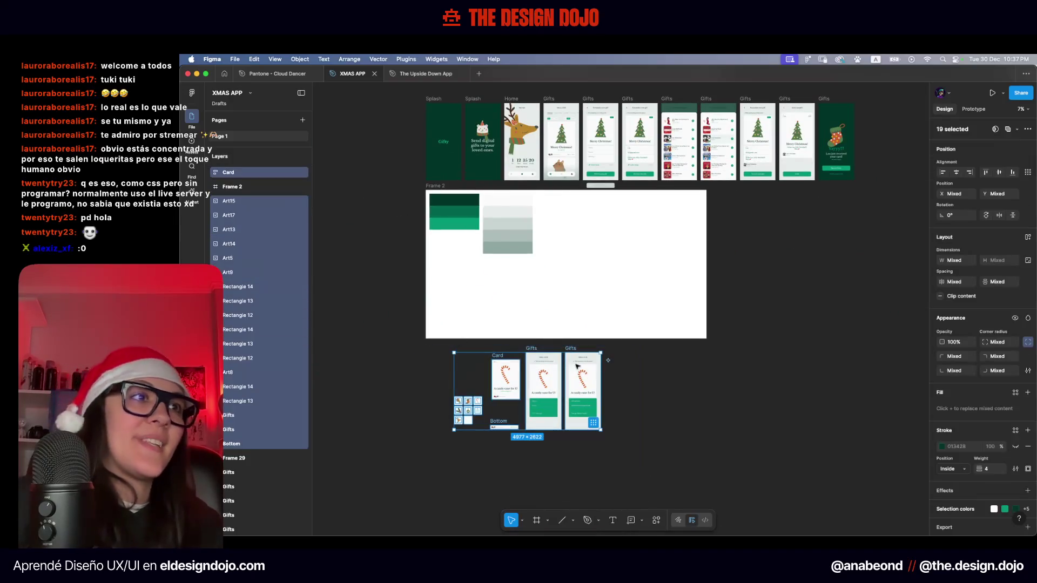
{"action": "left_click_drag", "start_coordinate": [653, 347], "coordinate": [491, 486]}
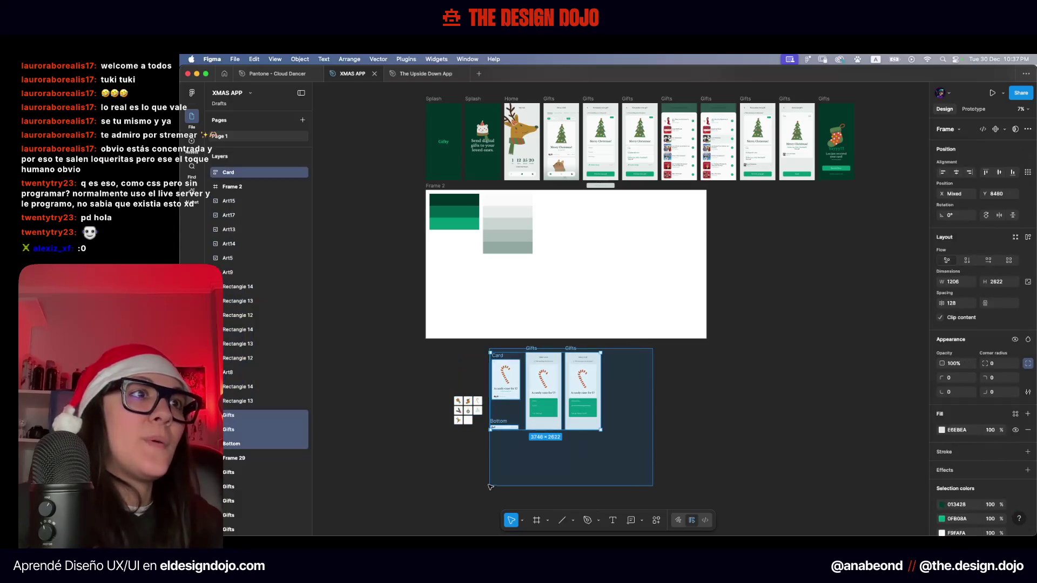
{"action": "key", "text": "Delete"}
Move the loose art icons into Frame 2
{"action": "scroll", "coordinate": [606, 283], "scroll_direction": "up", "scroll_amount": 2}
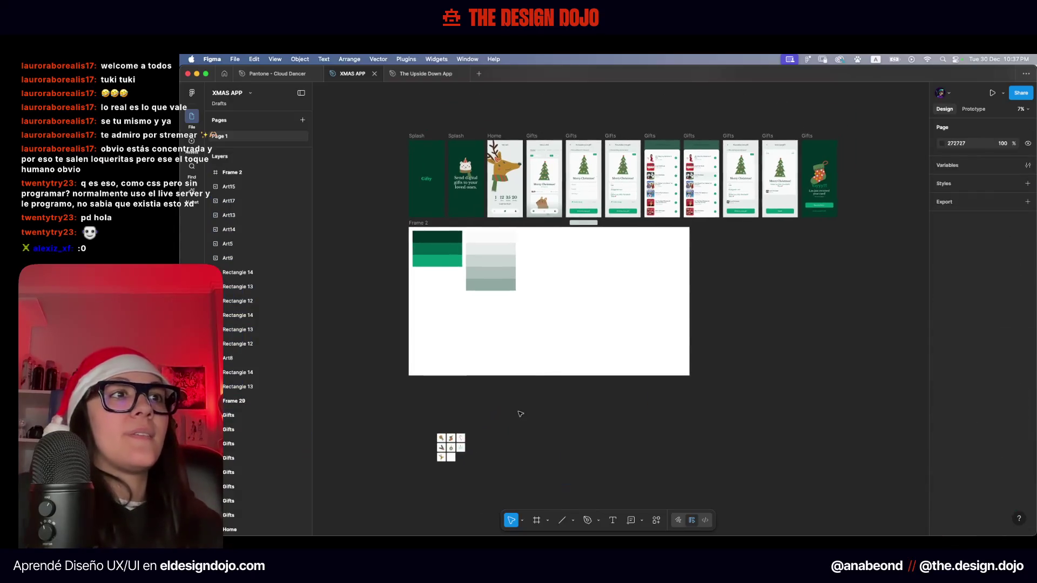
{"action": "left_click_drag", "start_coordinate": [528, 400], "coordinate": [381, 521]}
{"action": "mouse_move", "coordinate": [451, 451]}
{"action": "left_mouse_down"}
{"action": "mouse_move", "coordinate": [435, 313]}
{"action": "mouse_move", "coordinate": [465, 474]}
{"action": "left_mouse_up"}
Delete the stray Frame 29 with the 'Preview your gift' button
{"action": "scroll", "coordinate": [463, 344], "scroll_direction": "up", "scroll_amount": 2}
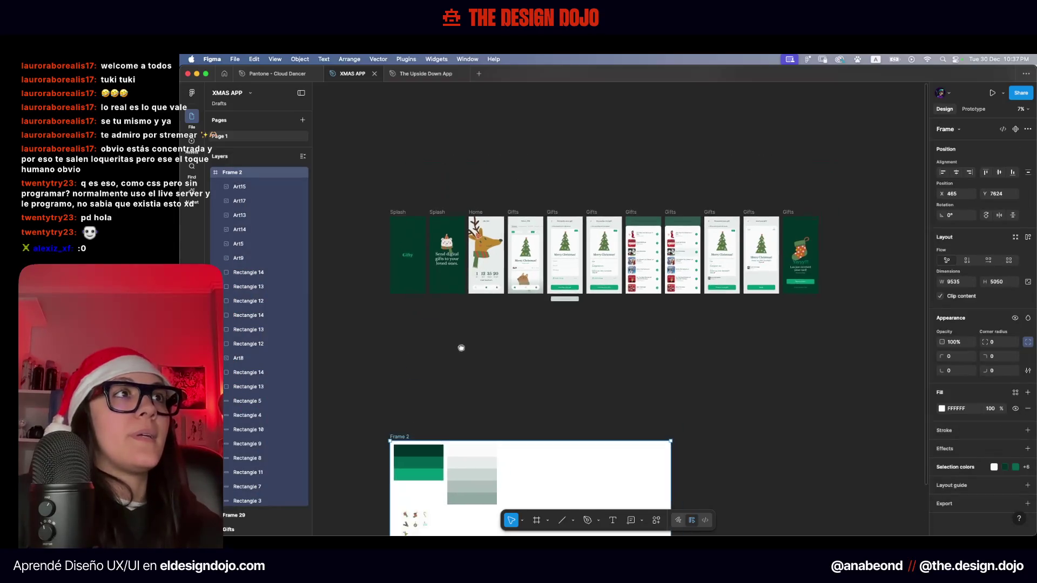
{"action": "left_click", "coordinate": [567, 295]}
{"action": "left_click", "coordinate": [580, 305]}
{"action": "scroll", "coordinate": [583, 295], "scroll_direction": "up", "scroll_amount": 5}
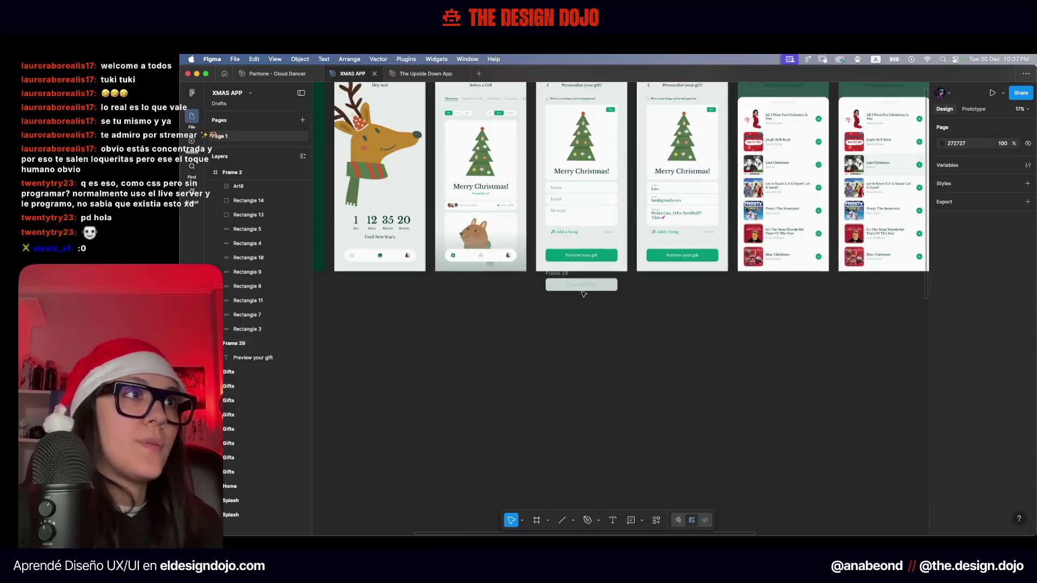
{"action": "scroll", "coordinate": [583, 296], "scroll_direction": "up", "scroll_amount": 6}
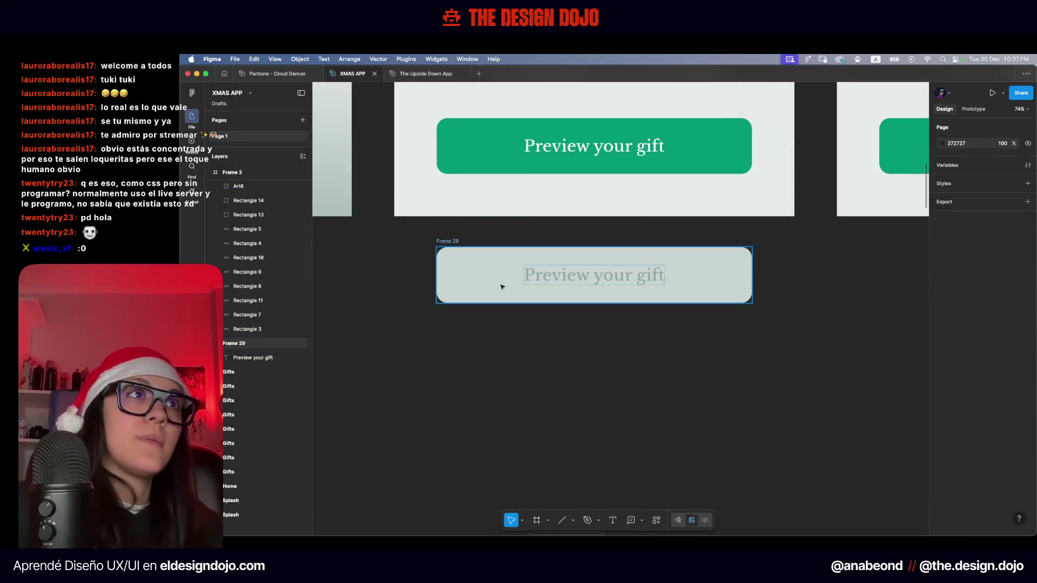
{"action": "left_click", "coordinate": [456, 244]}
{"action": "key", "text": "Delete"}
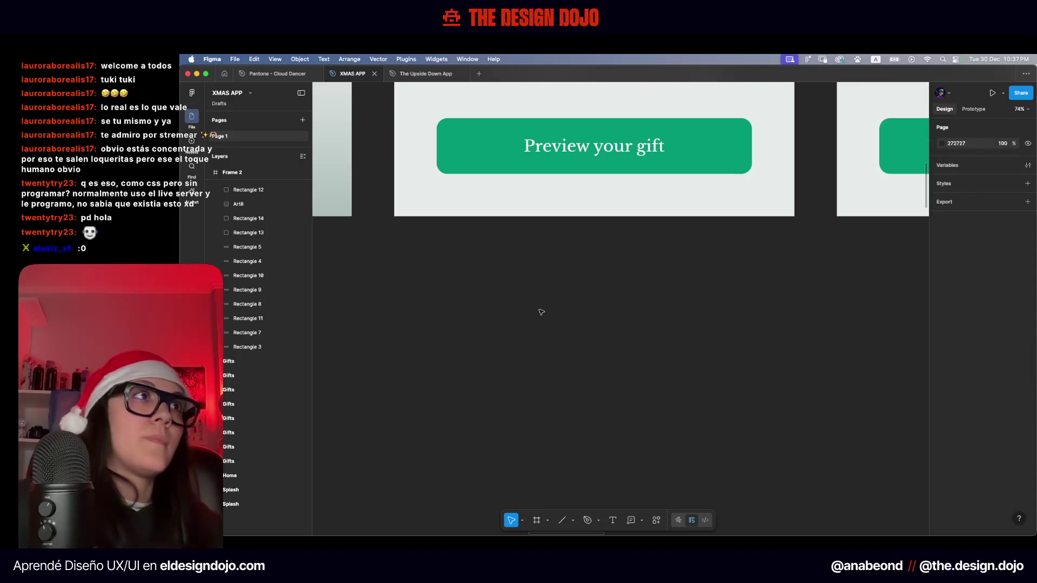
Bring the full row of screens into view, collapse the layer groups and select the first Splash screen
{"action": "scroll", "coordinate": [543, 309], "scroll_direction": "down", "scroll_amount": 5}
{"action": "scroll", "coordinate": [543, 309], "scroll_direction": "down", "scroll_amount": 5}
{"action": "mouse_move", "coordinate": [572, 178]}
{"action": "left_mouse_down"}
{"action": "mouse_move", "coordinate": [685, 176]}
{"action": "mouse_move", "coordinate": [608, 217]}
{"action": "left_mouse_up"}
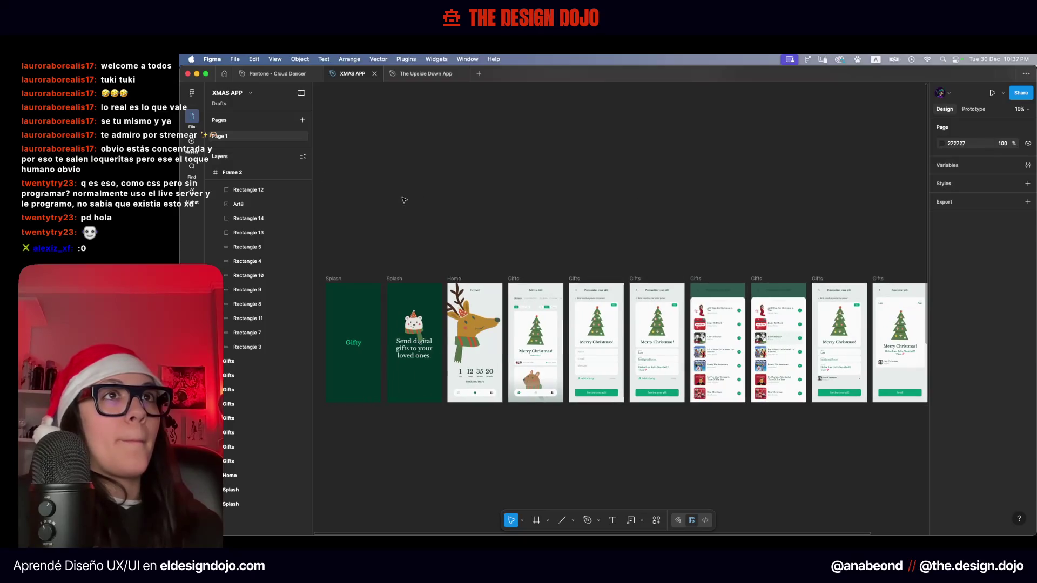
{"action": "left_click", "coordinate": [302, 157]}
{"action": "scroll", "coordinate": [595, 220], "scroll_direction": "right", "scroll_amount": 2}
{"action": "scroll", "coordinate": [667, 204], "scroll_direction": "down", "scroll_amount": 2}
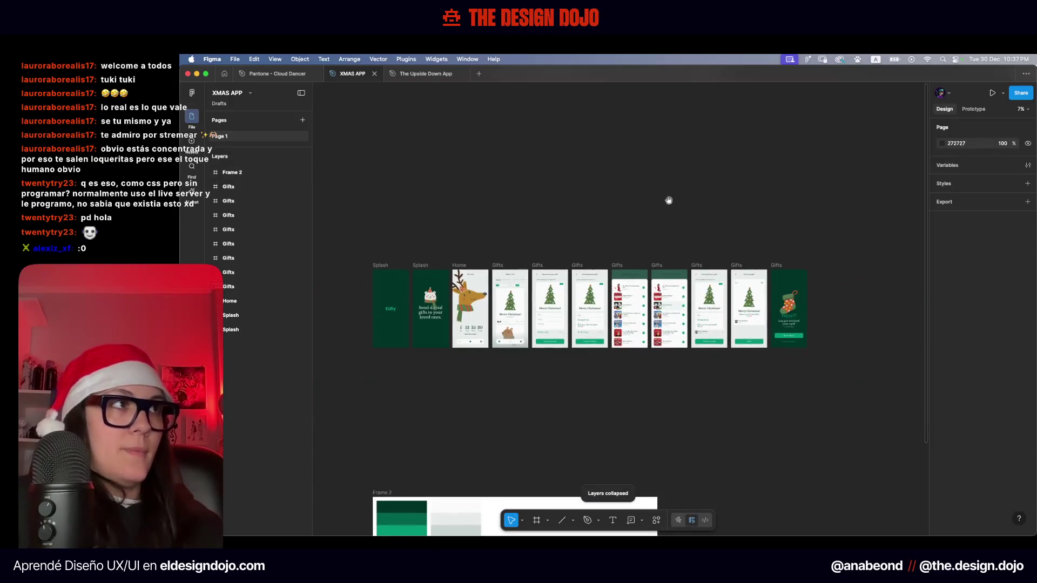
{"action": "left_click", "coordinate": [404, 273]}
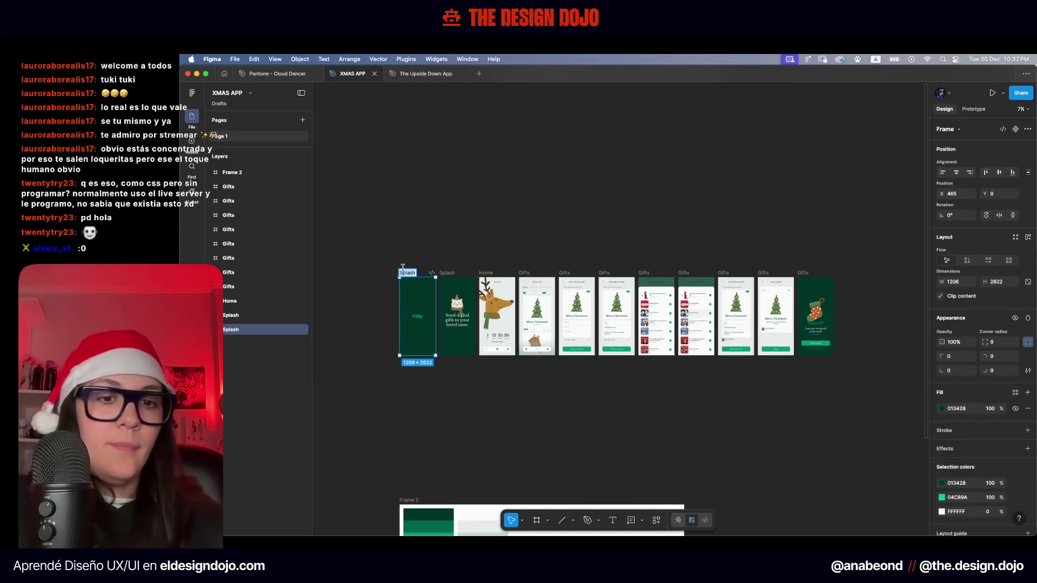
{"action": "type", "text": "01"}
Rename the first six screens 01 through 06
{"action": "double_click", "coordinate": [447, 273]}
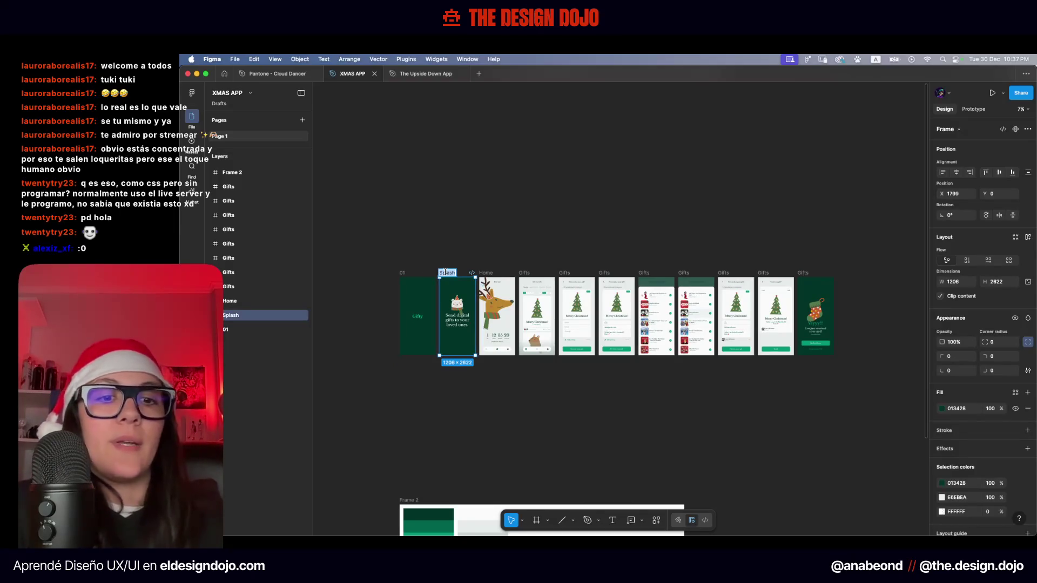
{"action": "double_click", "coordinate": [485, 273]}
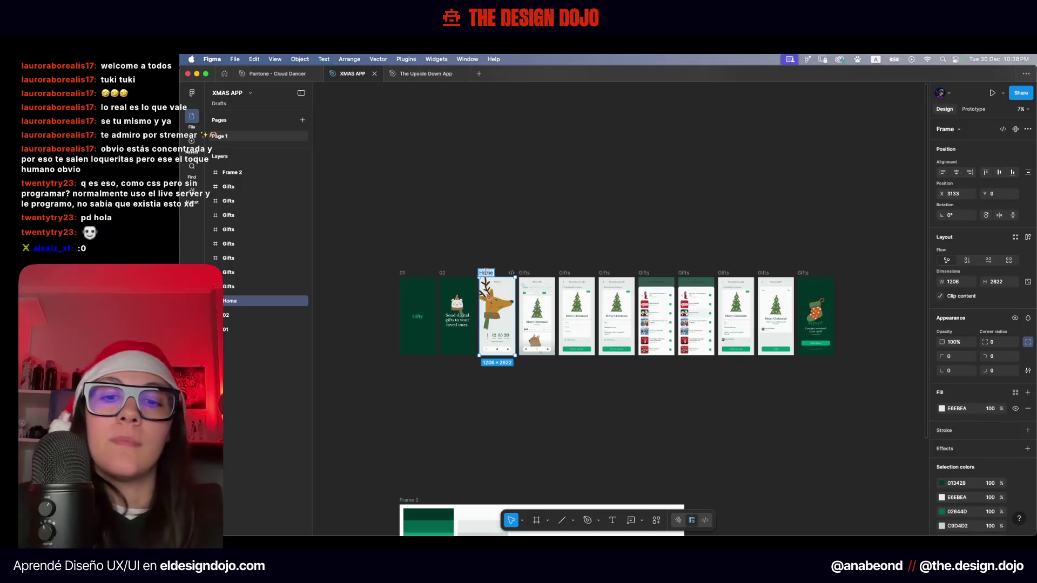
{"action": "type", "text": "03"}
{"action": "double_click", "coordinate": [525, 273]}
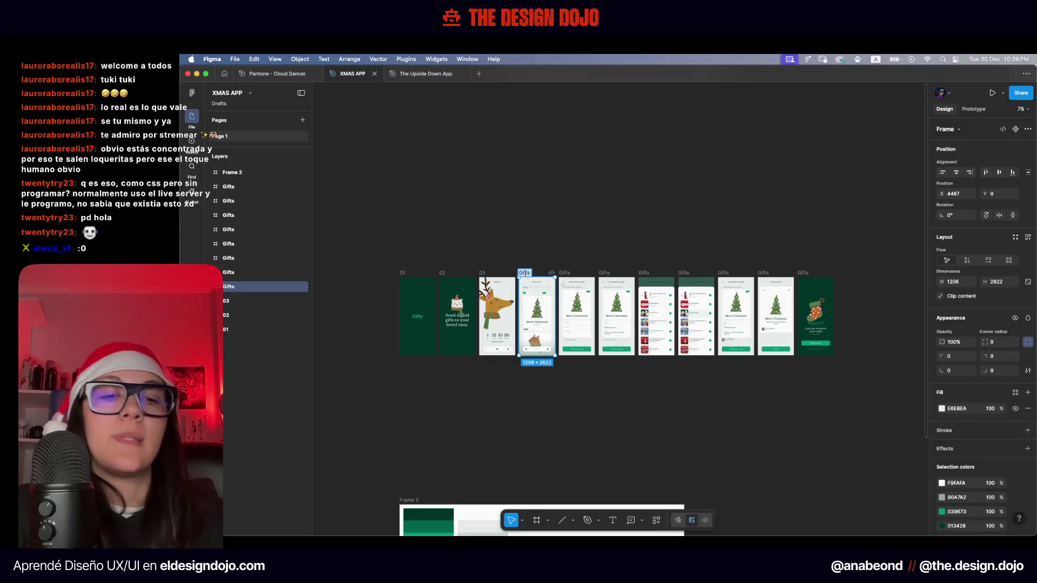
{"action": "double_click", "coordinate": [564, 273]}
{"action": "type", "text": "05"}
{"action": "double_click", "coordinate": [602, 273]}
{"action": "type", "text": "06"}
Rename the remaining screens 07 through 11 and select all eleven
{"action": "double_click", "coordinate": [646, 273]}
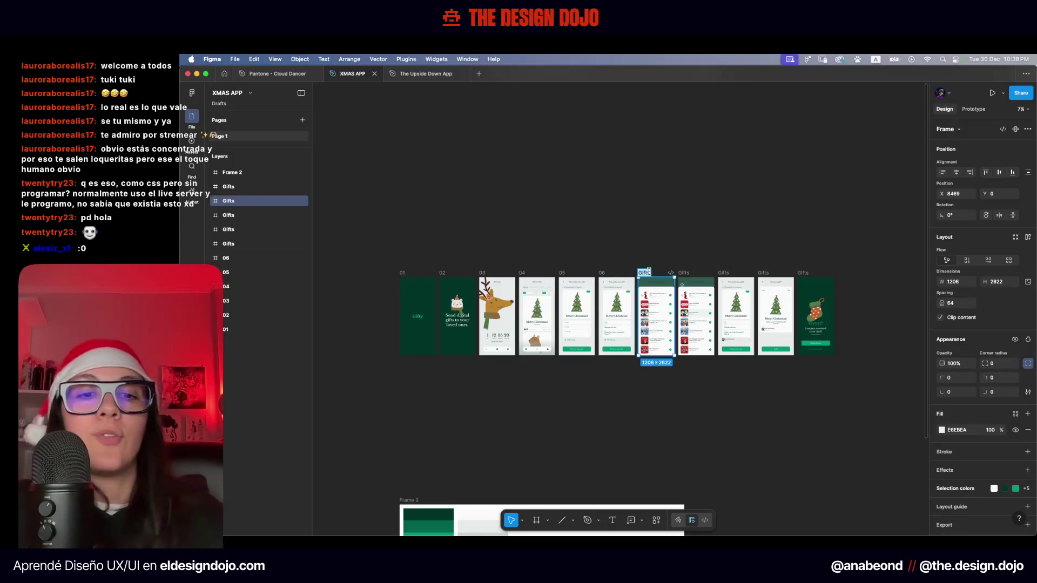
{"action": "double_click", "coordinate": [683, 273]}
{"action": "double_click", "coordinate": [724, 273]}
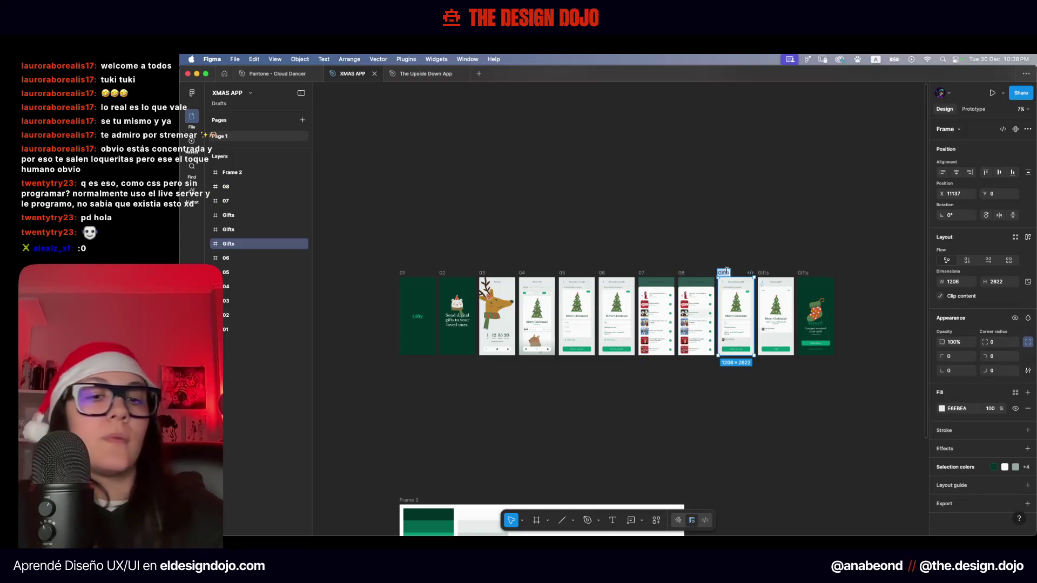
{"action": "type", "text": "09"}
{"action": "double_click", "coordinate": [760, 272]}
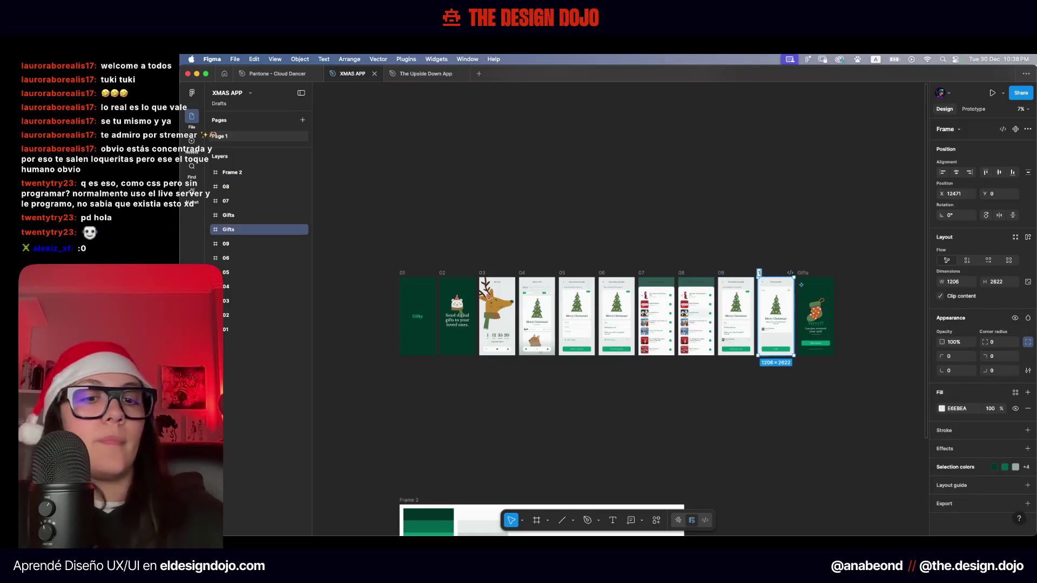
{"action": "type", "text": "10"}
{"action": "double_click", "coordinate": [803, 273]}
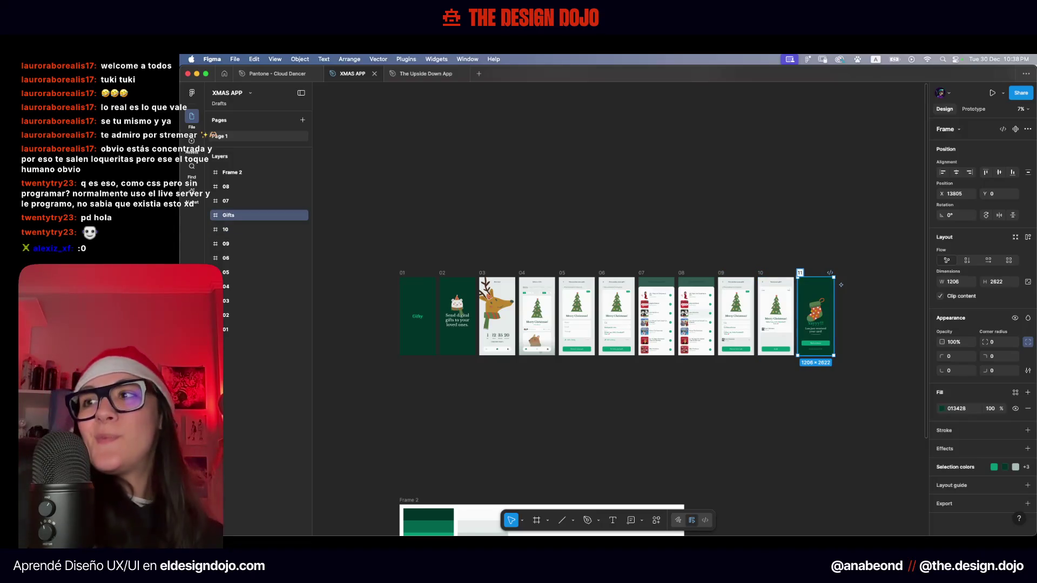
{"action": "left_click", "coordinate": [841, 284]}
{"action": "left_click_drag", "start_coordinate": [872, 243], "coordinate": [458, 279]}
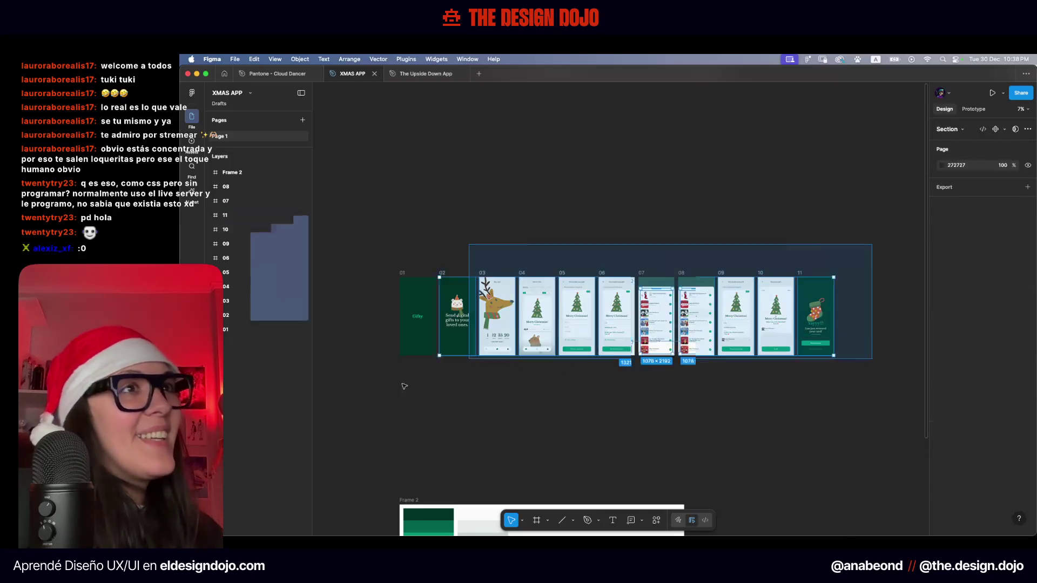
Sort the eleven selected screens by name with Plugins > Sort Layers > Sort Layers by Name
{"action": "scroll", "coordinate": [706, 203], "scroll_direction": "right", "scroll_amount": 2}
{"action": "scroll", "coordinate": [706, 204], "scroll_direction": "down", "scroll_amount": 1}
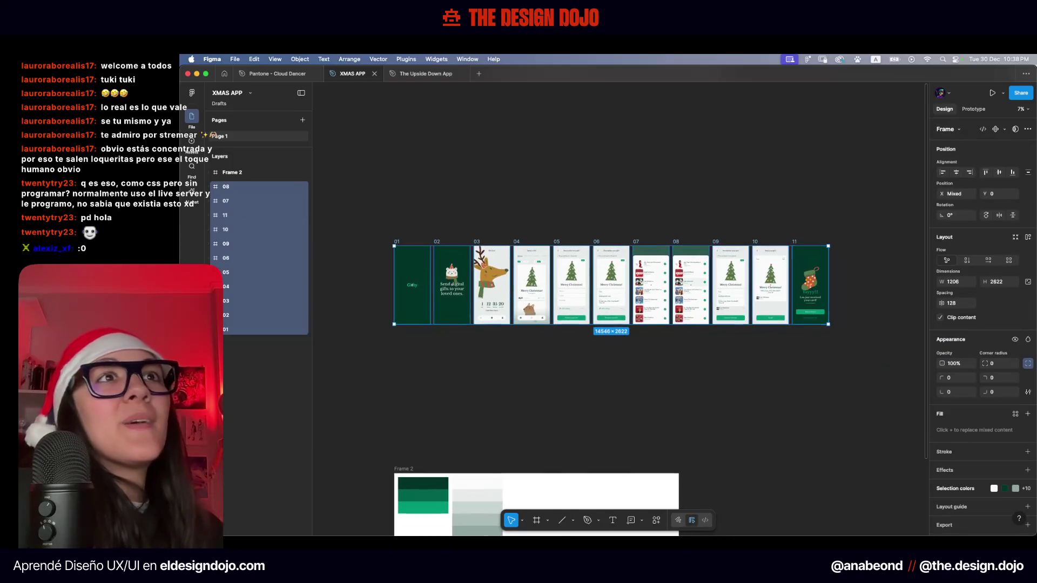
{"action": "left_click", "coordinate": [251, 94]}
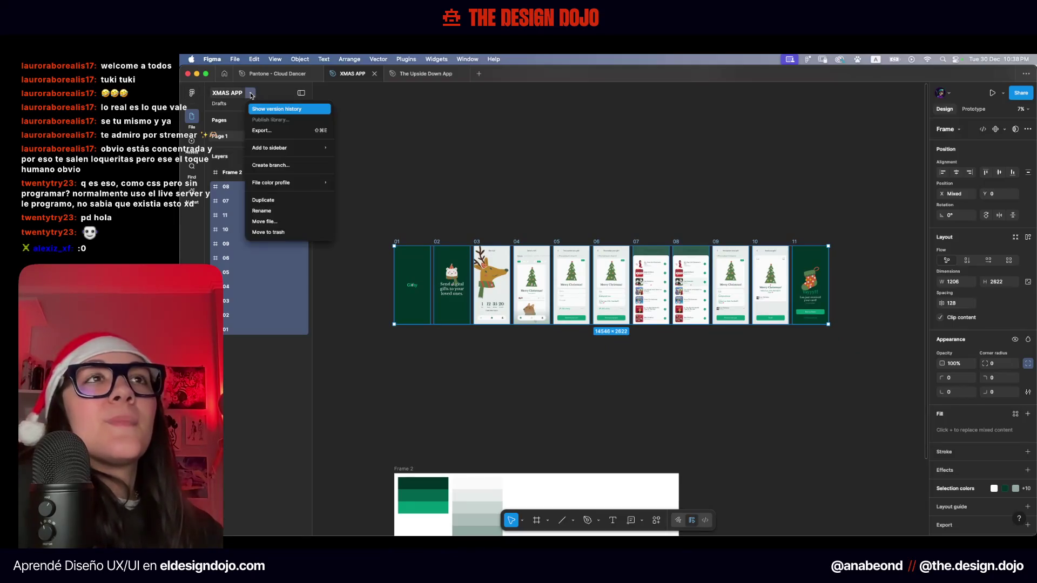
{"action": "mouse_move", "coordinate": [276, 184]}
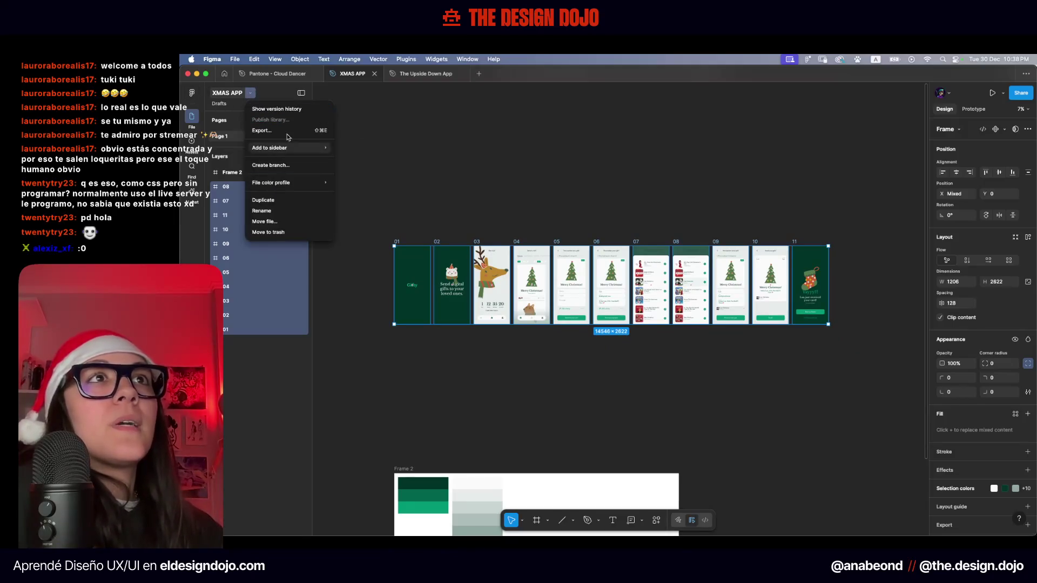
{"action": "left_click", "coordinate": [192, 92]}
{"action": "left_click", "coordinate": [192, 93]}
{"action": "mouse_move", "coordinate": [219, 152]}
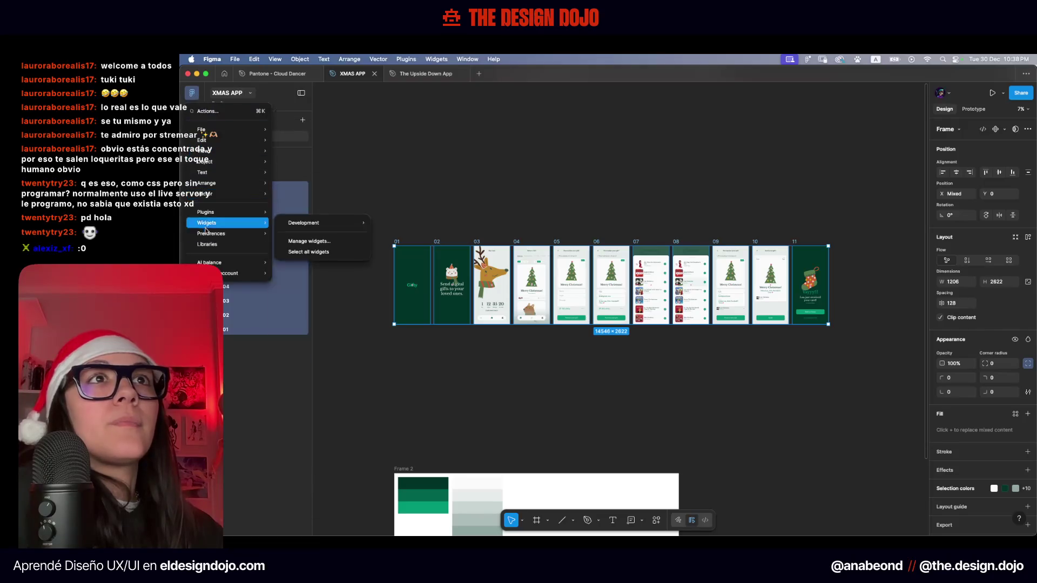
{"action": "mouse_move", "coordinate": [219, 212]}
{"action": "mouse_move", "coordinate": [349, 246]}
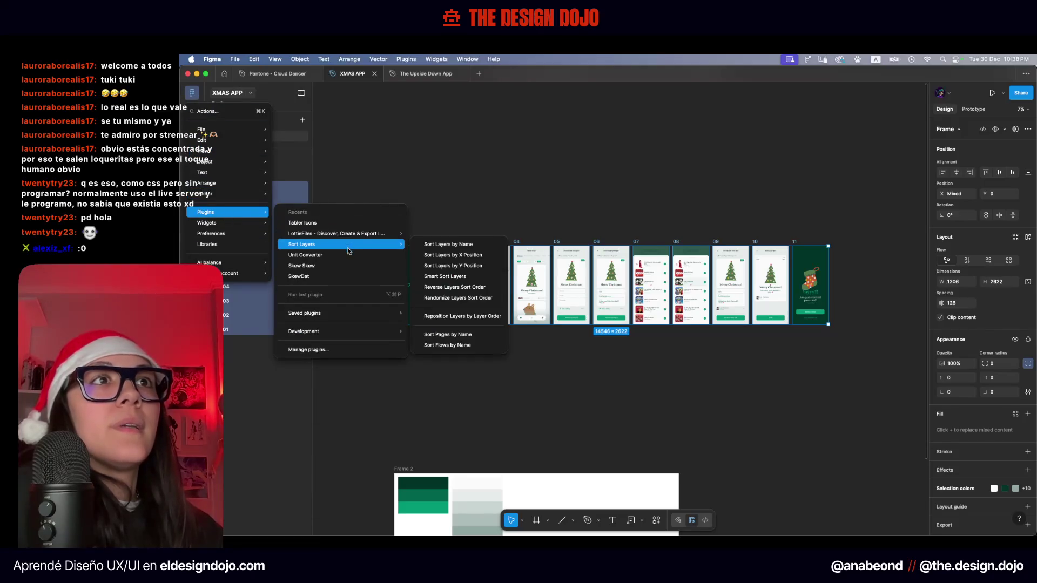
{"action": "left_click", "coordinate": [476, 243]}
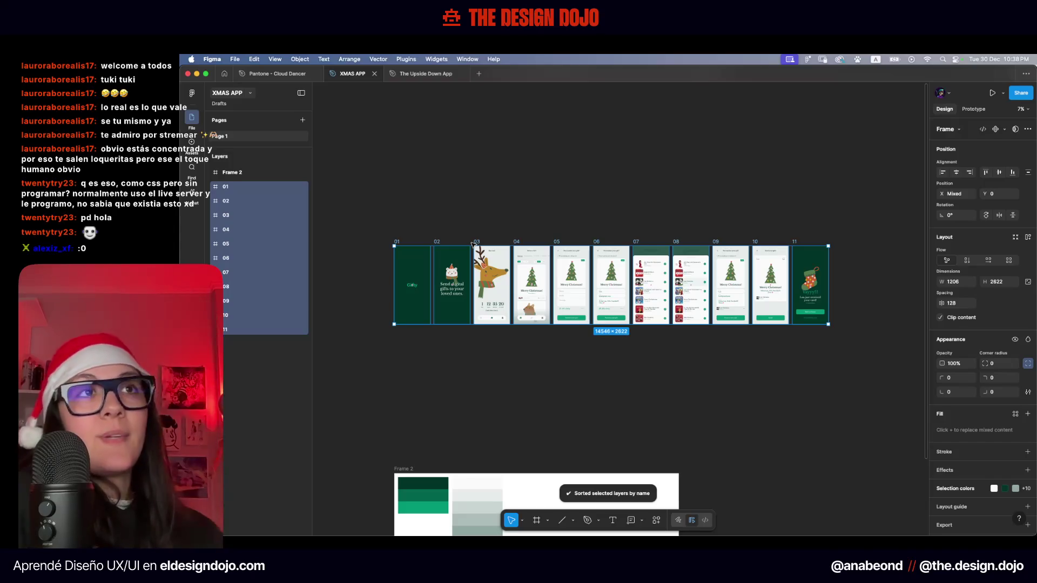
Switch the right panel to Prototype and select frame 01
{"action": "left_click", "coordinate": [470, 171]}
{"action": "left_click", "coordinate": [974, 108]}
{"action": "left_click", "coordinate": [412, 278]}
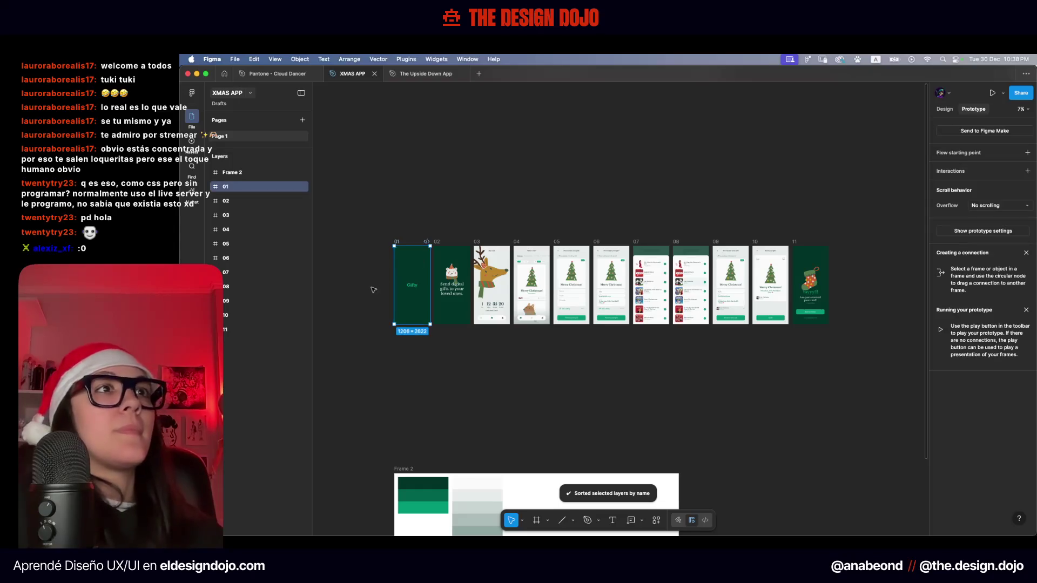
Close the accidentally opened Figma Make tab without saving
{"action": "scroll", "coordinate": [372, 291], "scroll_direction": "up", "scroll_amount": 5}
{"action": "scroll", "coordinate": [477, 261], "scroll_direction": "left", "scroll_amount": 2}
{"action": "left_click", "coordinate": [954, 132]}
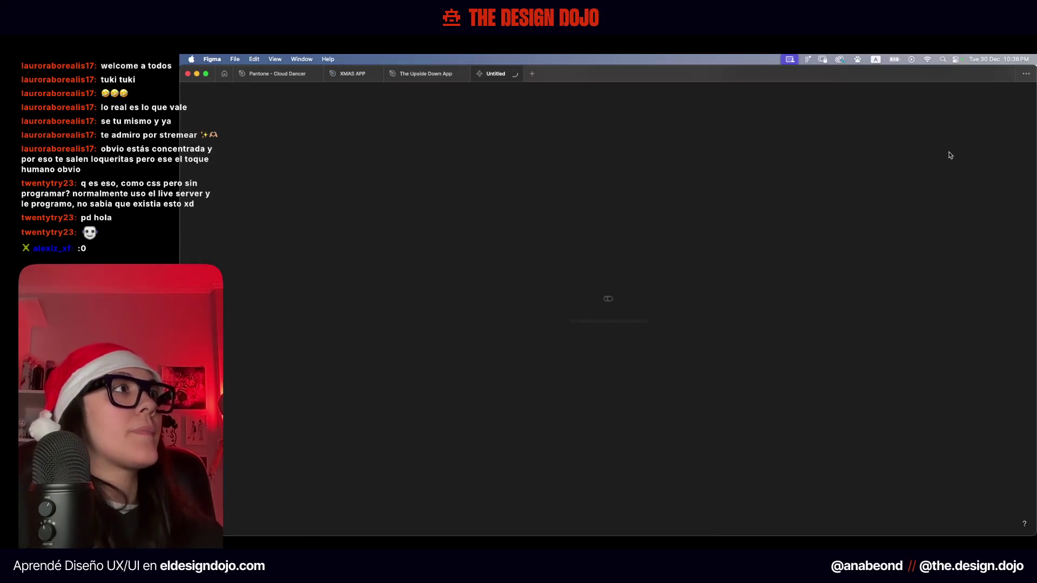
{"action": "left_click", "coordinate": [515, 74]}
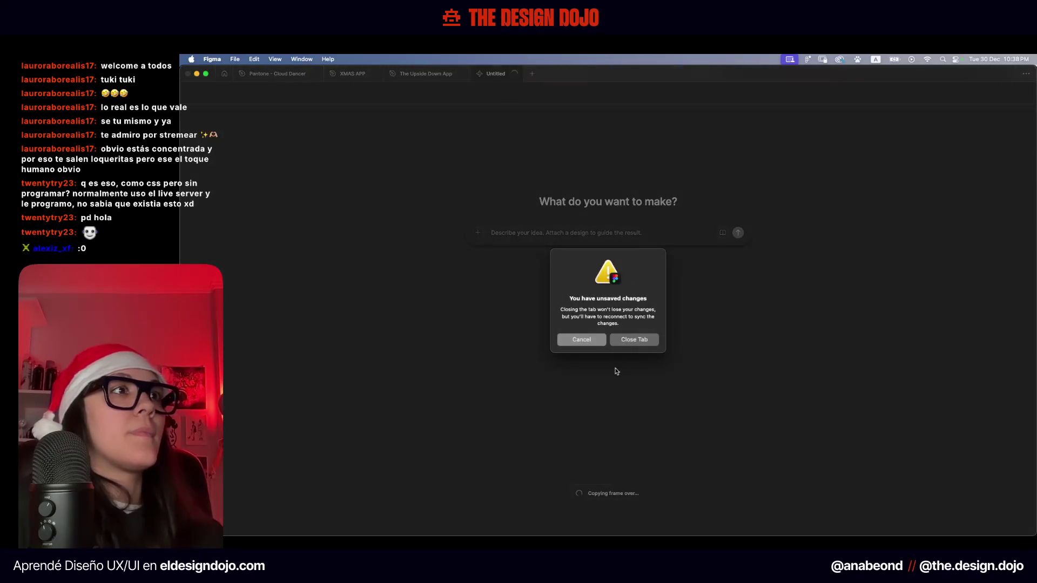
{"action": "left_click", "coordinate": [627, 342]}
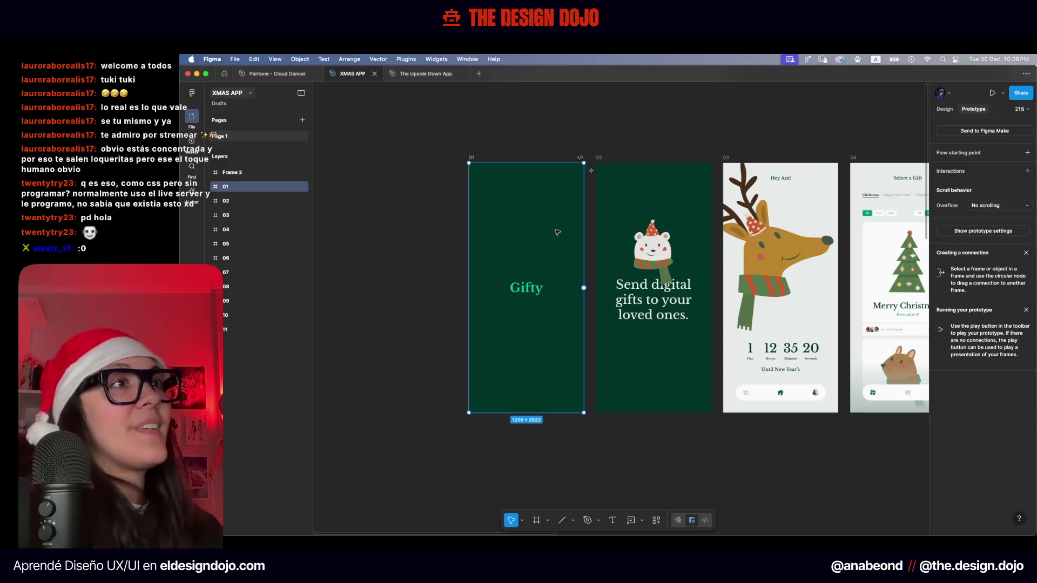
Add a flow starting point on frame 01 named Gifty
{"action": "left_click", "coordinate": [1027, 152]}
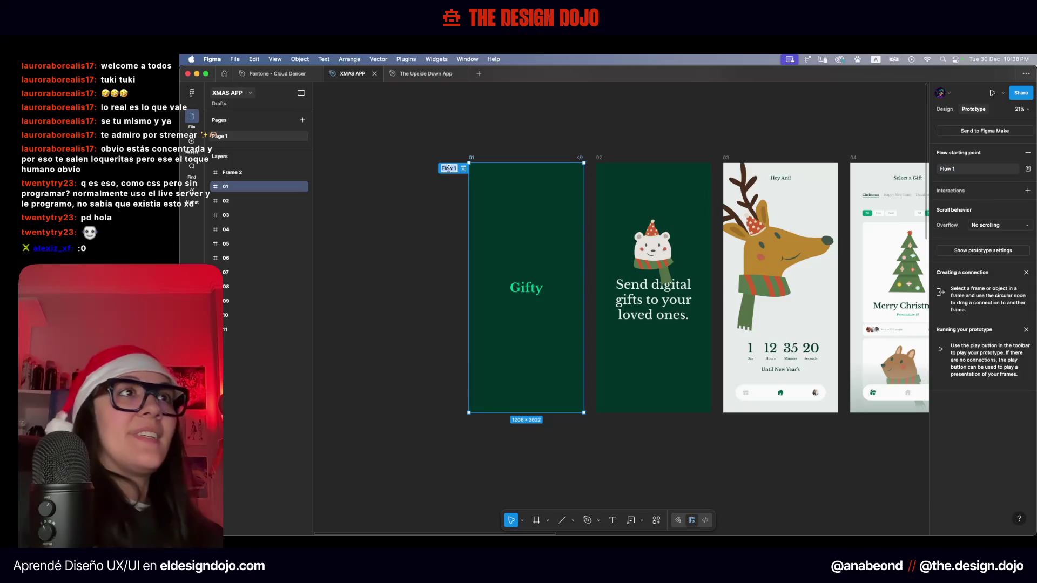
{"action": "type", "text": "Gift"}
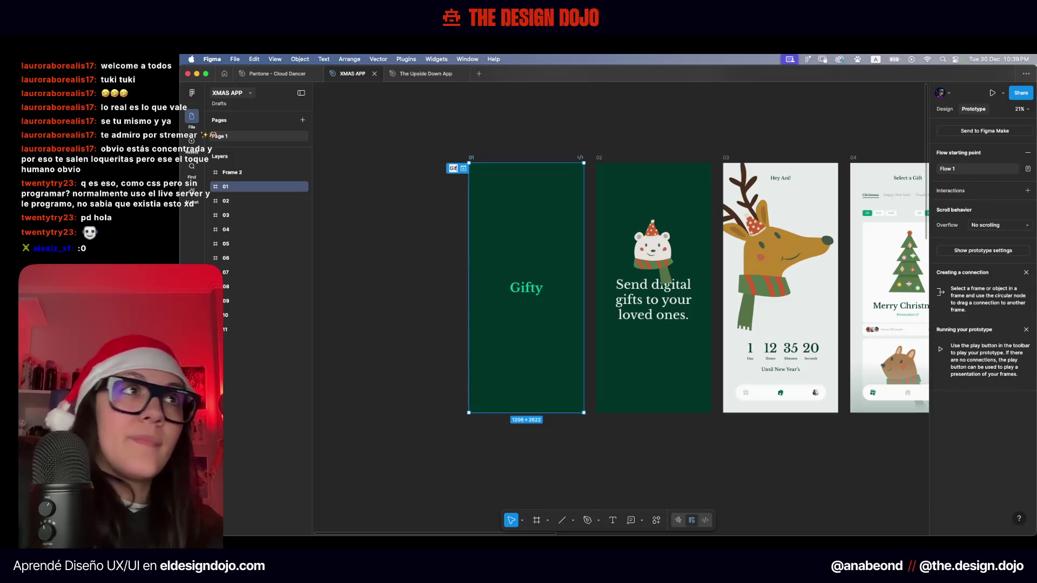
{"action": "type", "text": "y"}
{"action": "key", "text": "Return"}
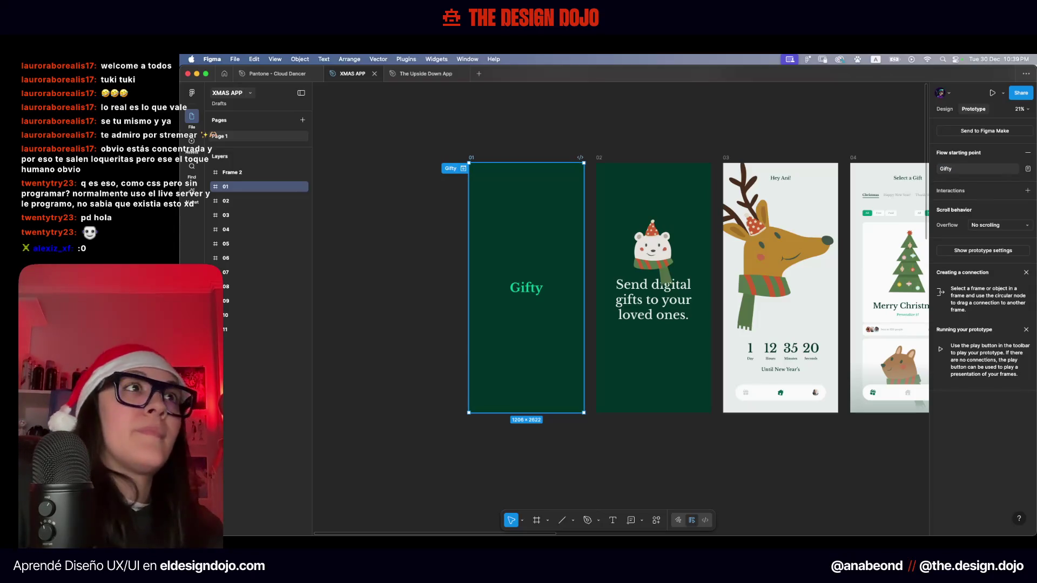
Reselect frame 01 in prototype mode and link it to frame 02
{"action": "left_click", "coordinate": [945, 109]}
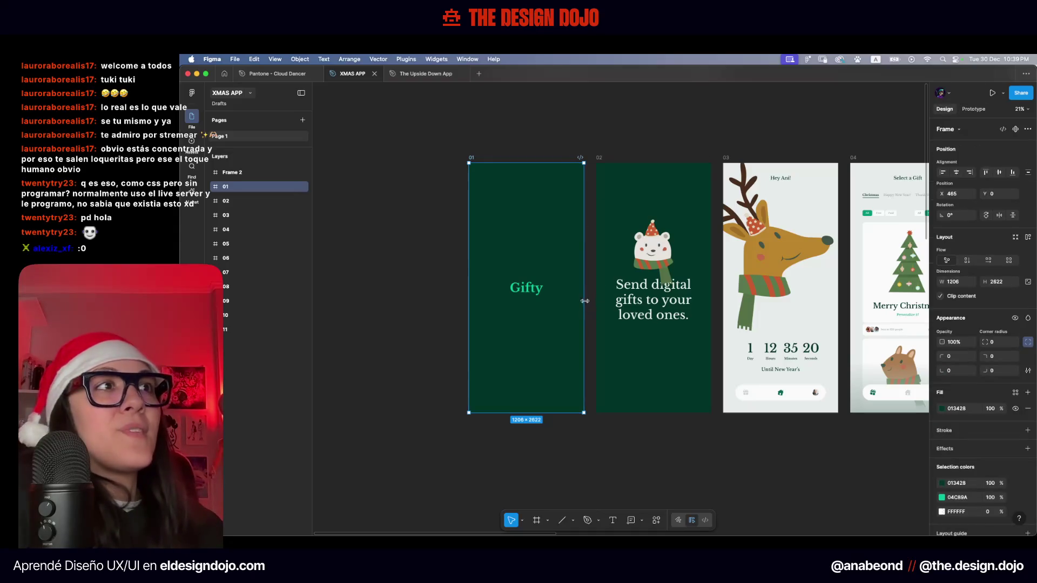
{"action": "left_click", "coordinate": [538, 150]}
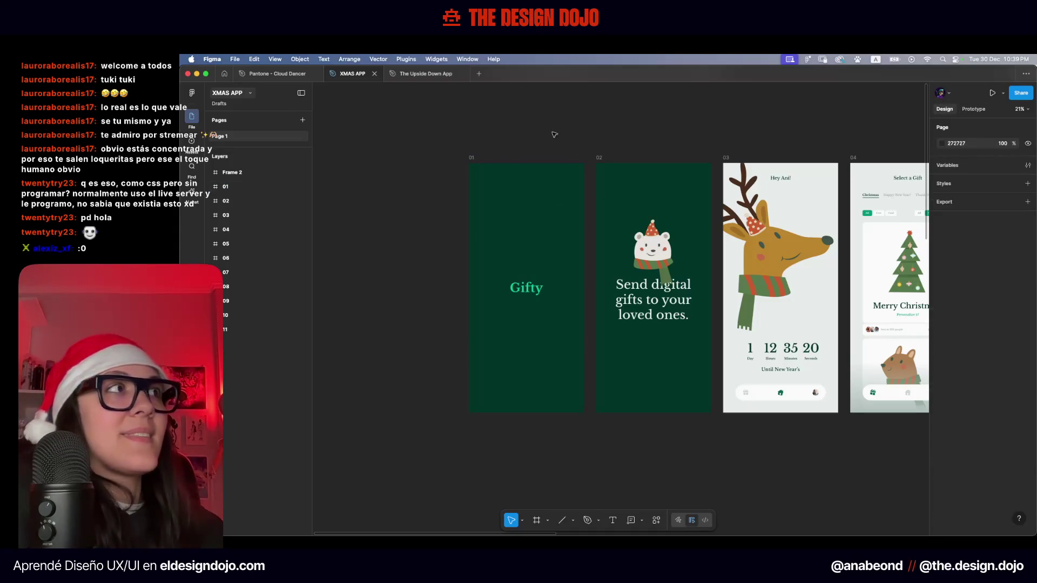
{"action": "left_click", "coordinate": [470, 165]}
{"action": "key", "text": "shift+e"}
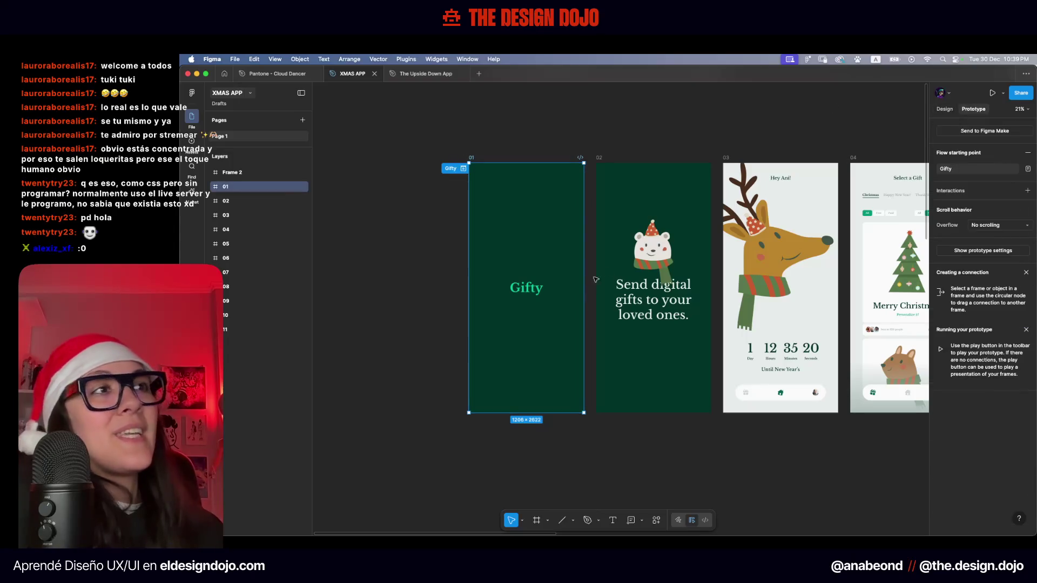
{"action": "left_click_drag", "start_coordinate": [584, 288], "coordinate": [648, 227]}
Link frames 02→03, 03→04, 04→05 and 05→06 with instant on-tap navigation
{"action": "left_click", "coordinate": [697, 202]}
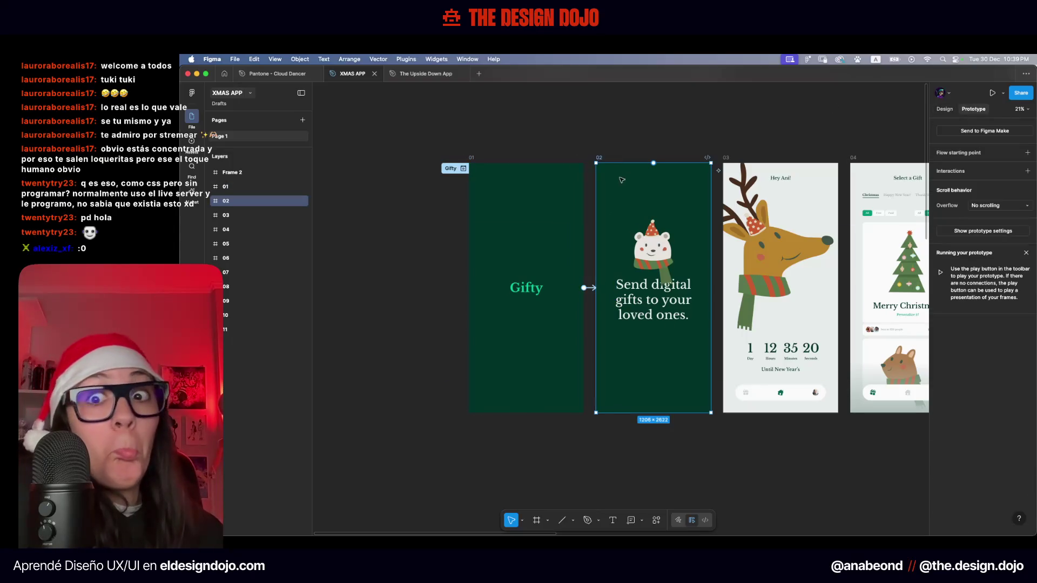
{"action": "scroll", "coordinate": [673, 216], "scroll_direction": "right", "scroll_amount": 1}
{"action": "scroll", "coordinate": [673, 215], "scroll_direction": "right", "scroll_amount": 2}
{"action": "left_click_drag", "start_coordinate": [648, 316], "coordinate": [702, 254]}
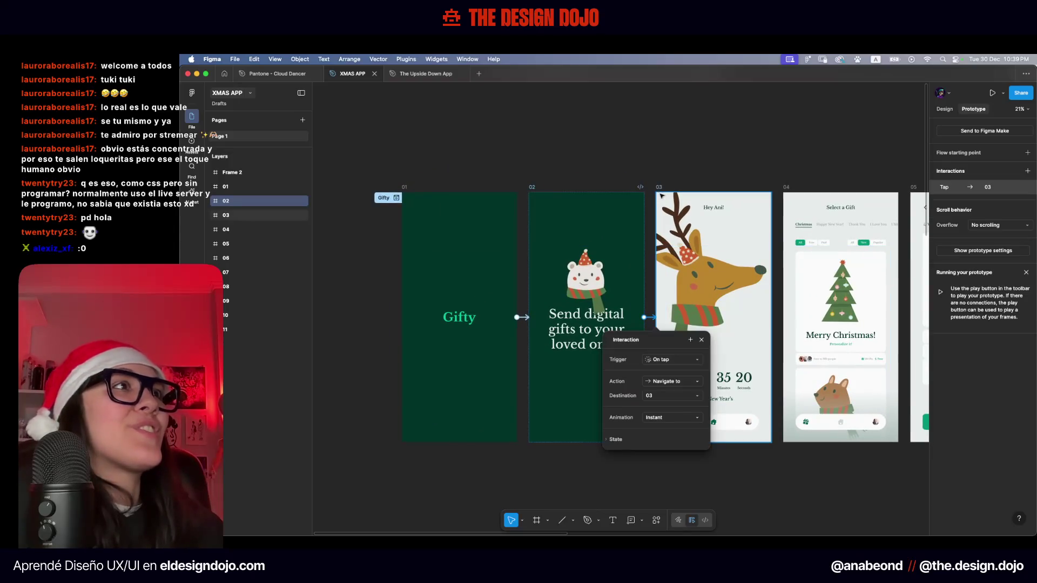
{"action": "left_click", "coordinate": [675, 250]}
{"action": "scroll", "coordinate": [675, 250], "scroll_direction": "right", "scroll_amount": 2}
{"action": "left_click_drag", "start_coordinate": [508, 324], "coordinate": [632, 270]}
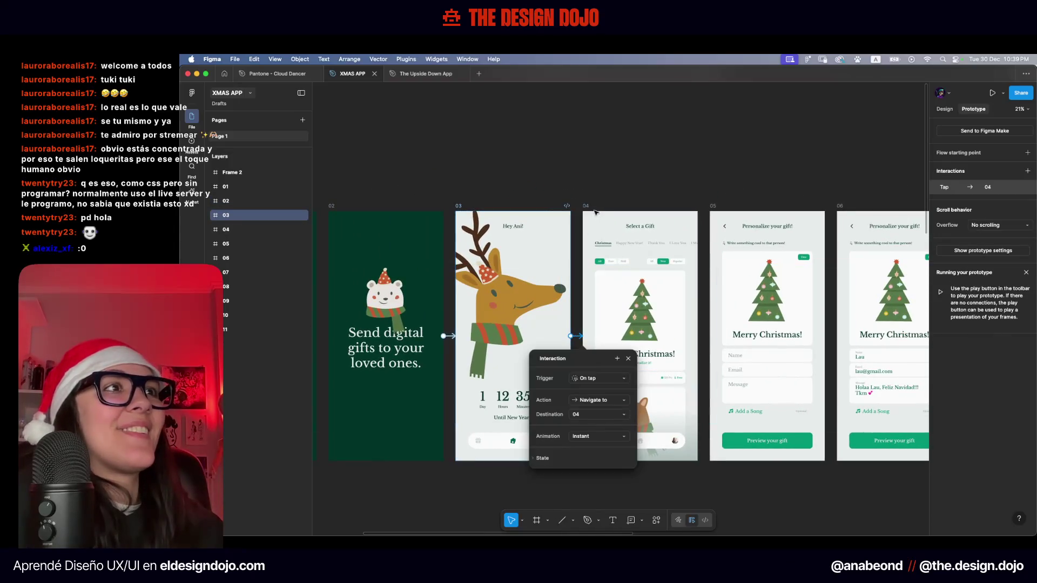
{"action": "left_click", "coordinate": [604, 251]}
{"action": "scroll", "coordinate": [604, 251], "scroll_direction": "right", "scroll_amount": 2}
{"action": "left_click_drag", "start_coordinate": [443, 324], "coordinate": [561, 281]}
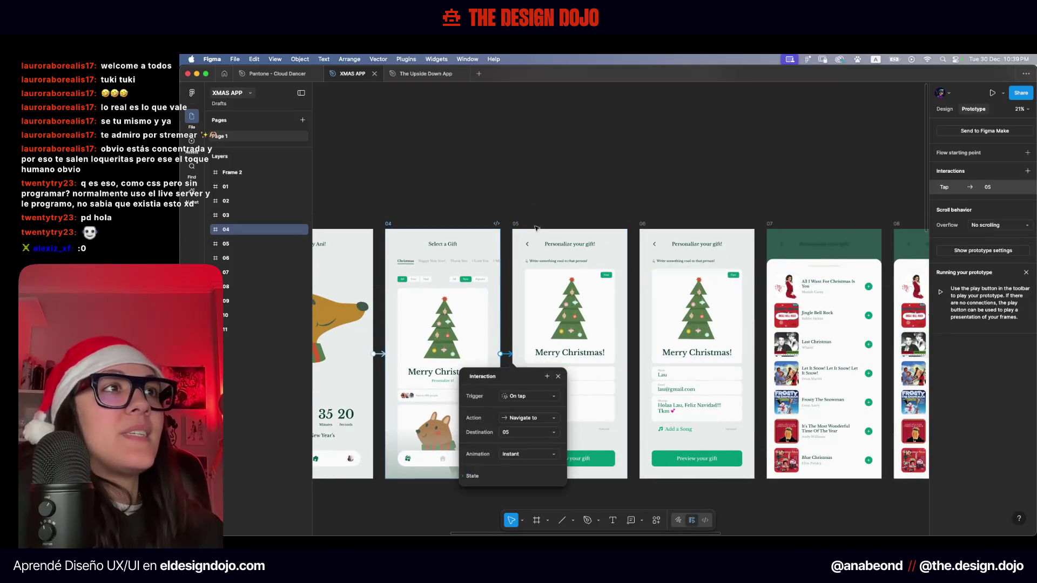
{"action": "left_click", "coordinate": [539, 247]}
{"action": "scroll", "coordinate": [540, 247], "scroll_direction": "right", "scroll_amount": 2}
{"action": "left_click_drag", "start_coordinate": [427, 324], "coordinate": [551, 302]}
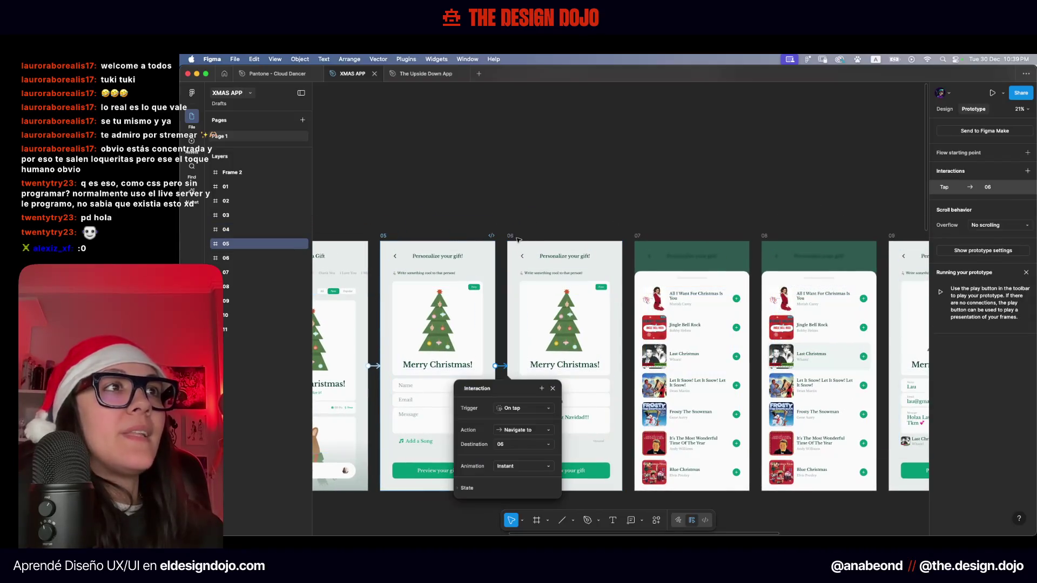
{"action": "left_click", "coordinate": [573, 345]}
Link frames 06→07 through 10→11 with instant on-tap navigation
{"action": "scroll", "coordinate": [573, 346], "scroll_direction": "right", "scroll_amount": 2}
{"action": "left_click_drag", "start_coordinate": [567, 372], "coordinate": [756, 373]}
{"action": "left_click", "coordinate": [594, 256]}
{"action": "left_click", "coordinate": [745, 260]}
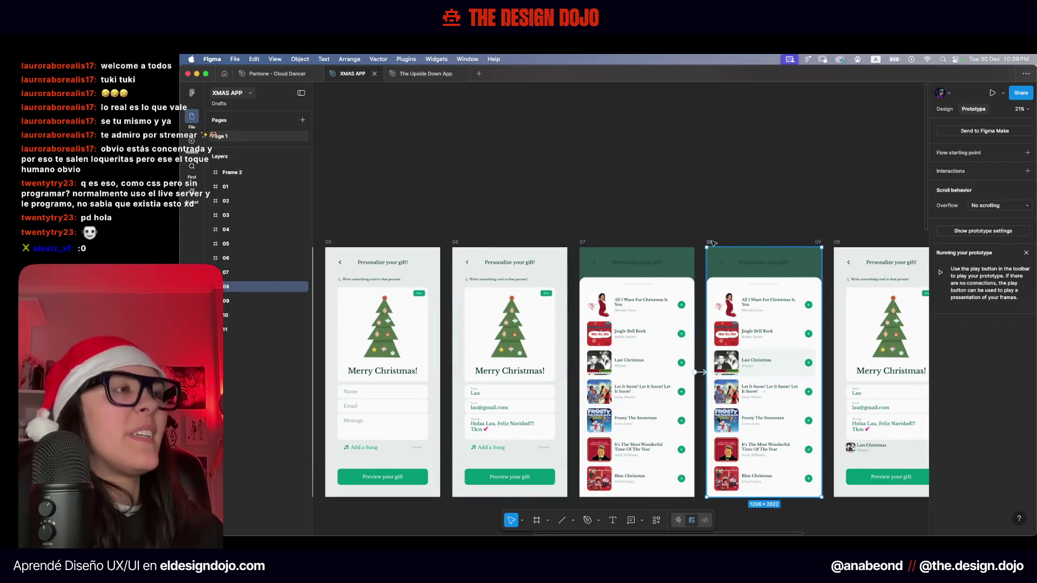
{"action": "scroll", "coordinate": [619, 372], "scroll_direction": "right", "scroll_amount": 2}
{"action": "left_click_drag", "start_coordinate": [620, 372], "coordinate": [756, 368]}
{"action": "left_click", "coordinate": [686, 368]}
{"action": "scroll", "coordinate": [685, 367], "scroll_direction": "right", "scroll_amount": 2}
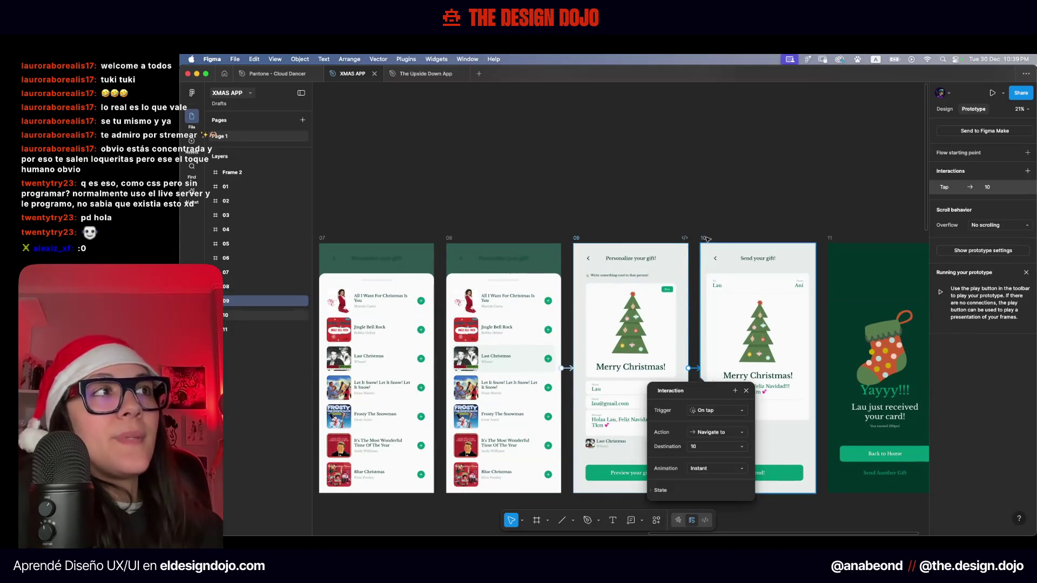
{"action": "key", "text": "Escape"}
{"action": "scroll", "coordinate": [629, 358], "scroll_direction": "right", "scroll_amount": 3}
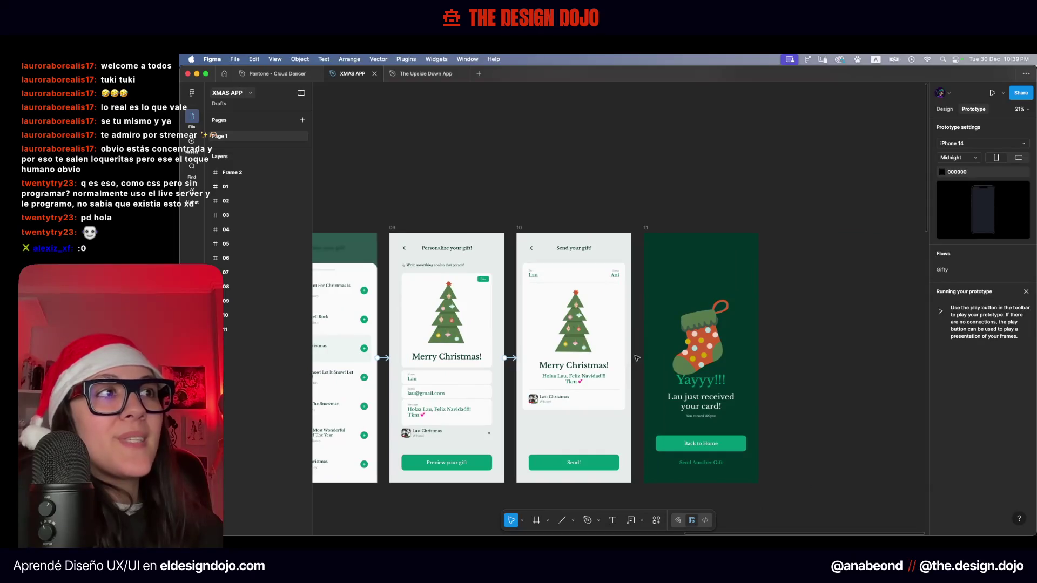
{"action": "left_click", "coordinate": [522, 228]}
{"action": "left_click_drag", "start_coordinate": [632, 358], "coordinate": [700, 358]}
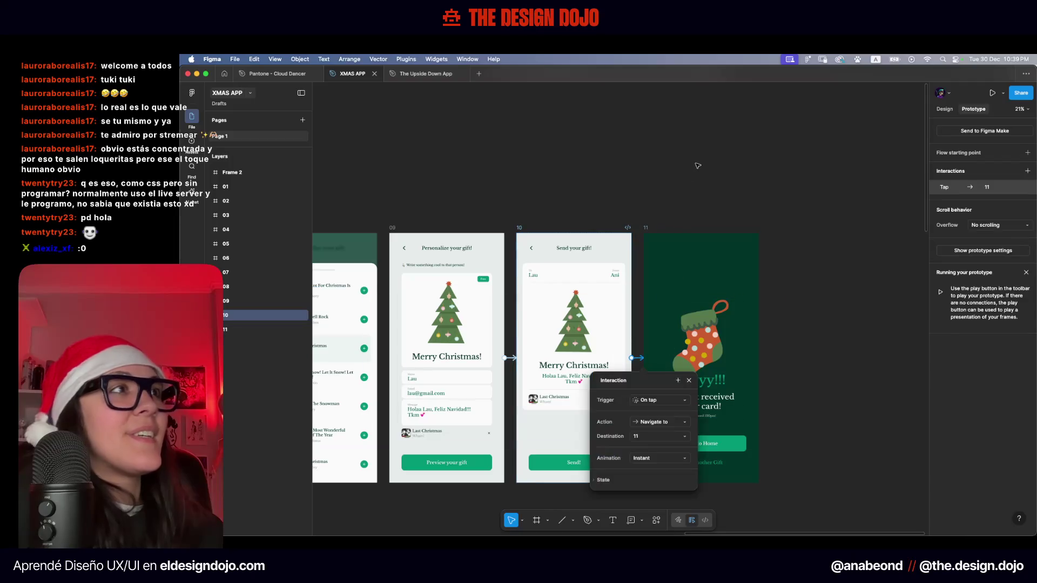
{"action": "key", "text": "Escape"}
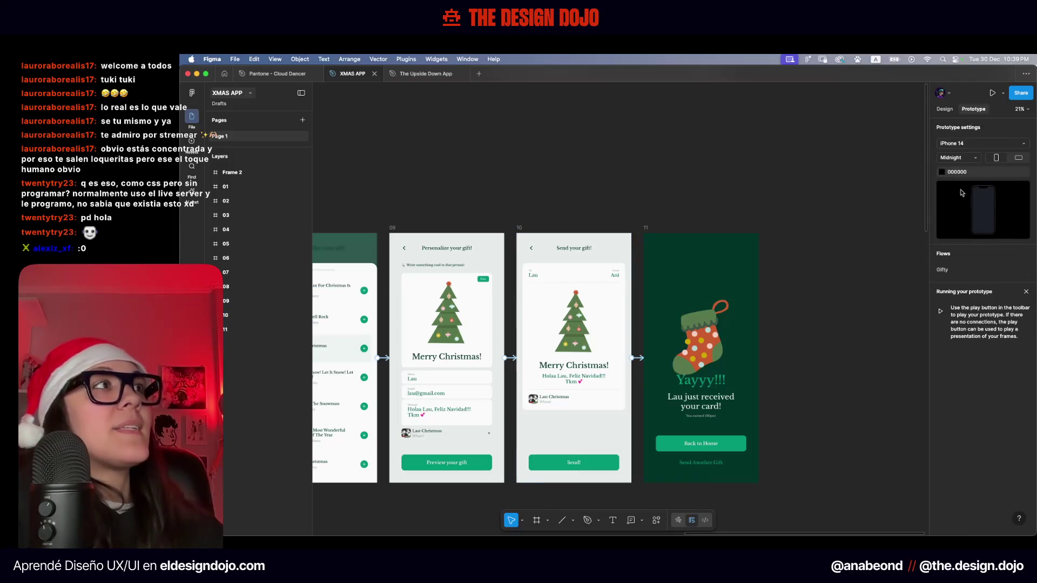
Keep the Midnight device colour, switch the preview device to No device, and start presenting
{"action": "left_click", "coordinate": [974, 158]}
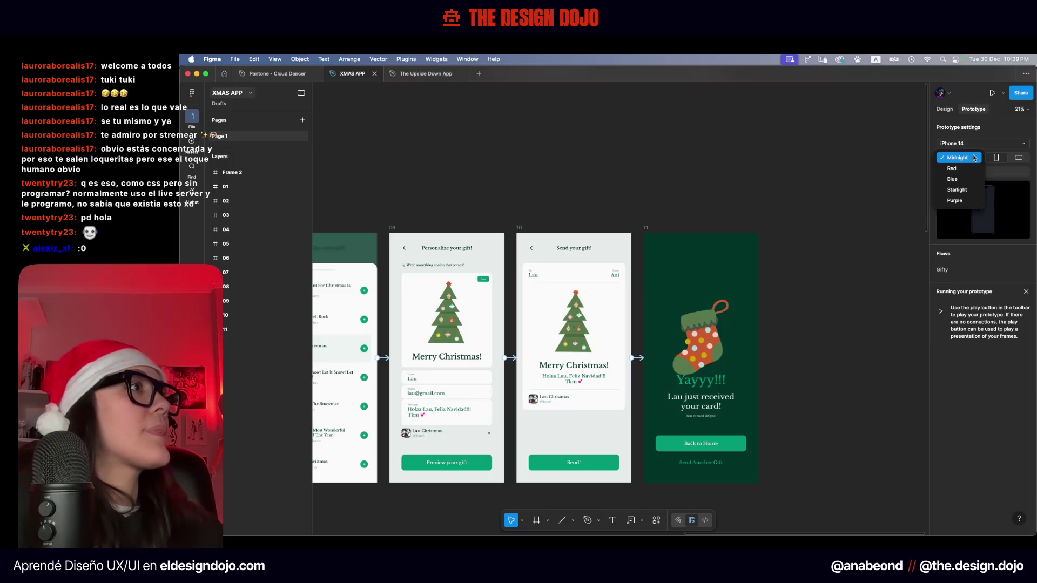
{"action": "left_click", "coordinate": [987, 270]}
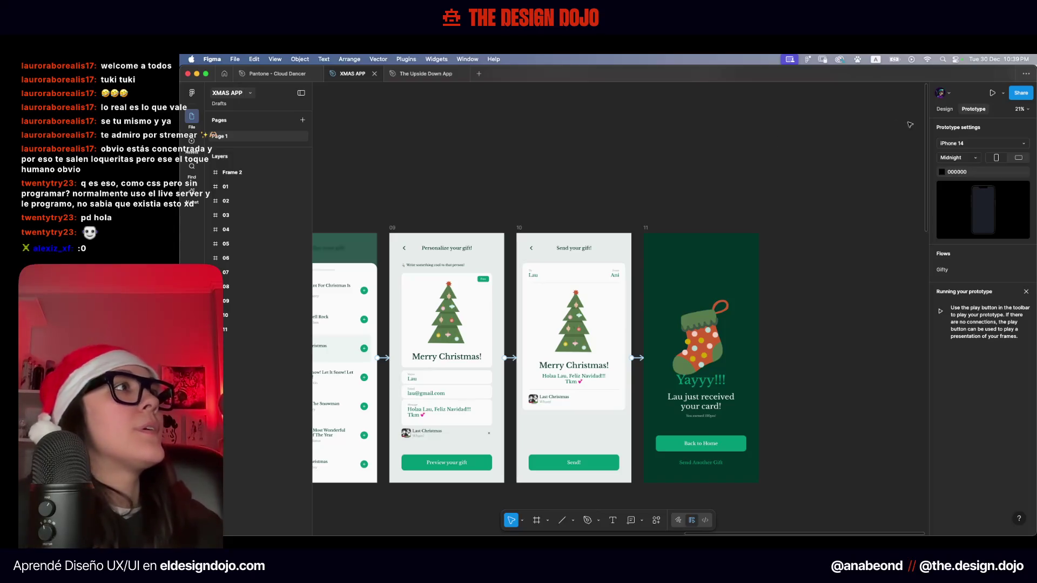
{"action": "left_click", "coordinate": [961, 143]}
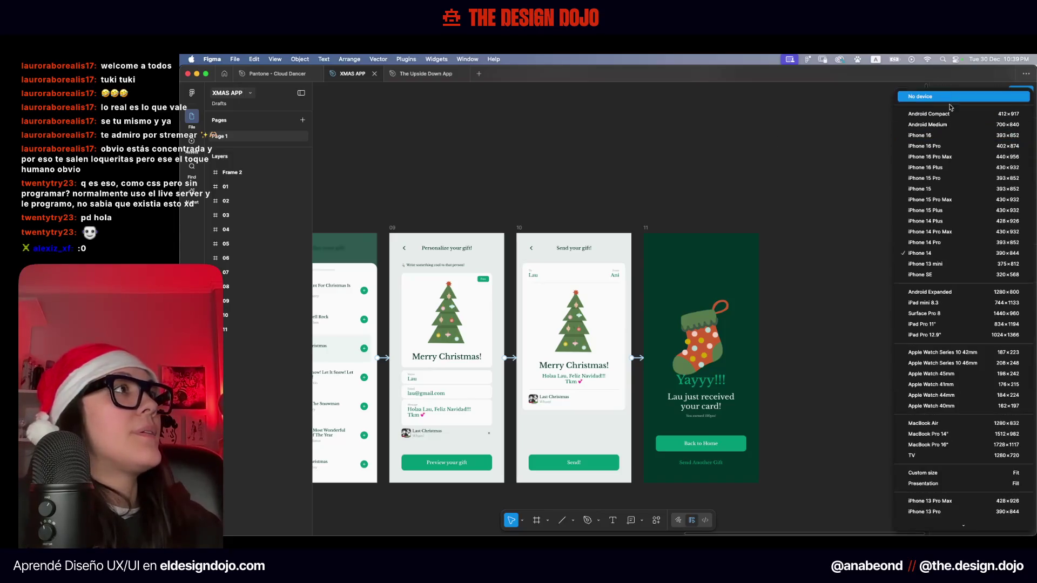
{"action": "left_click", "coordinate": [941, 99]}
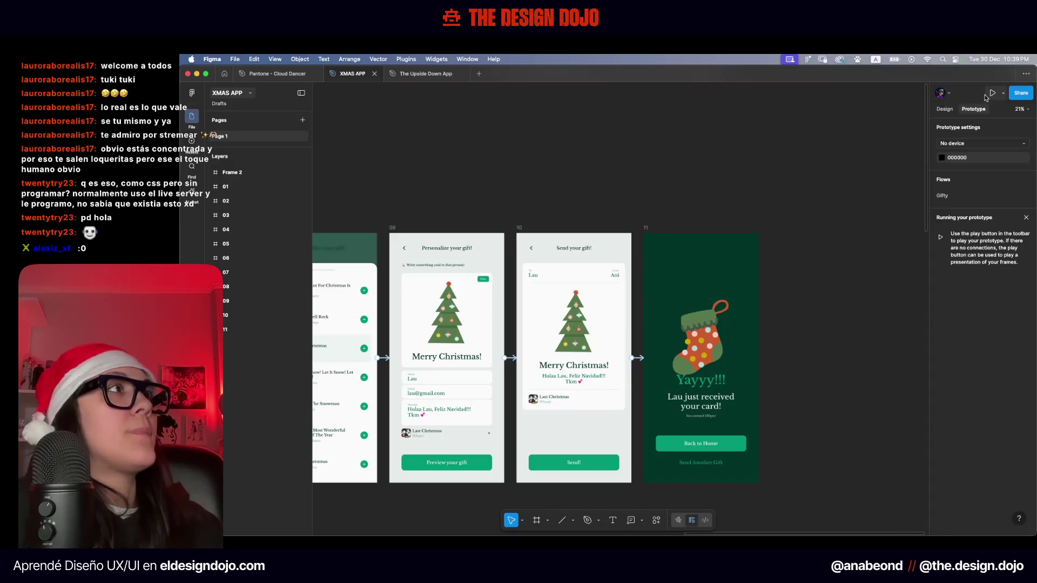
{"action": "left_click", "coordinate": [991, 94]}
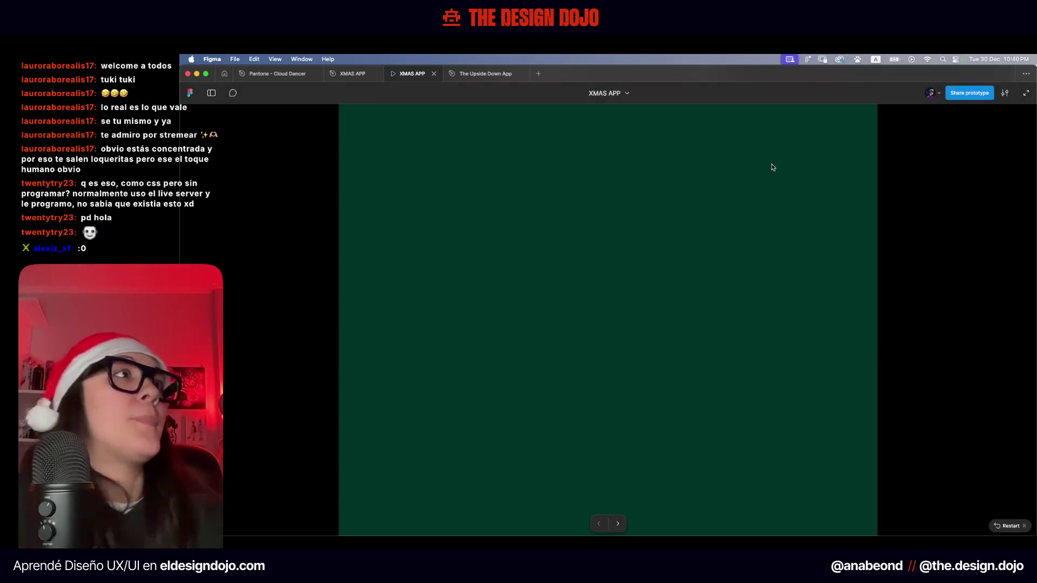
Scale the presentation to Fill screen, play through to Yayyy!!!, then switch to Pantone - Cloud Dancer
{"action": "left_click", "coordinate": [1006, 95]}
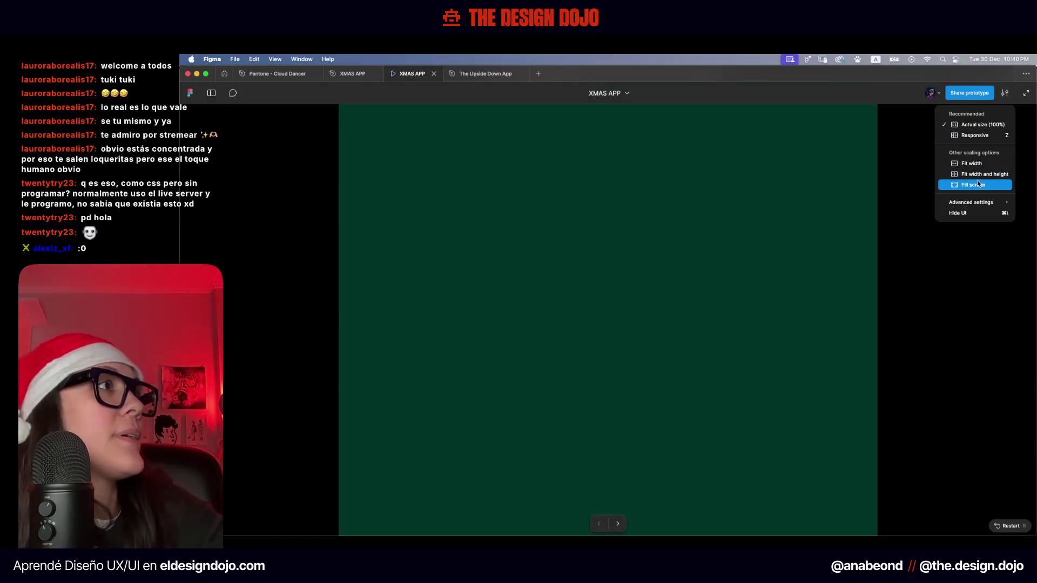
{"action": "left_click", "coordinate": [979, 183]}
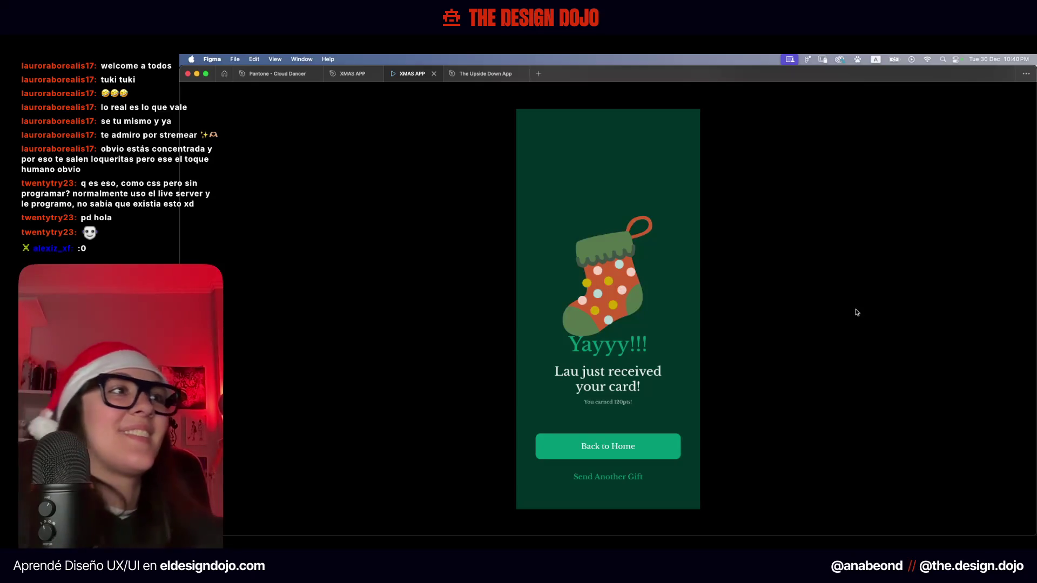
{"action": "left_click", "coordinate": [273, 74]}
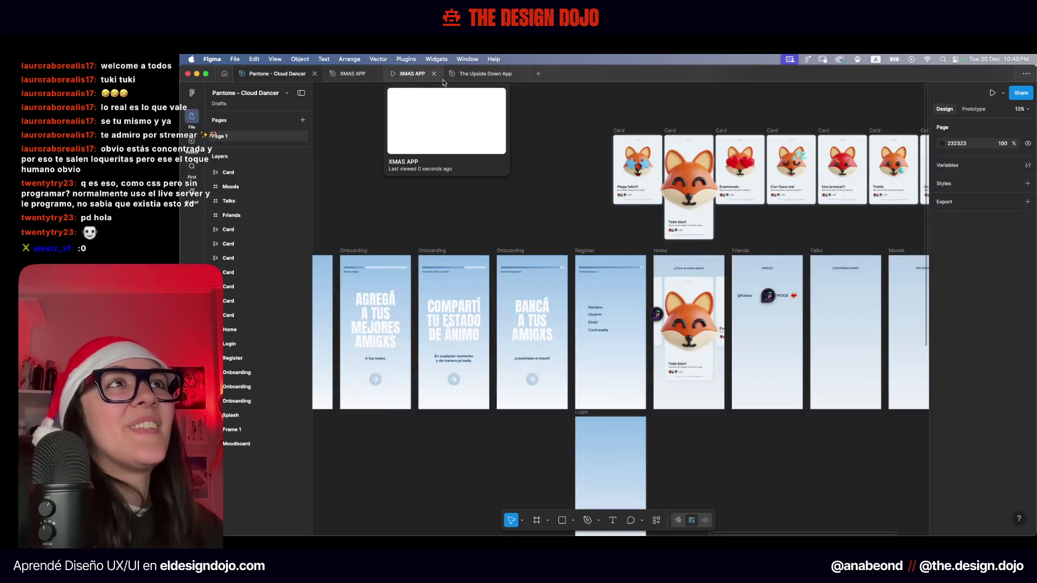
Move the stocking group on frame 11 up to Y 382, then return to the running prototype
{"action": "left_click", "coordinate": [412, 75]}
{"action": "left_click", "coordinate": [354, 74]}
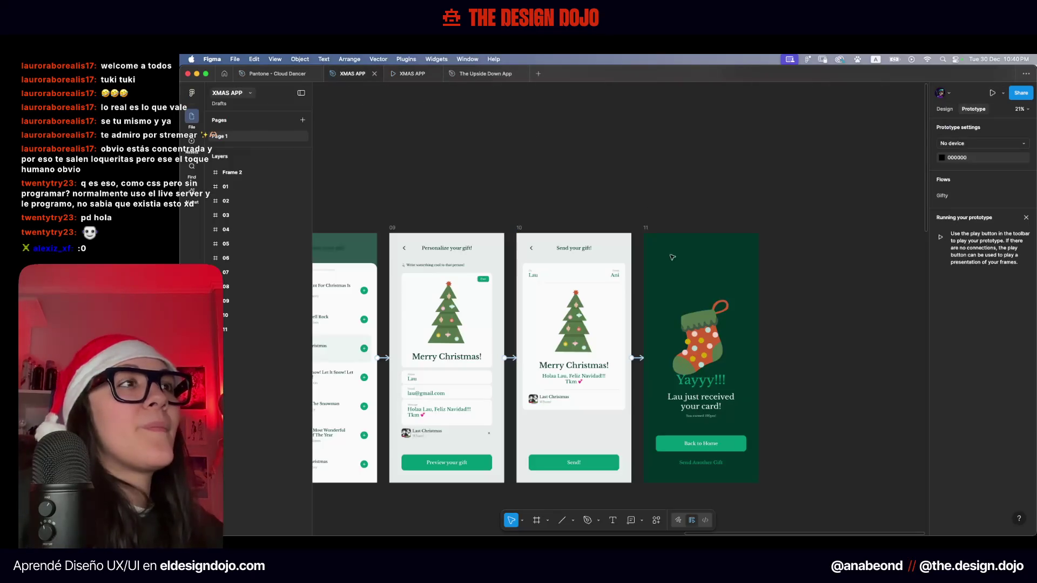
{"action": "left_click", "coordinate": [716, 335]}
{"action": "left_click", "coordinate": [945, 108]}
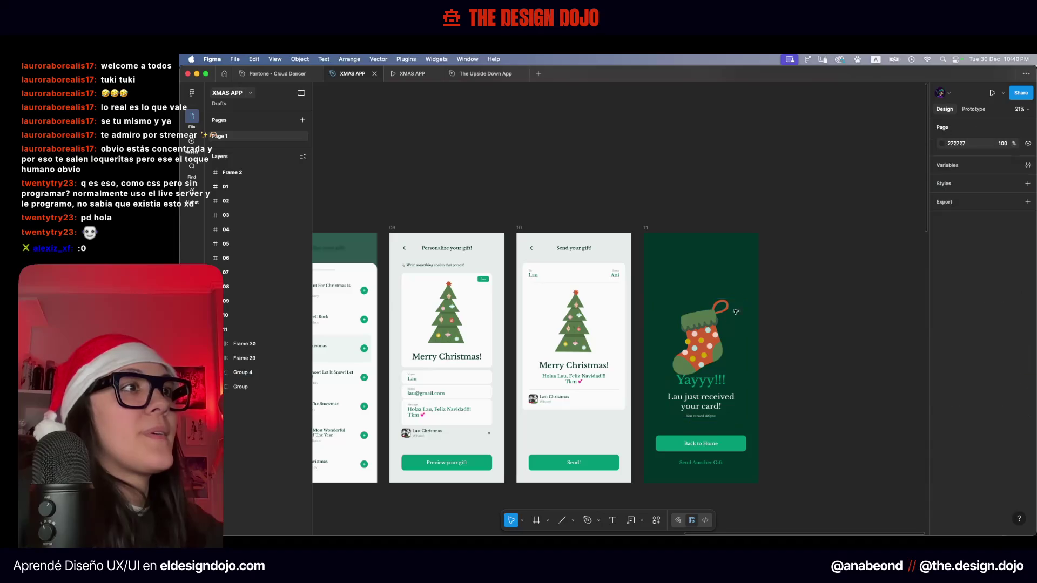
{"action": "left_click", "coordinate": [695, 340]}
{"action": "left_click_drag", "start_coordinate": [694, 338], "coordinate": [696, 332]}
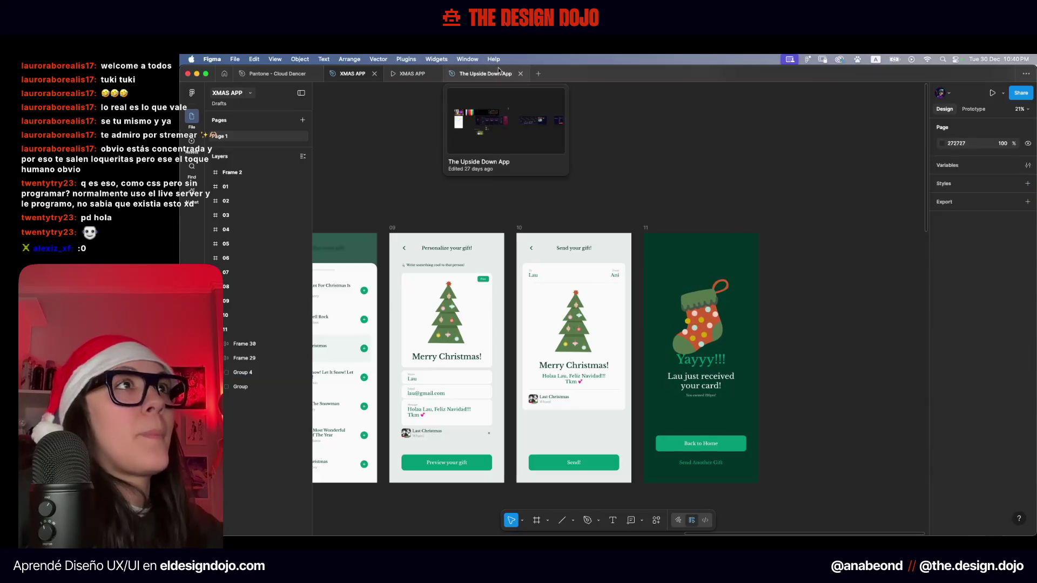
{"action": "left_click", "coordinate": [412, 73]}
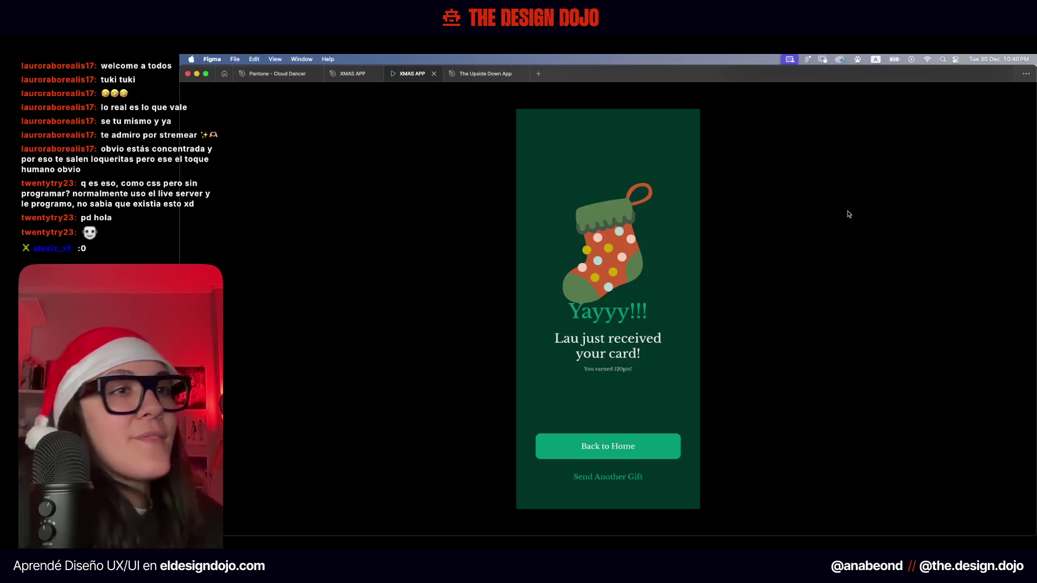
Restart the prototype at the Gifty splash, then close the presentation tab to return to the XMAS APP design
{"action": "key", "text": "r"}
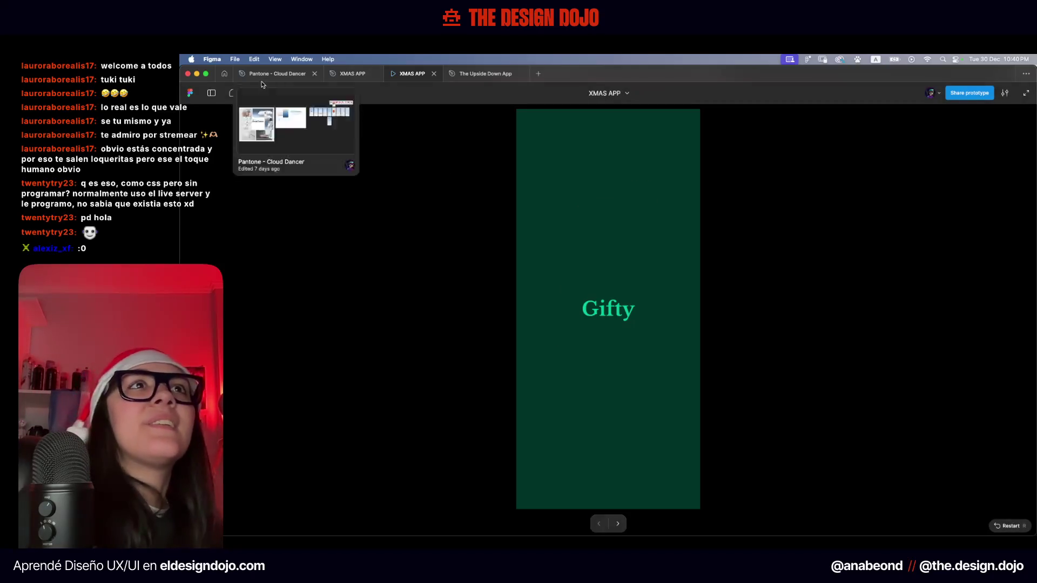
{"action": "left_click", "coordinate": [353, 73]}
{"action": "left_click", "coordinate": [426, 74]}
{"action": "left_click", "coordinate": [434, 74]}
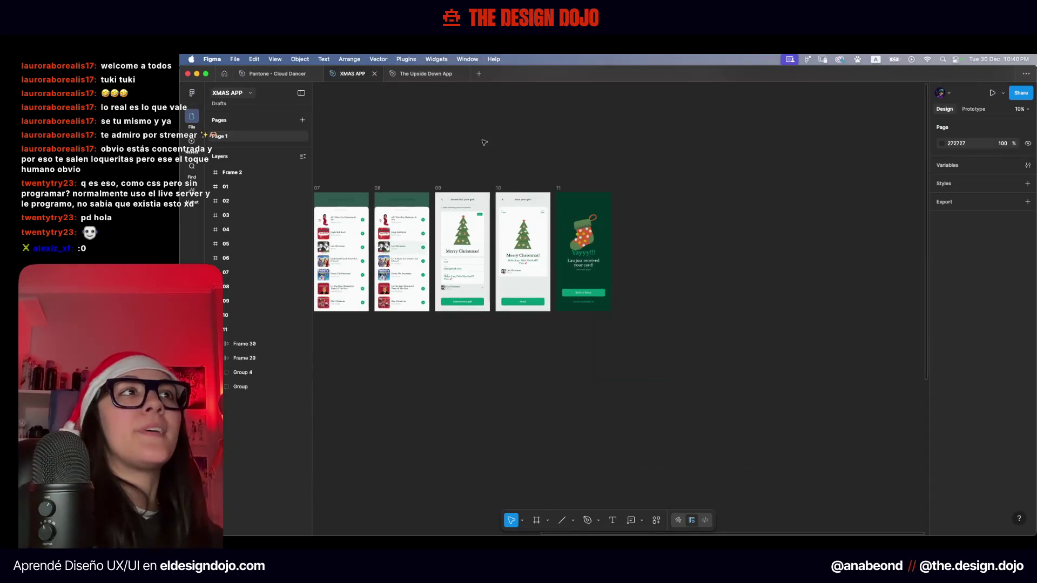
{"action": "scroll", "coordinate": [720, 163], "scroll_direction": "left", "scroll_amount": 5}
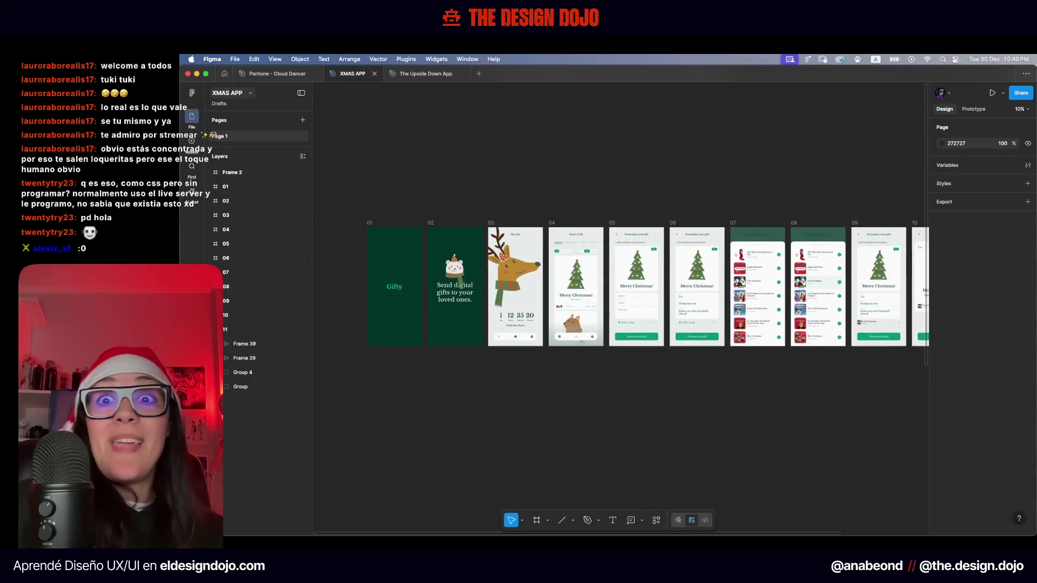